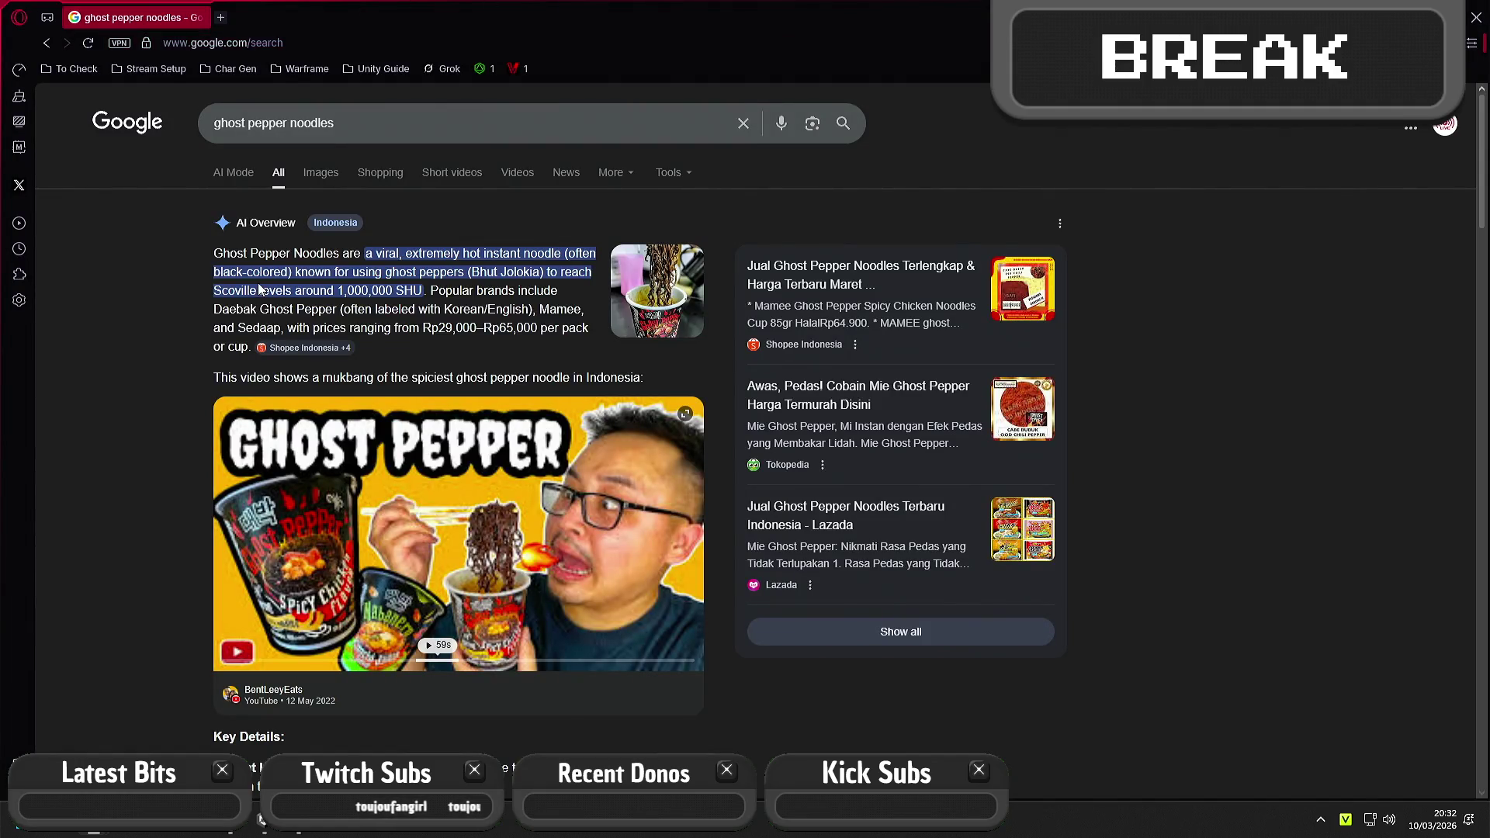
Refine the Google search to 'ghost pepper noodles buldak'
{"action": "scroll", "coordinate": [388, 298], "scroll_direction": "down", "scroll_amount": 2}
{"action": "scroll", "coordinate": [390, 299], "scroll_direction": "down", "scroll_amount": 1}
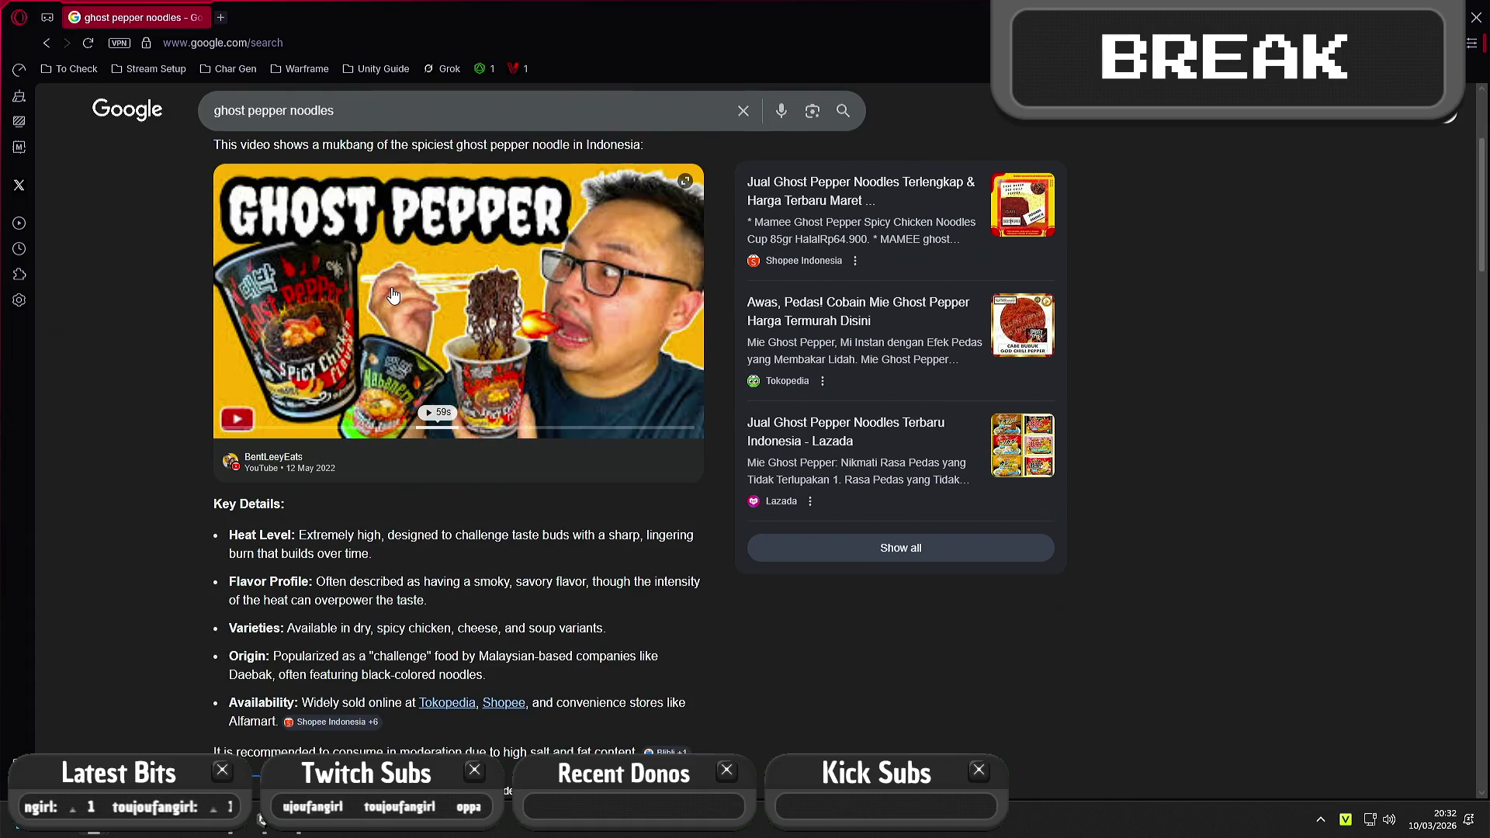
{"action": "scroll", "coordinate": [394, 291], "scroll_direction": "down", "scroll_amount": 5}
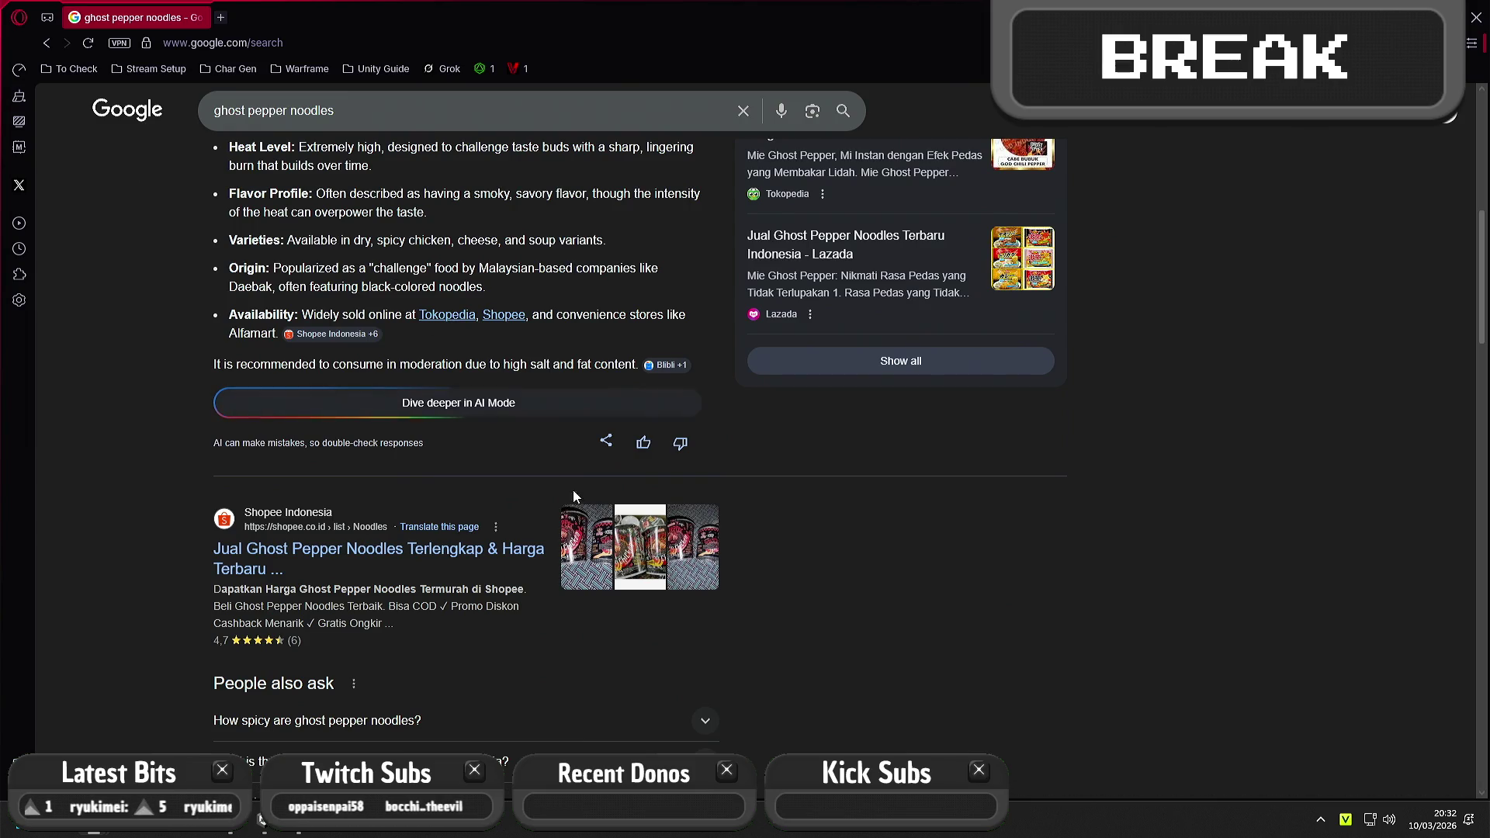
{"action": "scroll", "coordinate": [450, 371], "scroll_direction": "up", "scroll_amount": 4}
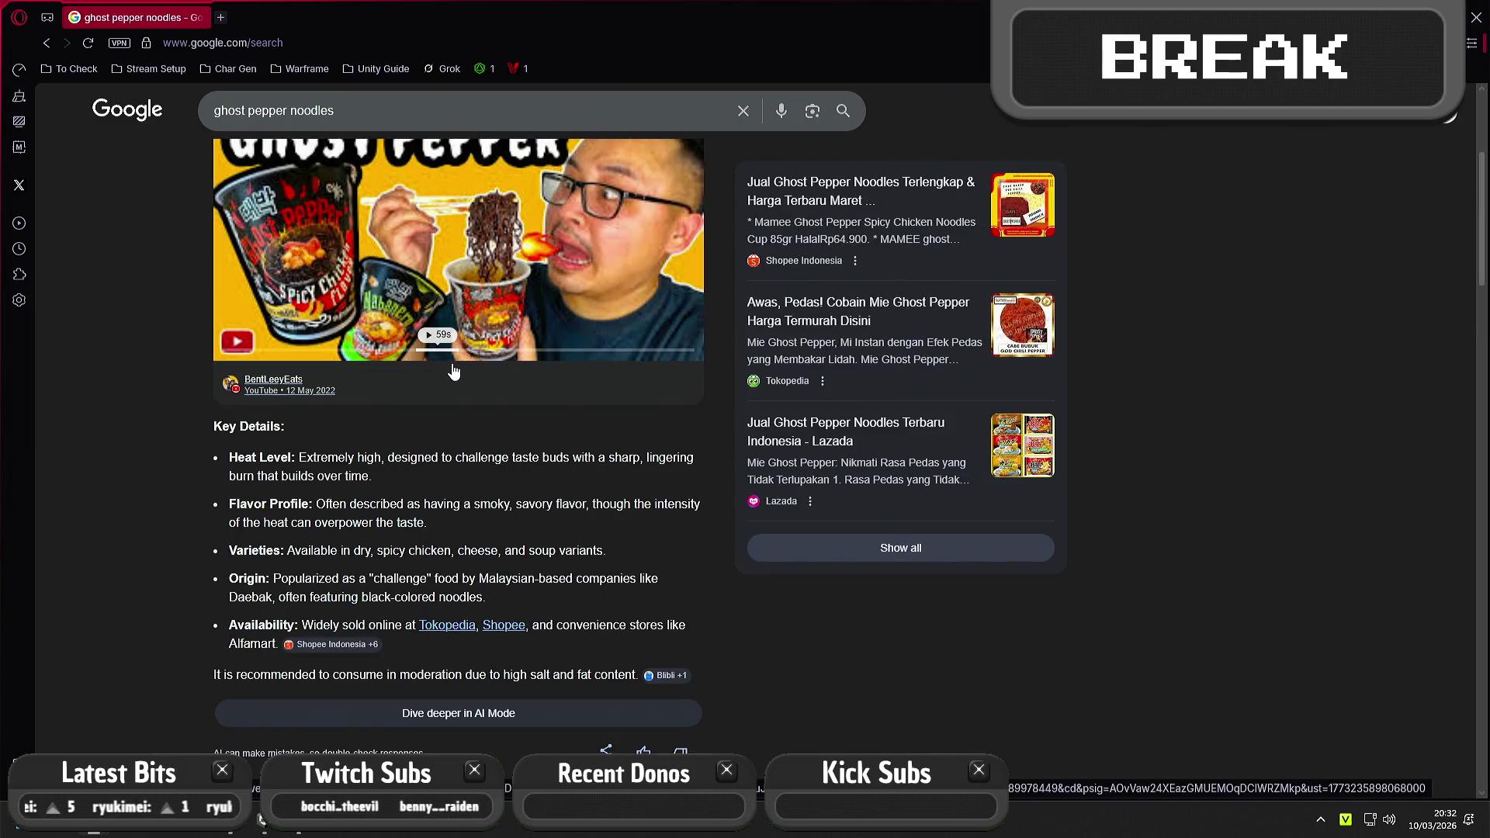
{"action": "scroll", "coordinate": [454, 373], "scroll_direction": "up", "scroll_amount": 4}
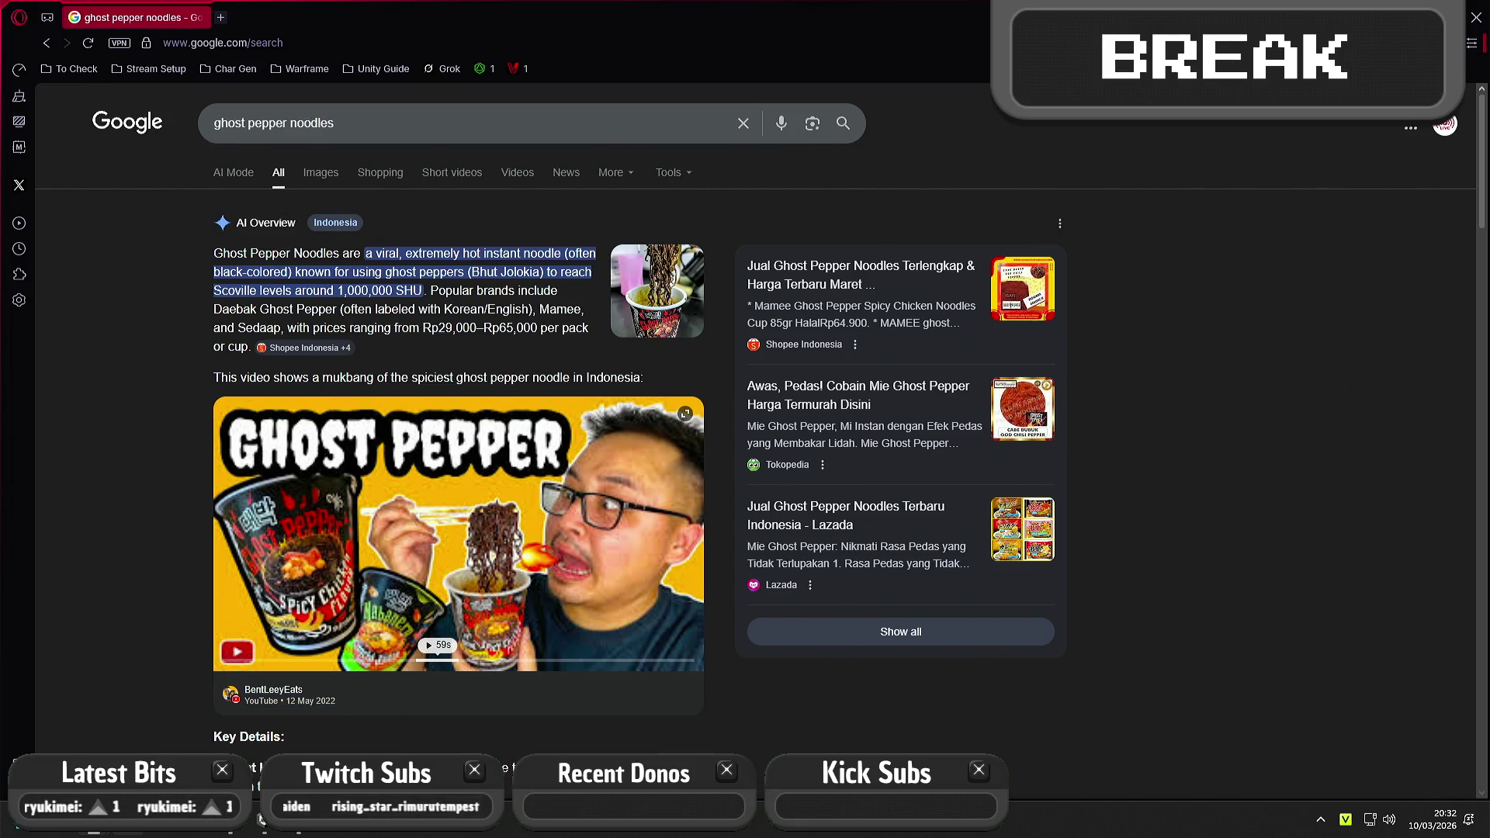
{"action": "left_click", "coordinate": [343, 134]}
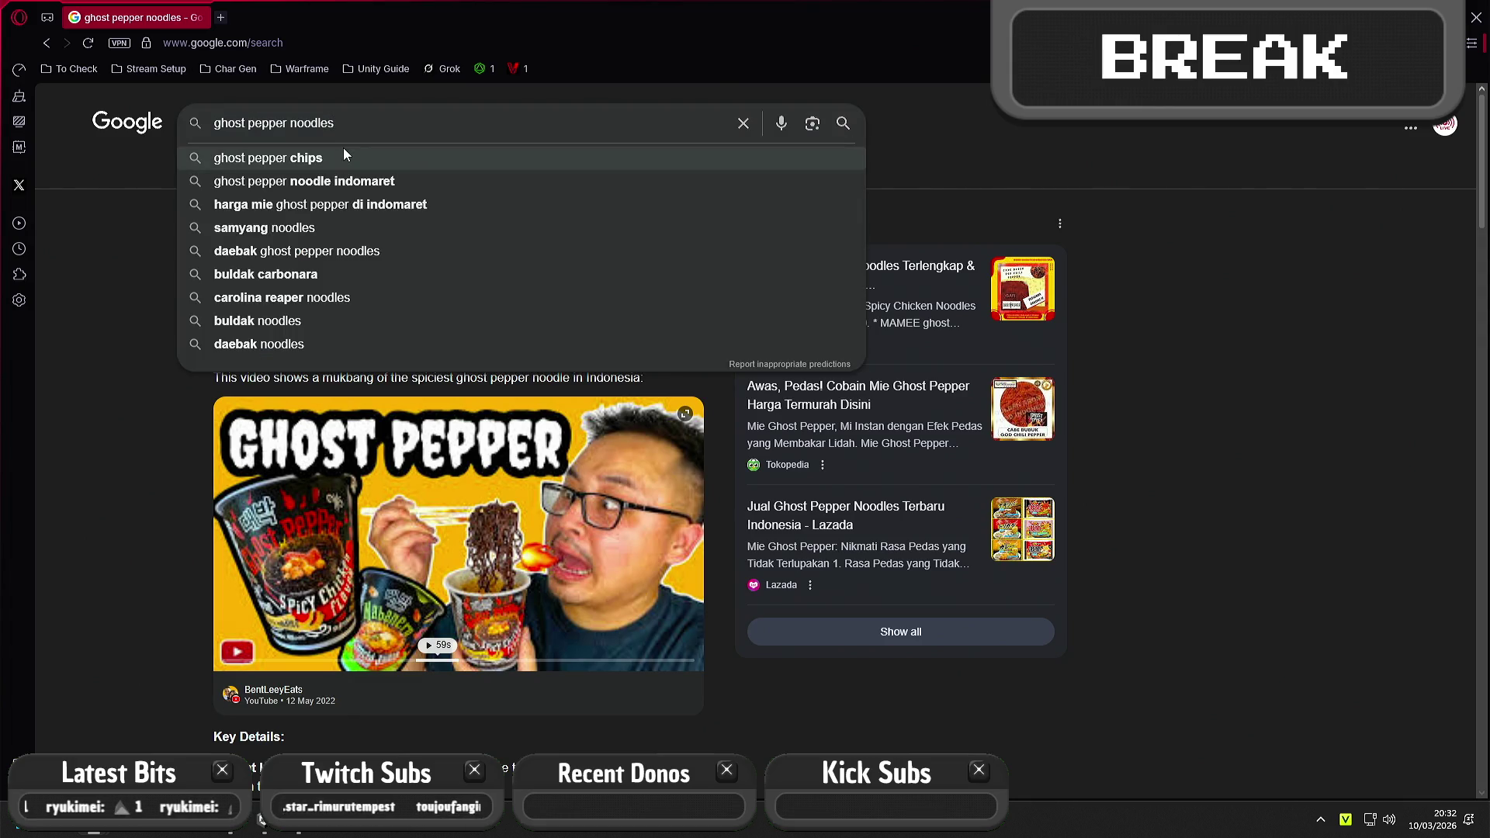
{"action": "type", "text": "buld"}
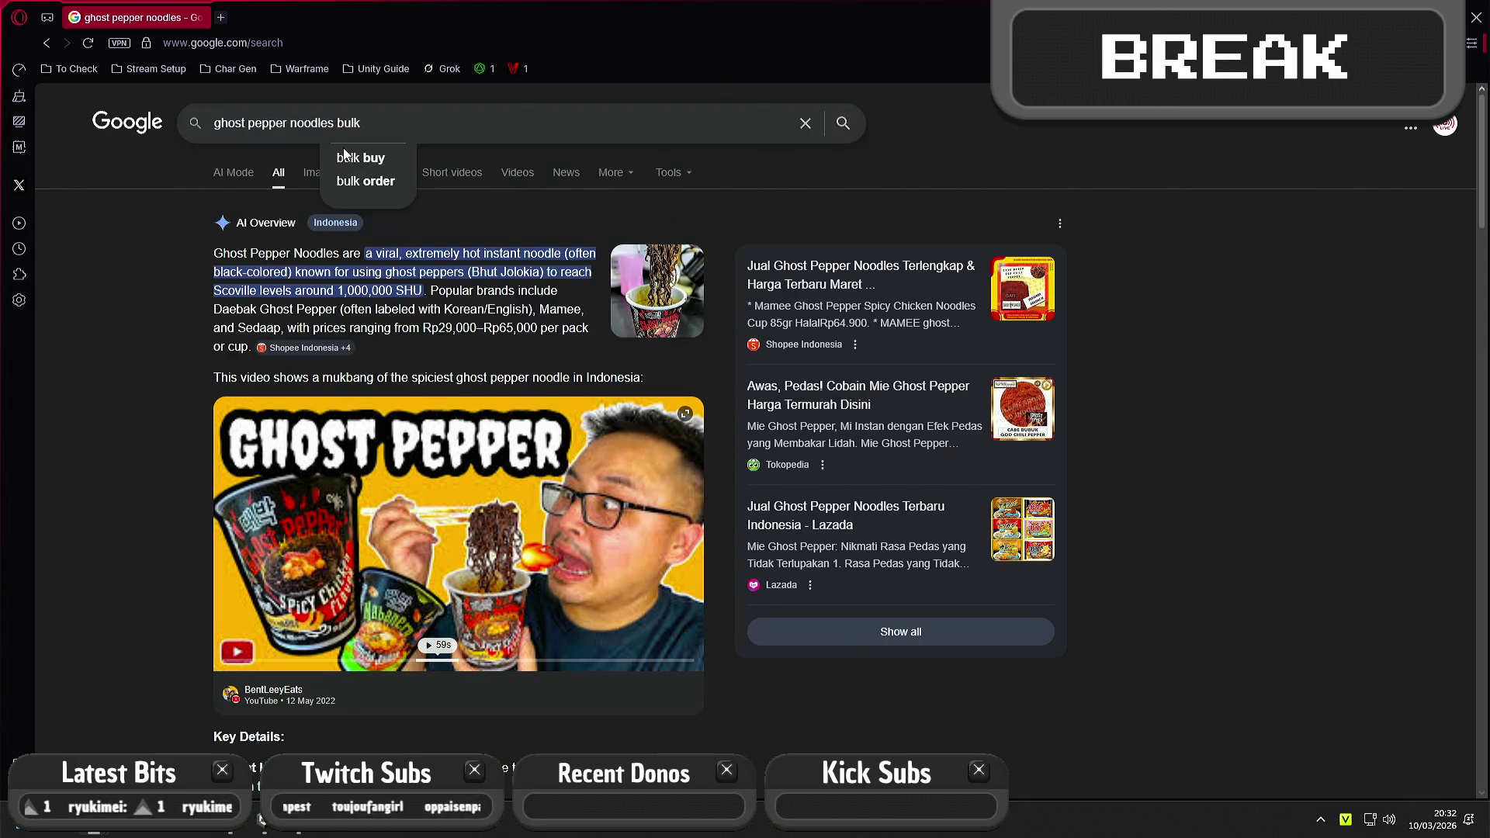
{"action": "type", "text": "ak"}
{"action": "key", "text": "Return"}
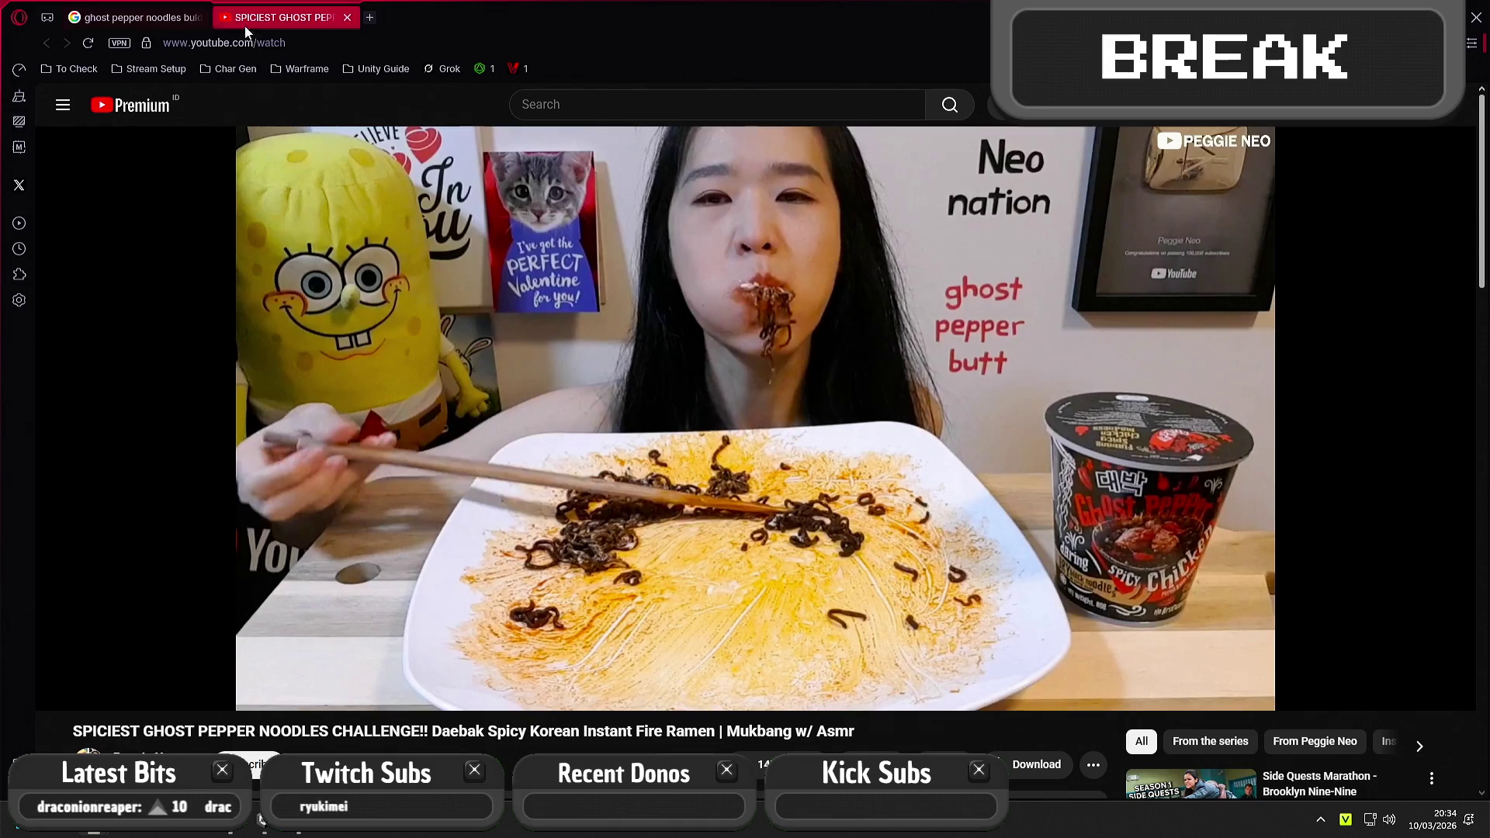
Close the challenge video, switch to video results, and skim the ramen cheese mukbang to about 8:15
{"action": "left_click", "coordinate": [350, 17]}
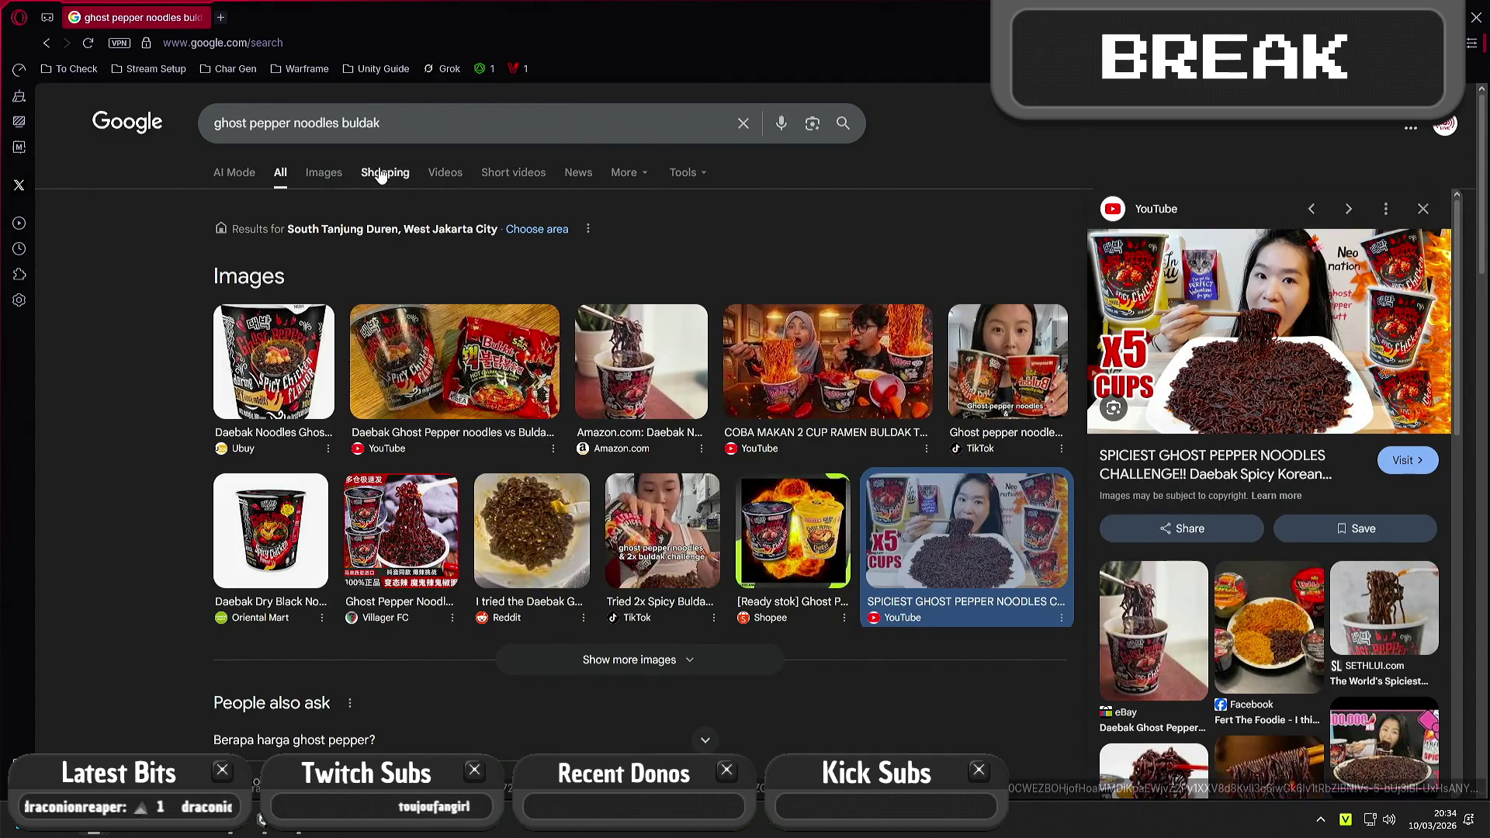
{"action": "left_click", "coordinate": [444, 172]}
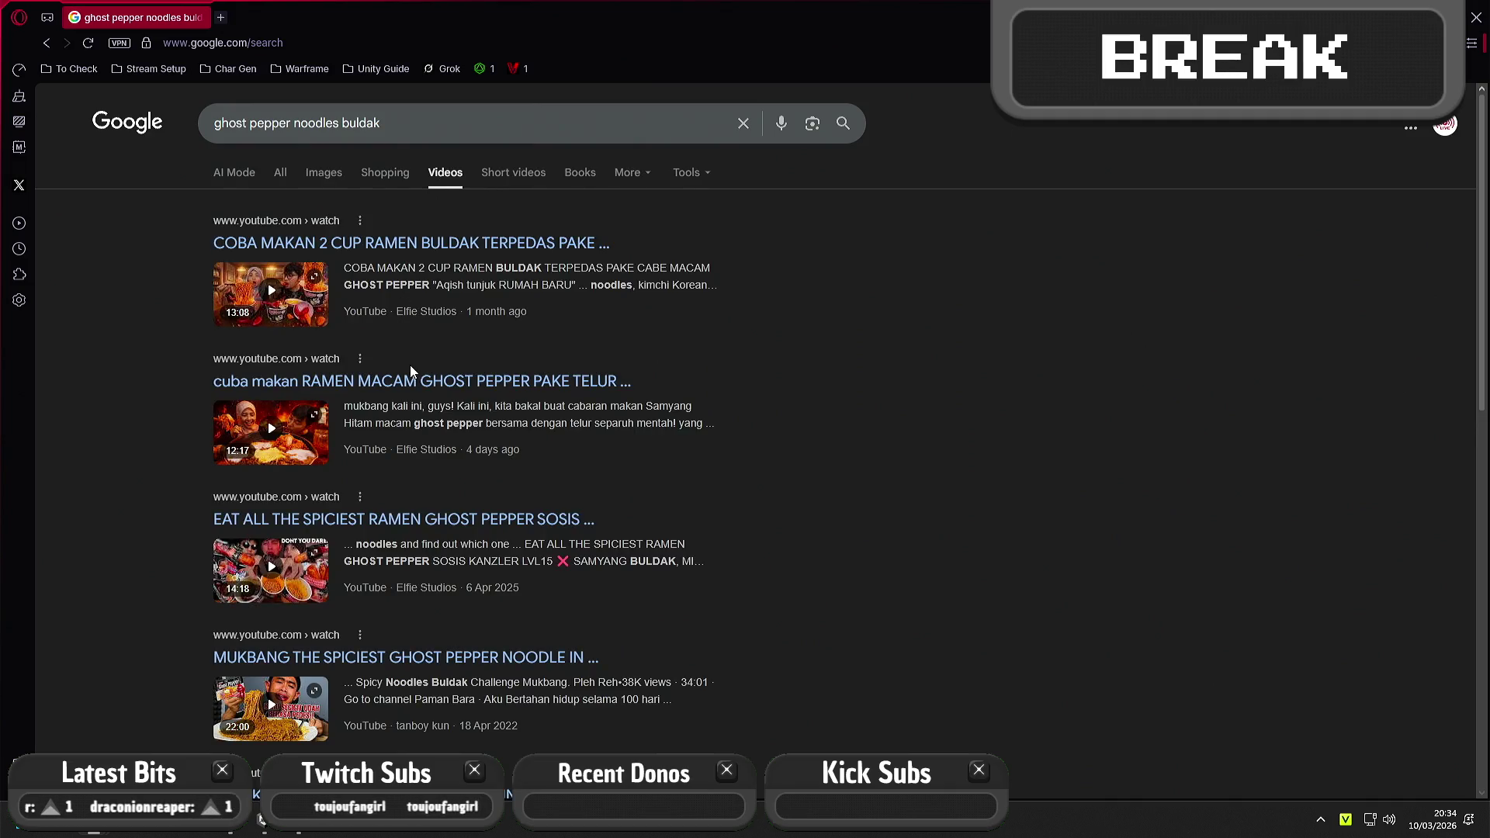
{"action": "left_click", "coordinate": [435, 381]}
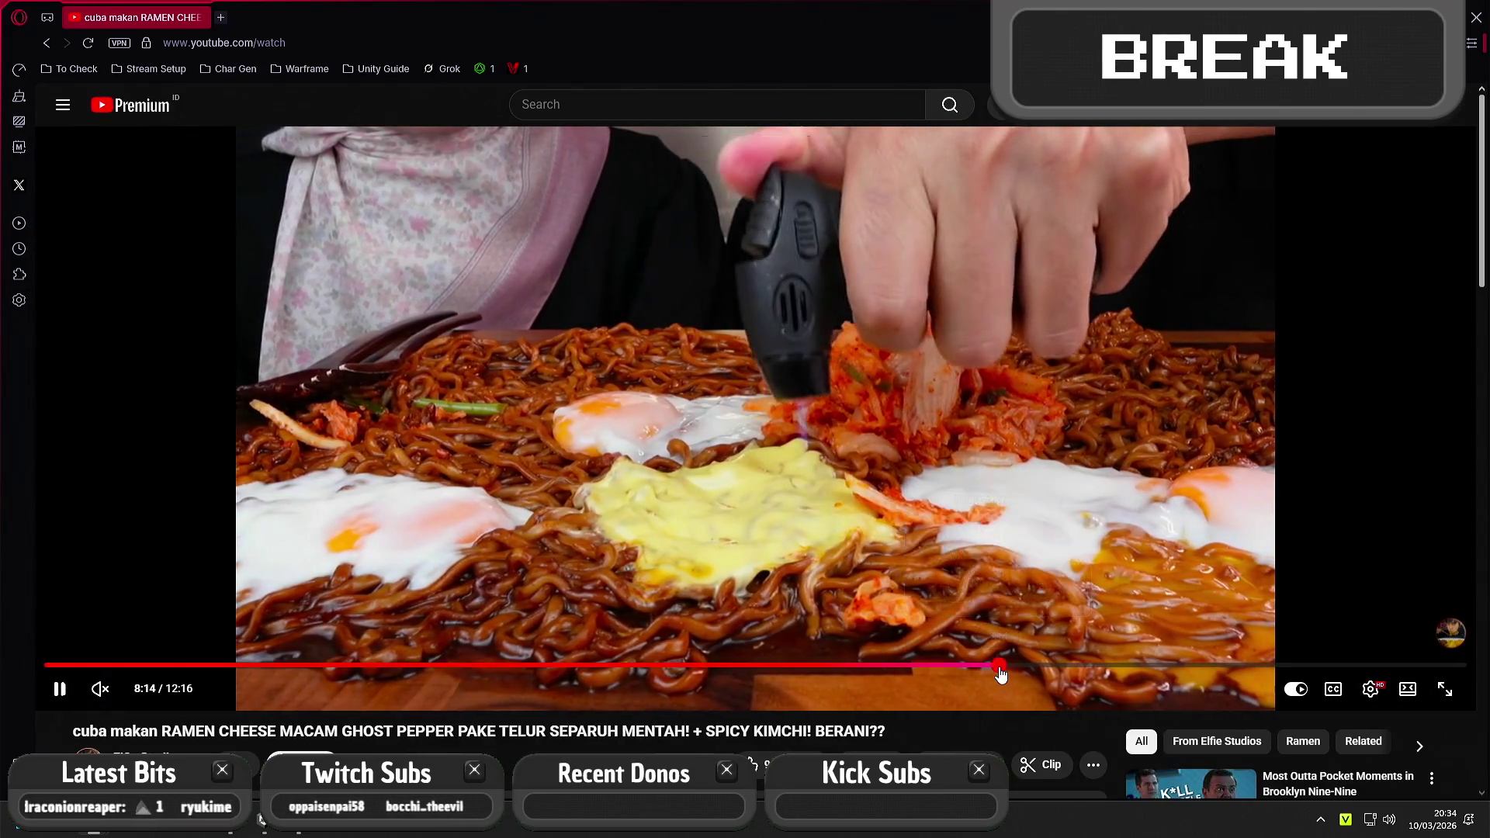
{"action": "left_click", "coordinate": [998, 665]}
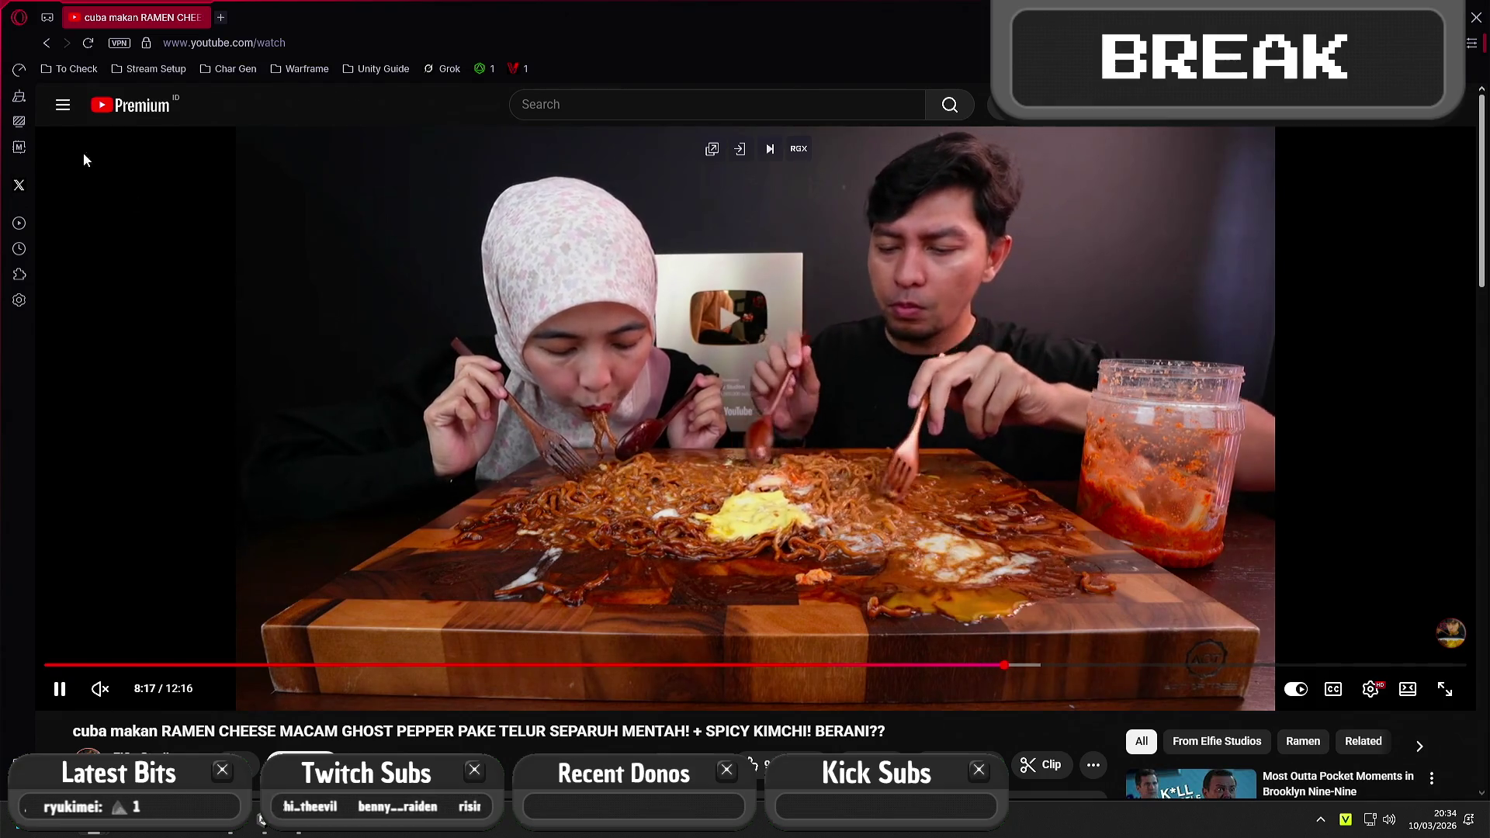
Return to the video results and open 'MUKBANG THE SPICIEST GHOST PEPPER NOODLE IN INDONESIA!!'
{"action": "key", "text": "alt+Left"}
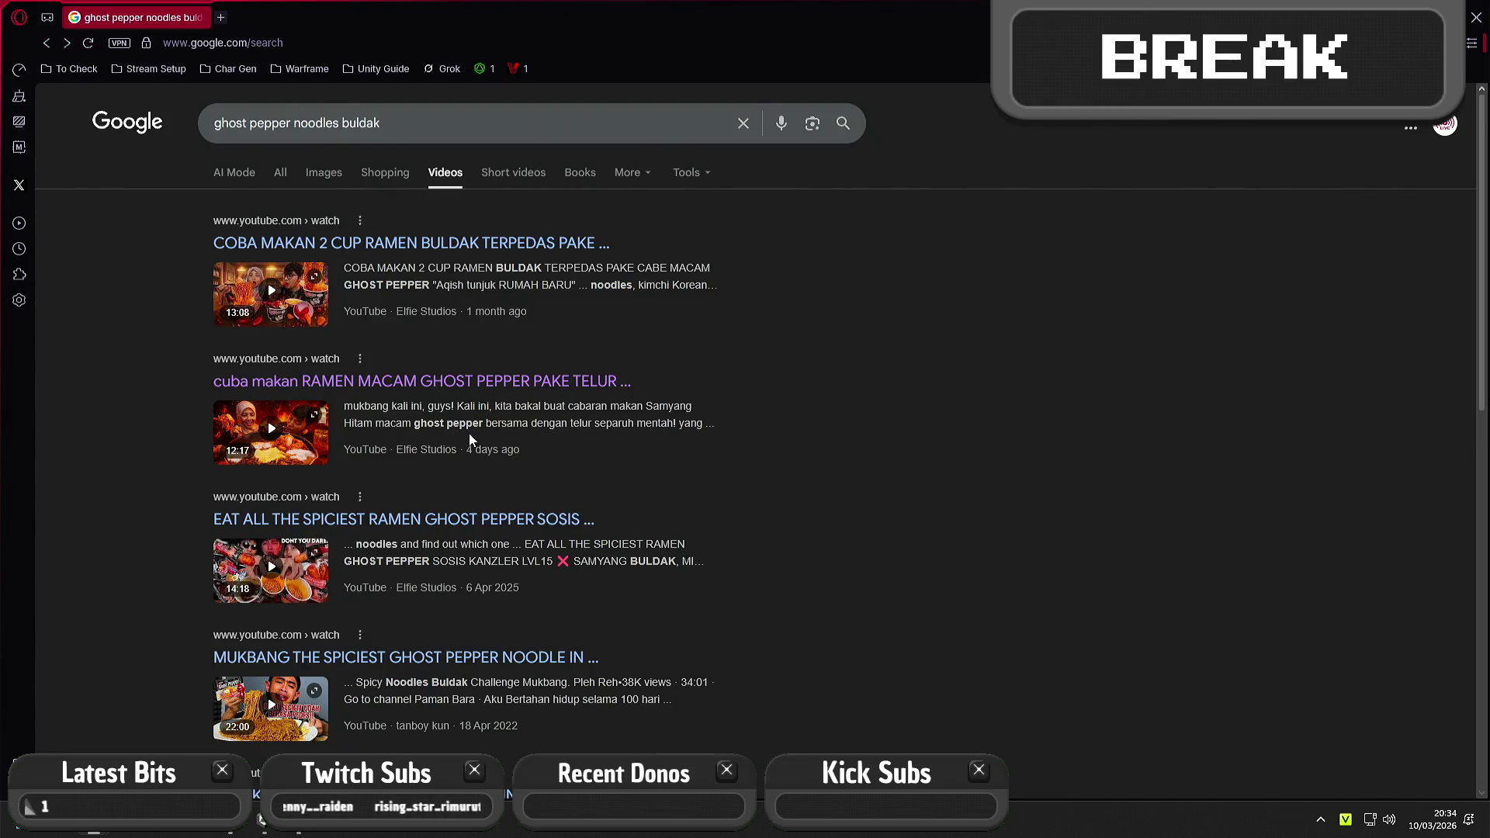
{"action": "scroll", "coordinate": [470, 435], "scroll_direction": "down", "scroll_amount": 1}
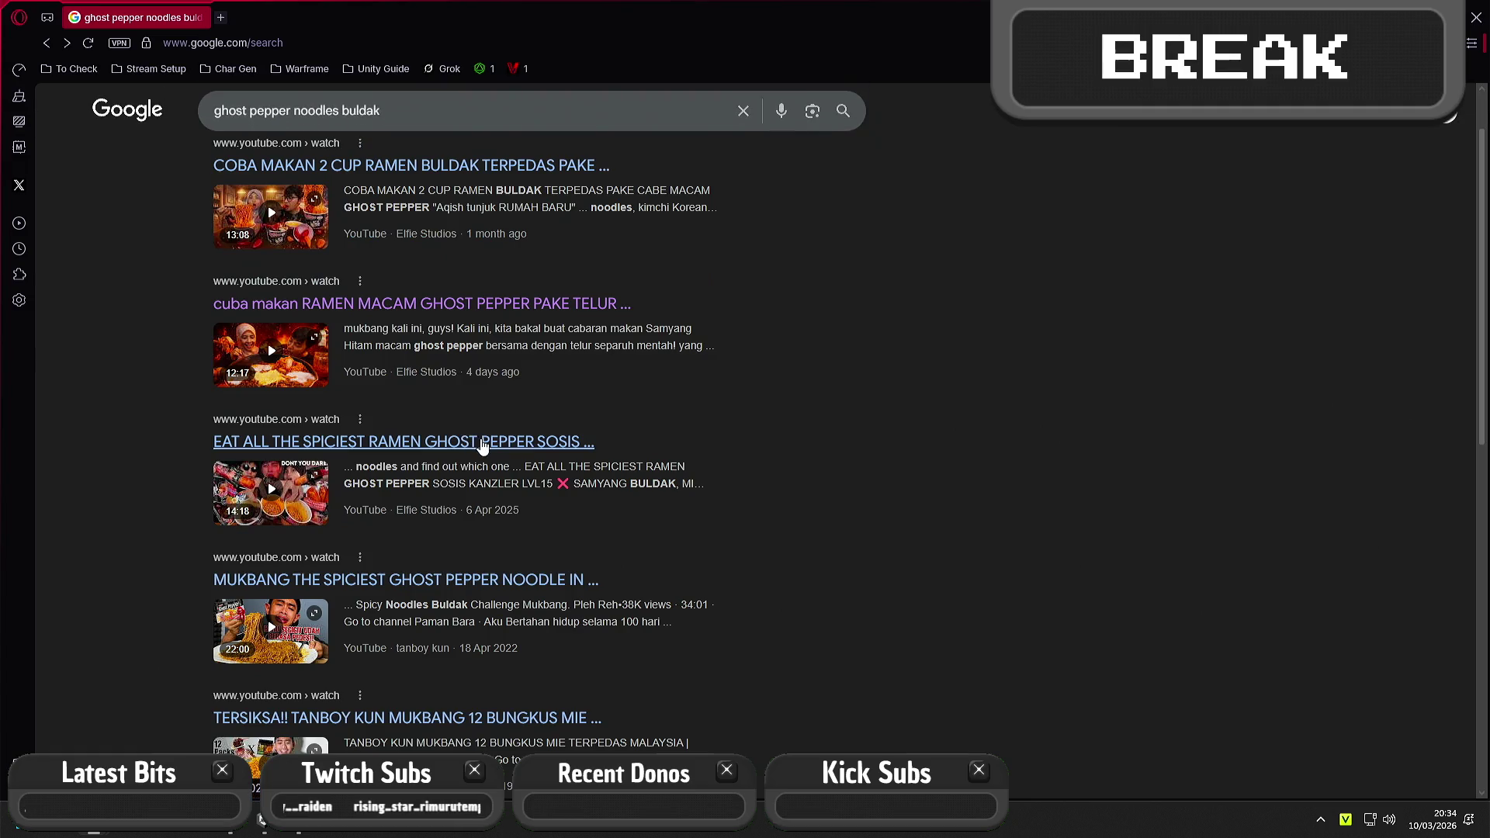
{"action": "left_click", "coordinate": [518, 587]}
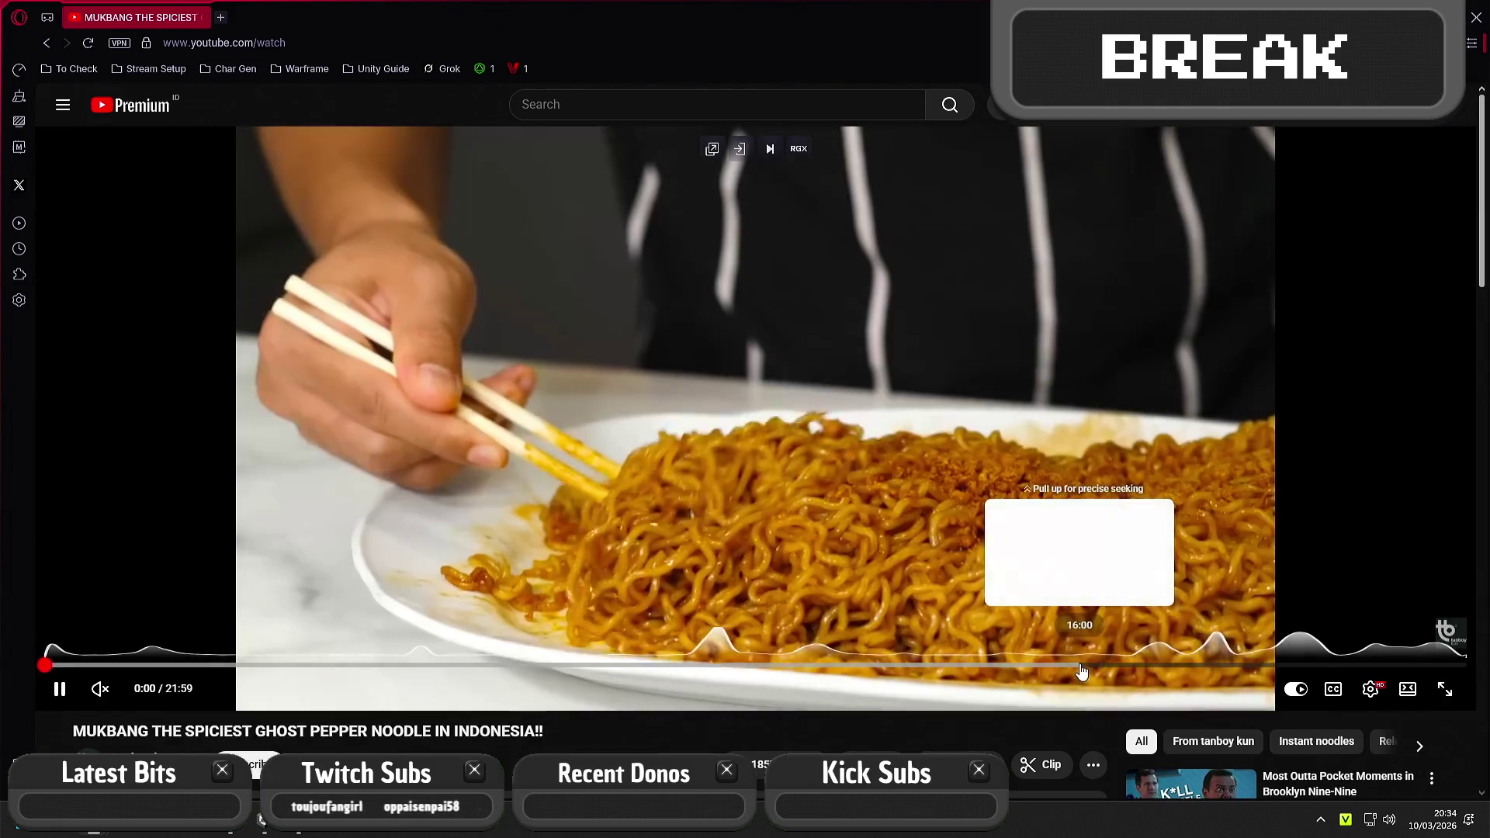
Jump to 16:00 in the mukbang video, pause it, and go back to the video results
{"action": "left_click", "coordinate": [1081, 666]}
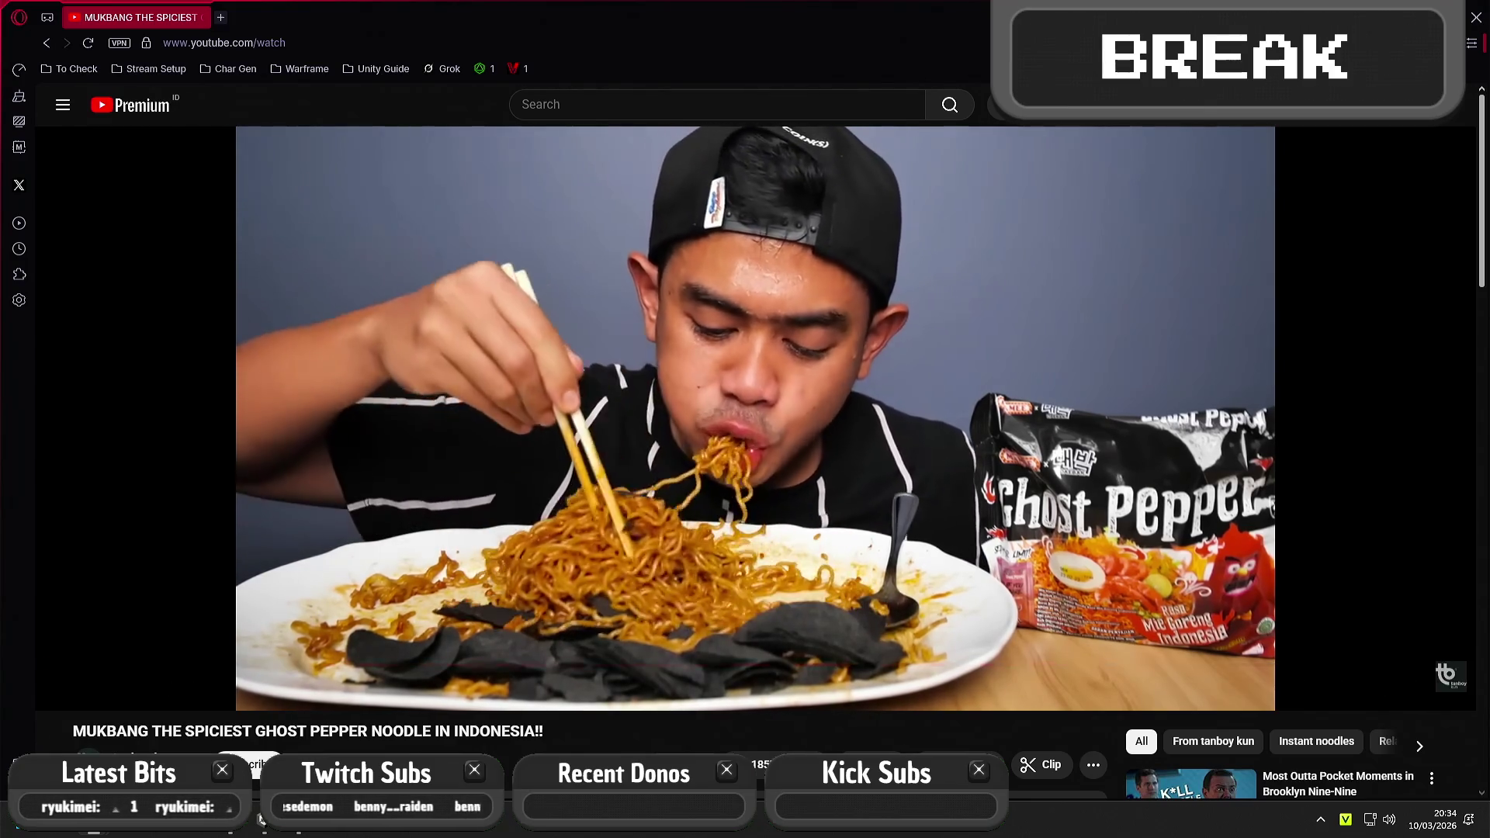
{"action": "left_click", "coordinate": [667, 531]}
{"action": "key", "text": "alt+Left"}
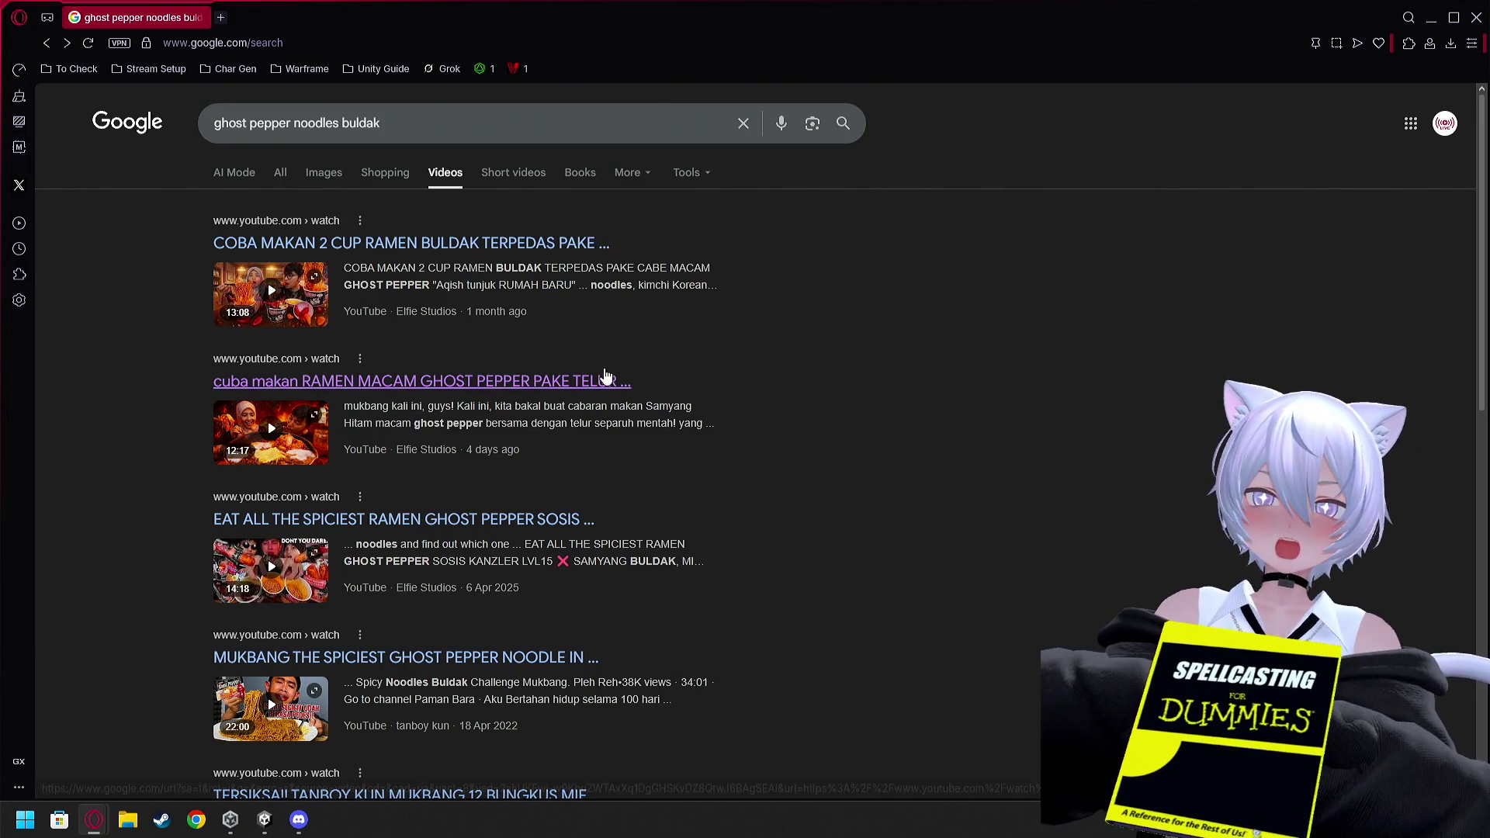
Close the browser window to reveal the Unity editor
{"action": "left_click", "coordinate": [1474, 11]}
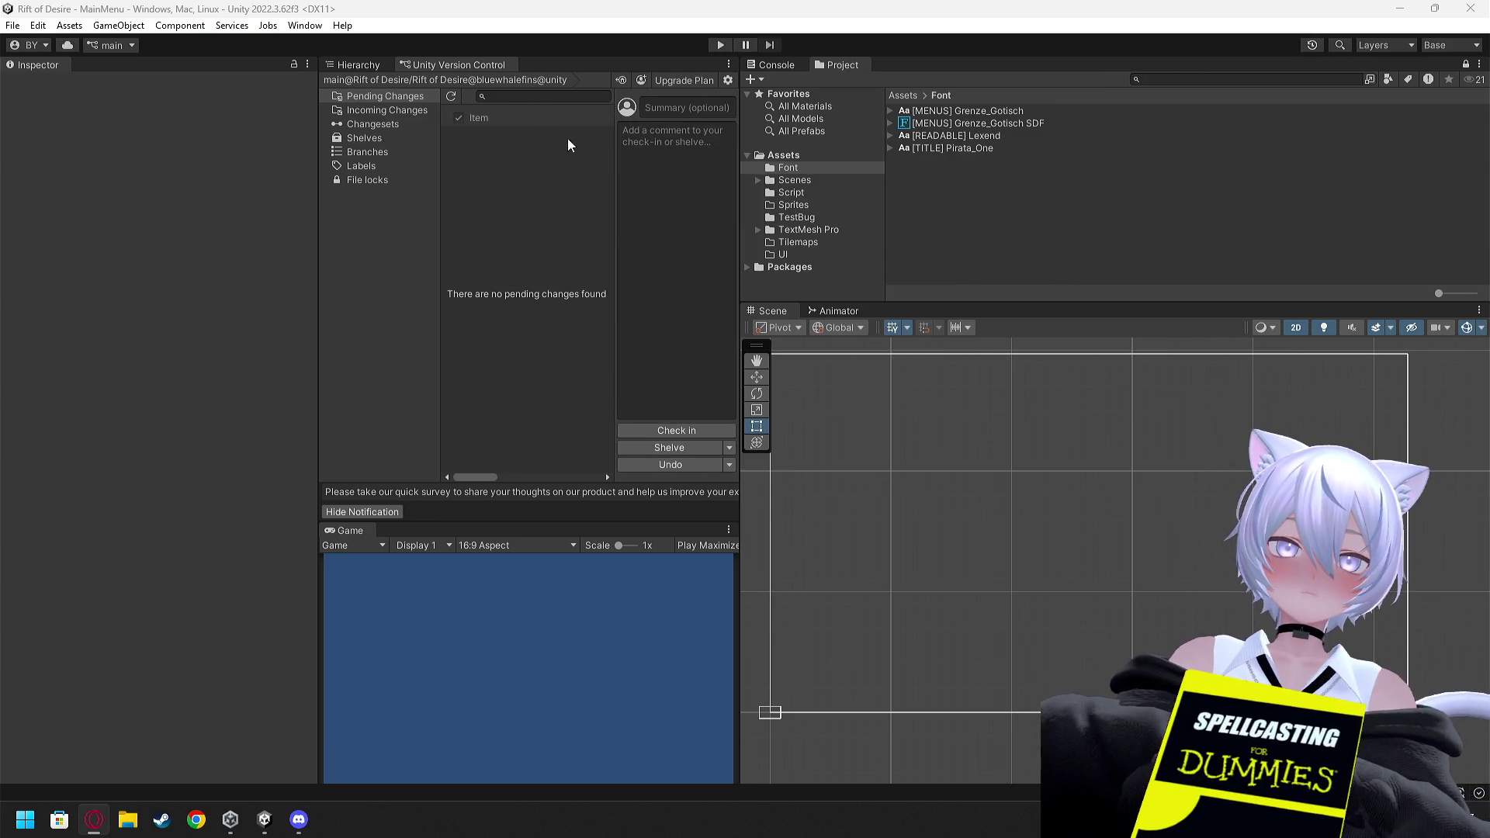
Show the MainMenu Hierarchy and run a quick Play-mode test of the Lustwood Encumbered menu
{"action": "left_click", "coordinate": [349, 67]}
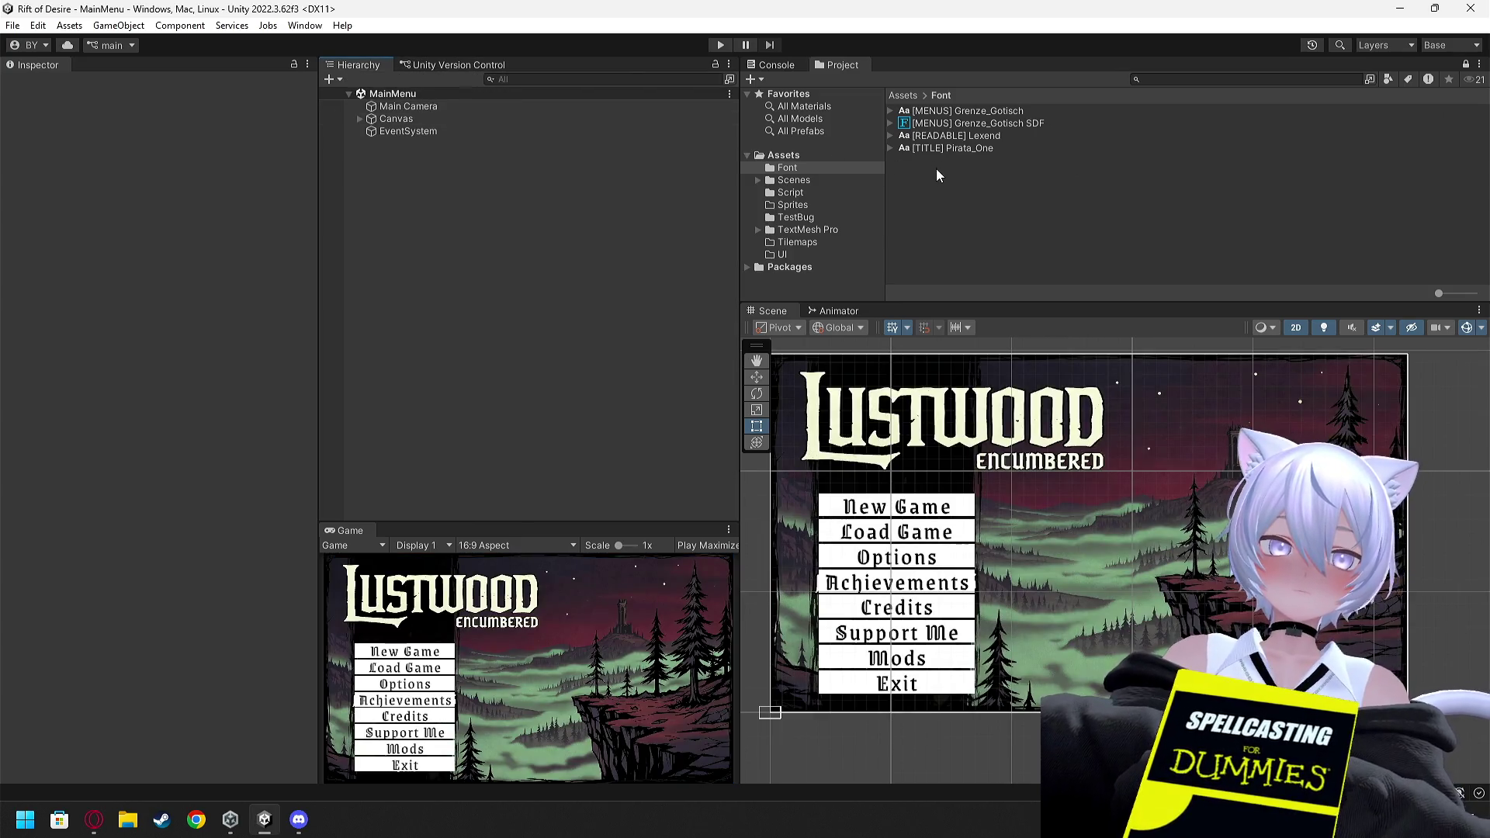
{"action": "left_click", "coordinate": [720, 44]}
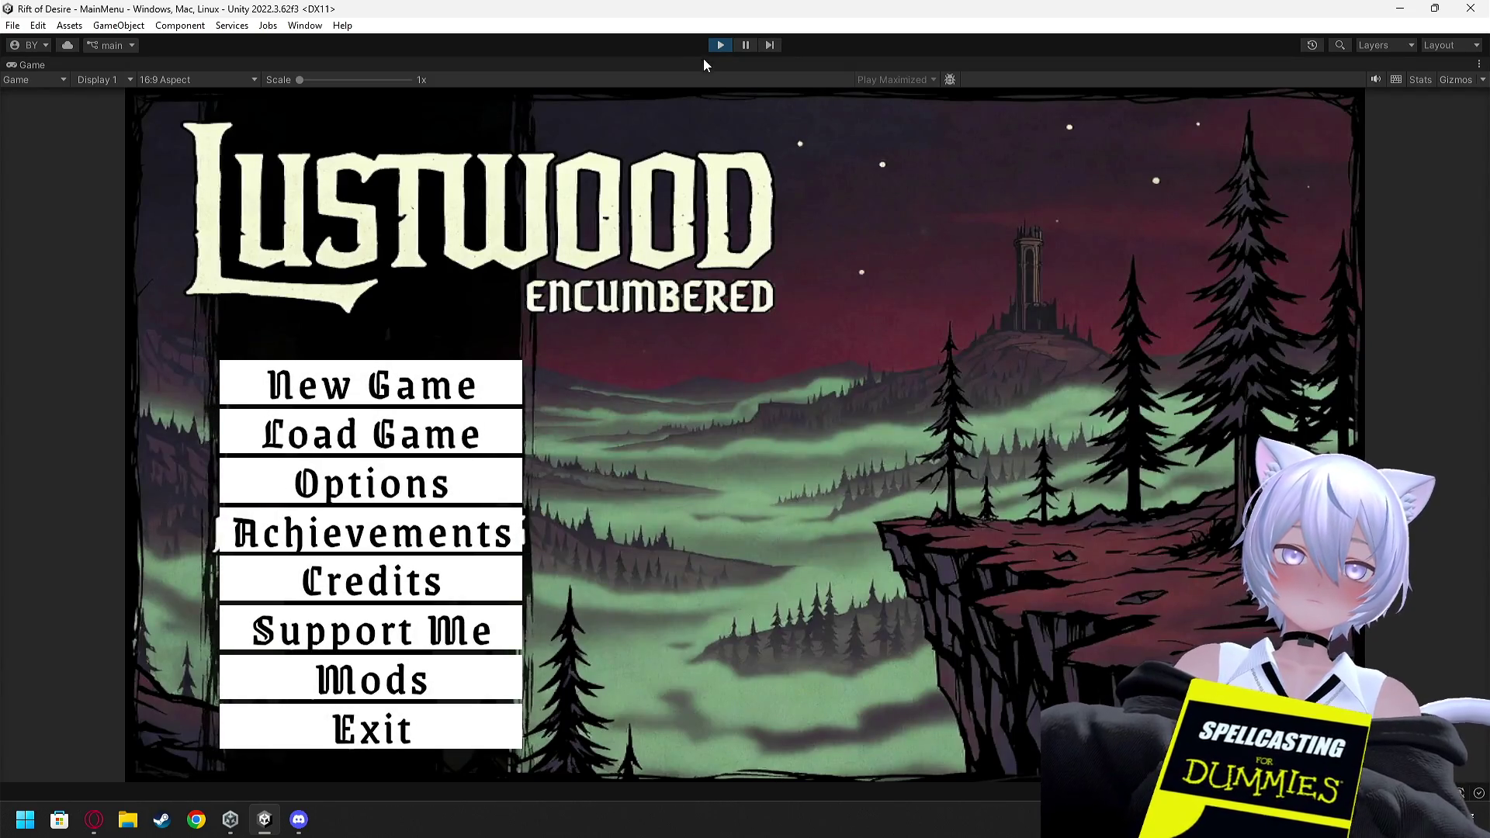
{"action": "left_click", "coordinate": [720, 44]}
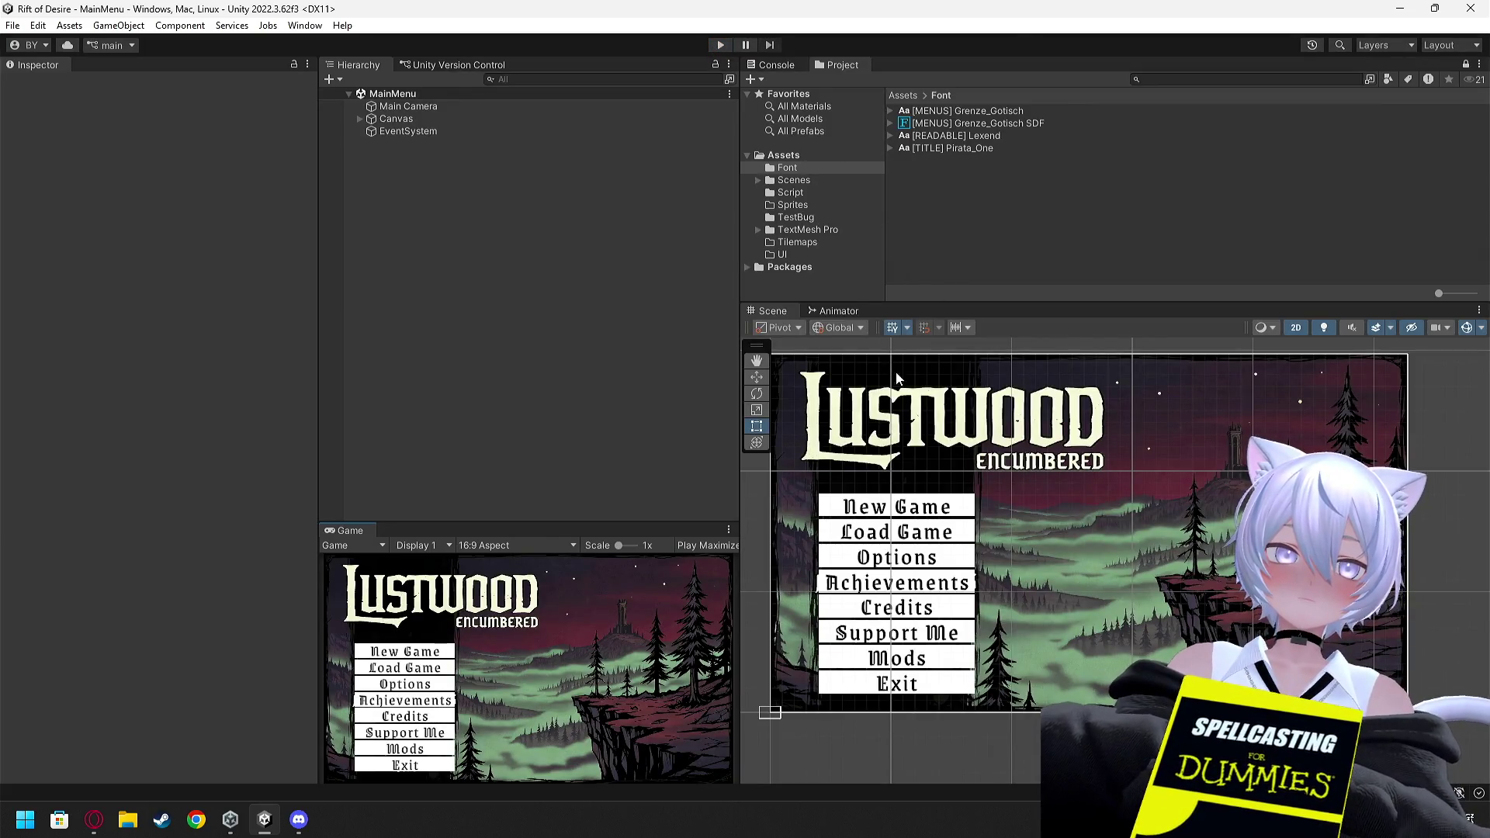
Expand Canvas and deactivate the menuBtn object in the Inspector
{"action": "left_click", "coordinate": [947, 124]}
{"action": "left_click", "coordinate": [359, 119]}
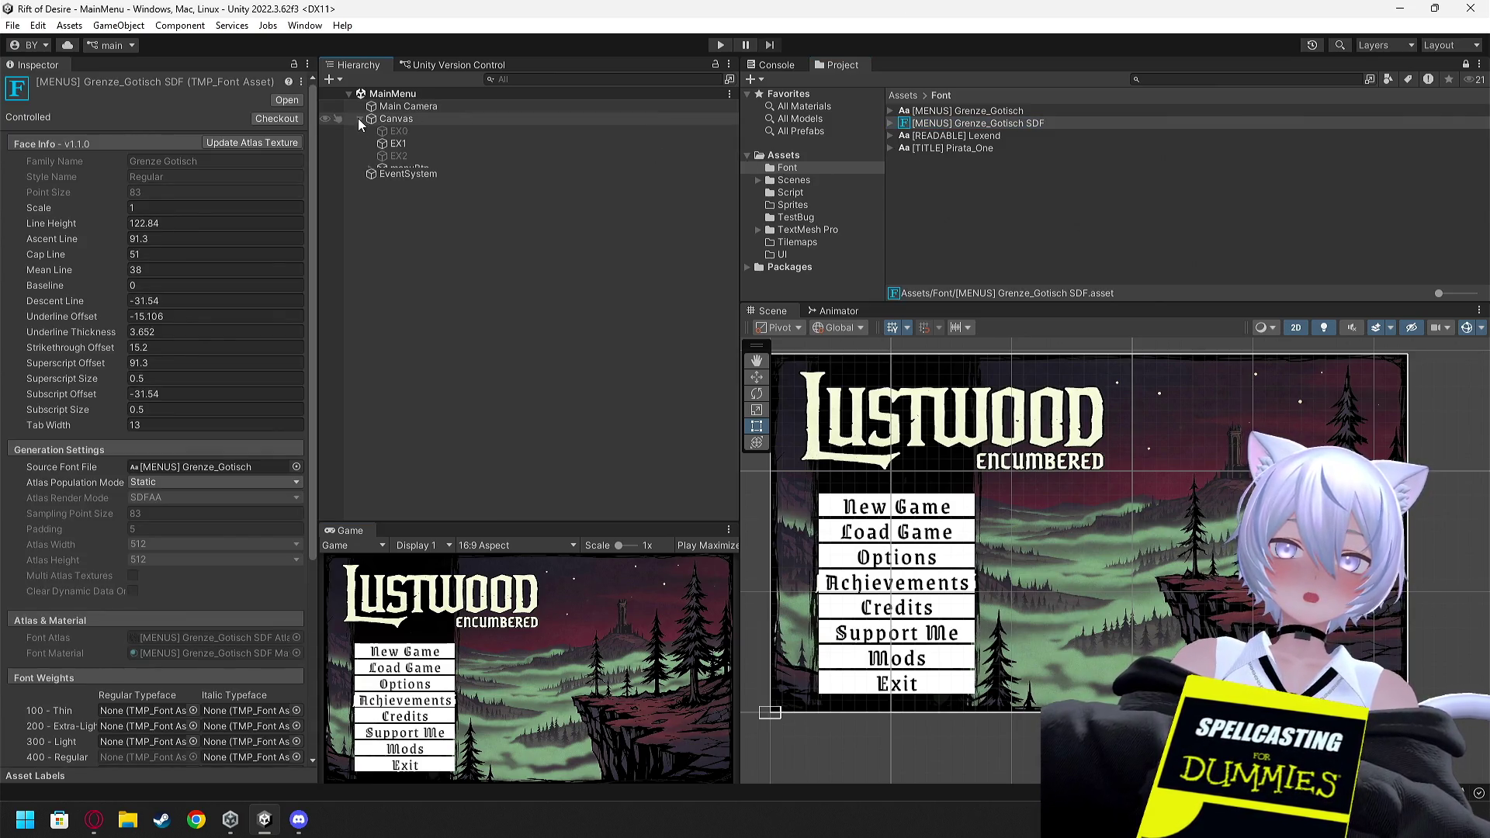
{"action": "left_click", "coordinate": [398, 144]}
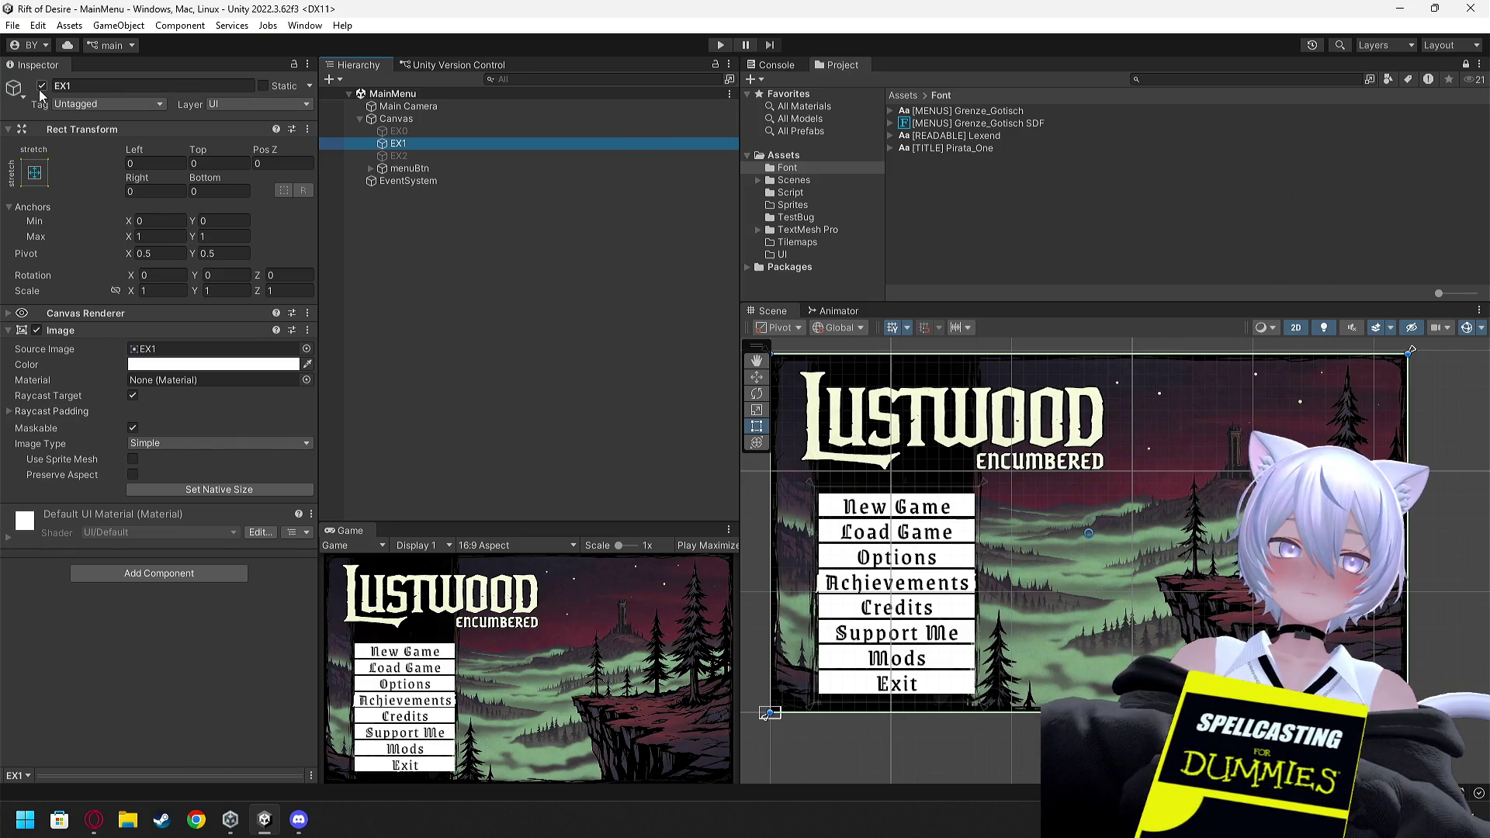
{"action": "left_click", "coordinate": [409, 169]}
{"action": "left_click", "coordinate": [42, 86]}
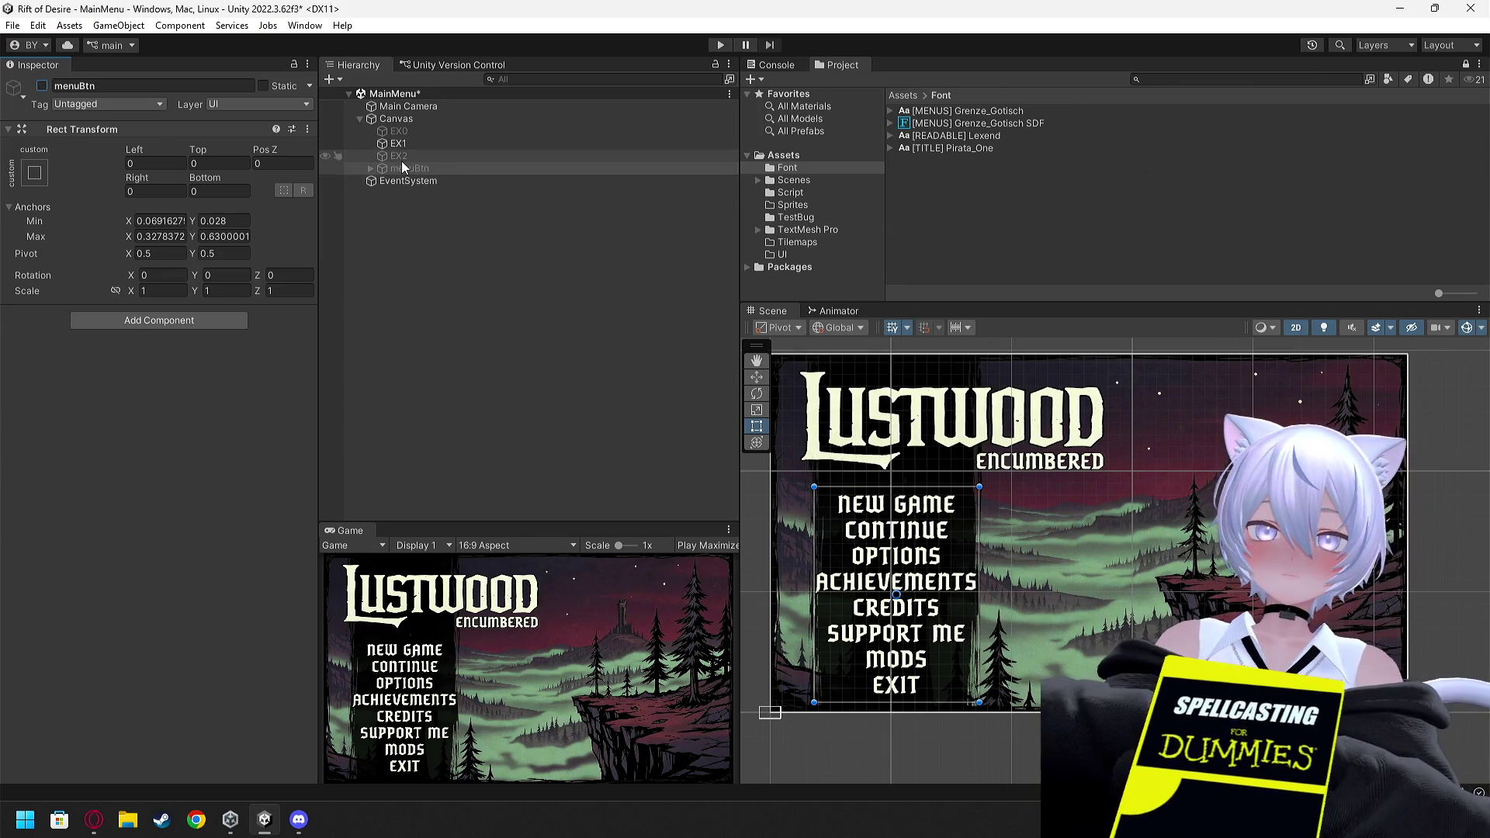
{"action": "right_click", "coordinate": [400, 121]}
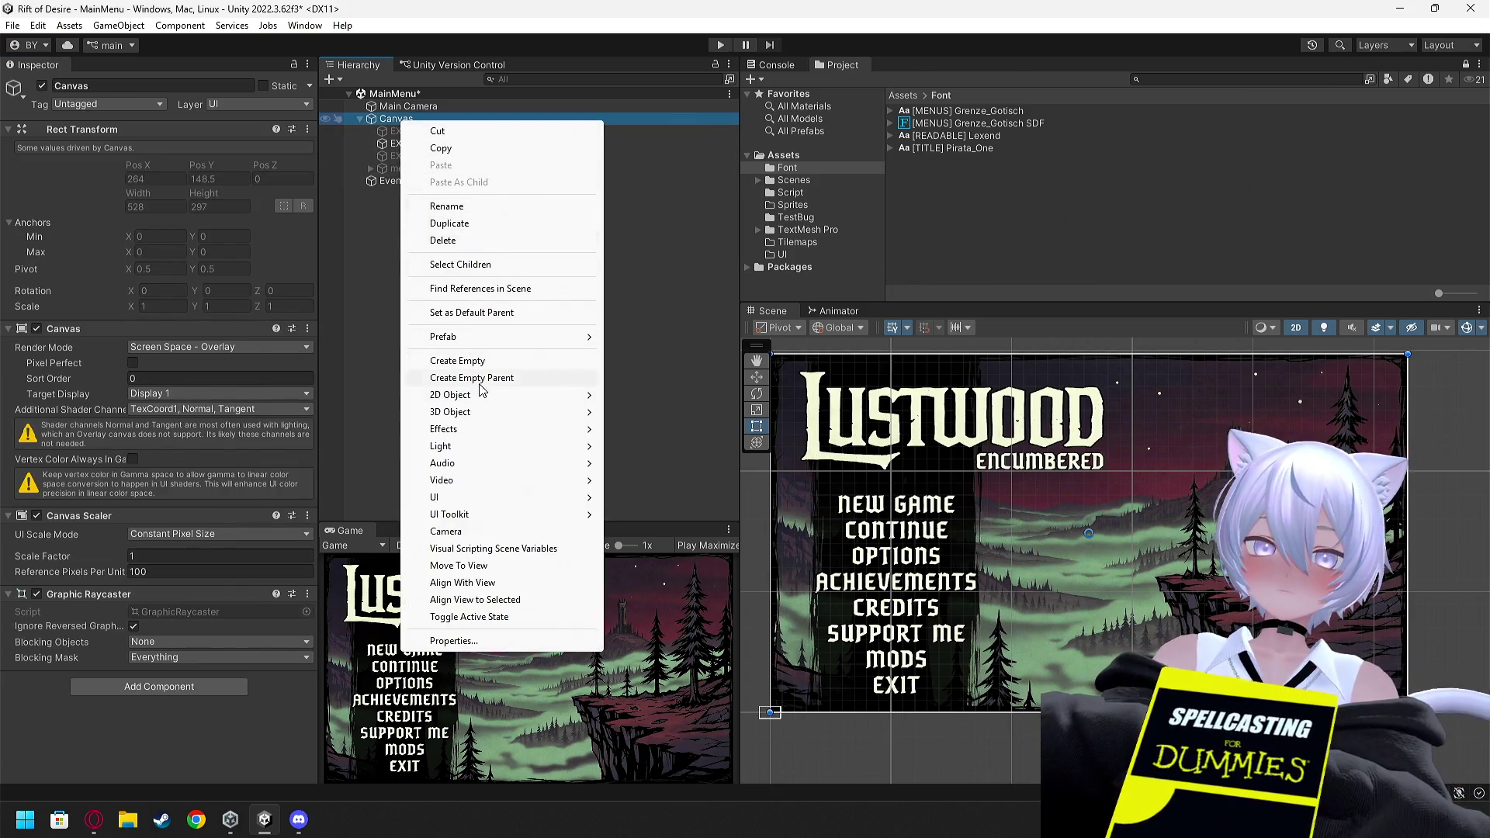
Add a UI Image under Canvas and drag it into a tall column spanning the canvas height
{"action": "mouse_move", "coordinate": [466, 498]}
{"action": "left_click", "coordinate": [662, 501]}
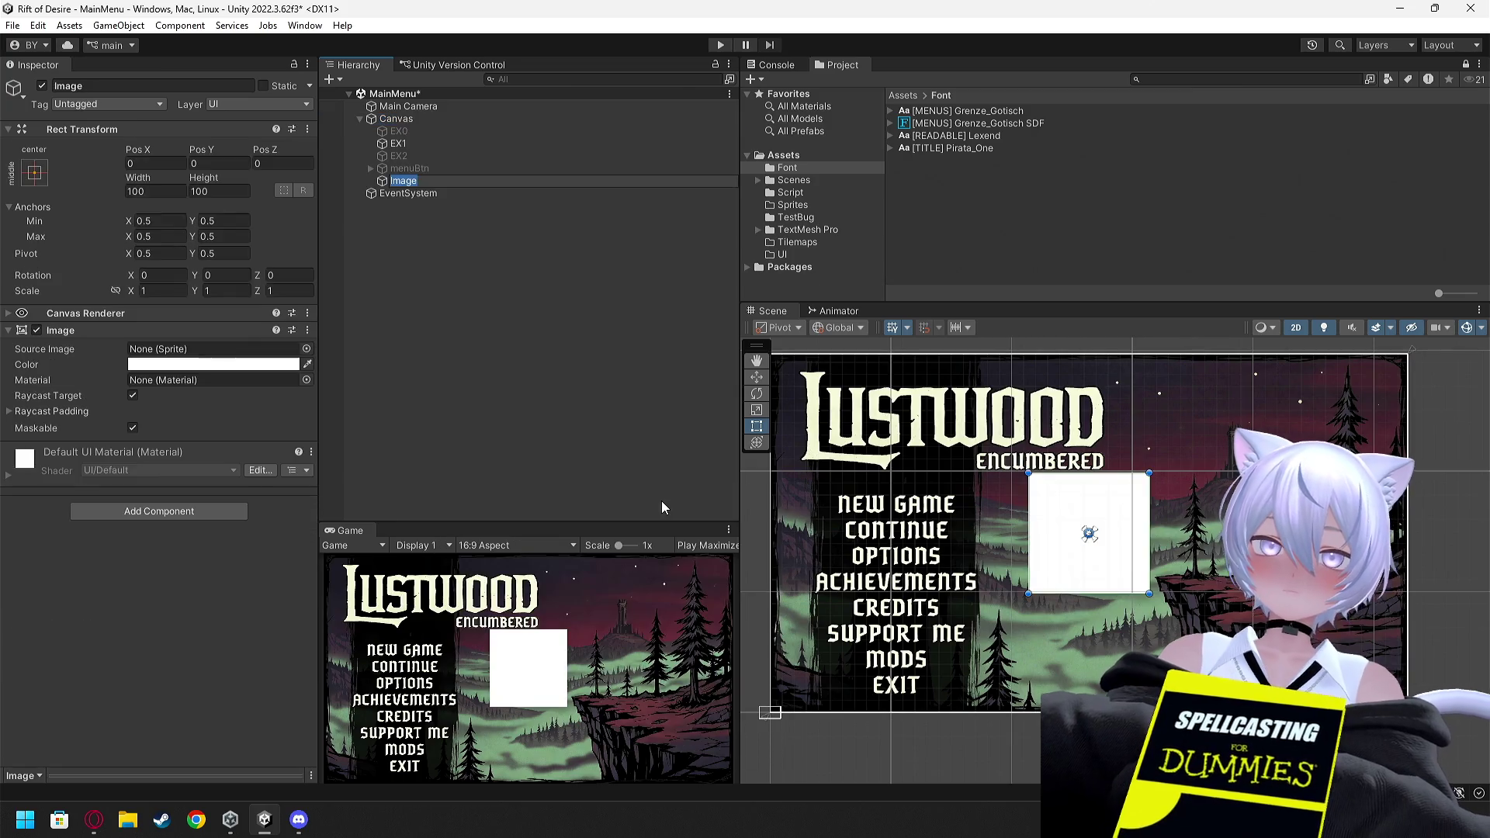
{"action": "mouse_move", "coordinate": [1081, 499]}
{"action": "left_mouse_down"}
{"action": "mouse_move", "coordinate": [881, 477]}
{"action": "mouse_move", "coordinate": [985, 485]}
{"action": "left_mouse_up"}
{"action": "left_click_drag", "start_coordinate": [907, 446], "coordinate": [907, 356]}
{"action": "left_click", "coordinate": [919, 575]}
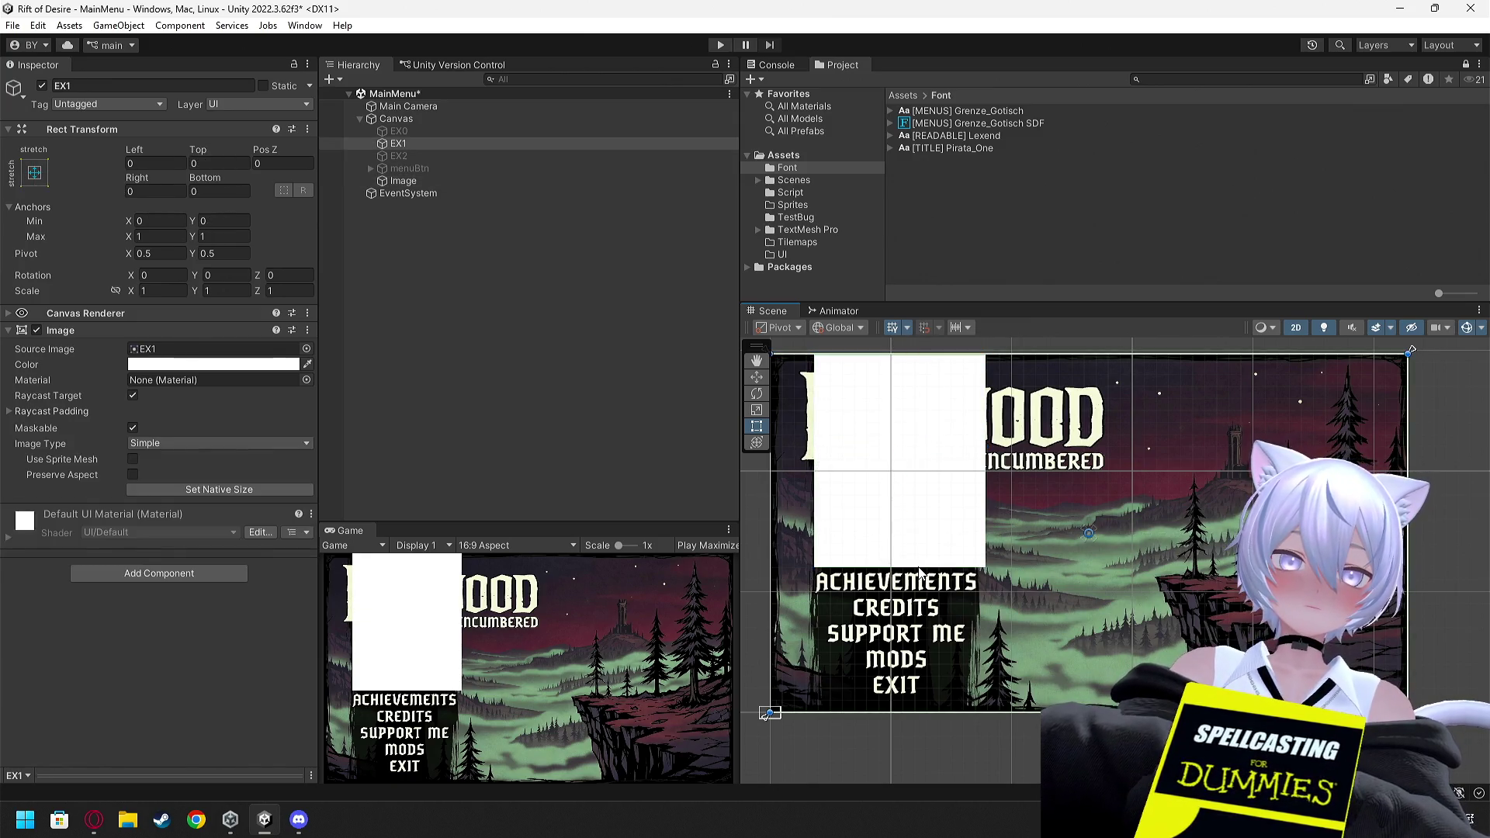
{"action": "left_click", "coordinate": [922, 573]}
{"action": "left_click_drag", "start_coordinate": [948, 570], "coordinate": [931, 712]}
Fine-tune the Image's size and stretch its anchors full height at roughly 6–34% width
{"action": "left_click_drag", "start_coordinate": [897, 532], "coordinate": [871, 519]}
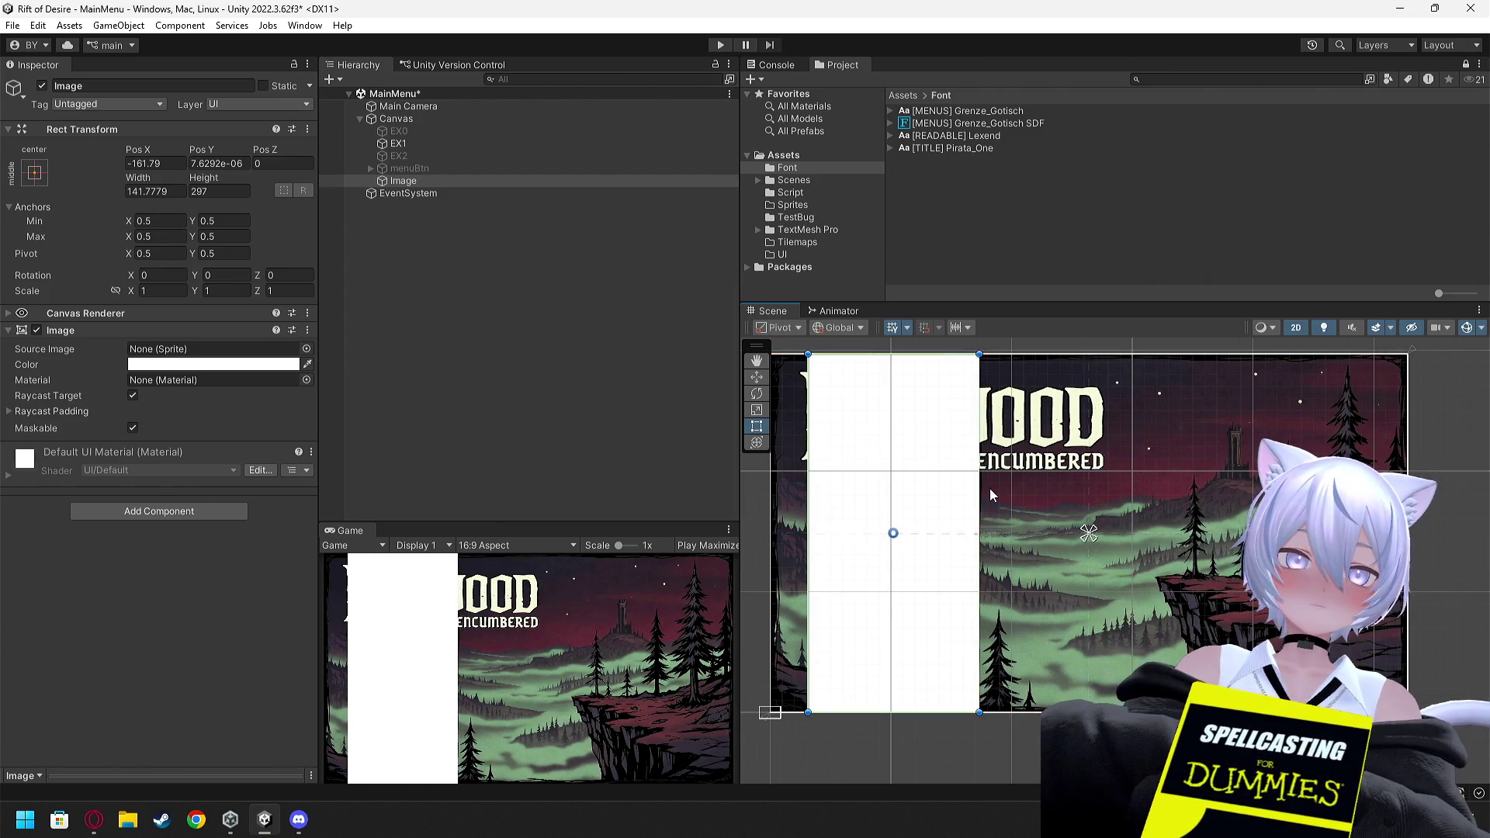
{"action": "left_click_drag", "start_coordinate": [990, 495], "coordinate": [996, 495]}
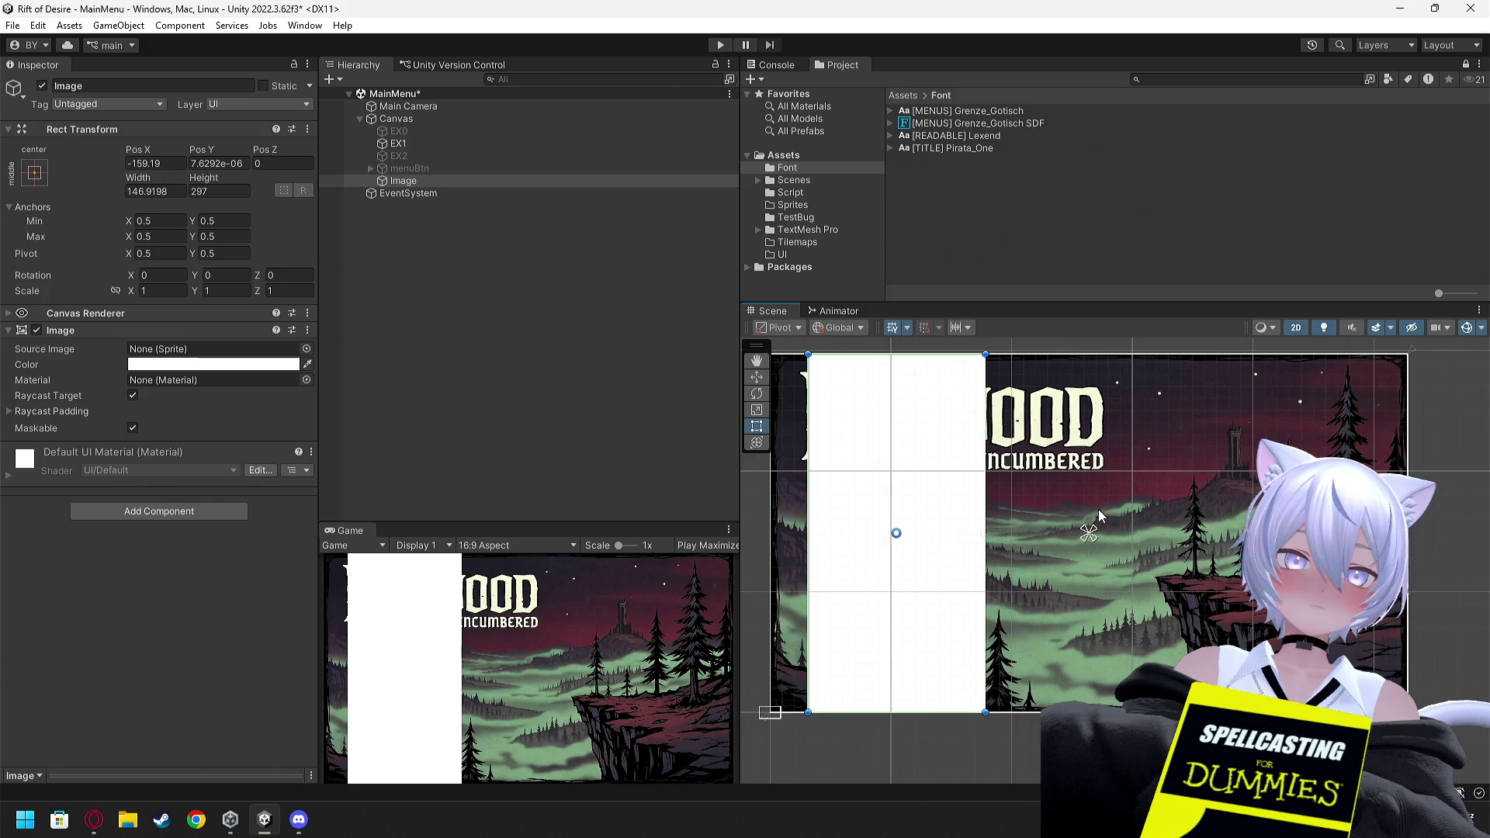
{"action": "left_click_drag", "start_coordinate": [1085, 529], "coordinate": [806, 353]}
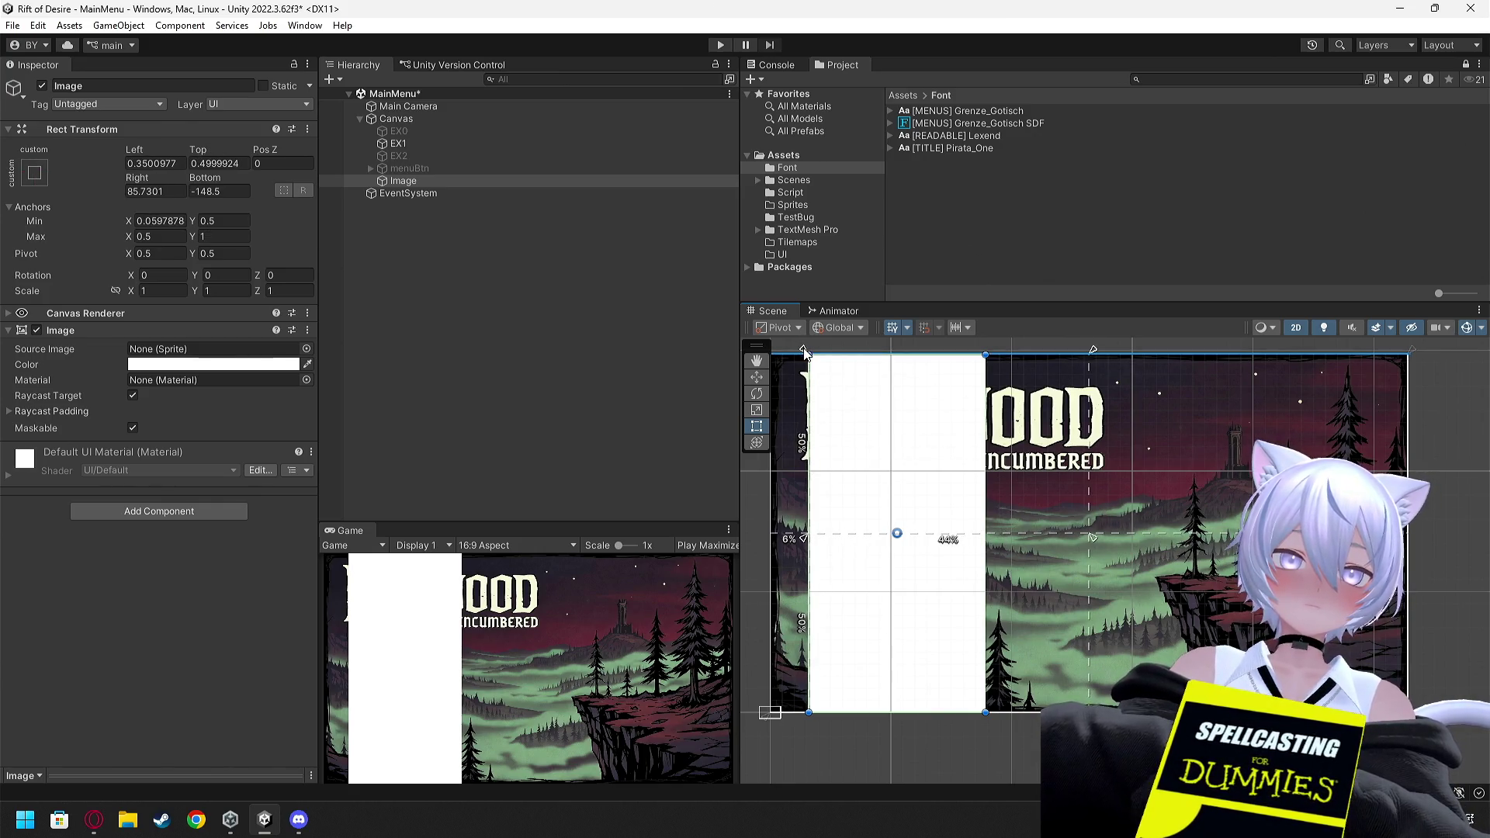
{"action": "left_click_drag", "start_coordinate": [1092, 535], "coordinate": [991, 718]}
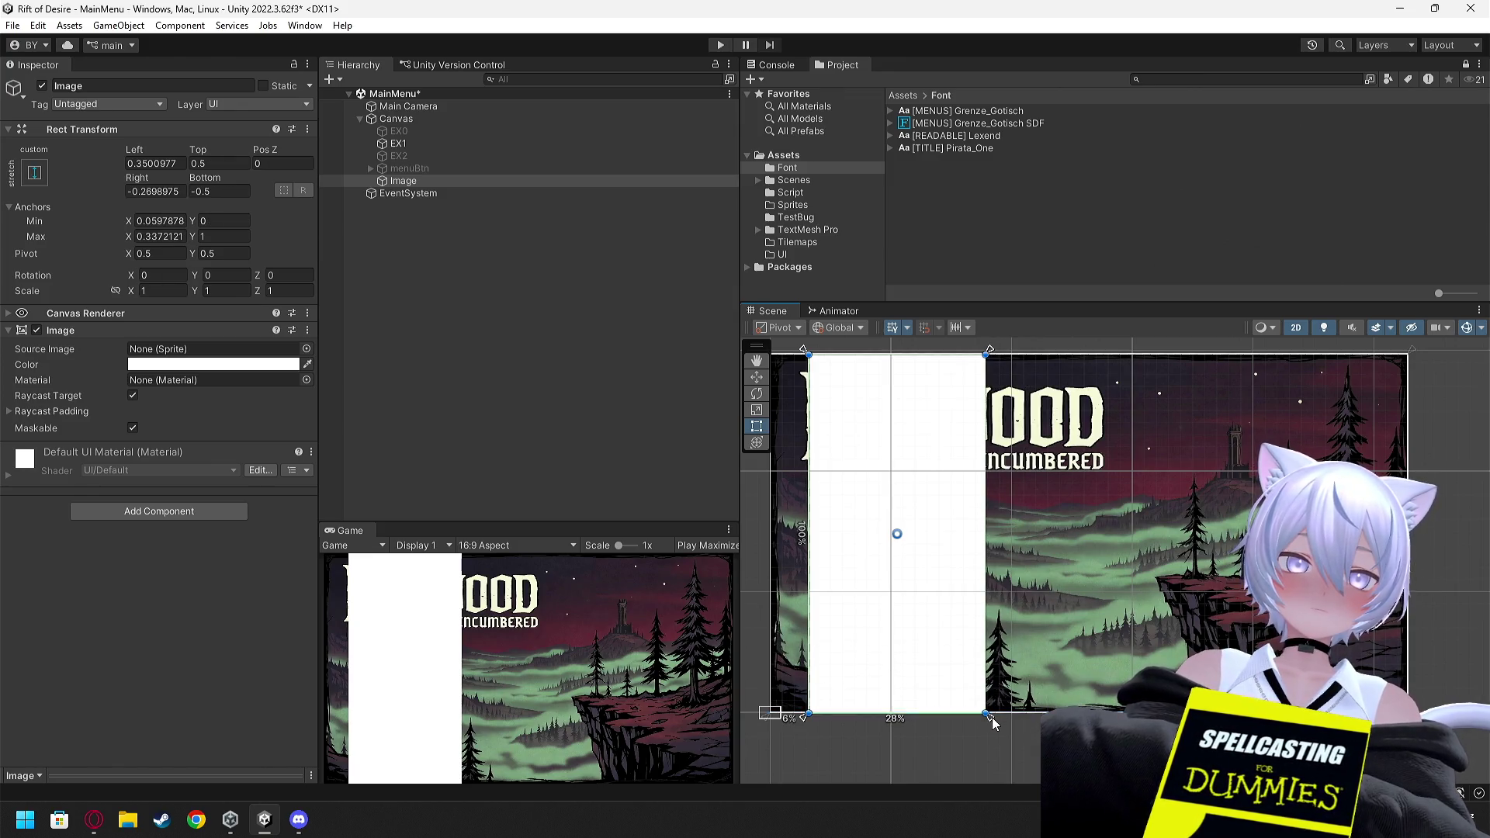
{"action": "left_click", "coordinate": [399, 146]}
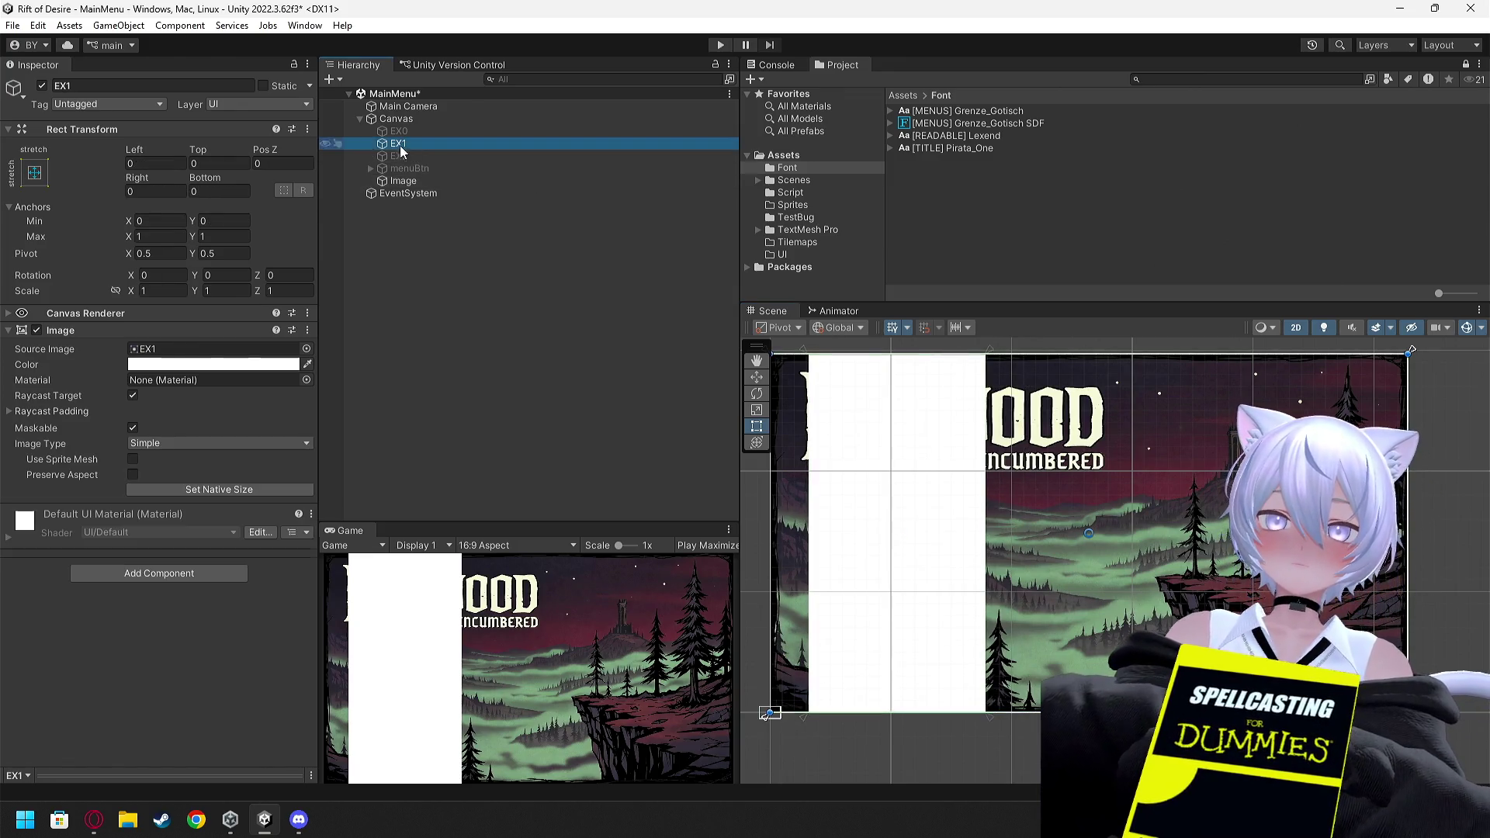
Hide the EX1 background art and reselect the Image panel
{"action": "left_click", "coordinate": [41, 86]}
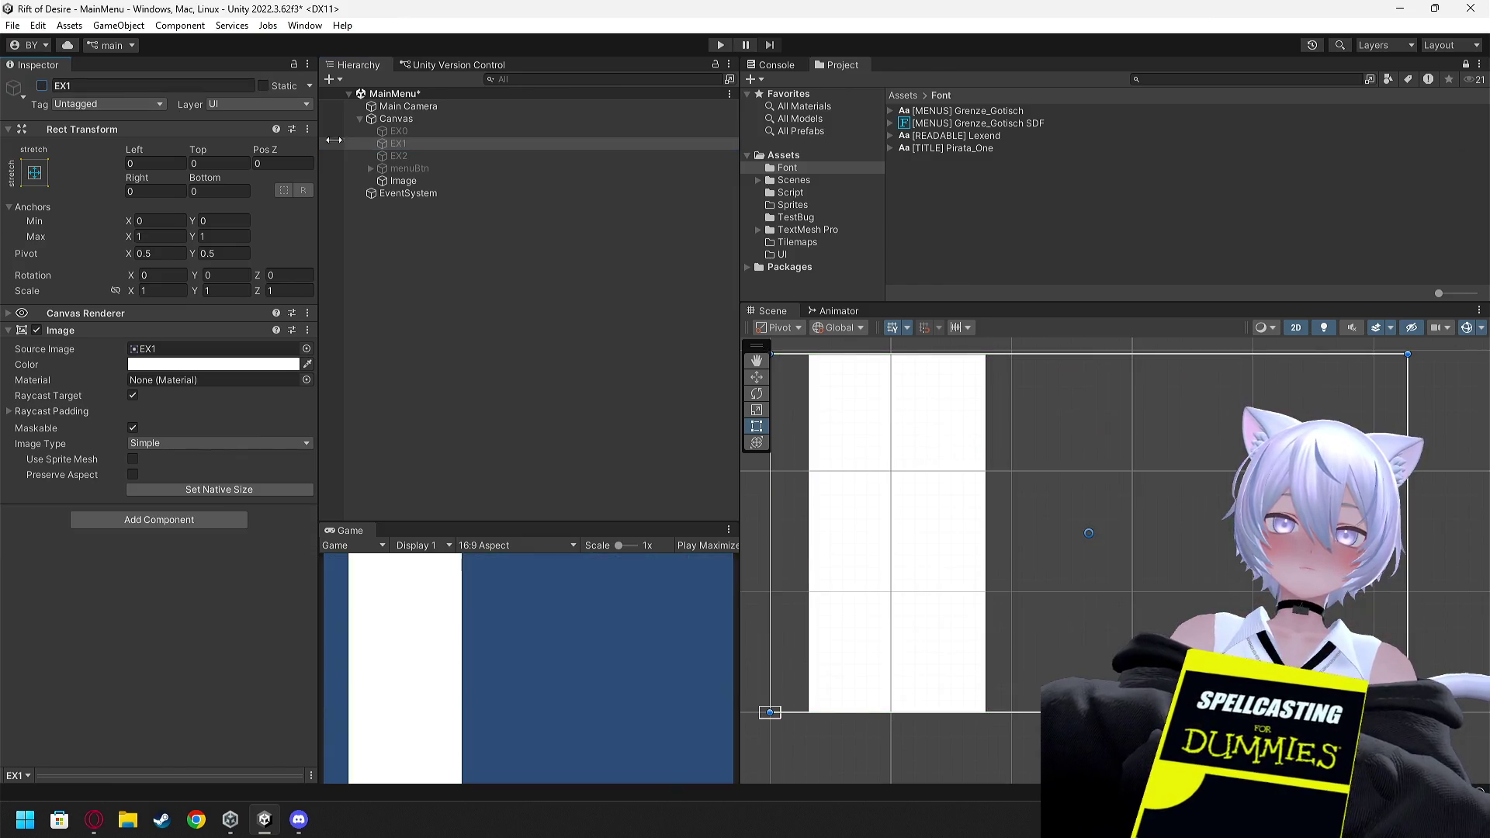
{"action": "left_click", "coordinate": [407, 182]}
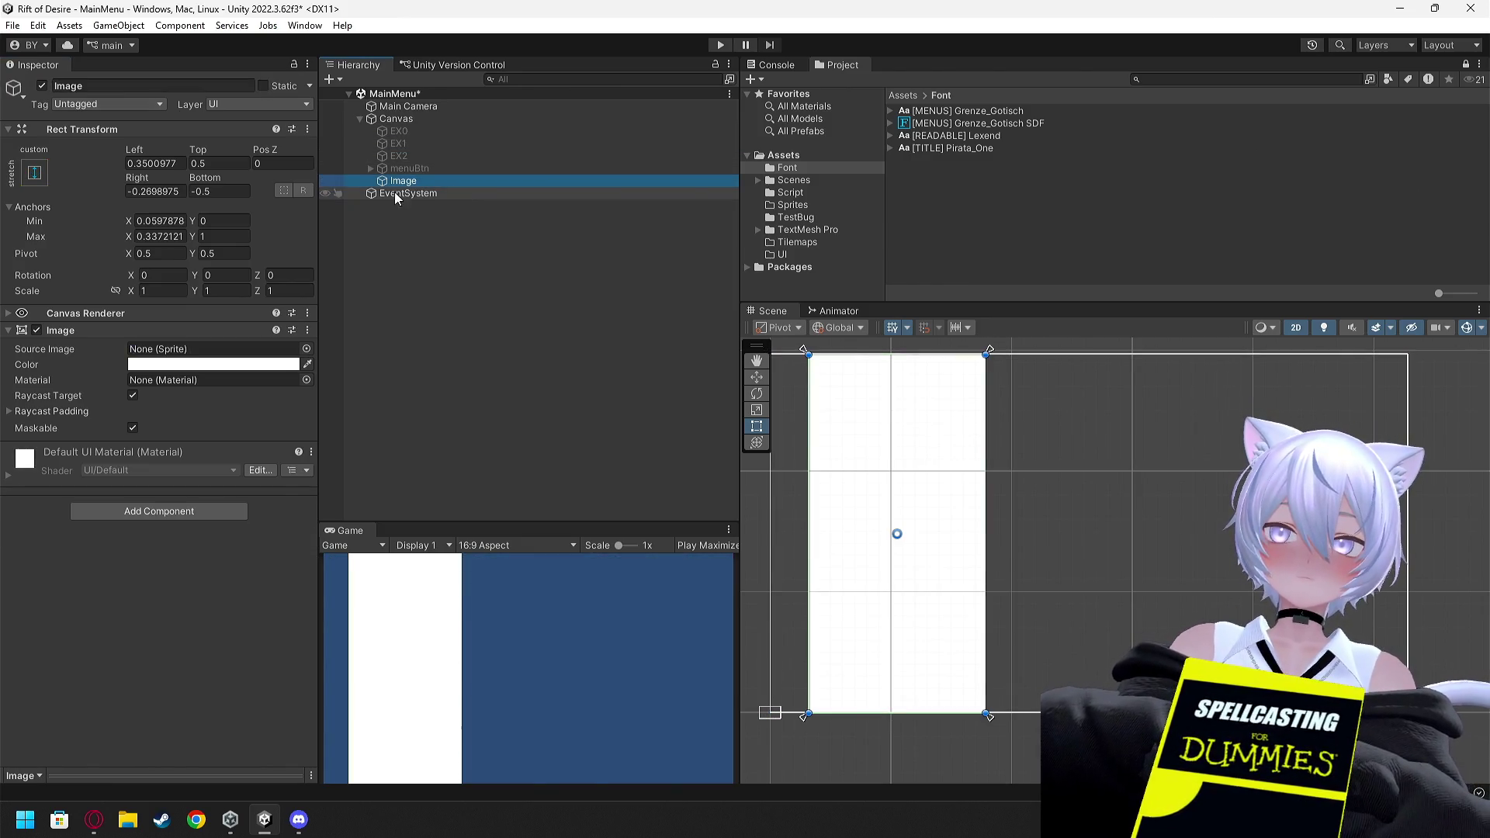
{"action": "scroll", "coordinate": [1021, 350], "scroll_direction": "up", "scroll_amount": 5}
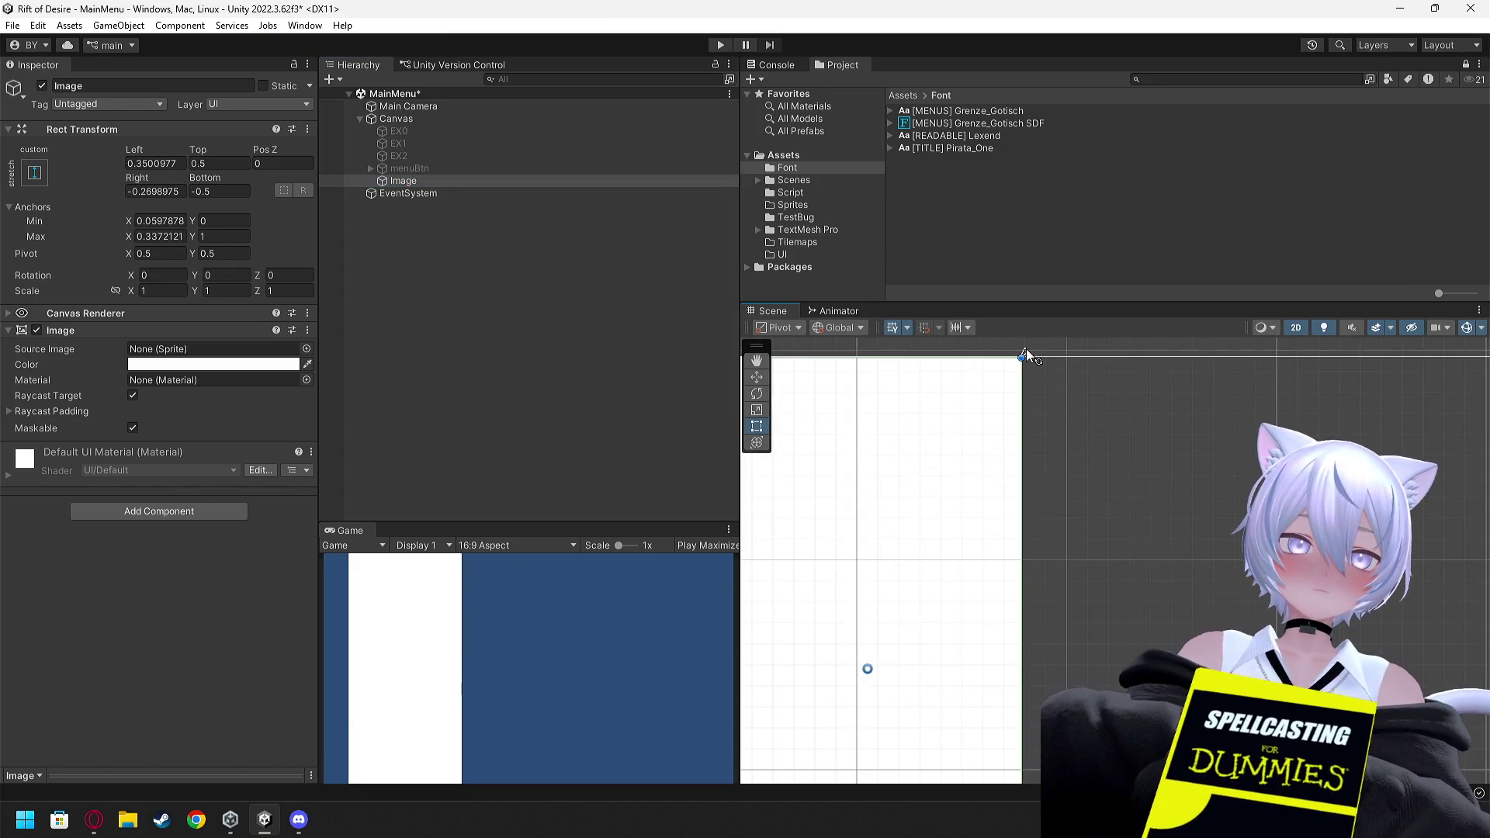
{"action": "left_click_drag", "start_coordinate": [1026, 348], "coordinate": [1040, 346]}
{"action": "scroll", "coordinate": [1040, 385], "scroll_direction": "down", "scroll_amount": 3}
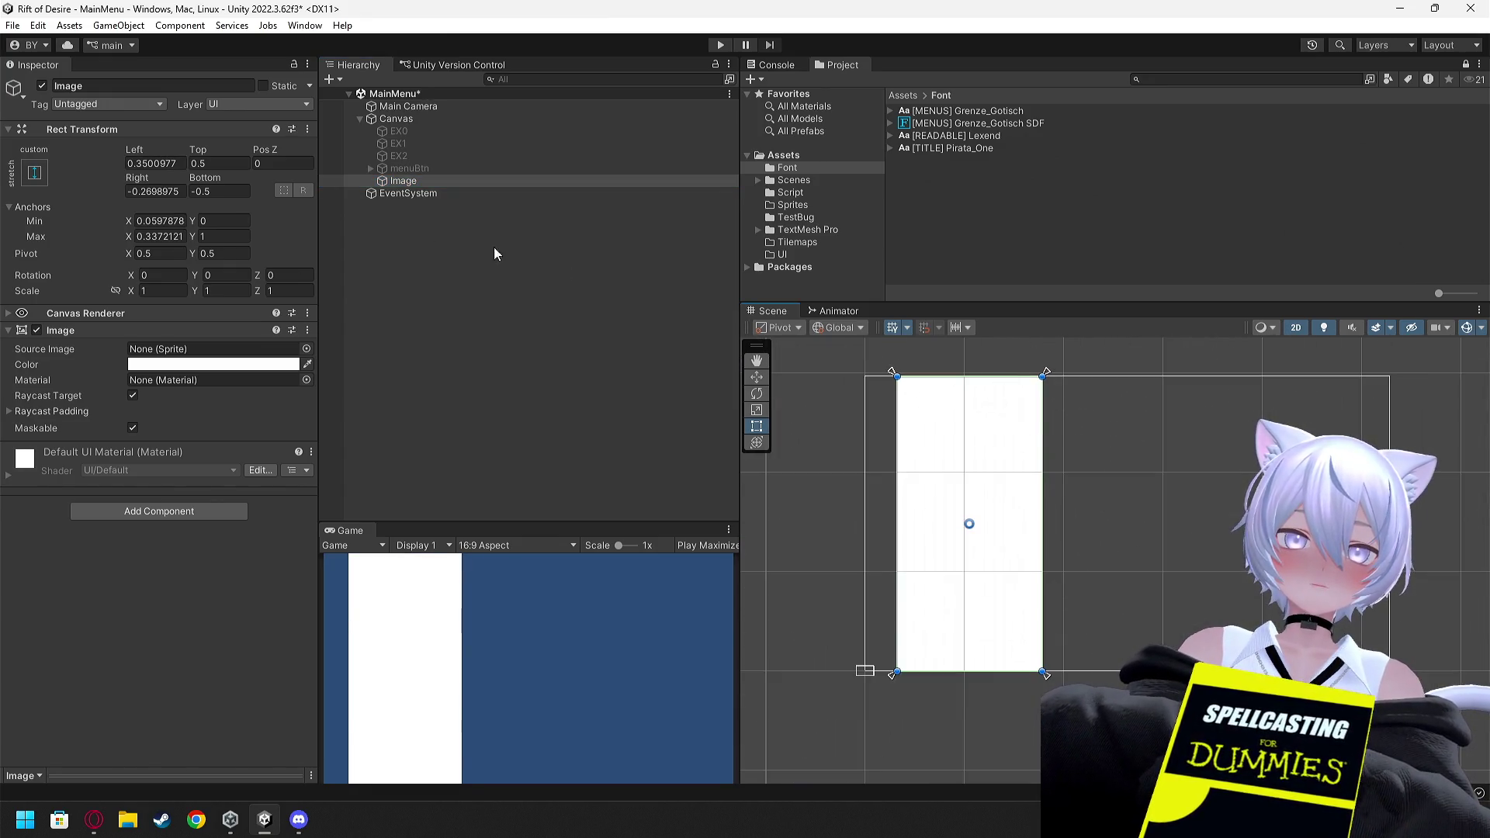
Set the Image's Left, Top, Right and Bottom offsets all to 0
{"action": "left_click", "coordinate": [177, 164]}
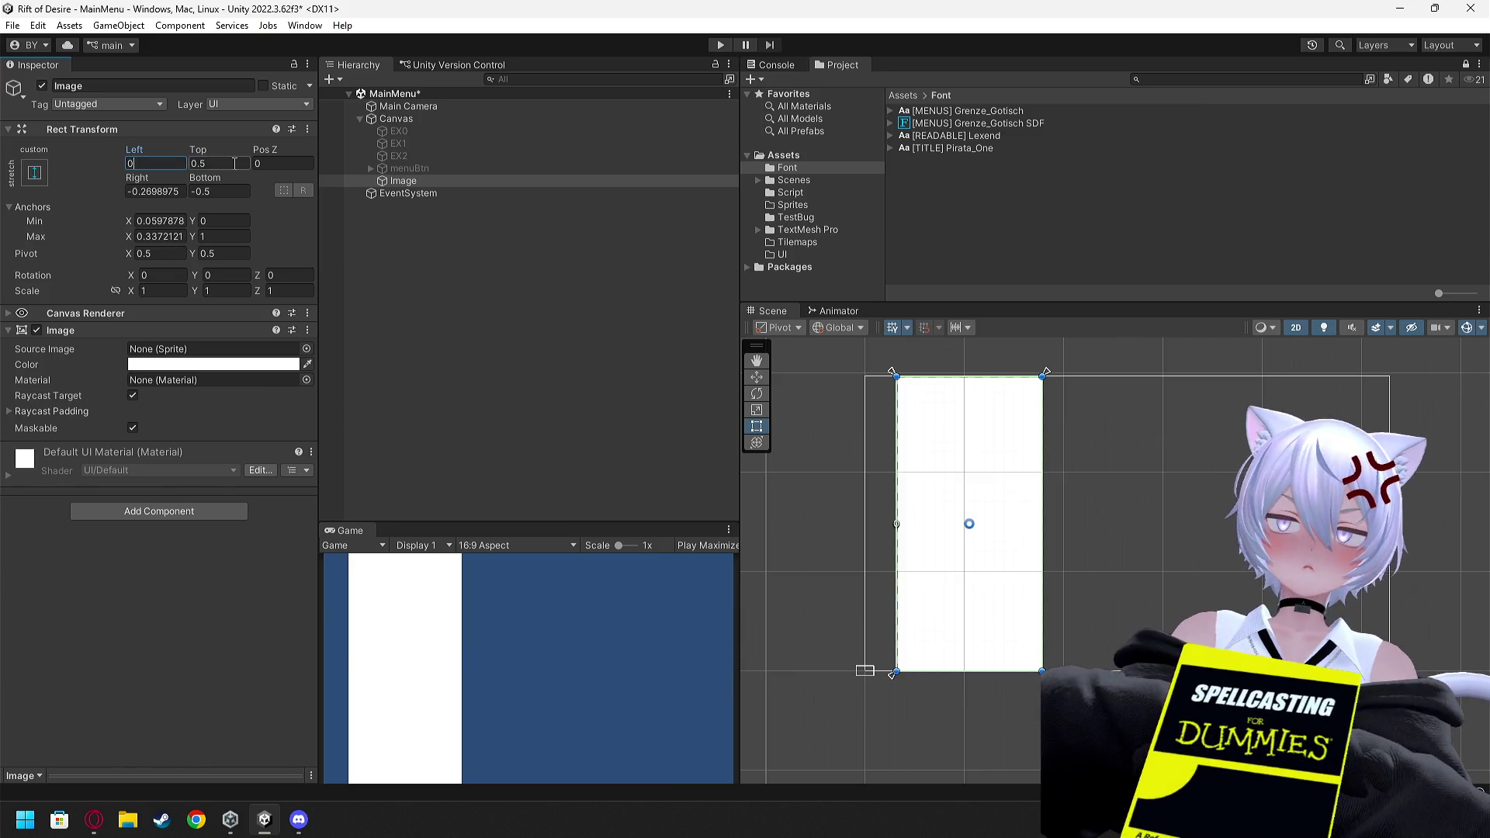
{"action": "type", "text": "0"}
{"action": "key", "text": "Tab"}
{"action": "type", "text": "0"}
{"action": "left_click", "coordinate": [220, 194]}
{"action": "type", "text": "0"}
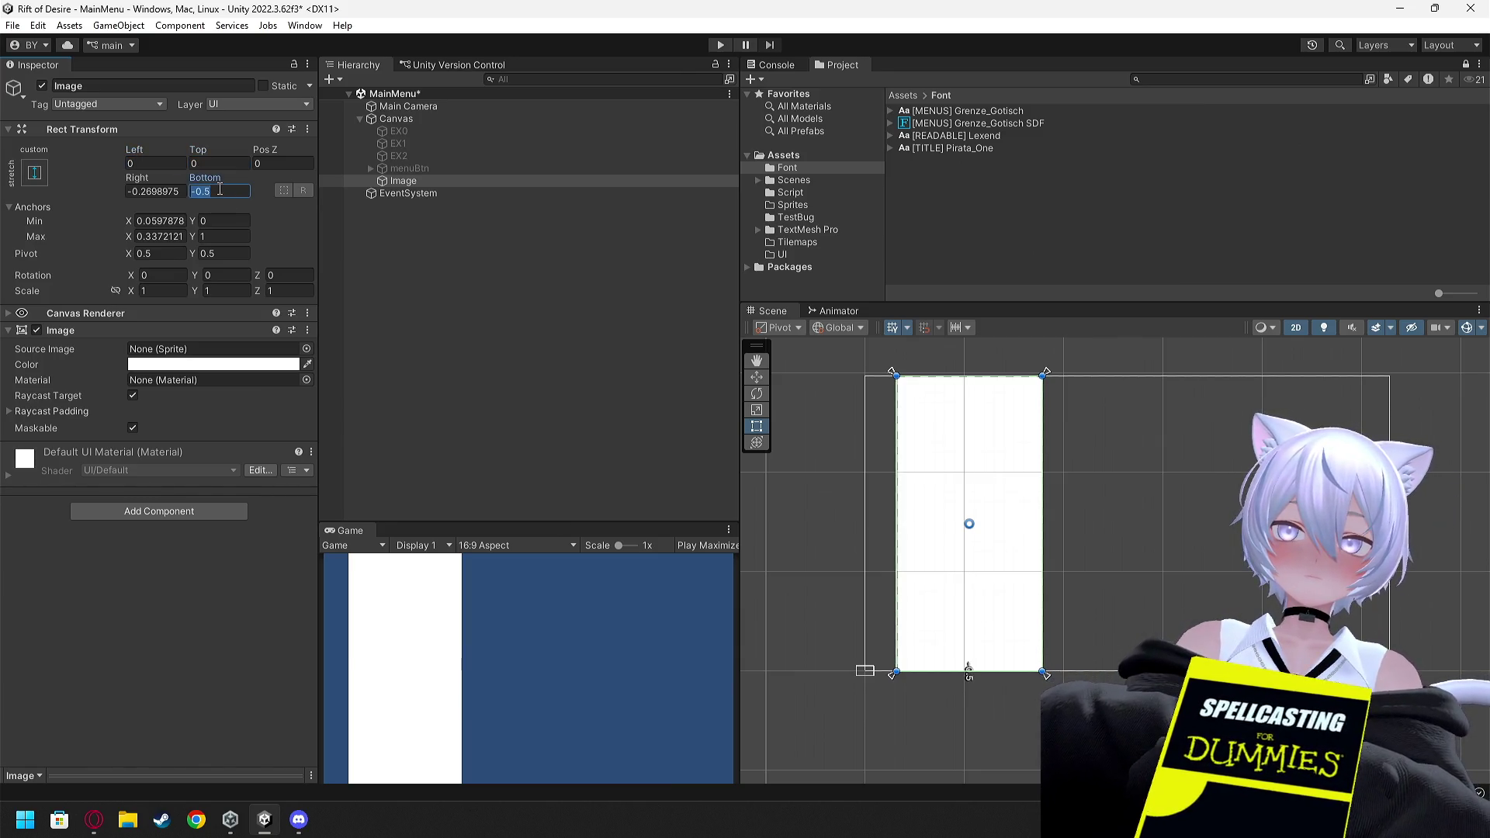
{"action": "left_click", "coordinate": [155, 191]}
{"action": "type", "text": "0"}
Make the Image panel colour black with alpha 180
{"action": "left_click", "coordinate": [1020, 724]}
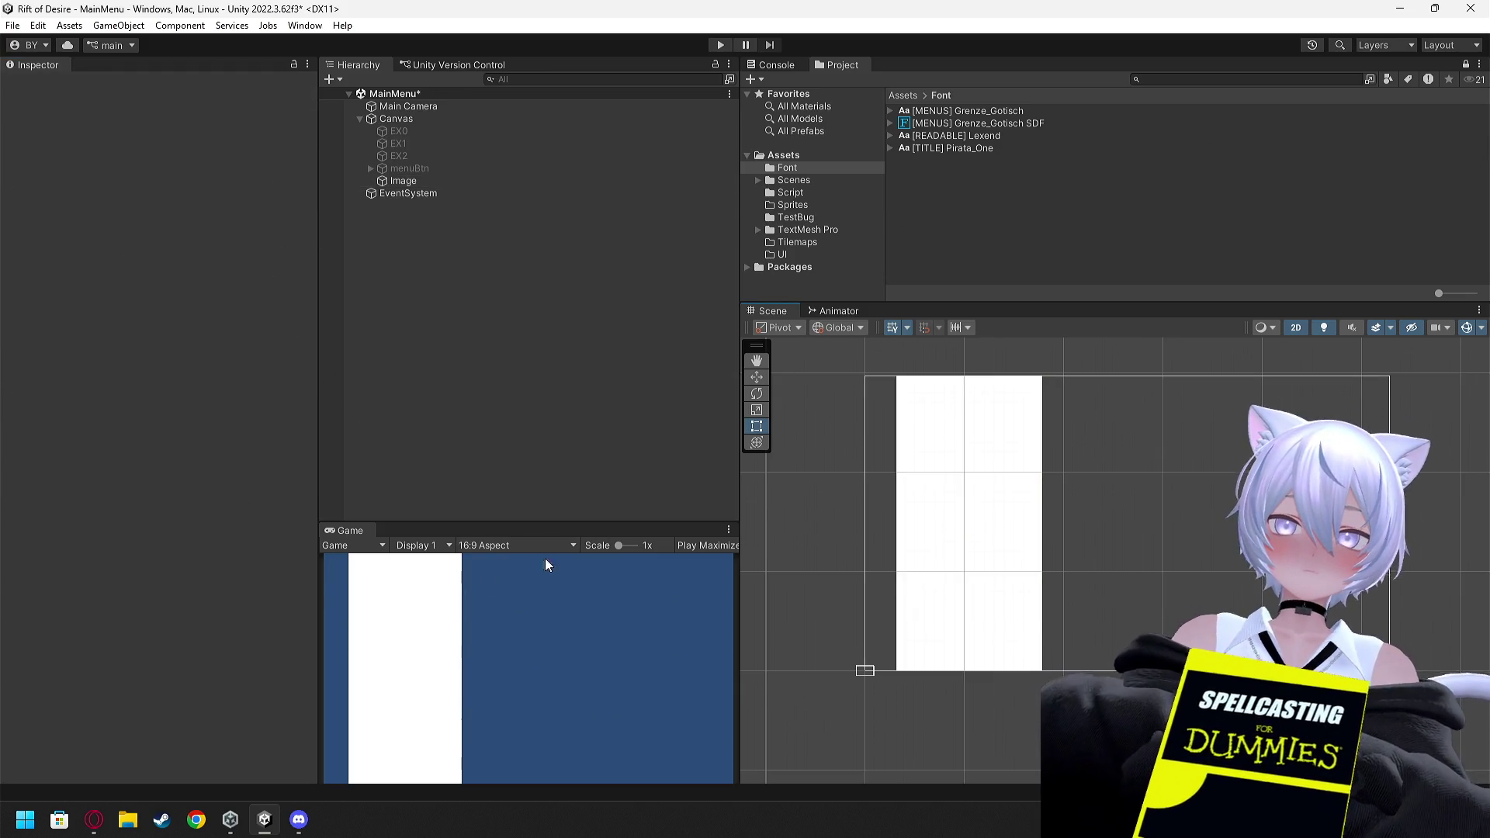
{"action": "left_click", "coordinate": [935, 439]}
{"action": "left_click", "coordinate": [260, 364]}
{"action": "left_click_drag", "start_coordinate": [242, 454], "coordinate": [196, 591]}
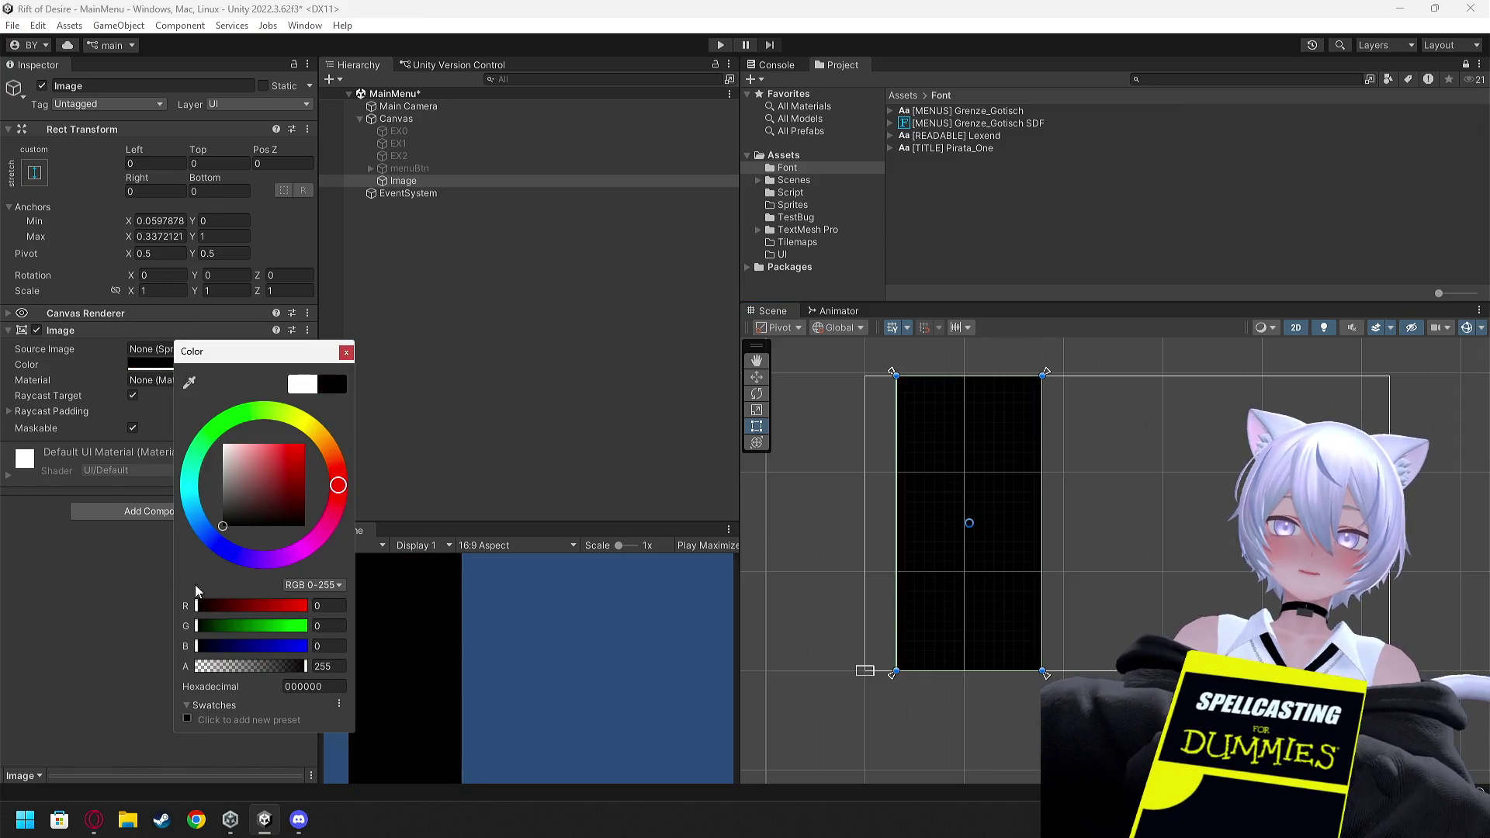
{"action": "mouse_move", "coordinate": [267, 665]}
{"action": "left_mouse_down"}
{"action": "mouse_move", "coordinate": [254, 669]}
{"action": "mouse_move", "coordinate": [313, 669]}
{"action": "mouse_move", "coordinate": [259, 669]}
{"action": "mouse_move", "coordinate": [272, 671]}
{"action": "left_mouse_up"}
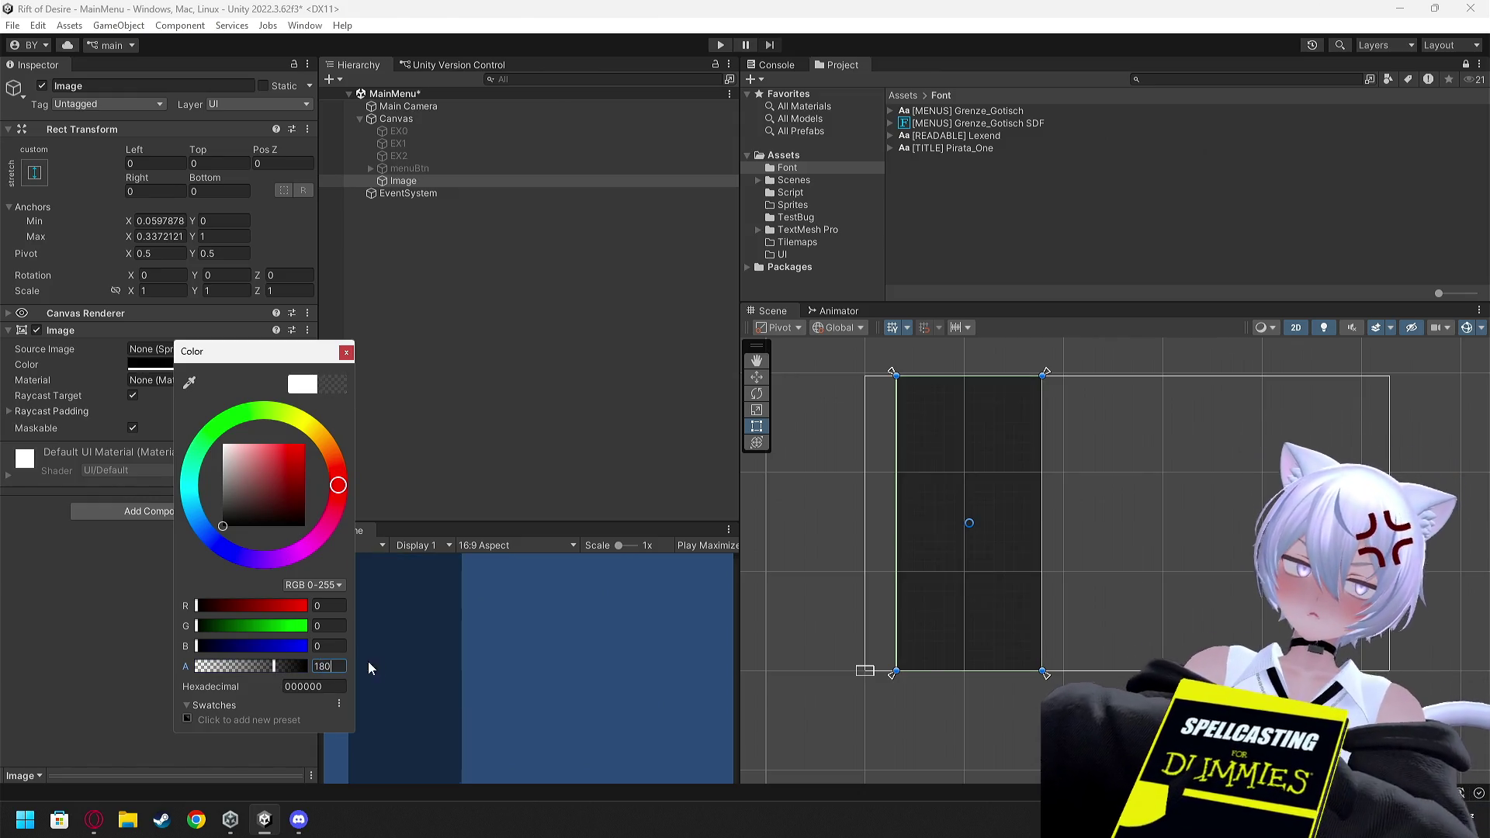
{"action": "left_click", "coordinate": [626, 494]}
{"action": "left_click", "coordinate": [353, 168]}
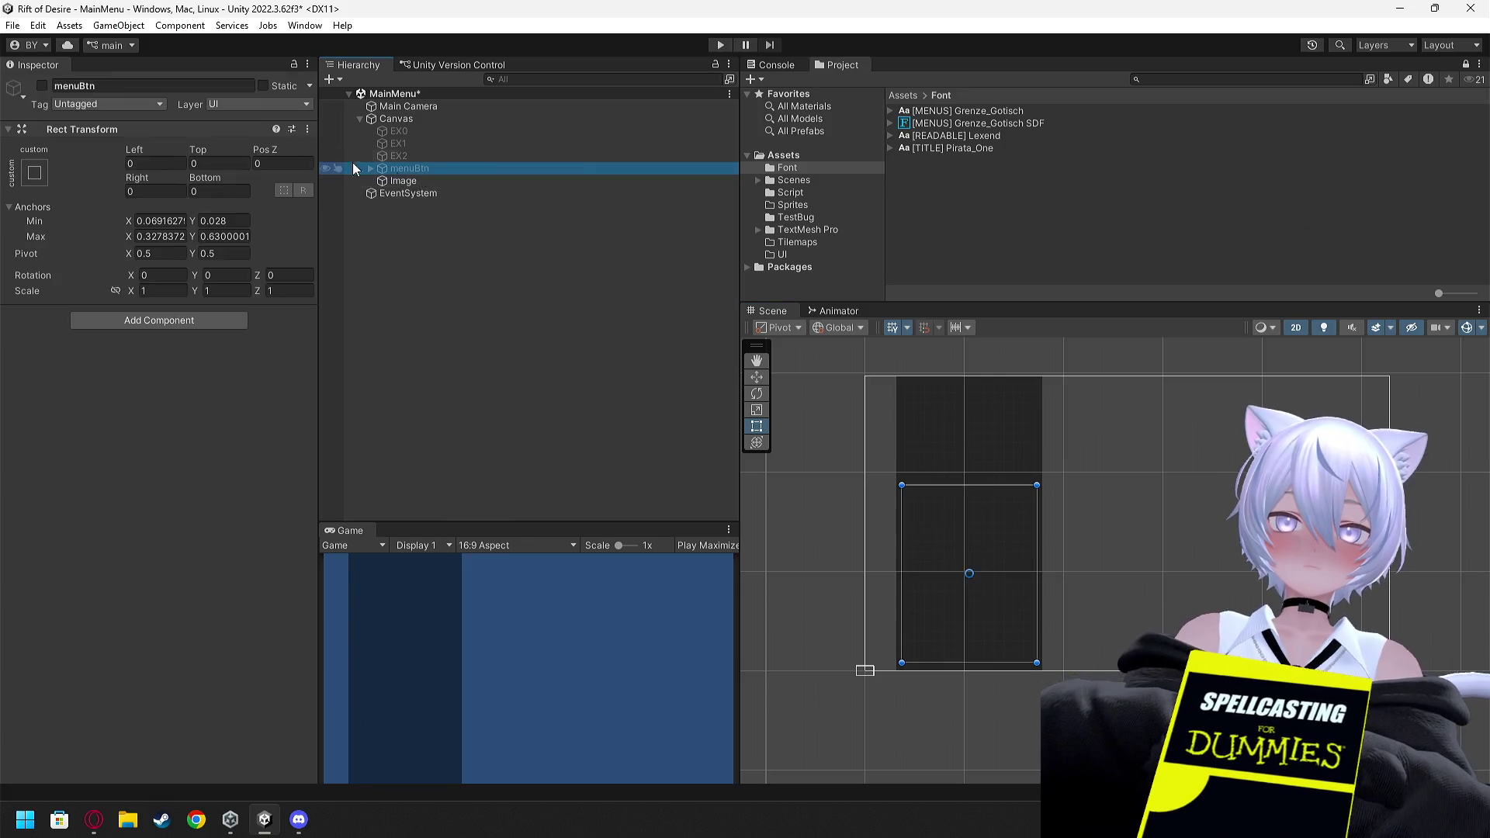
Activate menuBtn and move it below Image in the Hierarchy so buttons draw on top
{"action": "left_click", "coordinate": [41, 85]}
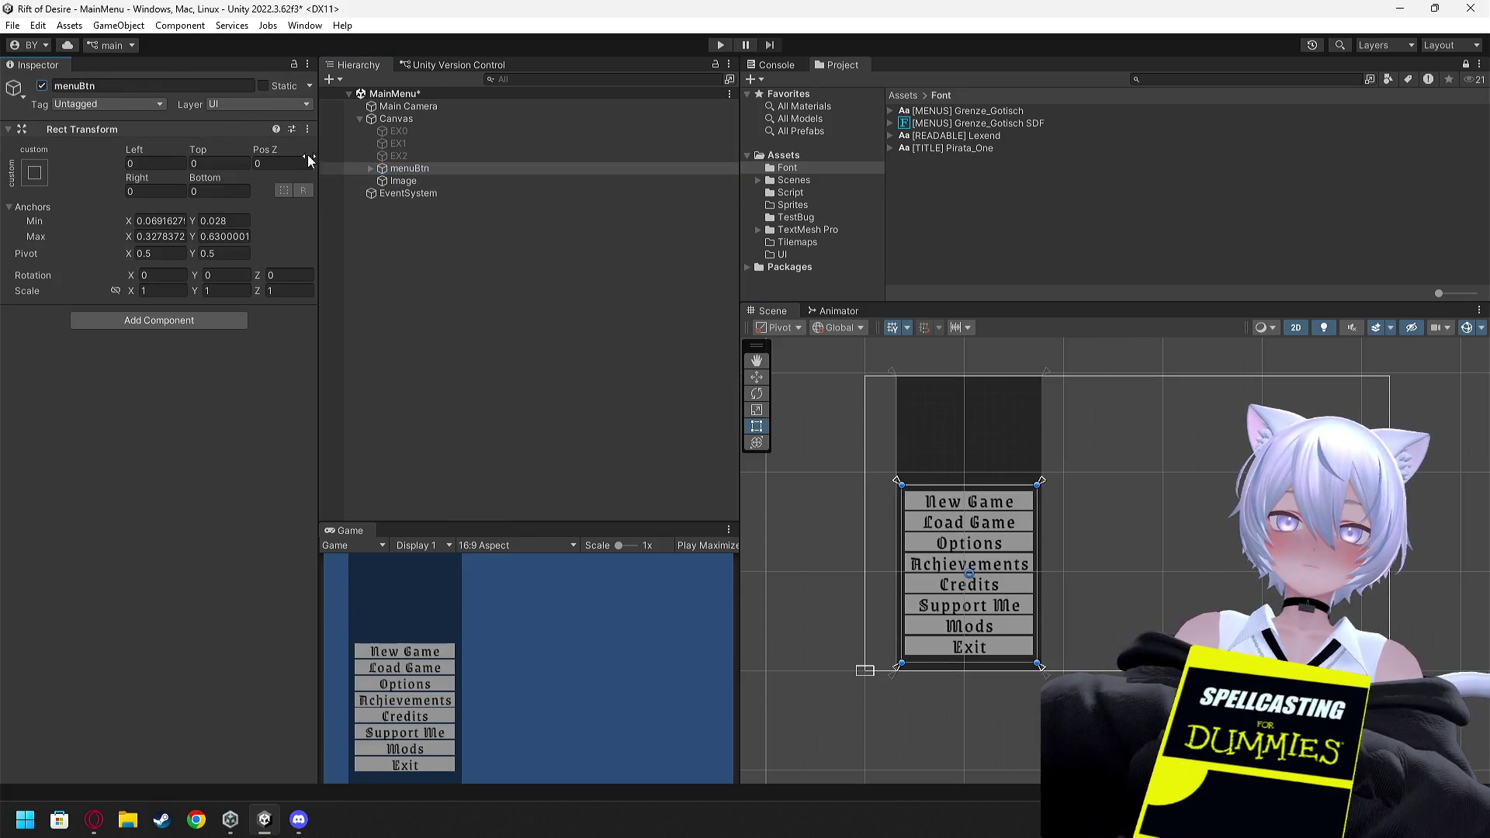
{"action": "left_click", "coordinate": [369, 167]}
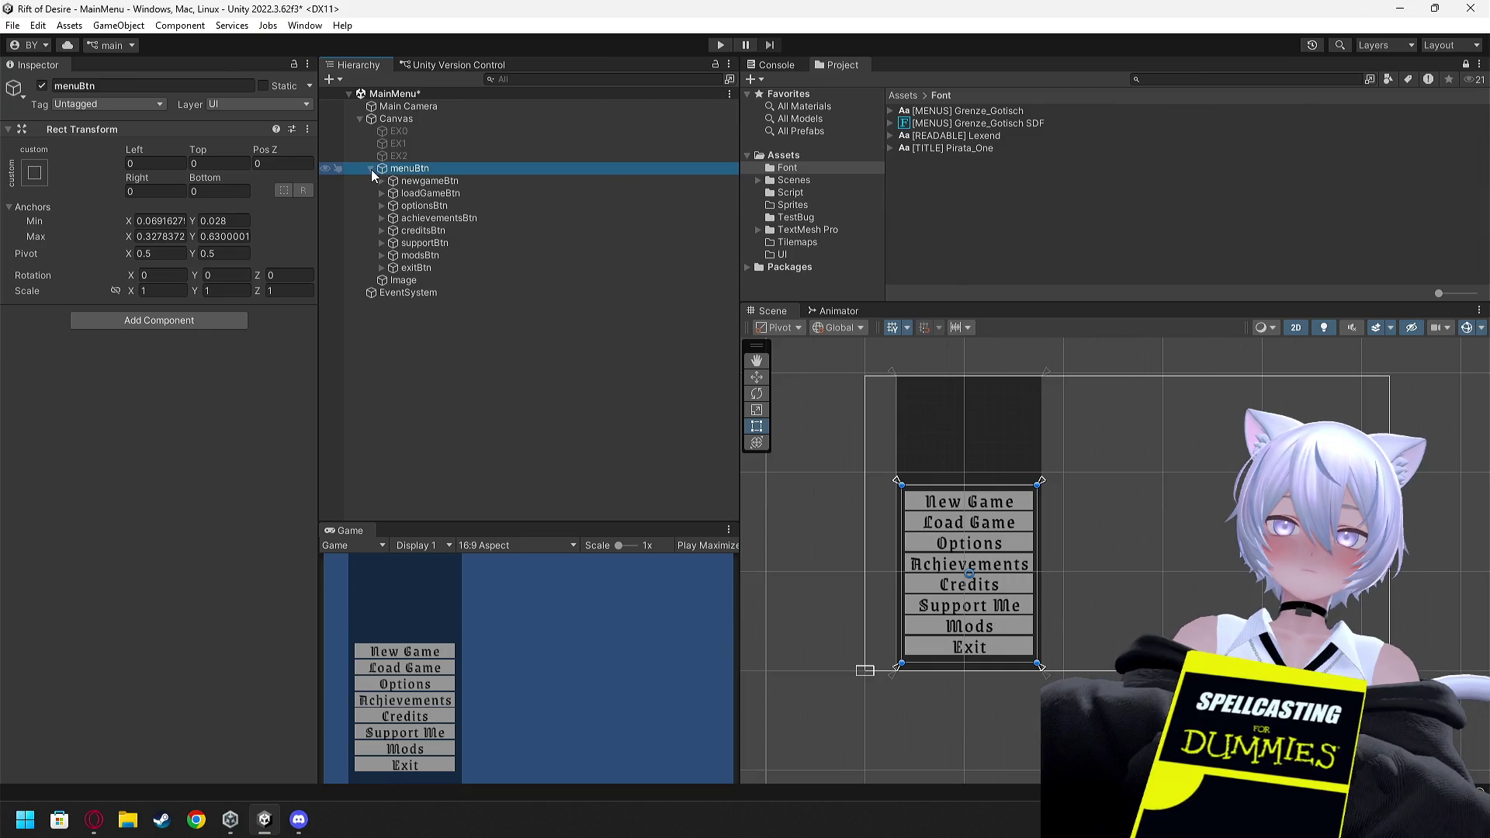
{"action": "left_click", "coordinate": [371, 170]}
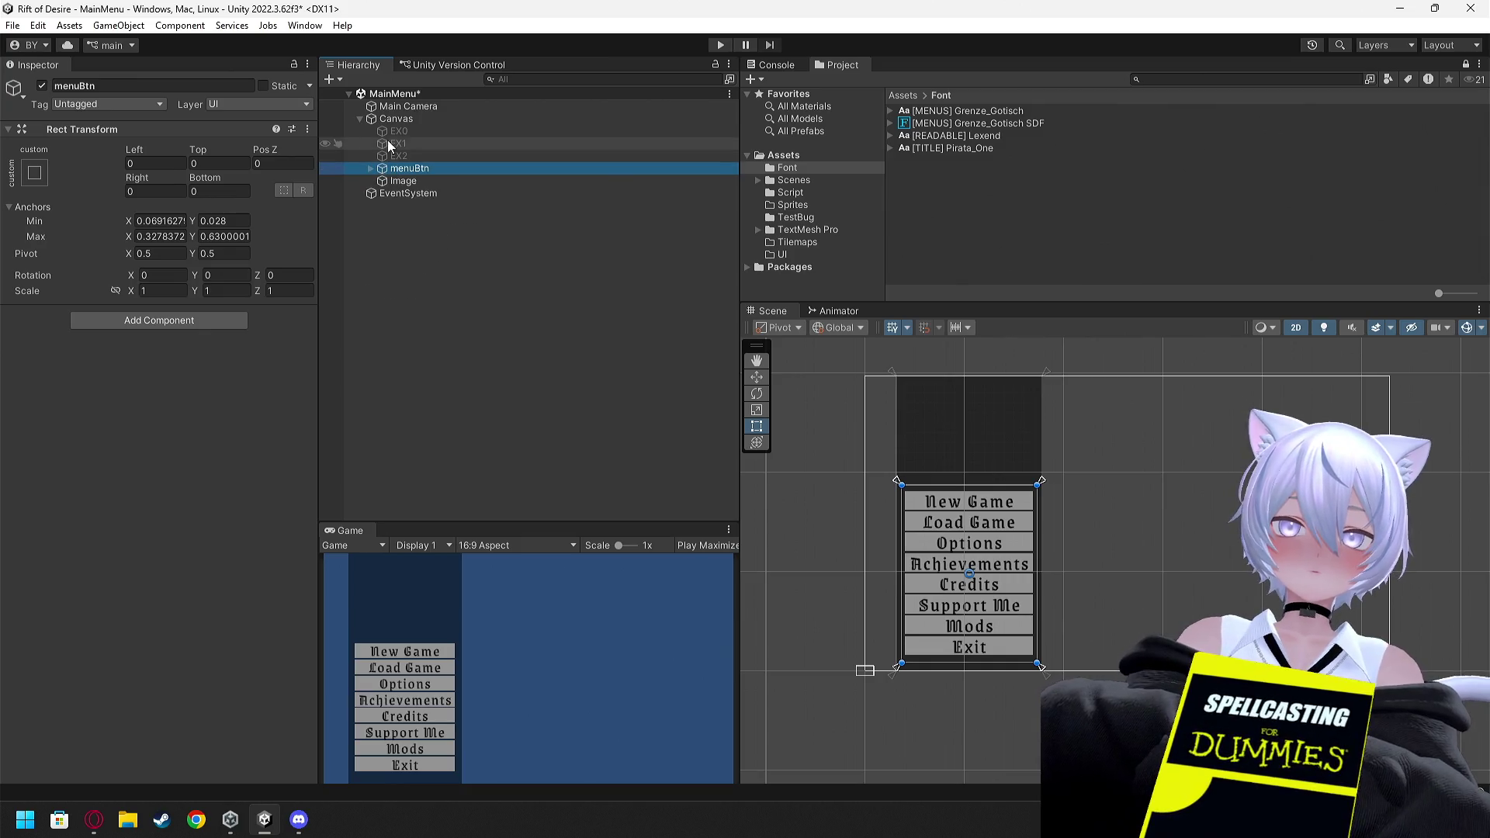
{"action": "left_click", "coordinate": [398, 183]}
{"action": "mouse_move", "coordinate": [406, 164]}
{"action": "left_mouse_down"}
{"action": "mouse_move", "coordinate": [411, 177]}
{"action": "mouse_move", "coordinate": [373, 185]}
{"action": "left_mouse_up"}
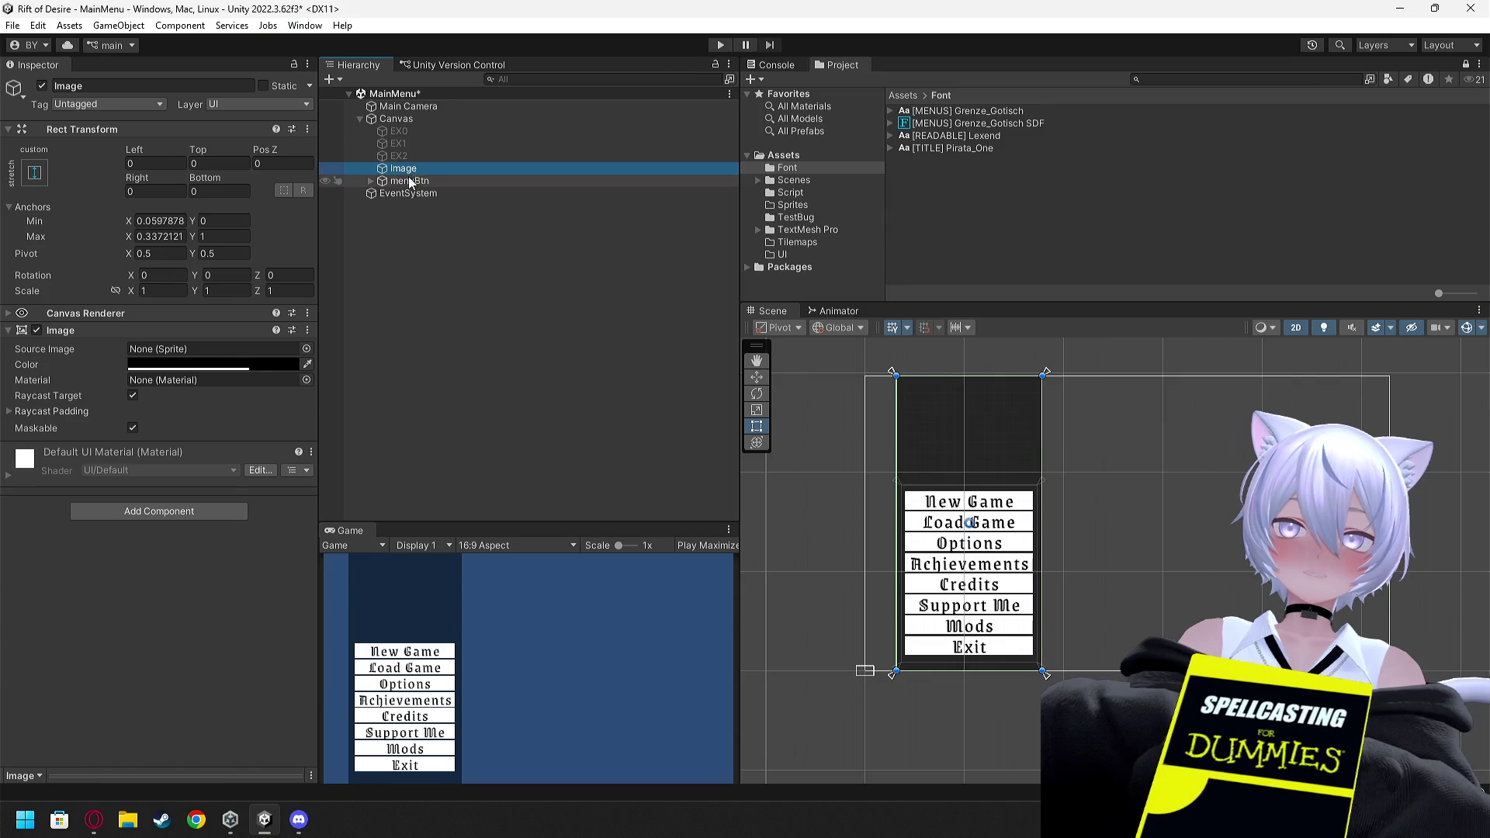
Disable the New Game button's Image component and set its Text (TMP) vertex colour to white
{"action": "left_click", "coordinate": [370, 180]}
{"action": "left_click", "coordinate": [388, 193]}
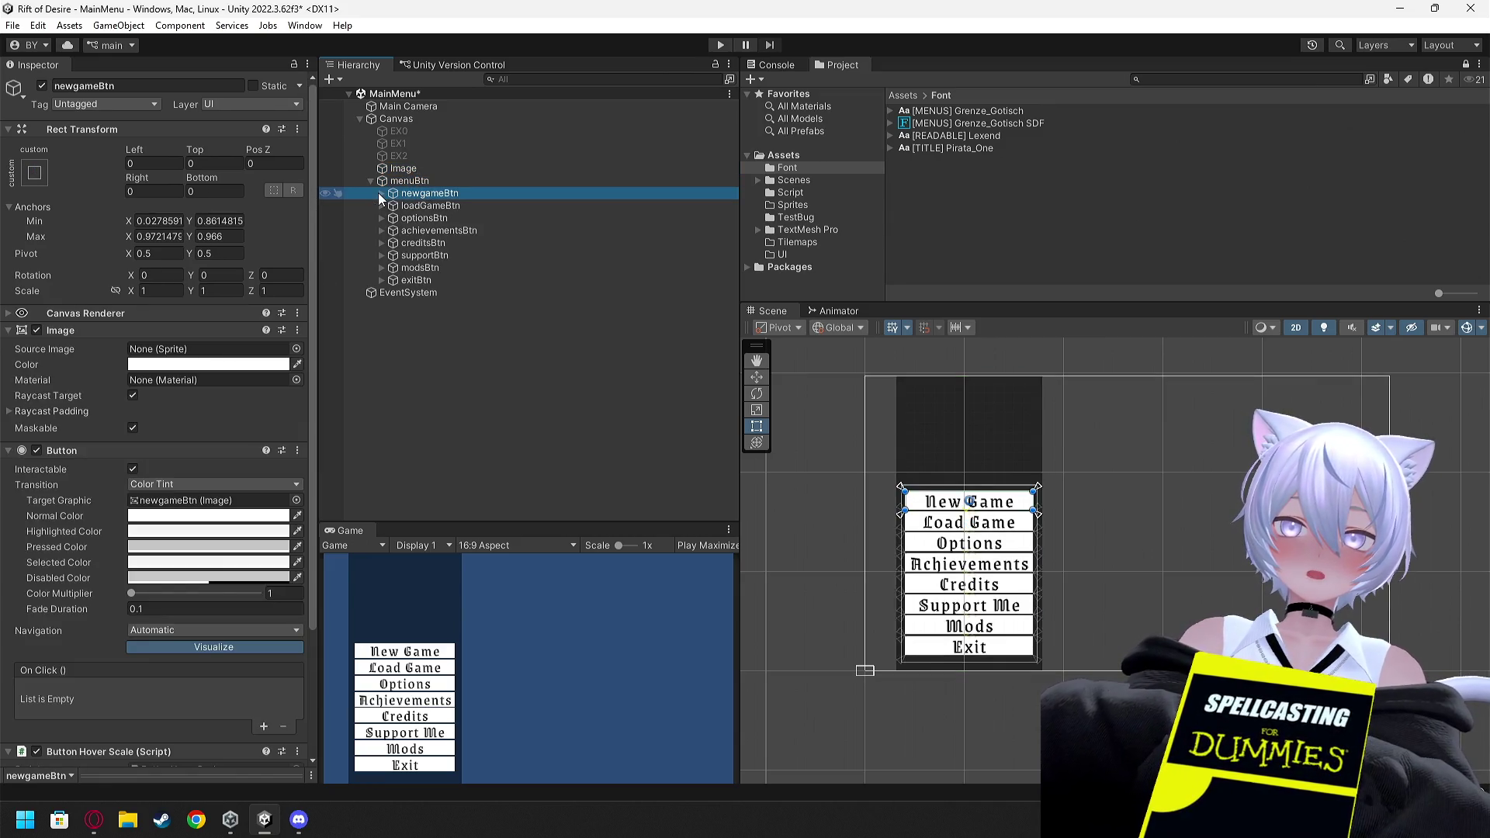
{"action": "left_click", "coordinate": [37, 330]}
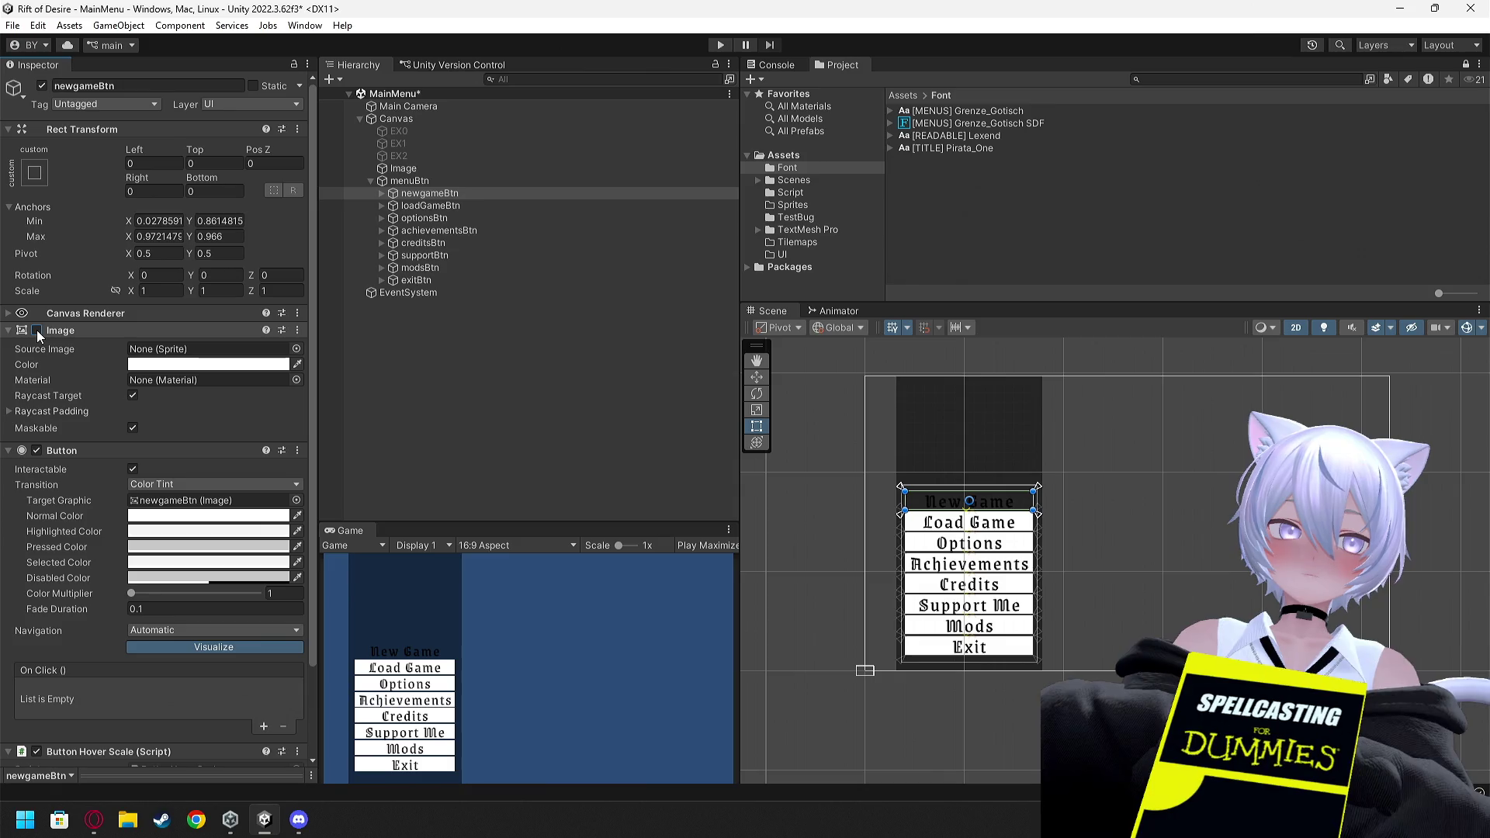
{"action": "left_click", "coordinate": [381, 193]}
{"action": "left_click", "coordinate": [419, 206]}
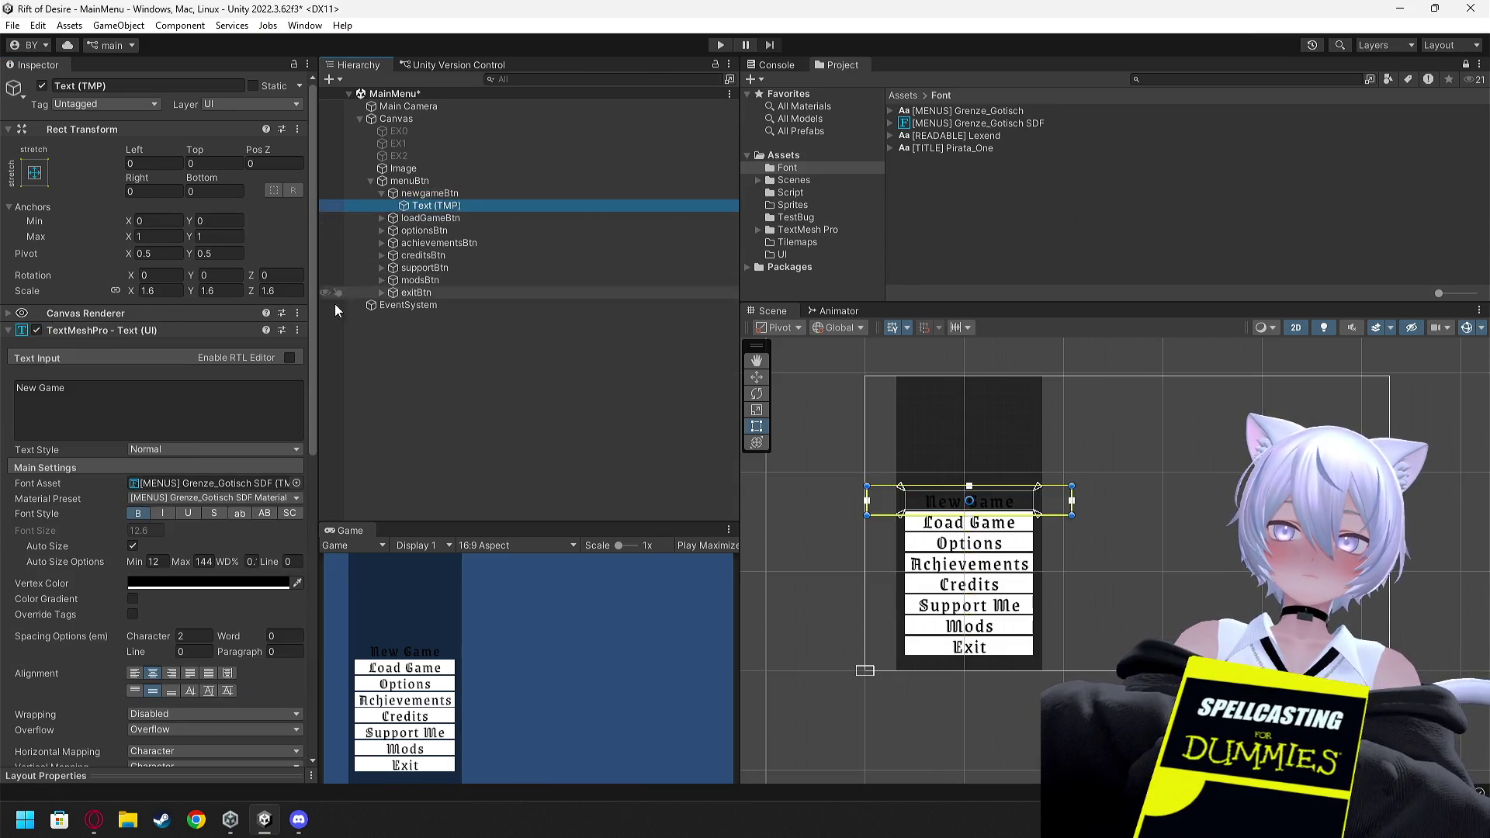
{"action": "left_click", "coordinate": [229, 584]}
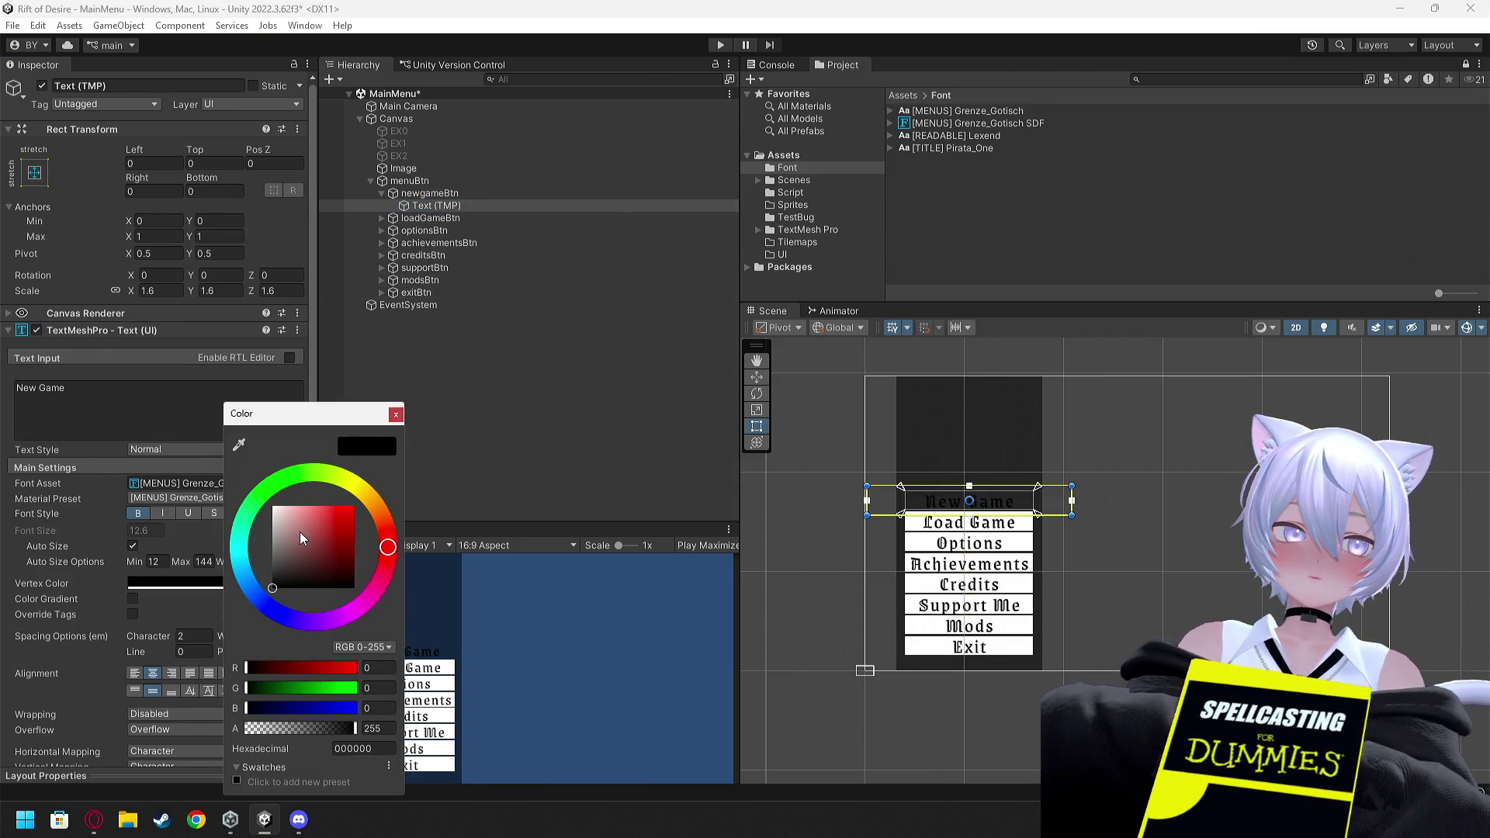
{"action": "left_click_drag", "start_coordinate": [299, 532], "coordinate": [208, 474]}
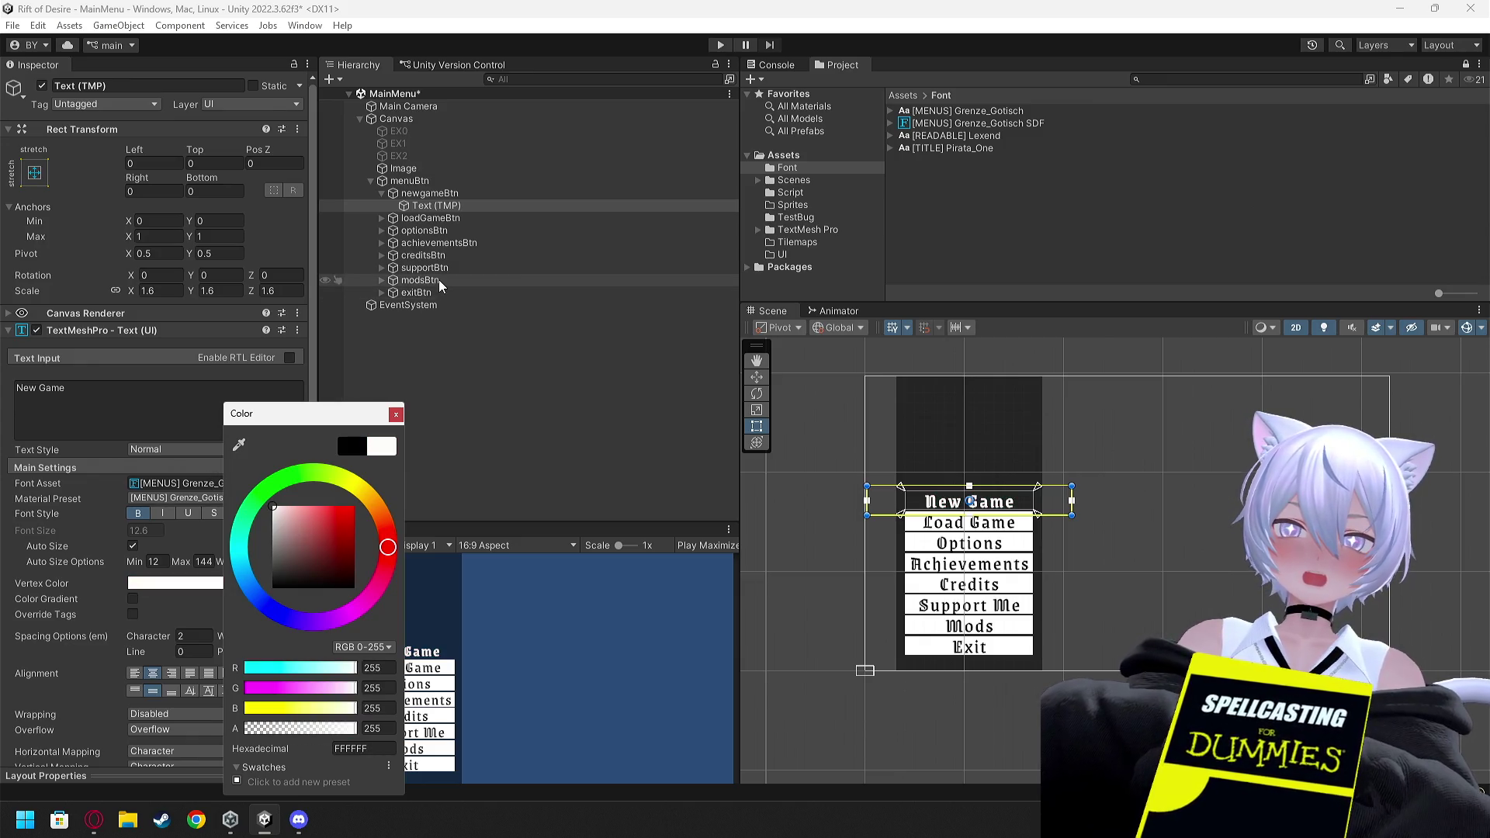
{"action": "left_click", "coordinate": [396, 414]}
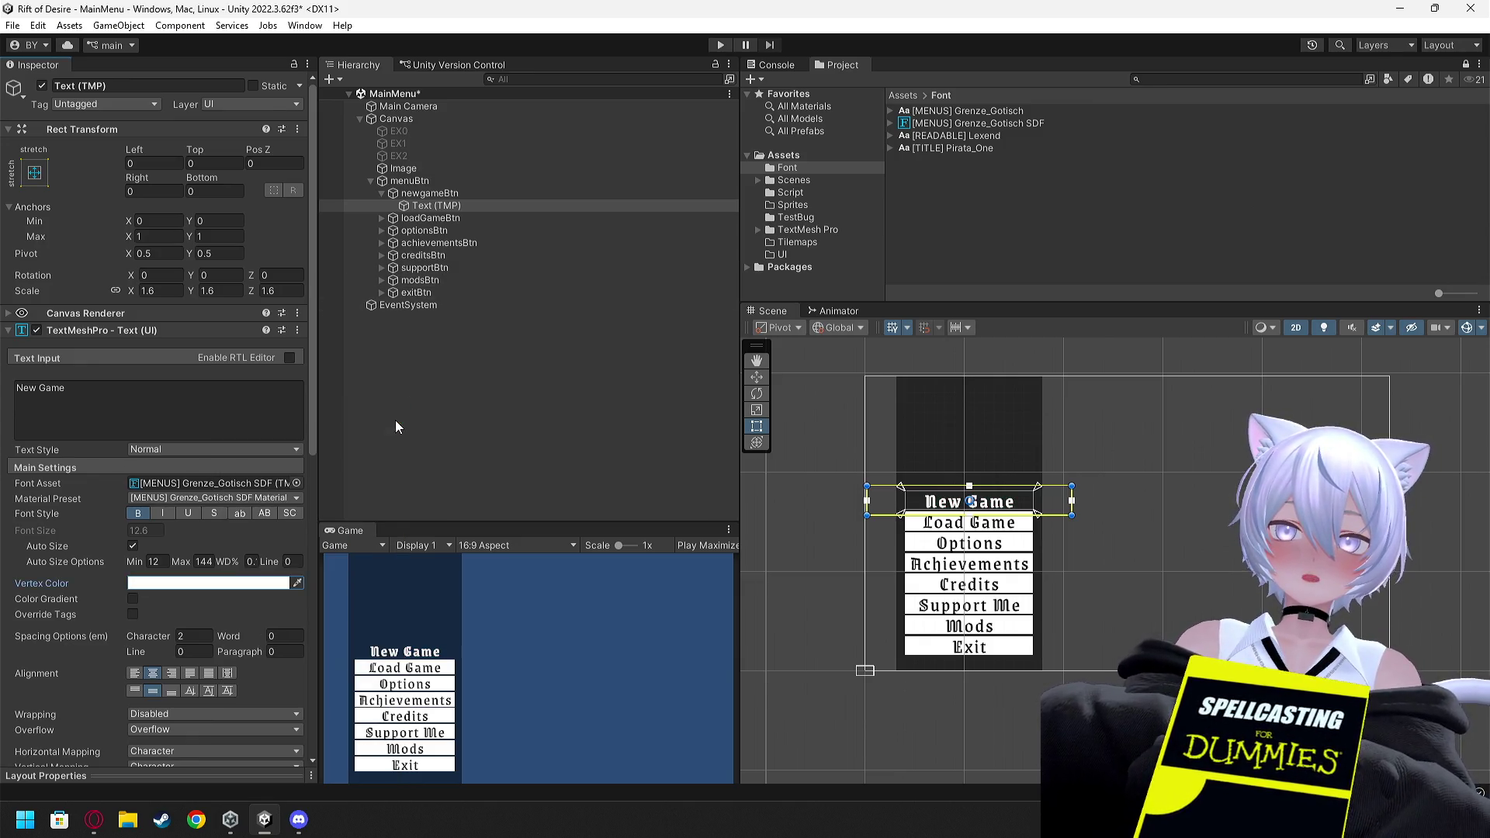
Select menuBtn and dismiss the static flags prompt without changing anything
{"action": "left_click", "coordinate": [397, 183]}
{"action": "left_click", "coordinate": [264, 86]}
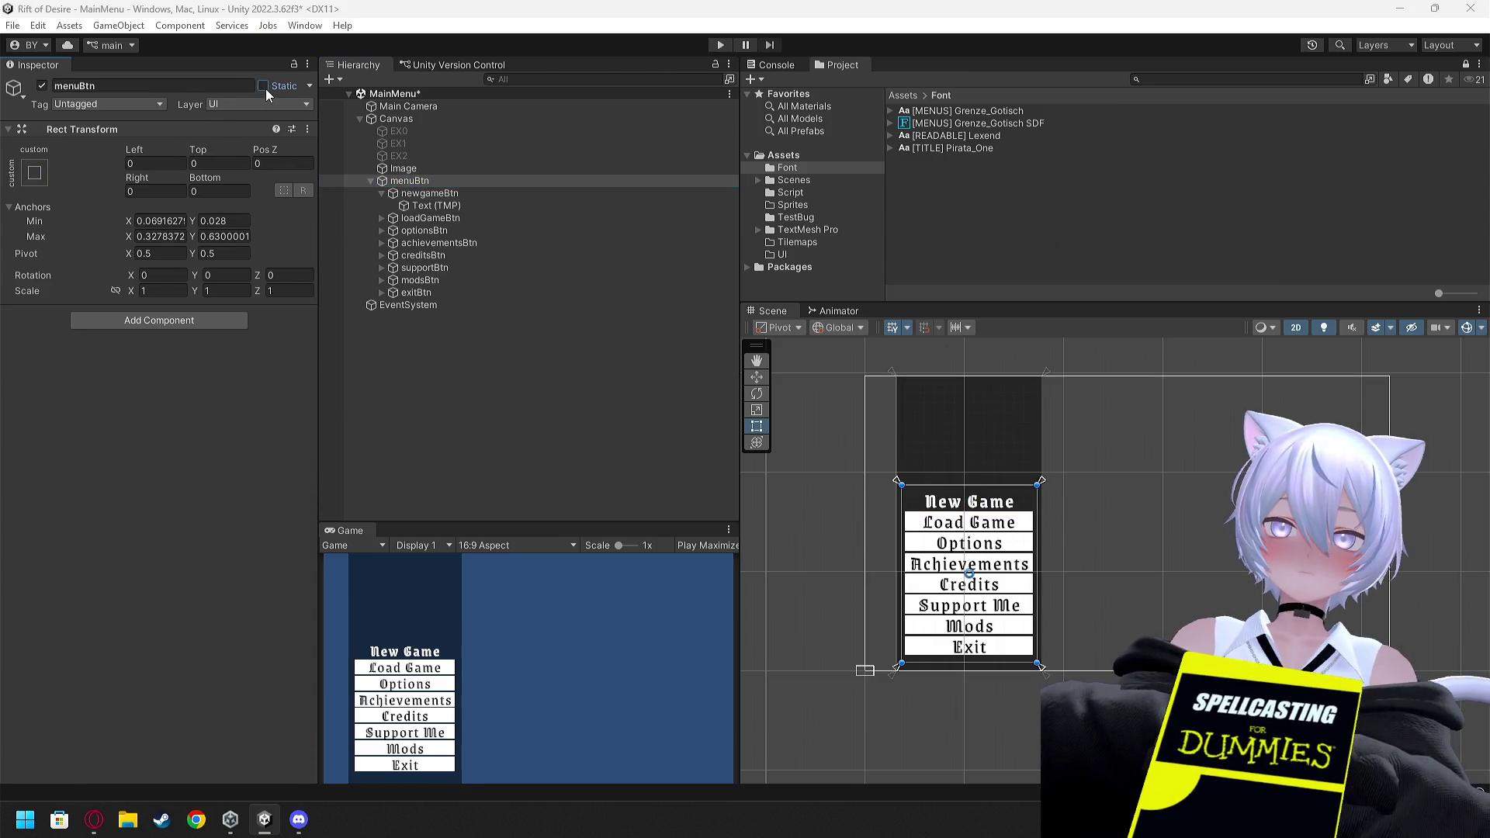
{"action": "left_click", "coordinate": [858, 436]}
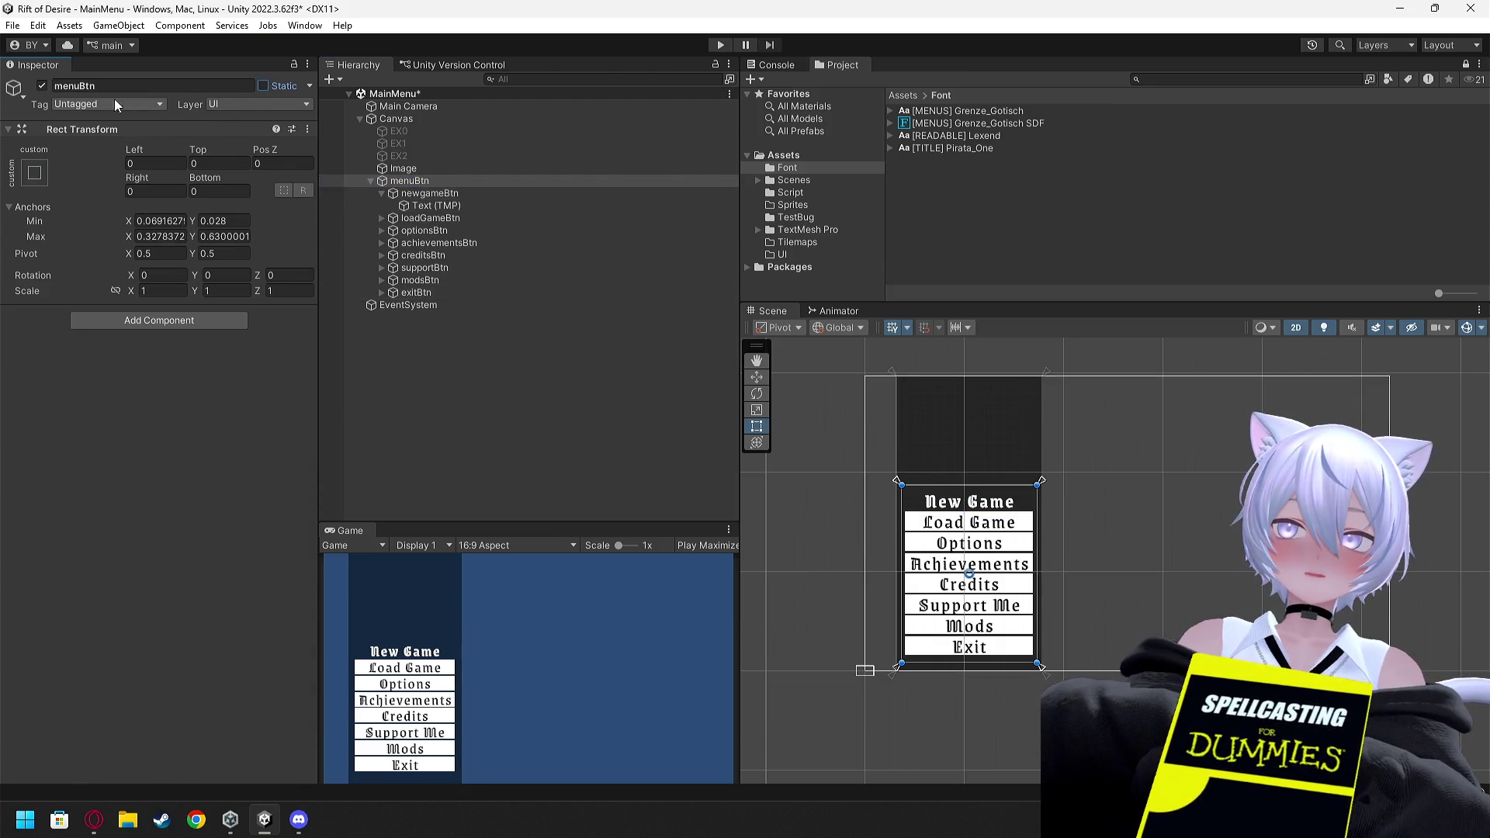
Disable the Image panel and enable the EX1 backdrop and menuBtn group
{"action": "left_click", "coordinate": [43, 85]}
{"action": "left_click", "coordinate": [387, 168]}
{"action": "left_click", "coordinate": [43, 85]}
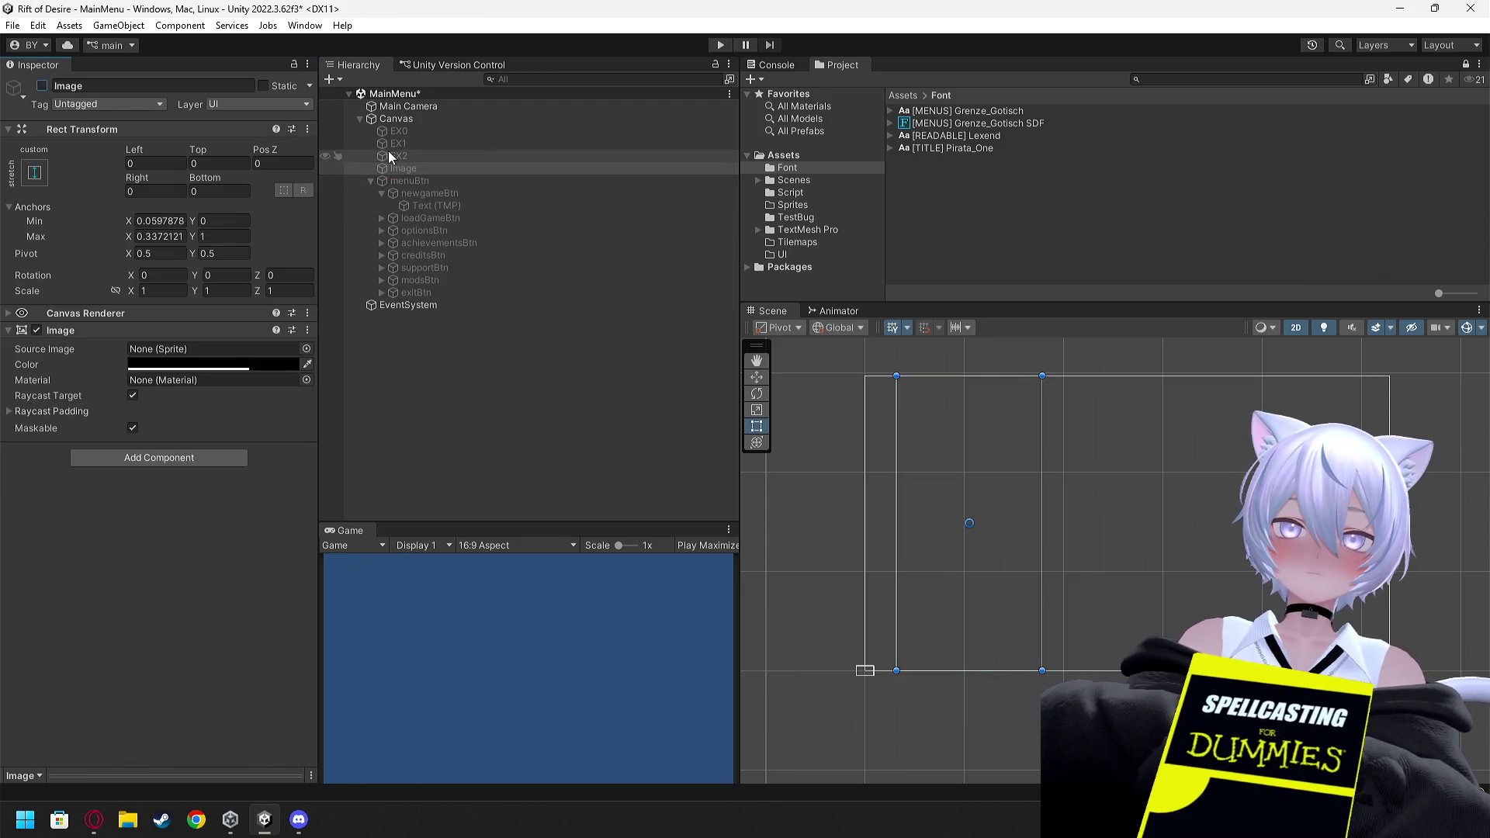
{"action": "left_click", "coordinate": [394, 144]}
{"action": "left_click", "coordinate": [43, 85]}
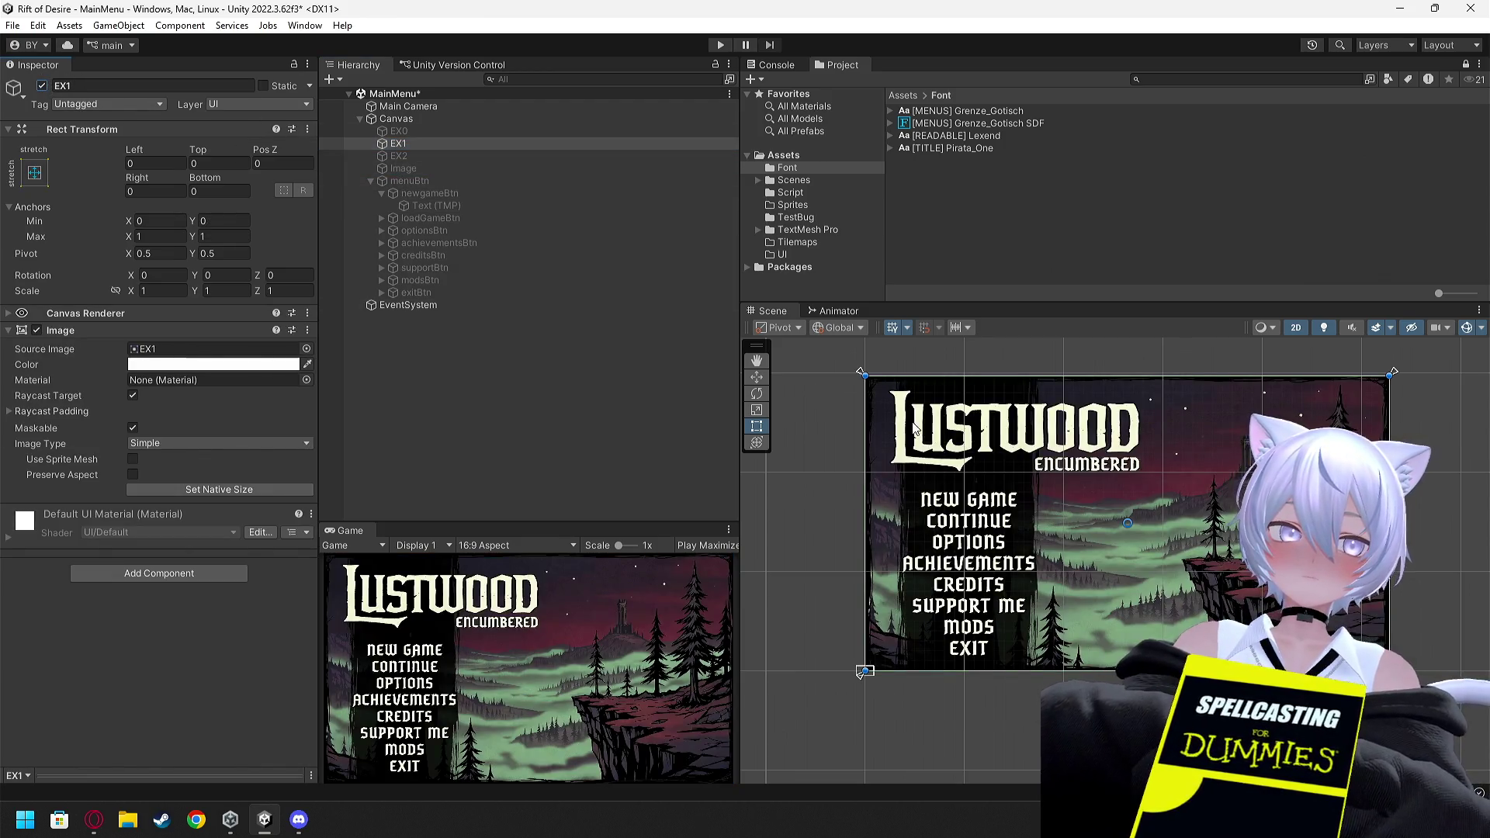
{"action": "scroll", "coordinate": [947, 423], "scroll_direction": "up", "scroll_amount": 4}
{"action": "left_click", "coordinate": [409, 181]}
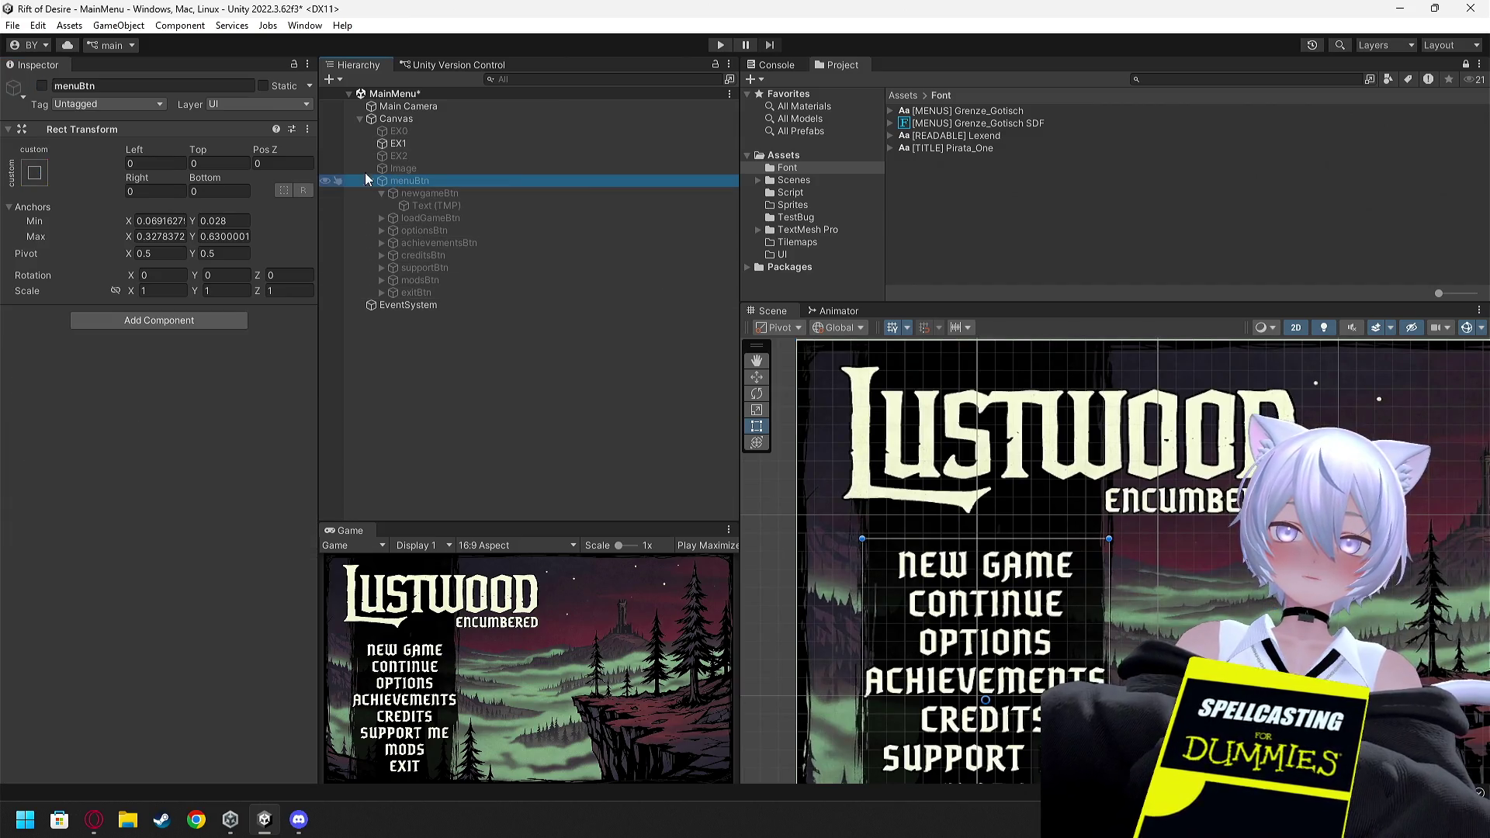
{"action": "left_click", "coordinate": [43, 85]}
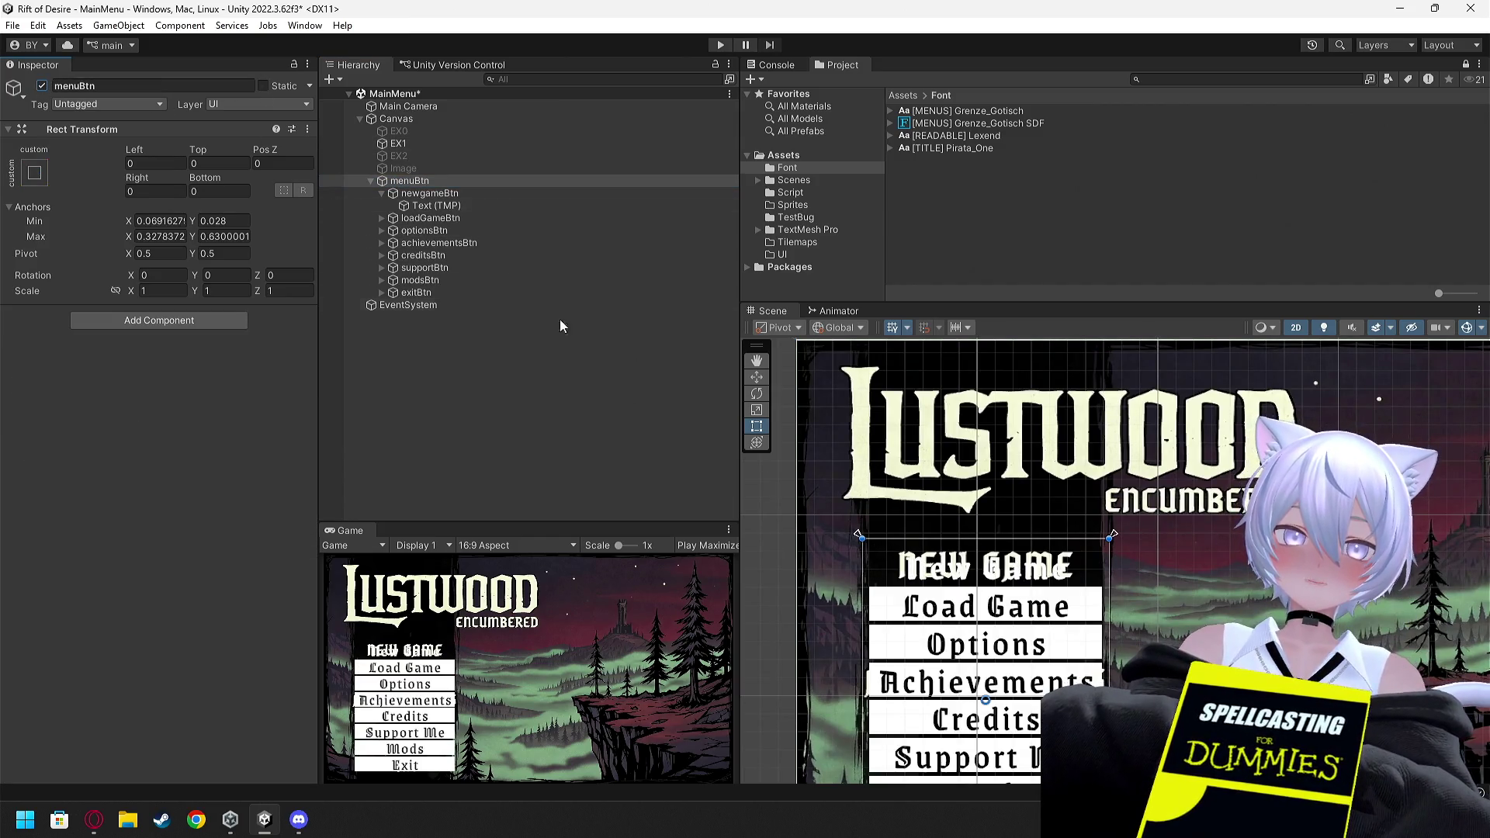
Eyedrop the Lustwood title's cream colour into the New Game and Load Game labels
{"action": "left_click", "coordinate": [436, 207]}
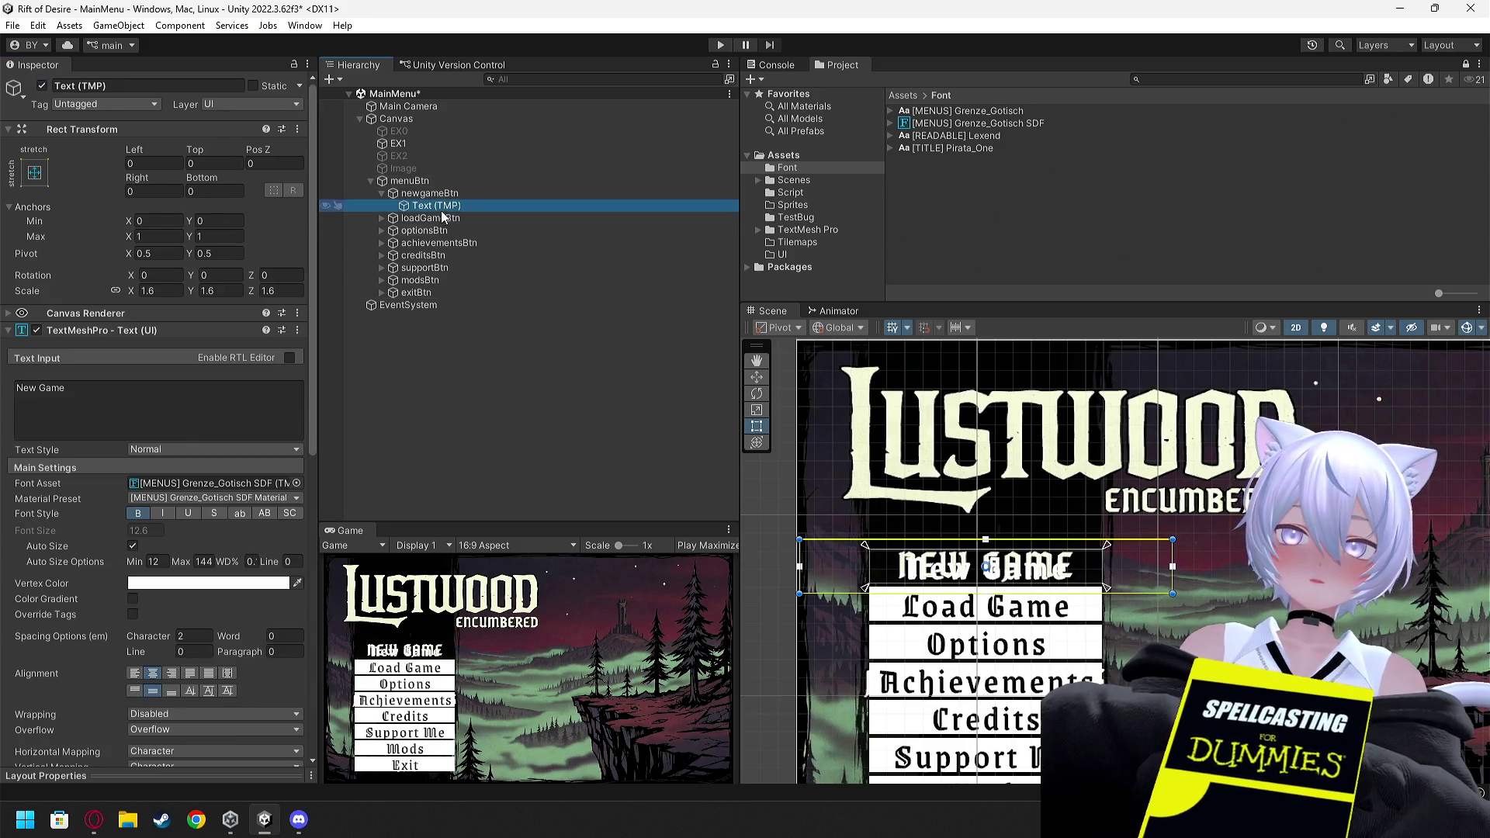
{"action": "left_click", "coordinate": [297, 583]}
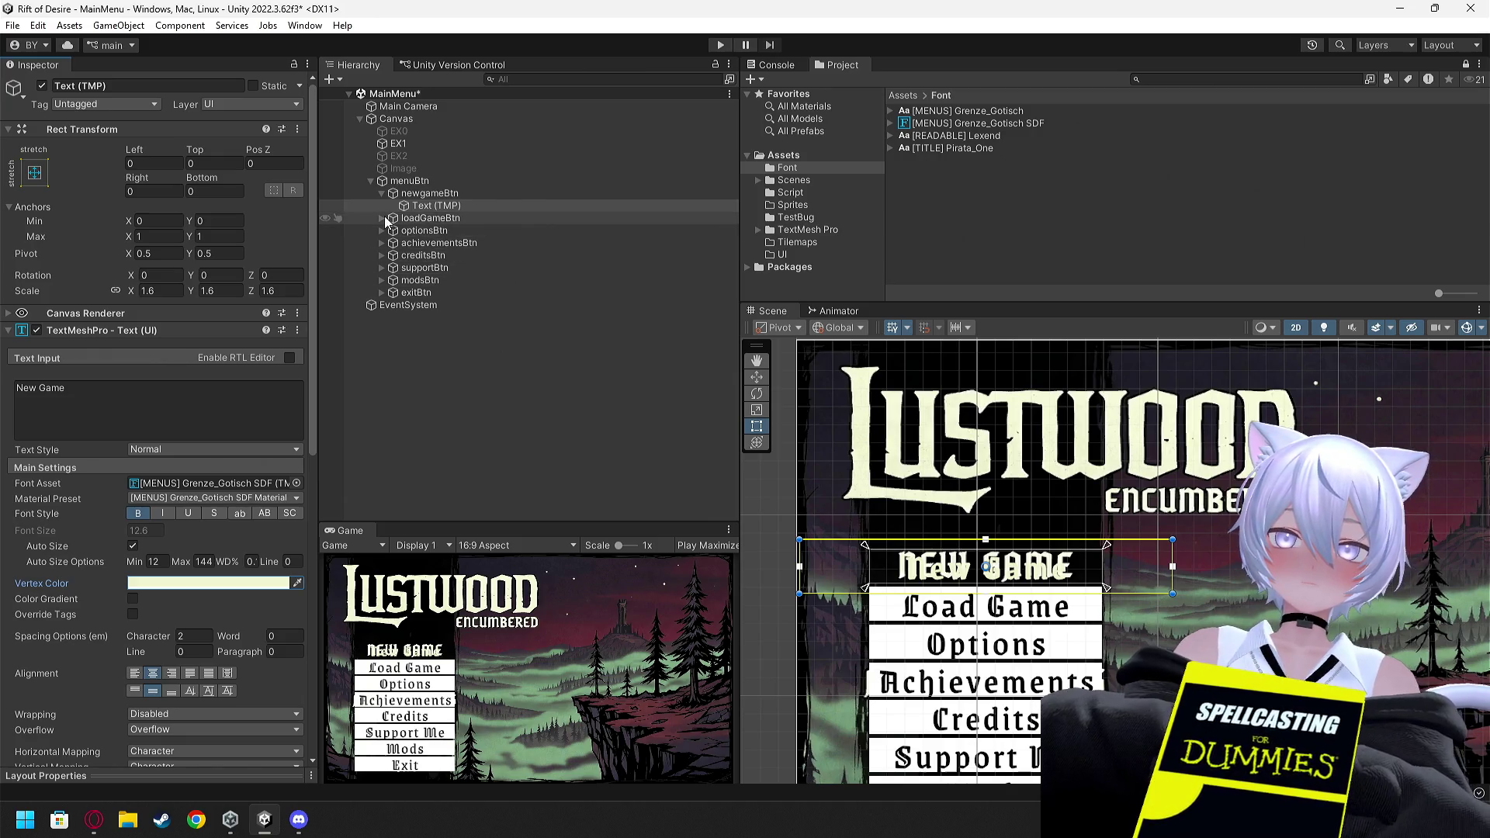
{"action": "left_click", "coordinate": [382, 218]}
{"action": "left_click", "coordinate": [429, 218]}
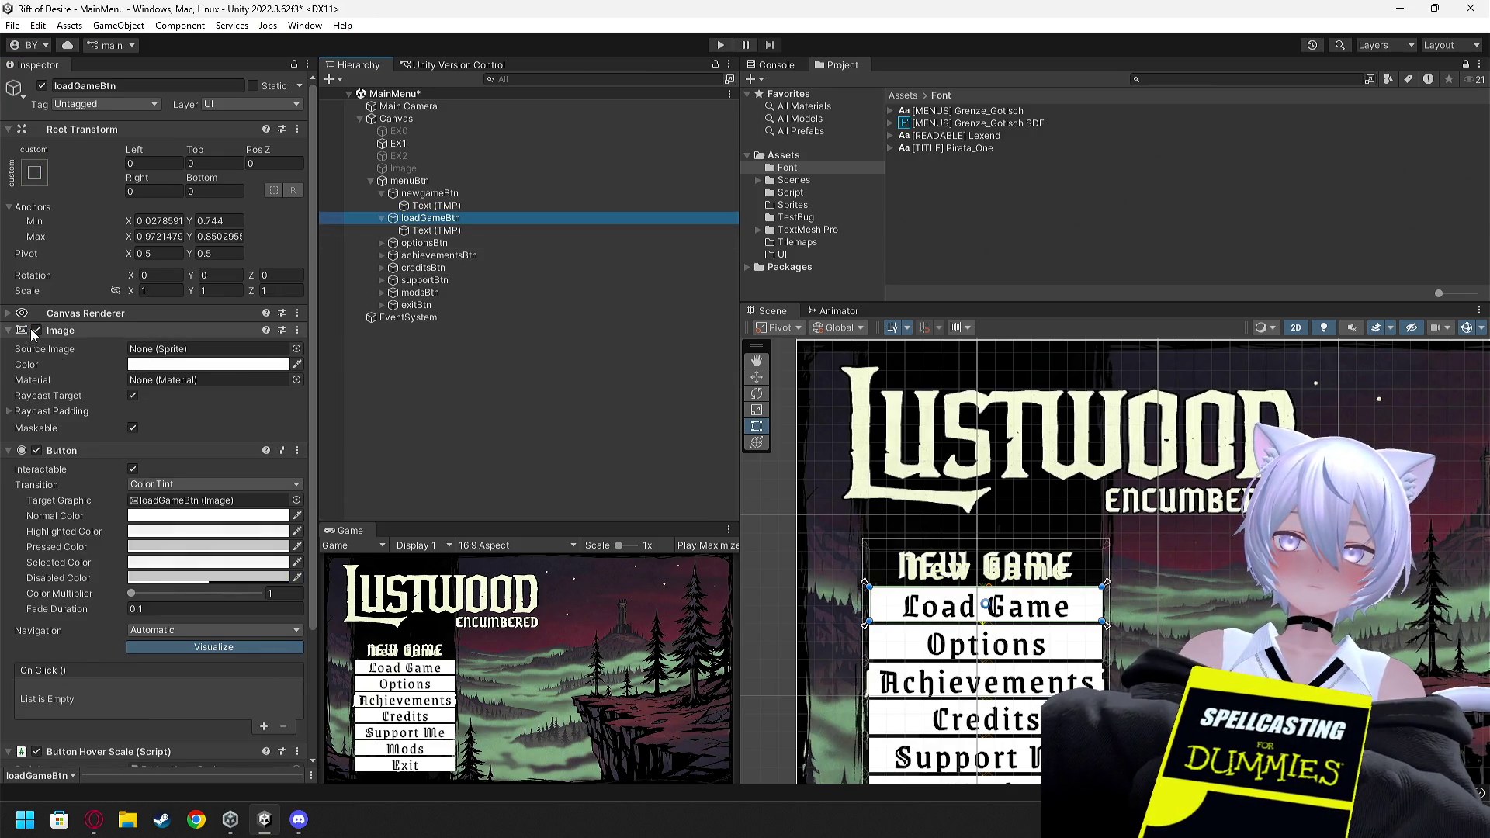
{"action": "left_click", "coordinate": [436, 230]}
{"action": "left_click", "coordinate": [297, 583]}
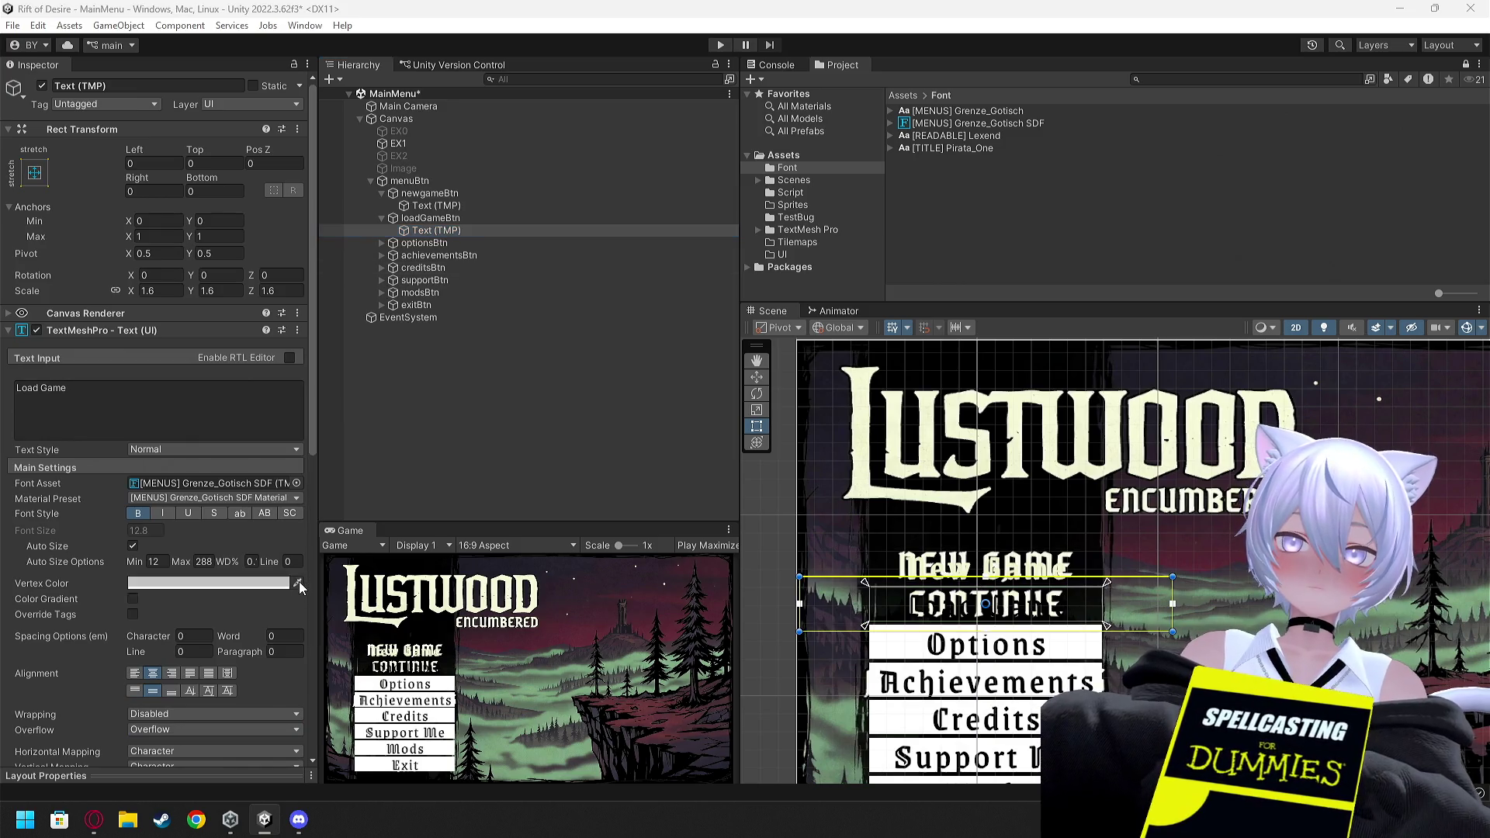
{"action": "left_click", "coordinate": [866, 434]}
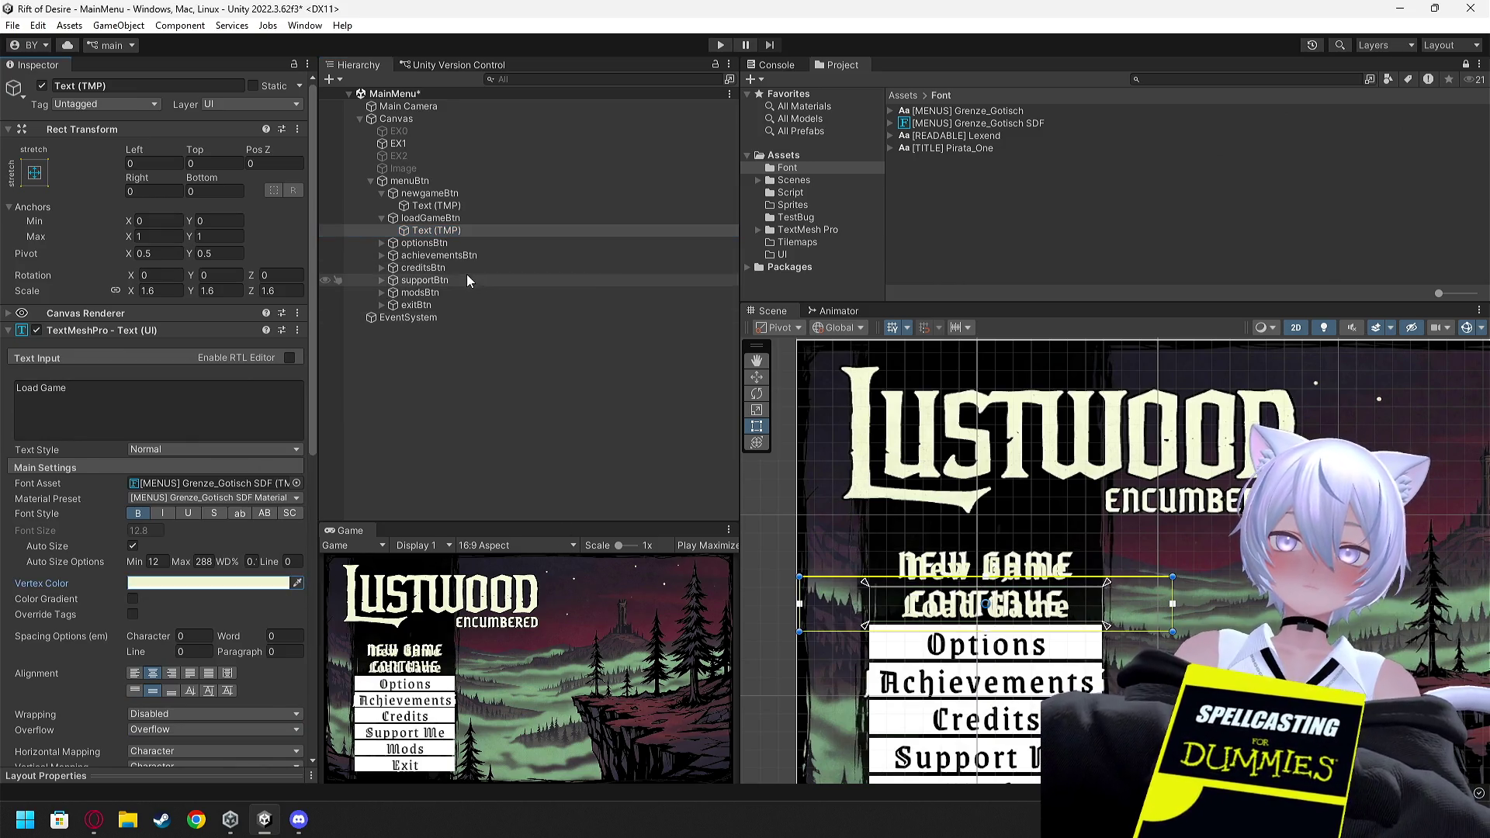
Expand the remaining buttons and colour the Exit and Mods labels cream from the title
{"action": "left_click", "coordinate": [382, 243]}
{"action": "left_click", "coordinate": [381, 268]}
{"action": "left_click", "coordinate": [381, 292]}
{"action": "left_click", "coordinate": [381, 318]}
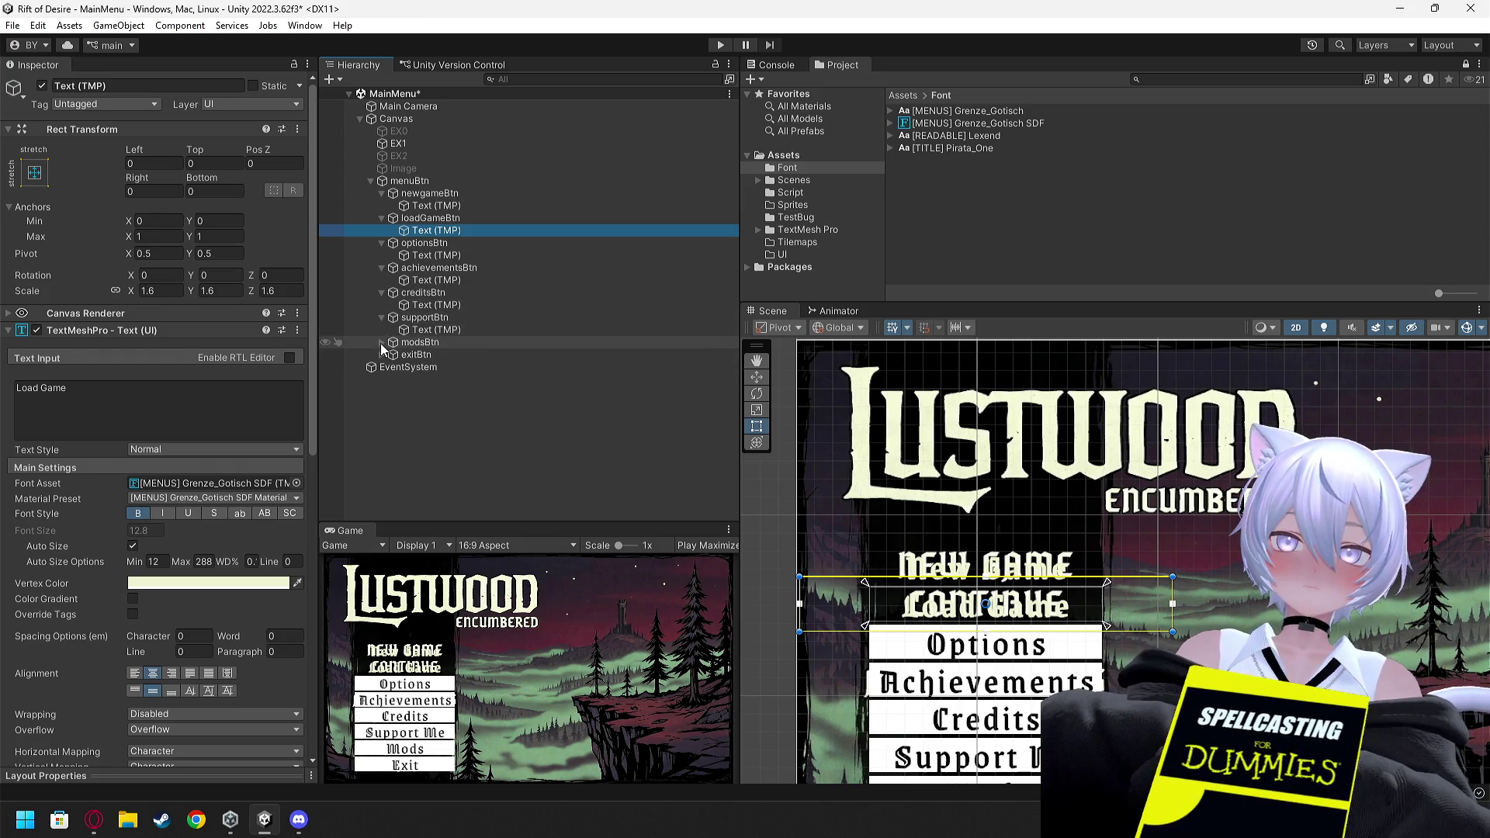
{"action": "left_click", "coordinate": [381, 342]}
{"action": "left_click", "coordinate": [381, 367]}
{"action": "left_click", "coordinate": [435, 380]}
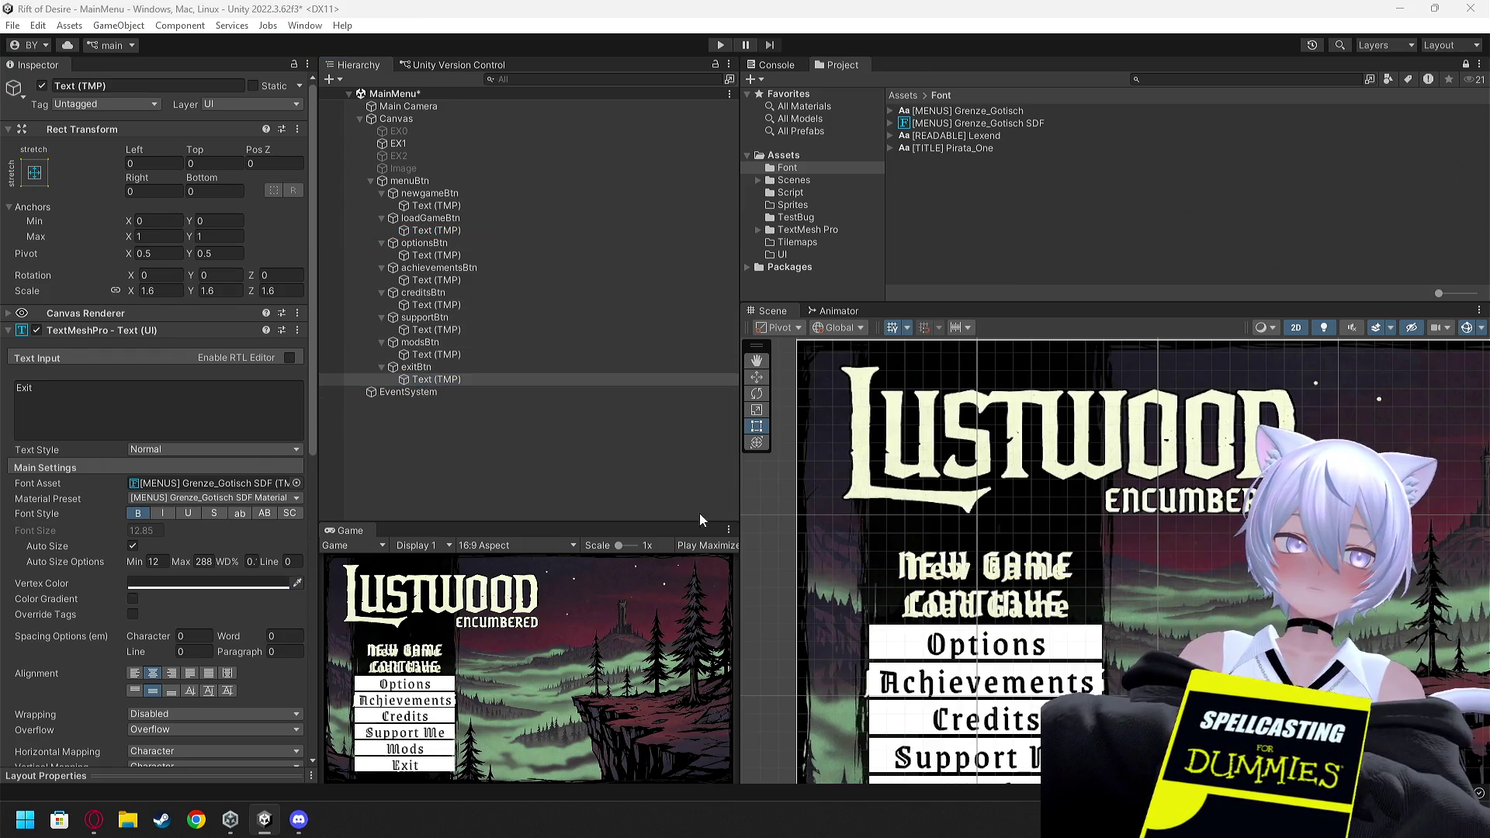
{"action": "left_click", "coordinate": [858, 440]}
{"action": "left_click", "coordinate": [435, 354]}
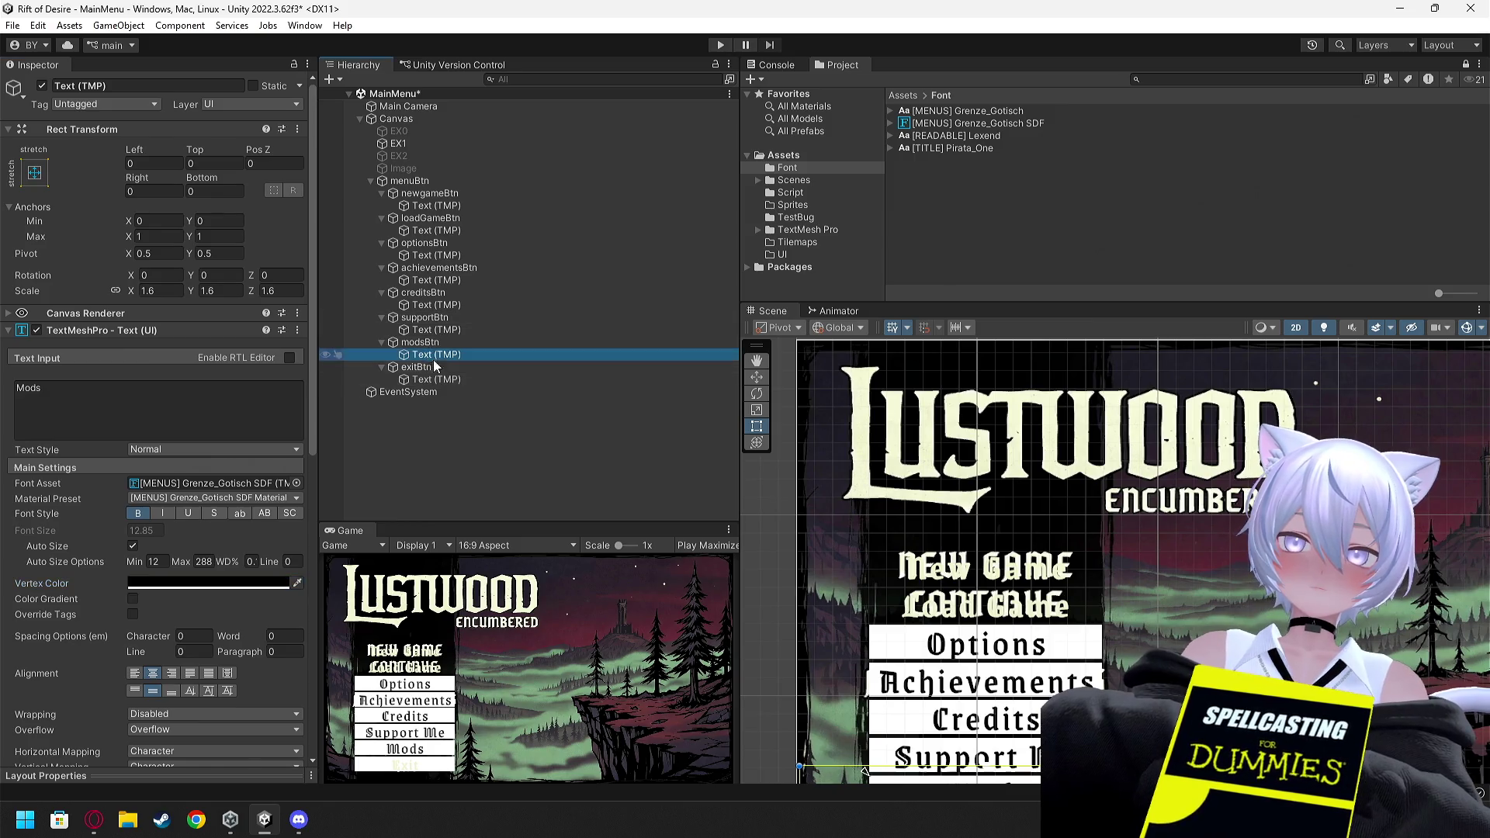
{"action": "left_click", "coordinate": [297, 583]}
{"action": "left_click", "coordinate": [861, 454]}
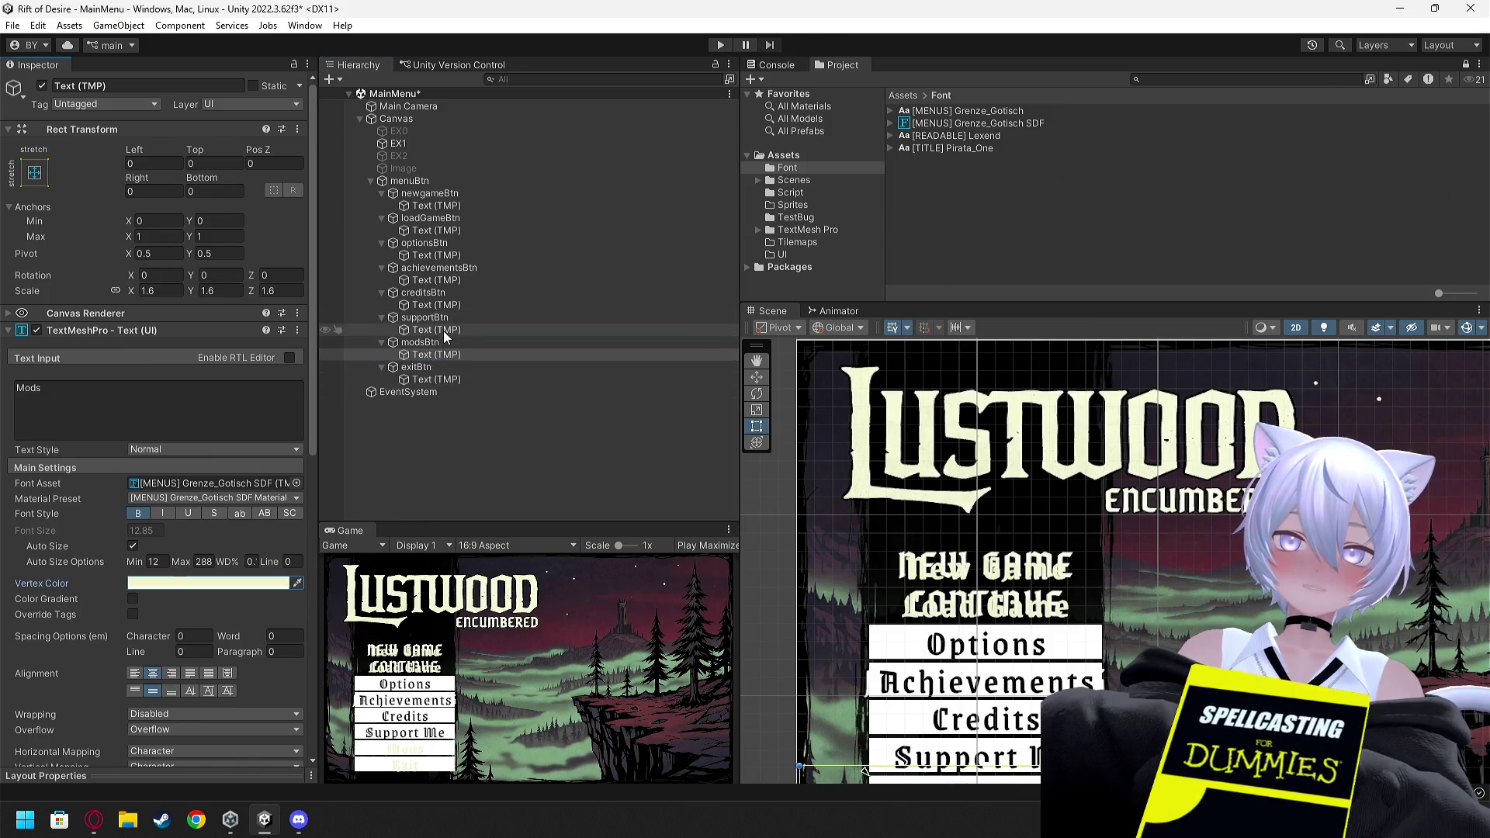
Colour the Support Me, Credits, Achievements and Options labels cream, then hide EX1 again
{"action": "left_click", "coordinate": [435, 329]}
{"action": "left_click", "coordinate": [297, 583]}
{"action": "left_click", "coordinate": [862, 435]}
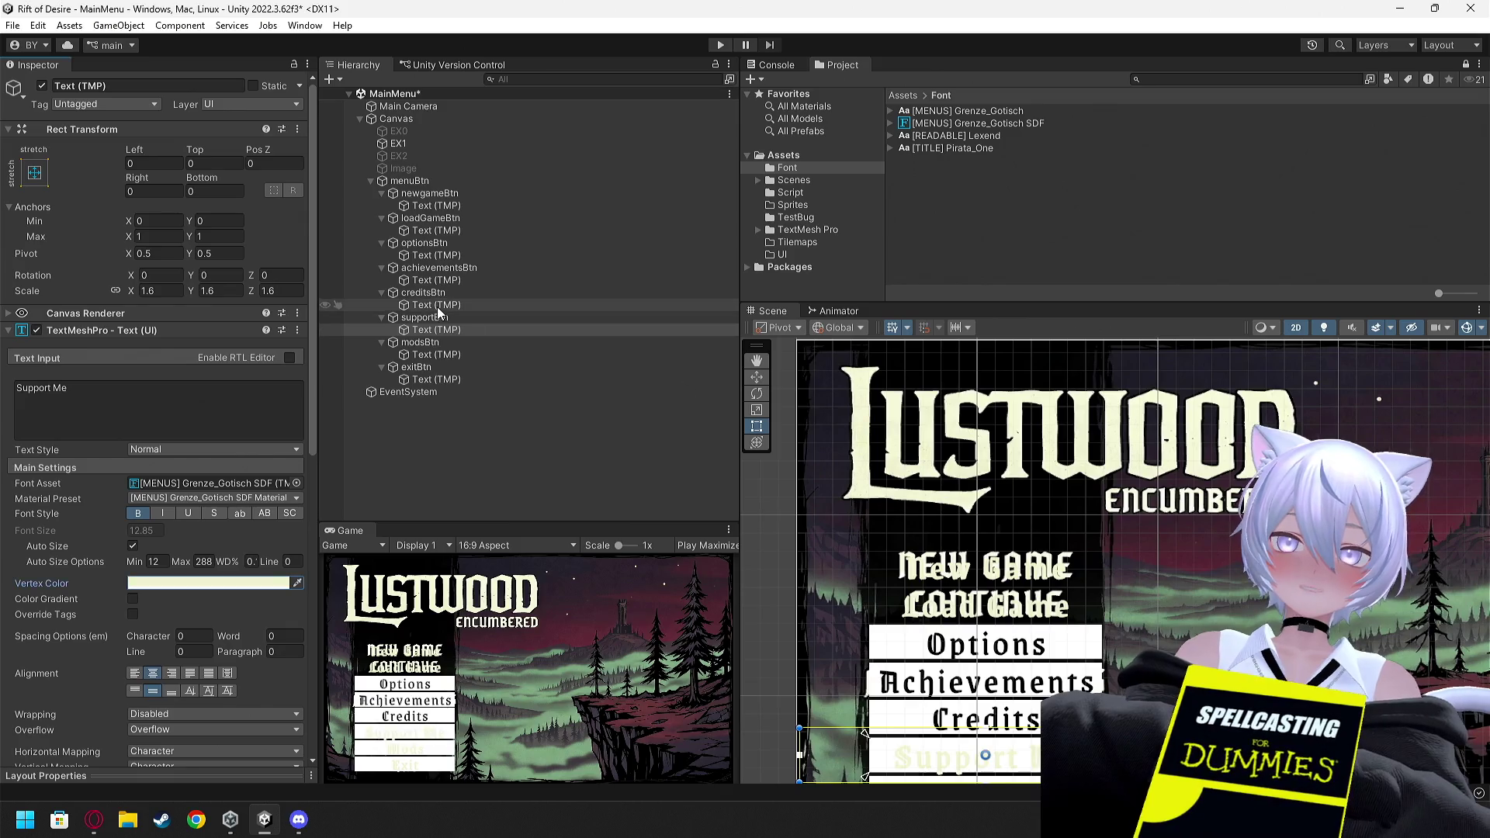
{"action": "left_click", "coordinate": [435, 305]}
{"action": "left_click", "coordinate": [298, 582]}
{"action": "left_click", "coordinate": [863, 452]}
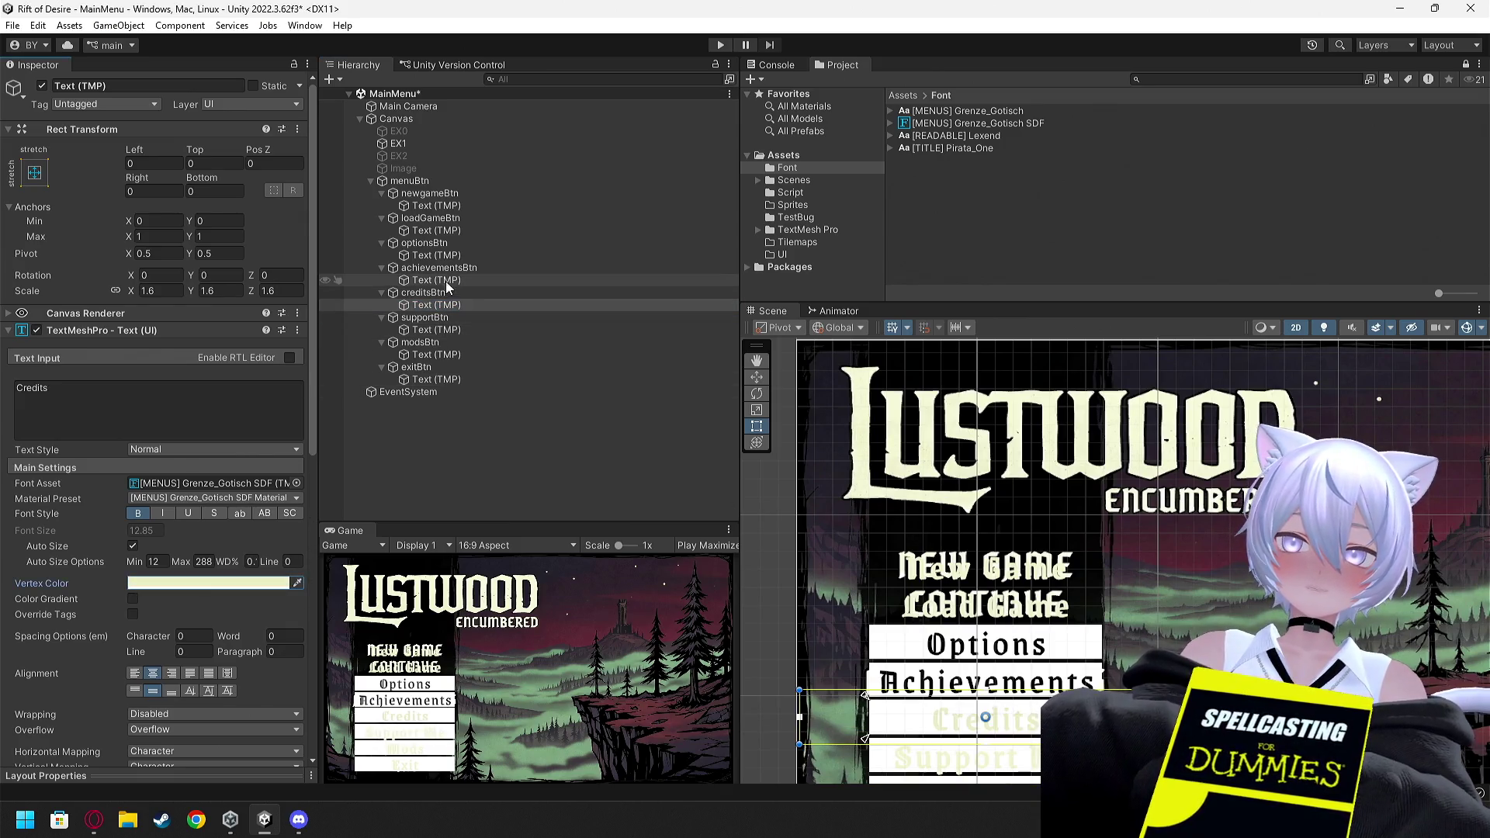
{"action": "left_click", "coordinate": [435, 280]}
{"action": "left_click", "coordinate": [297, 583]}
{"action": "left_click", "coordinate": [863, 451]}
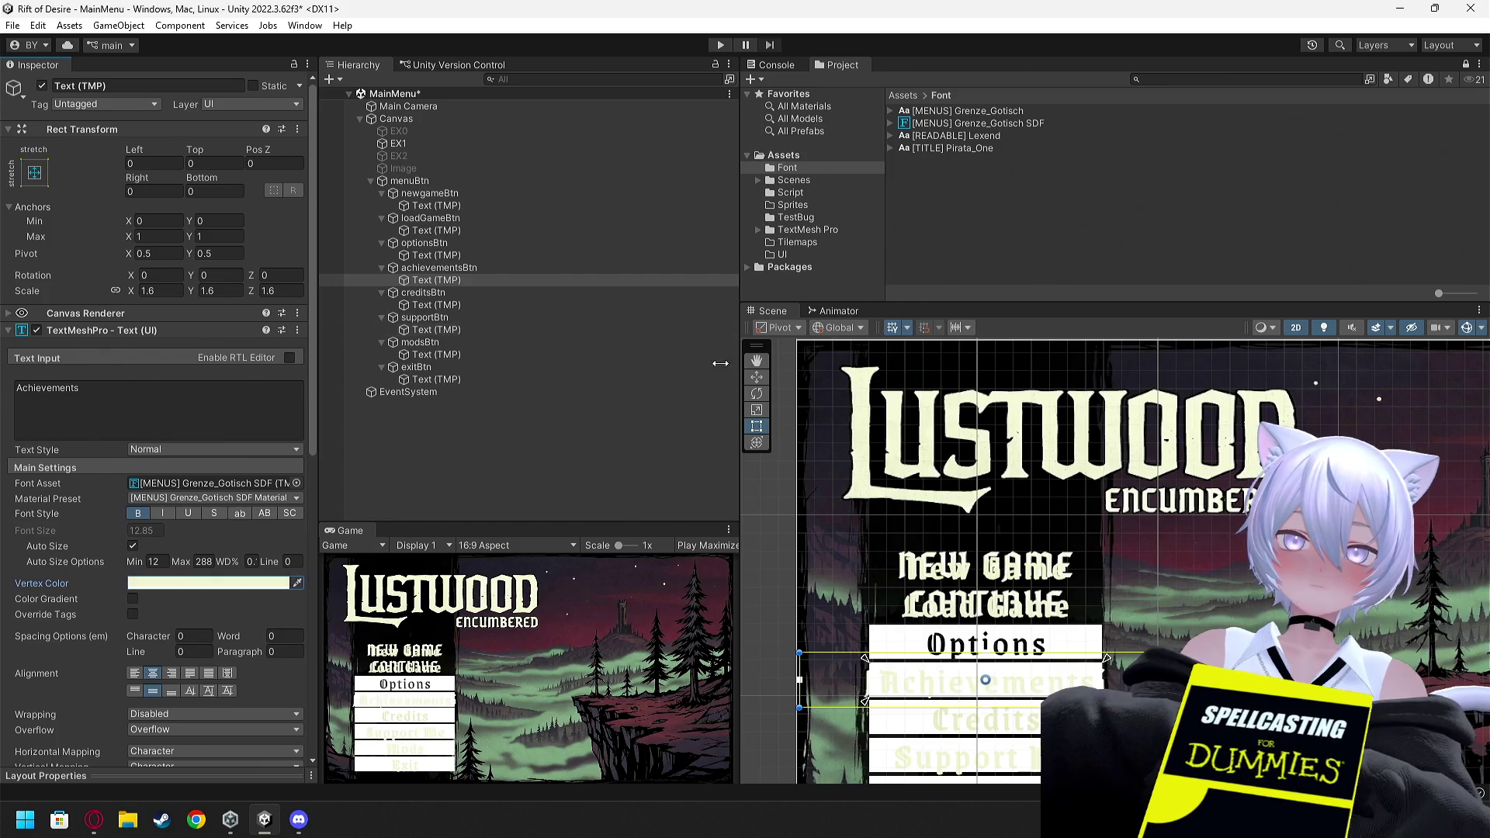
{"action": "left_click", "coordinate": [435, 255]}
{"action": "left_click", "coordinate": [298, 583]}
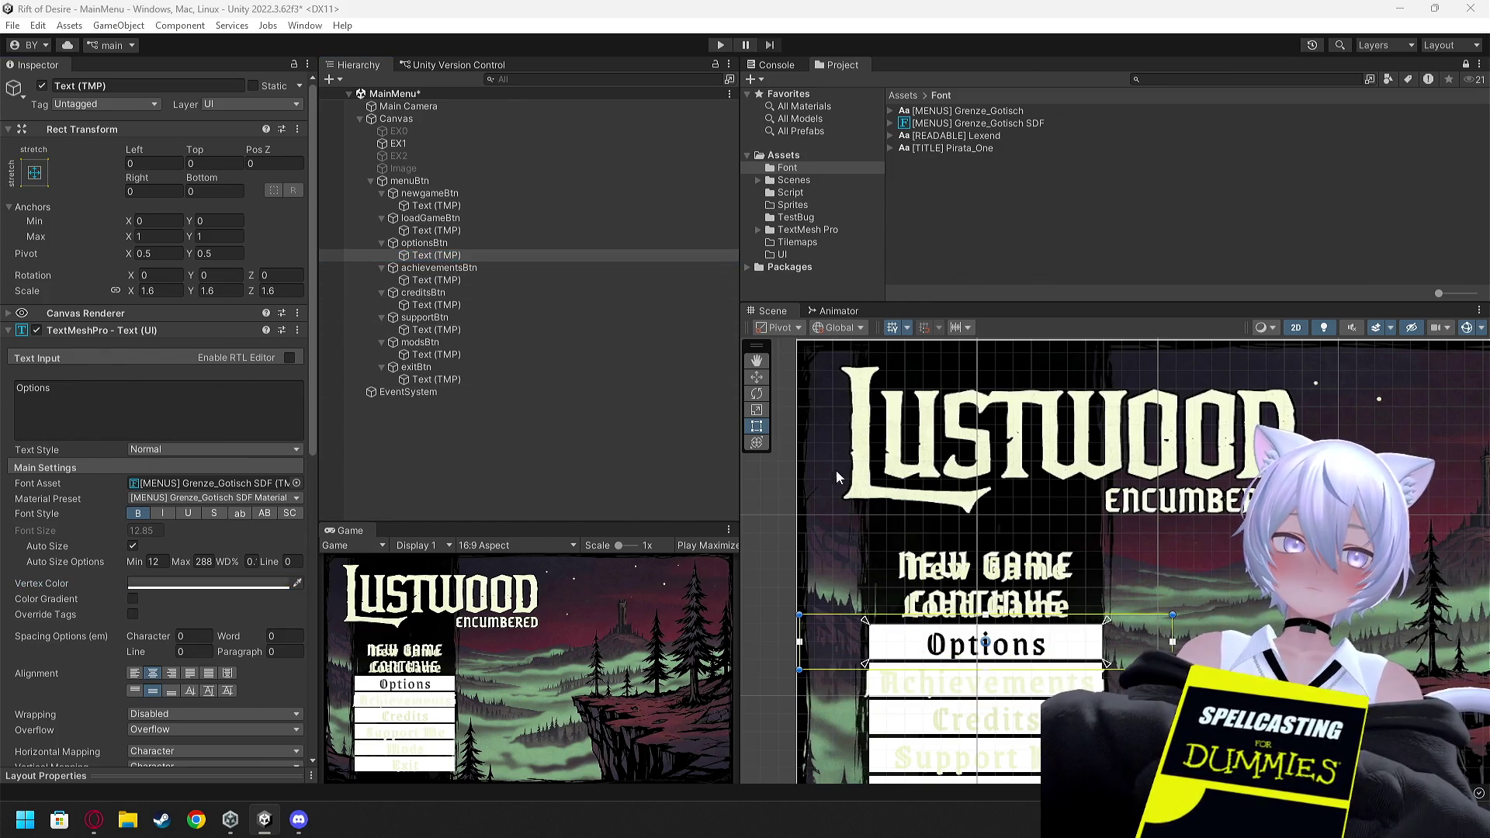
{"action": "left_click", "coordinate": [860, 448]}
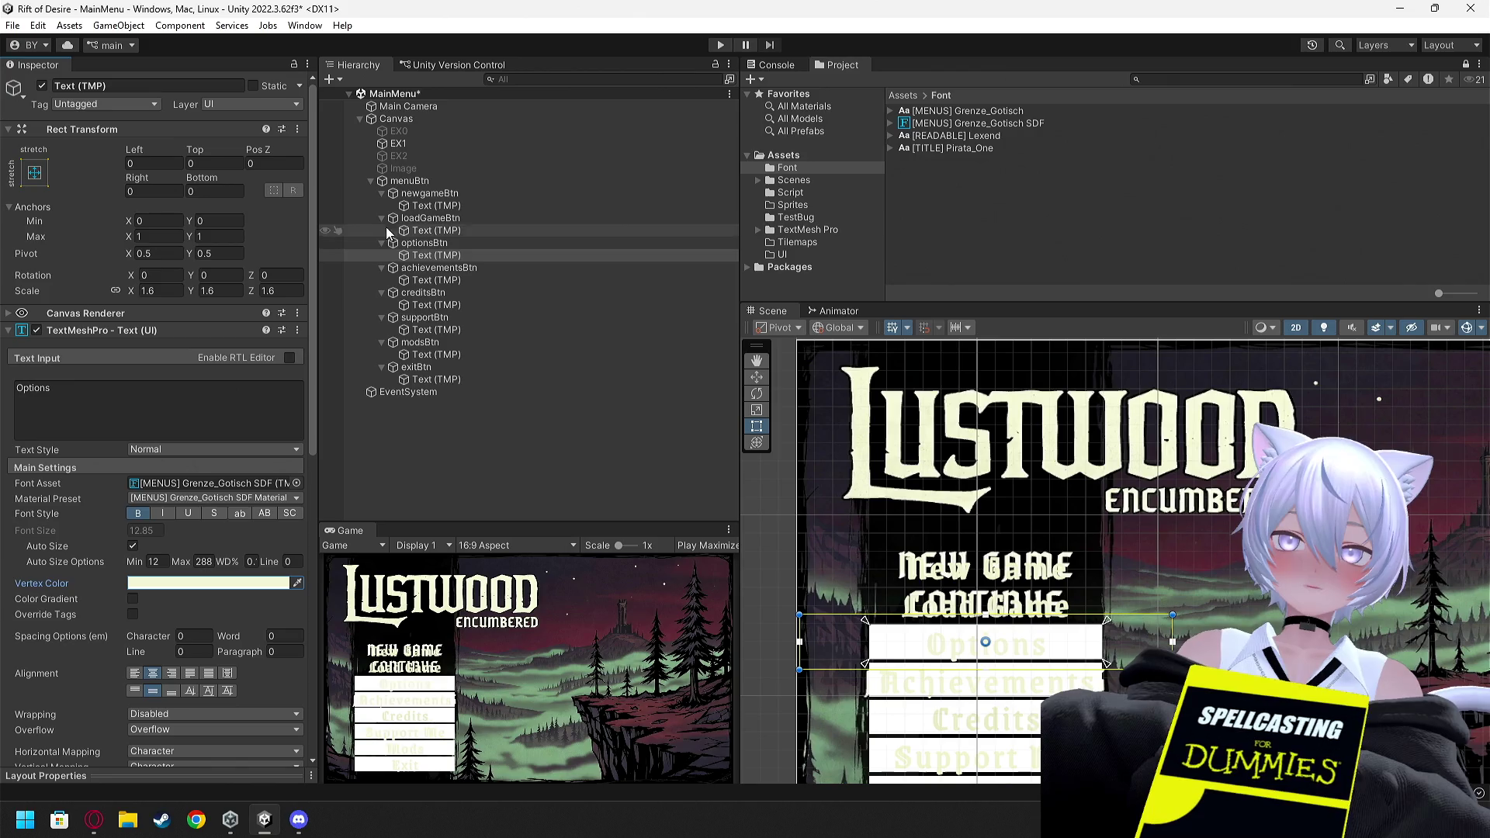
{"action": "left_click", "coordinate": [408, 143]}
{"action": "left_click", "coordinate": [42, 85]}
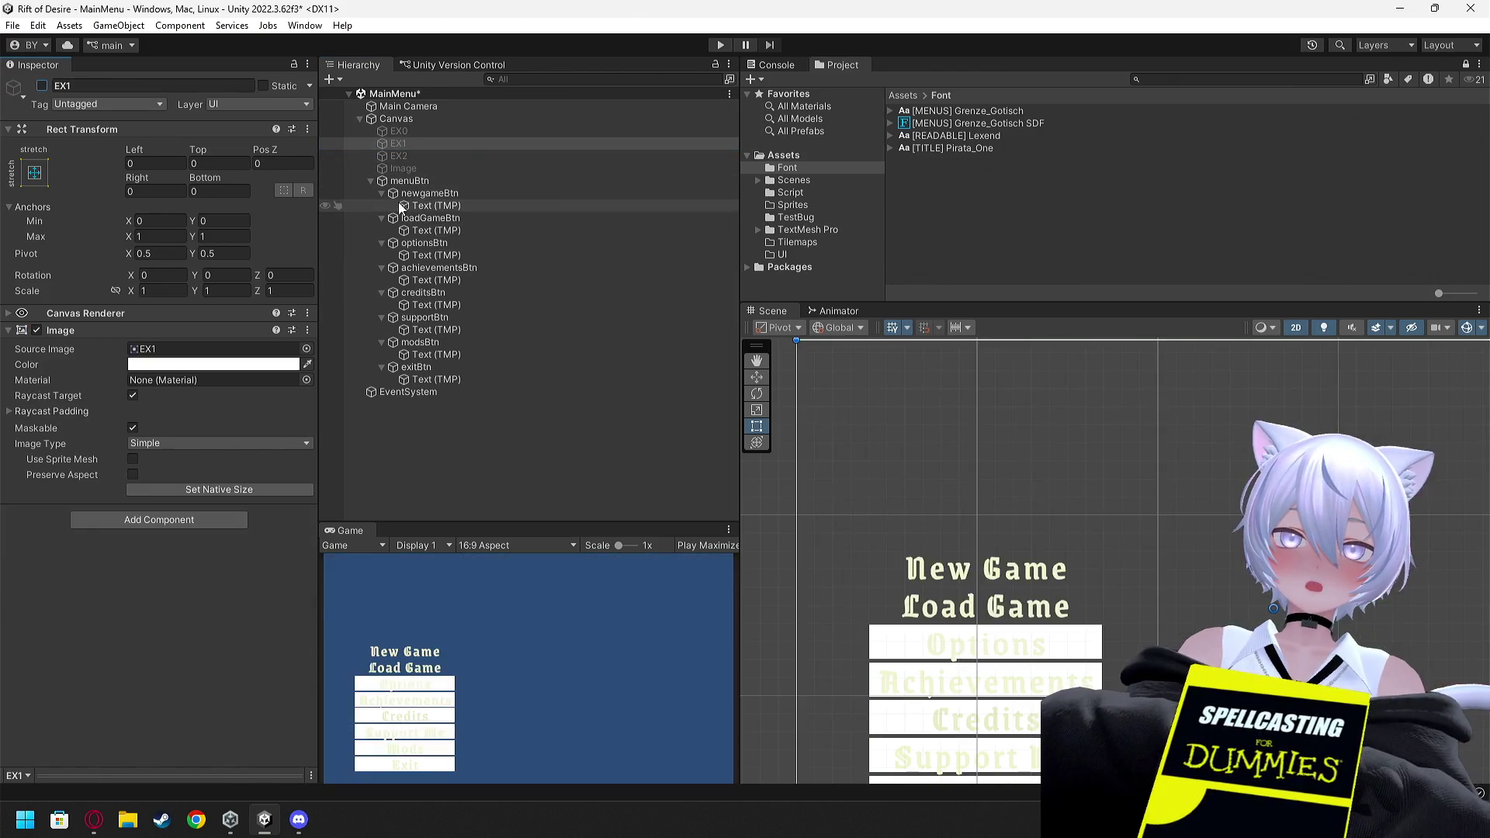
Disable the Image component on the Options, Achievements, Credits, Support Me, Mods and Exit buttons
{"action": "left_click", "coordinate": [419, 193]}
{"action": "left_click", "coordinate": [428, 218]}
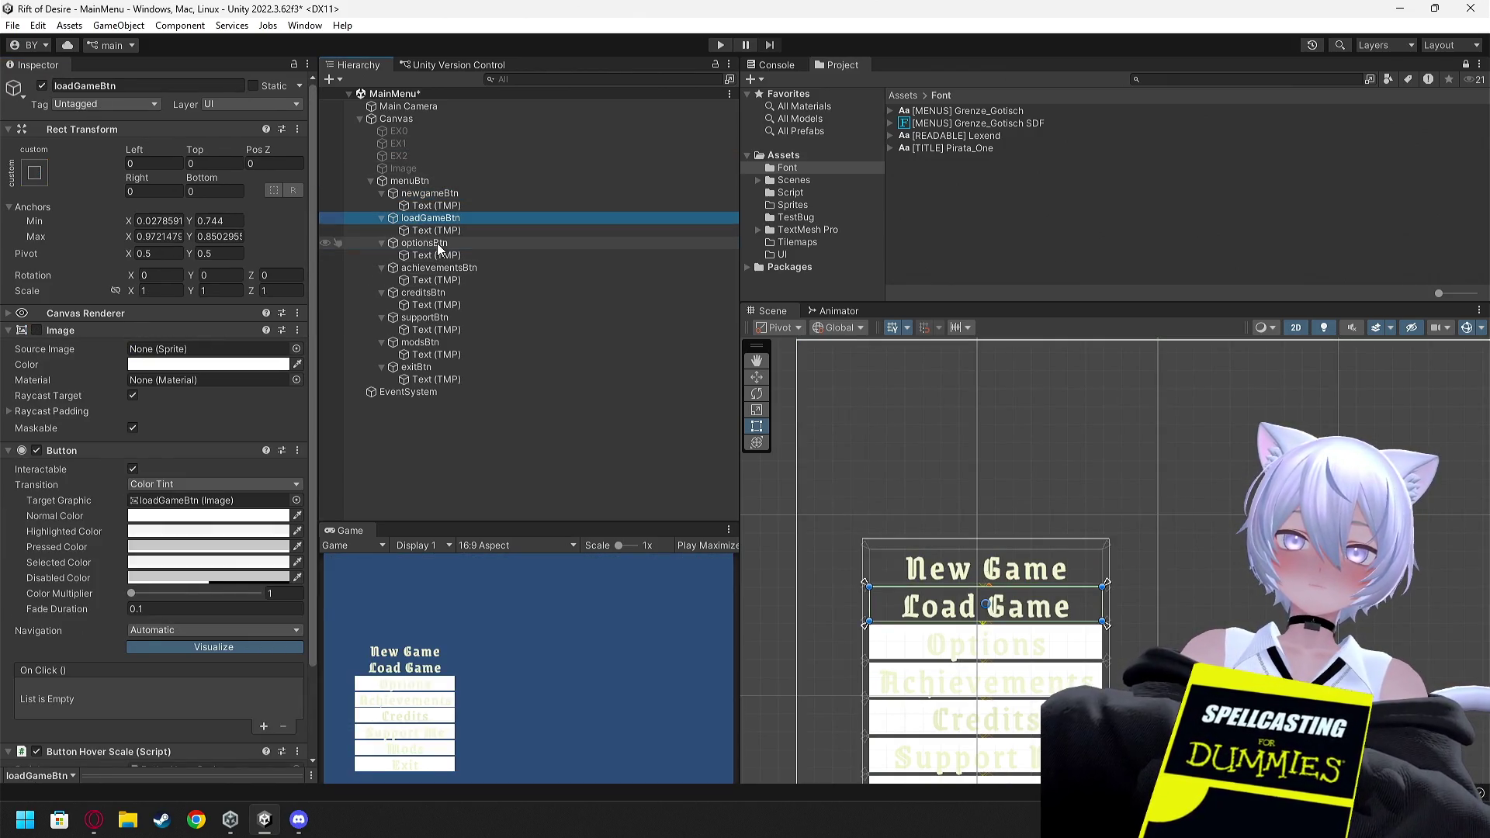
{"action": "left_click", "coordinate": [426, 243]}
{"action": "left_click", "coordinate": [22, 330]}
{"action": "left_click", "coordinate": [446, 265]}
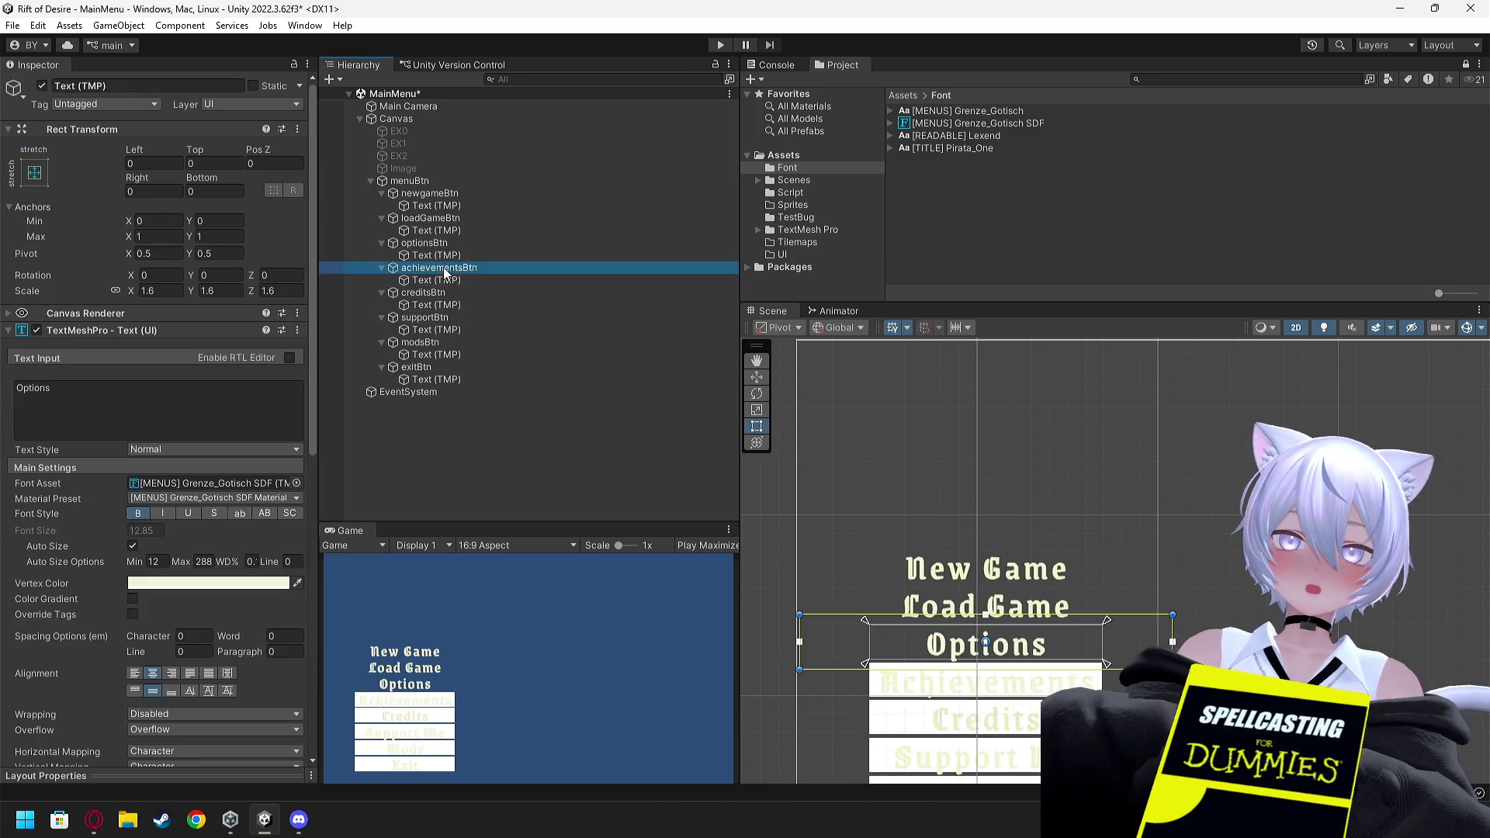
{"action": "left_click", "coordinate": [36, 330]}
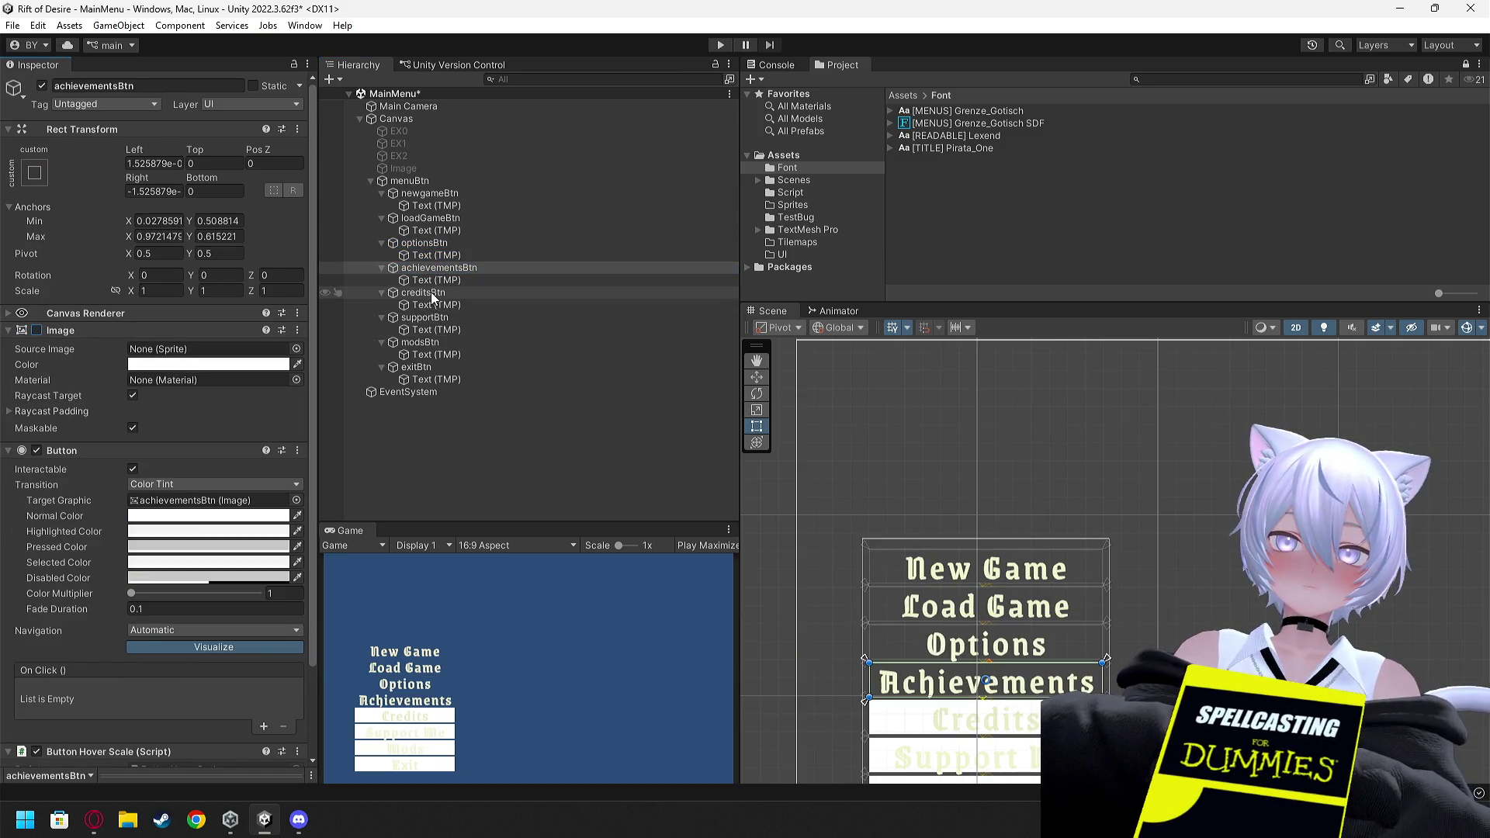
{"action": "left_click", "coordinate": [423, 293]}
{"action": "left_click", "coordinate": [37, 330]}
{"action": "left_click", "coordinate": [424, 317]}
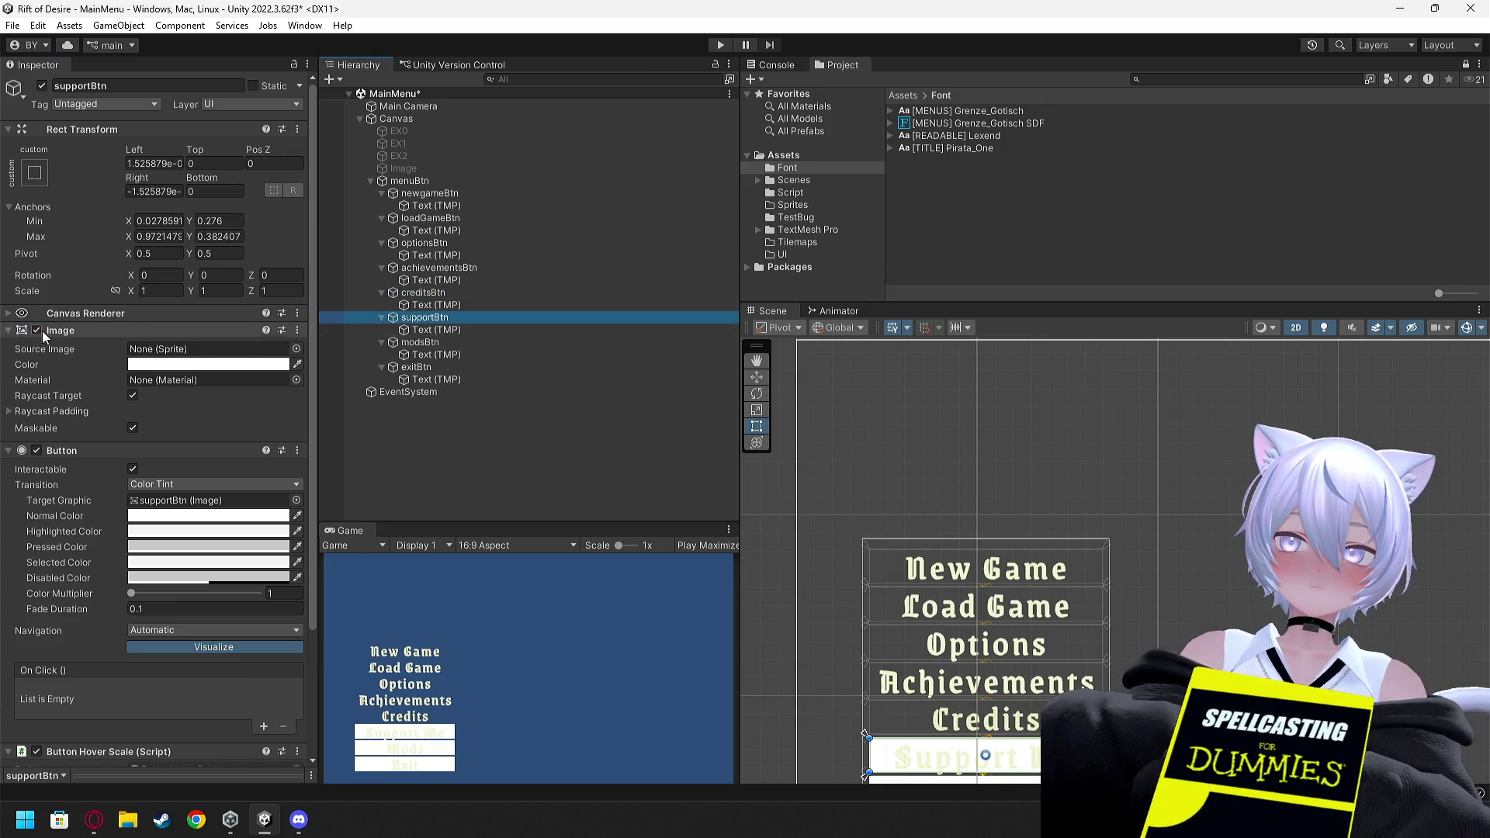
{"action": "left_click", "coordinate": [36, 330]}
{"action": "left_click", "coordinate": [426, 343]}
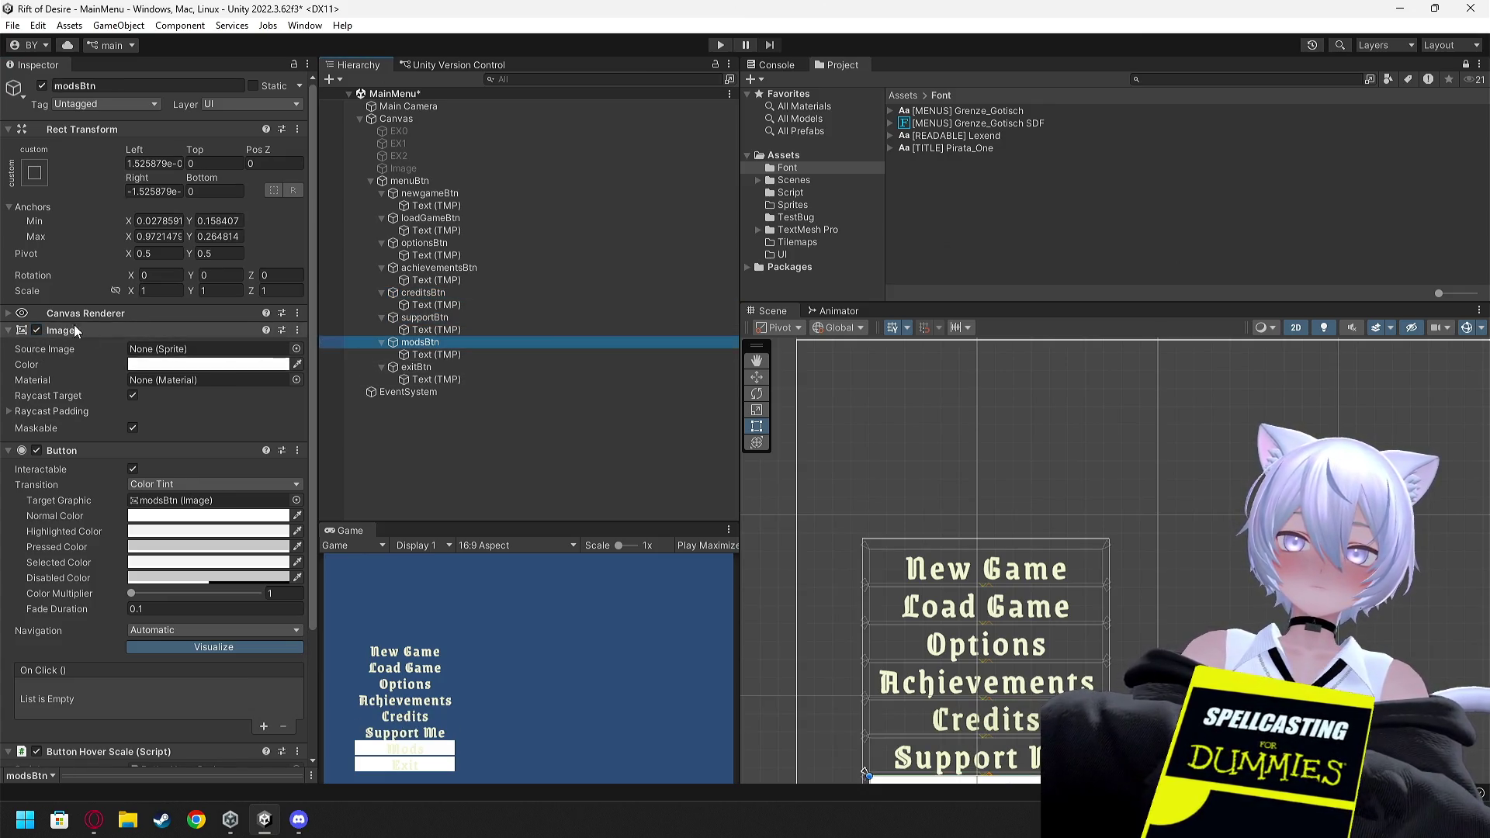
{"action": "left_click", "coordinate": [36, 330]}
{"action": "left_click", "coordinate": [420, 368]}
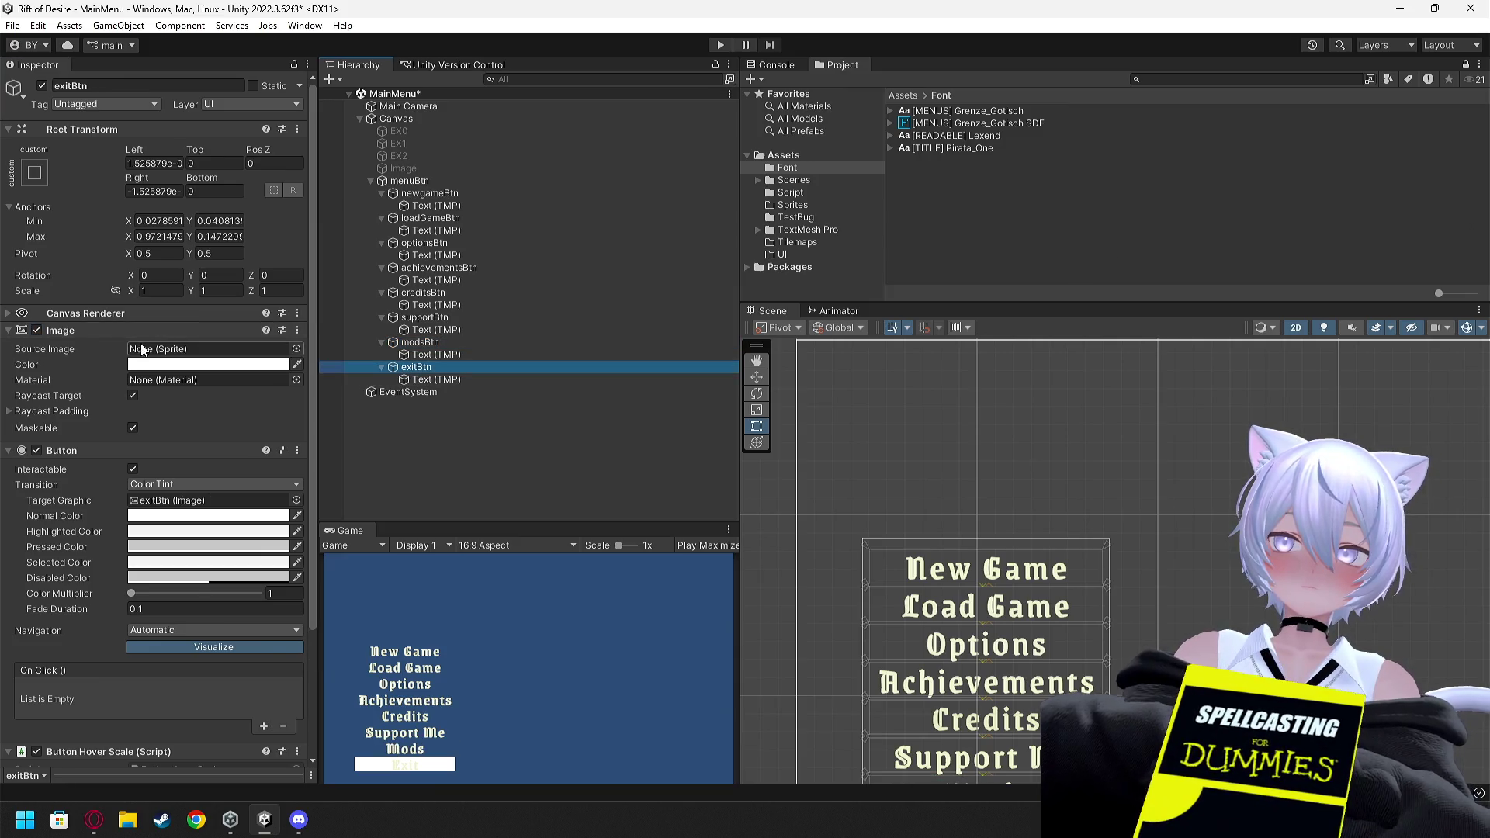
{"action": "left_click", "coordinate": [36, 330]}
Save the scene and collapse the newgameBtn and loadGameBtn foldouts in the Hierarchy
{"action": "key", "text": "ctrl+s"}
{"action": "scroll", "coordinate": [967, 508], "scroll_direction": "down", "scroll_amount": 2}
{"action": "scroll", "coordinate": [966, 508], "scroll_direction": "down", "scroll_amount": 1}
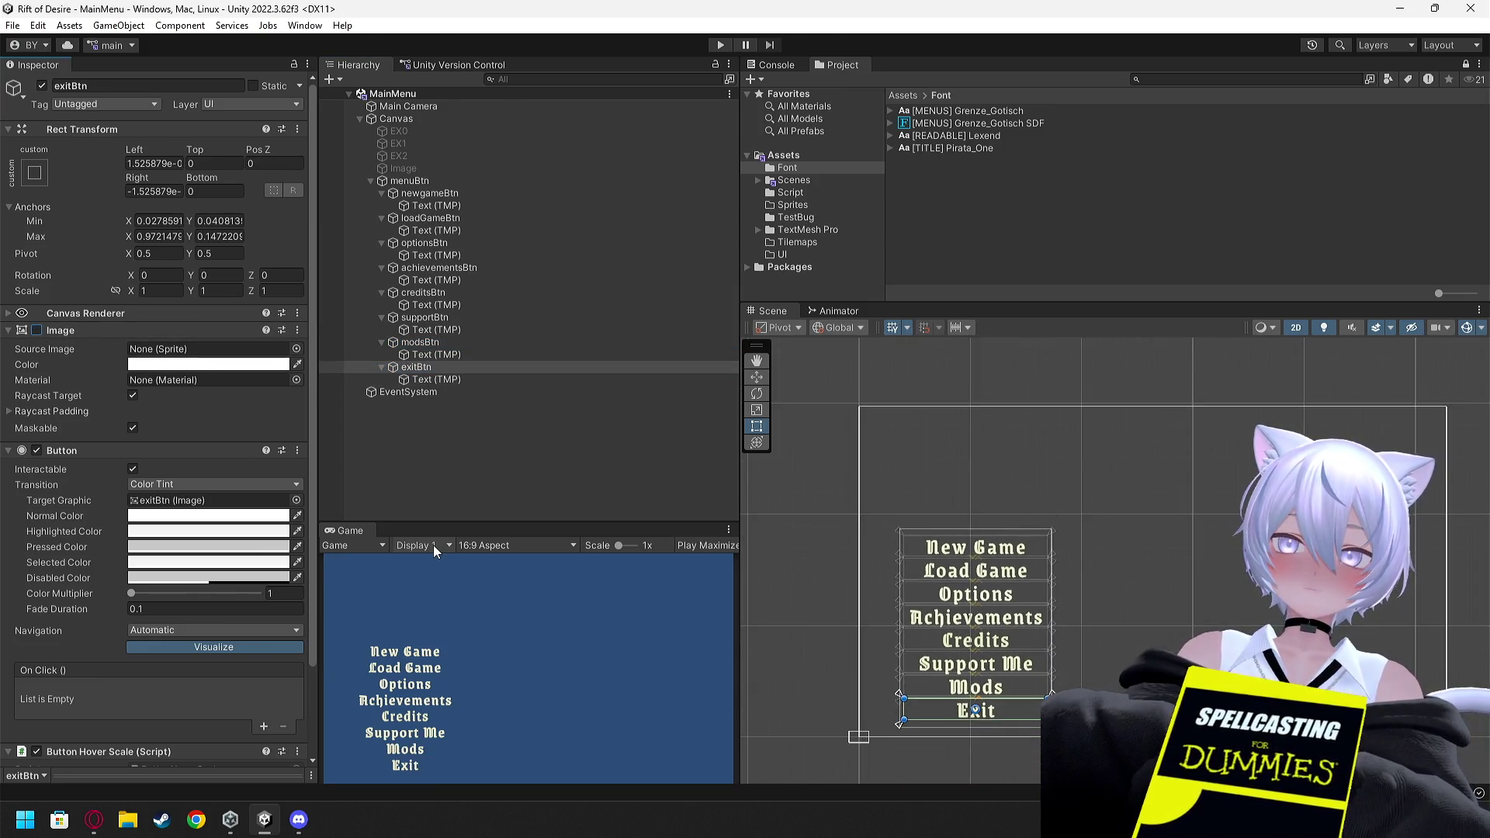
{"action": "left_click", "coordinate": [381, 195]}
{"action": "left_click", "coordinate": [381, 206]}
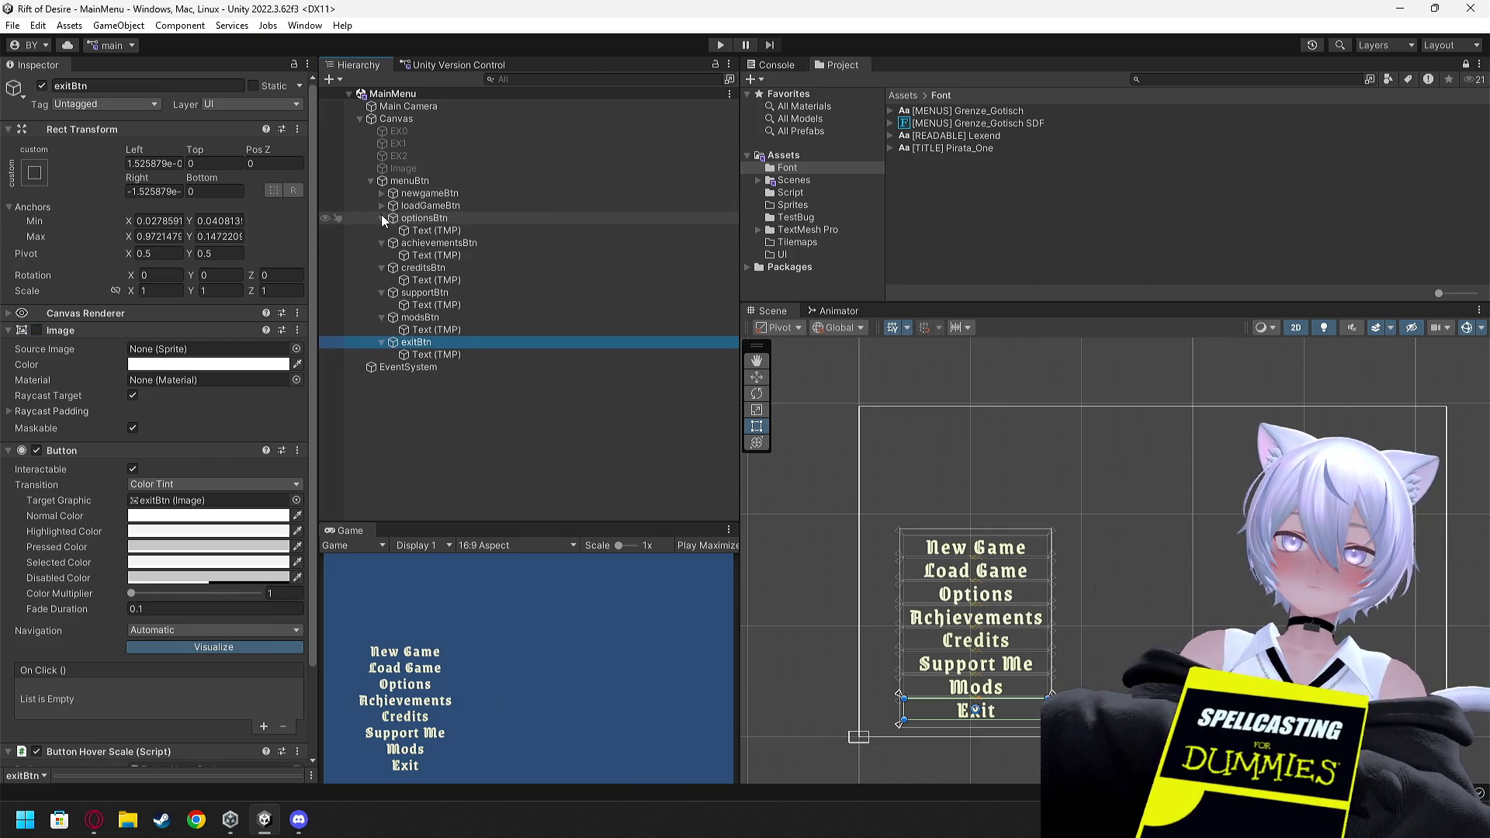
Collapse every menu button foldout and the whole menuBtn group in the Hierarchy
{"action": "left_click", "coordinate": [381, 218]}
{"action": "left_click", "coordinate": [381, 231]}
{"action": "left_click", "coordinate": [381, 243]}
{"action": "left_click", "coordinate": [381, 255]}
{"action": "left_click", "coordinate": [381, 268]}
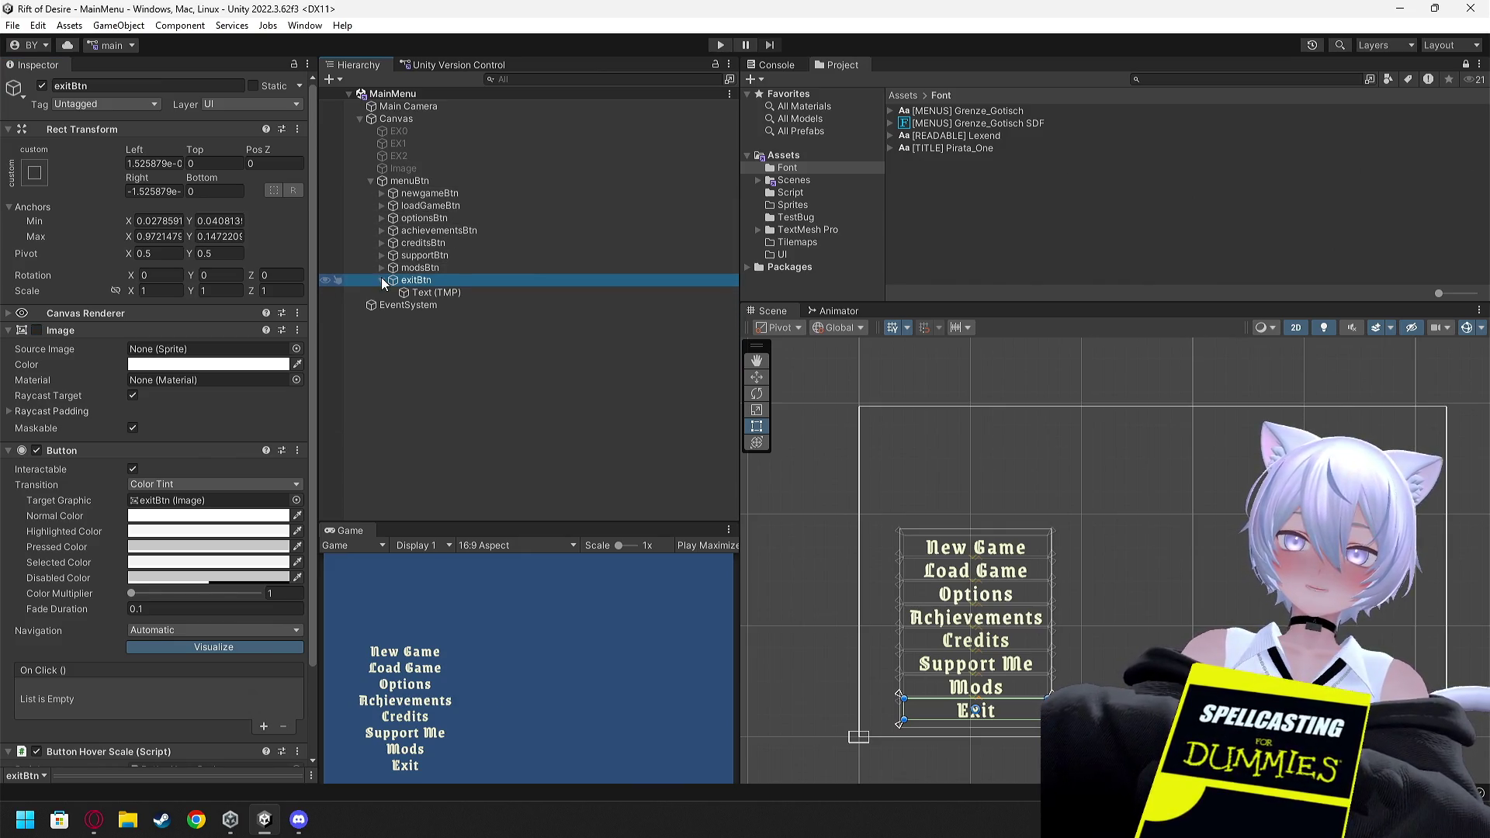
{"action": "left_click", "coordinate": [381, 280]}
{"action": "left_click", "coordinate": [371, 181]}
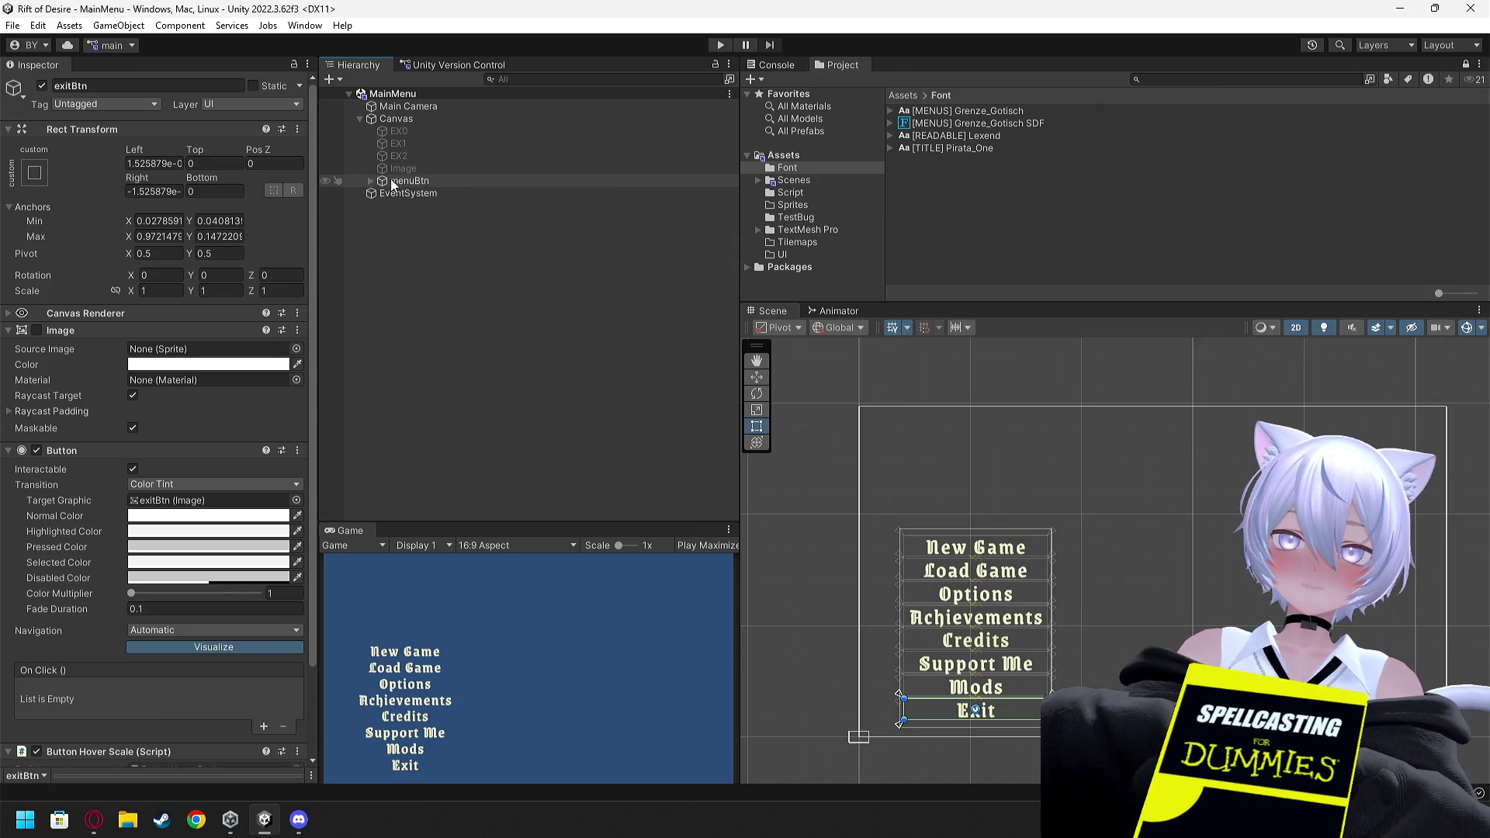
Enable the dark Image panel and run a Play-mode test of the menu
{"action": "left_click", "coordinate": [402, 169]}
{"action": "left_click", "coordinate": [43, 85]}
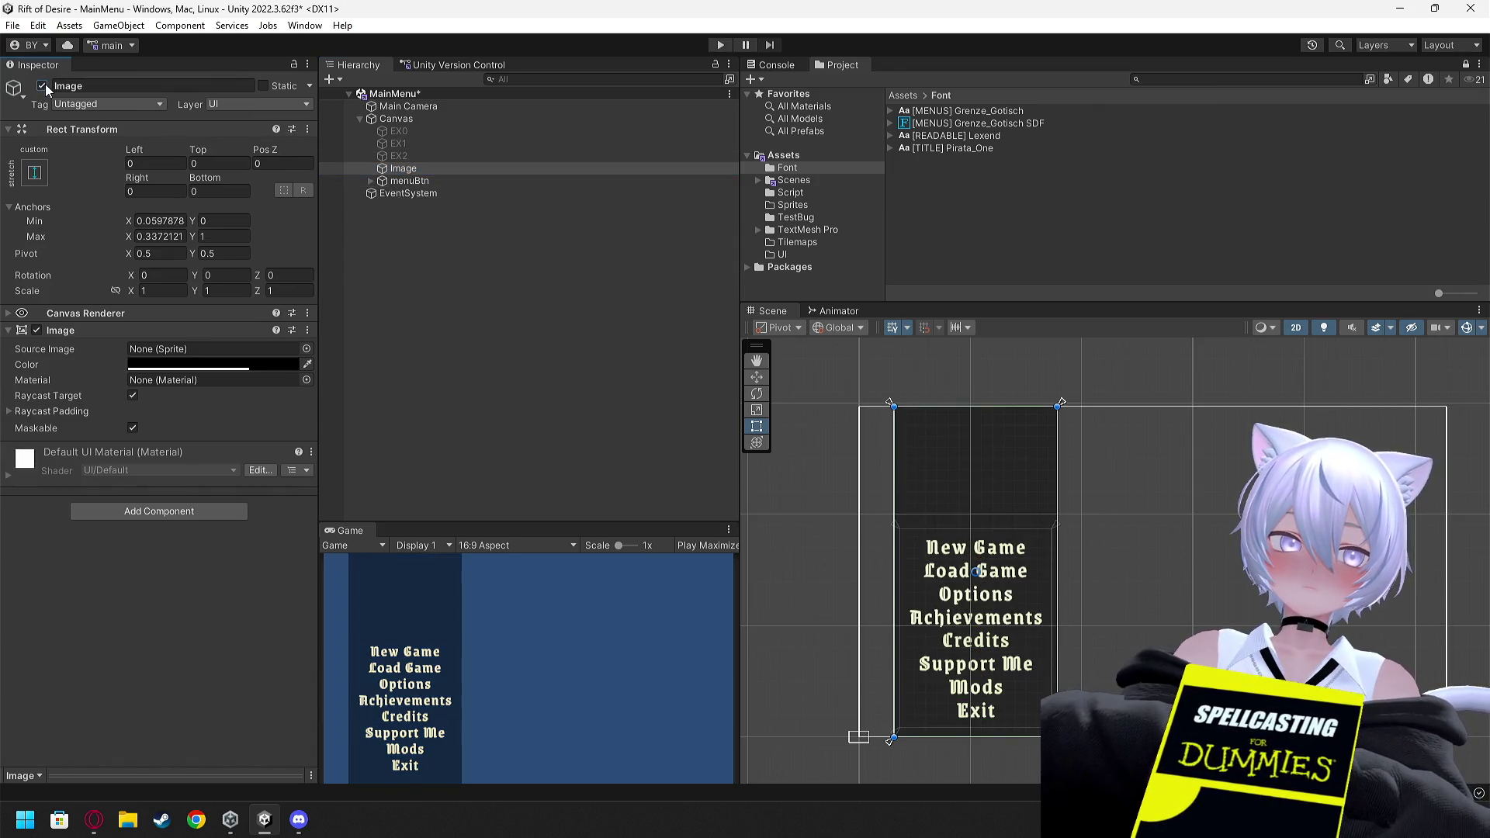
{"action": "left_click", "coordinate": [720, 45]}
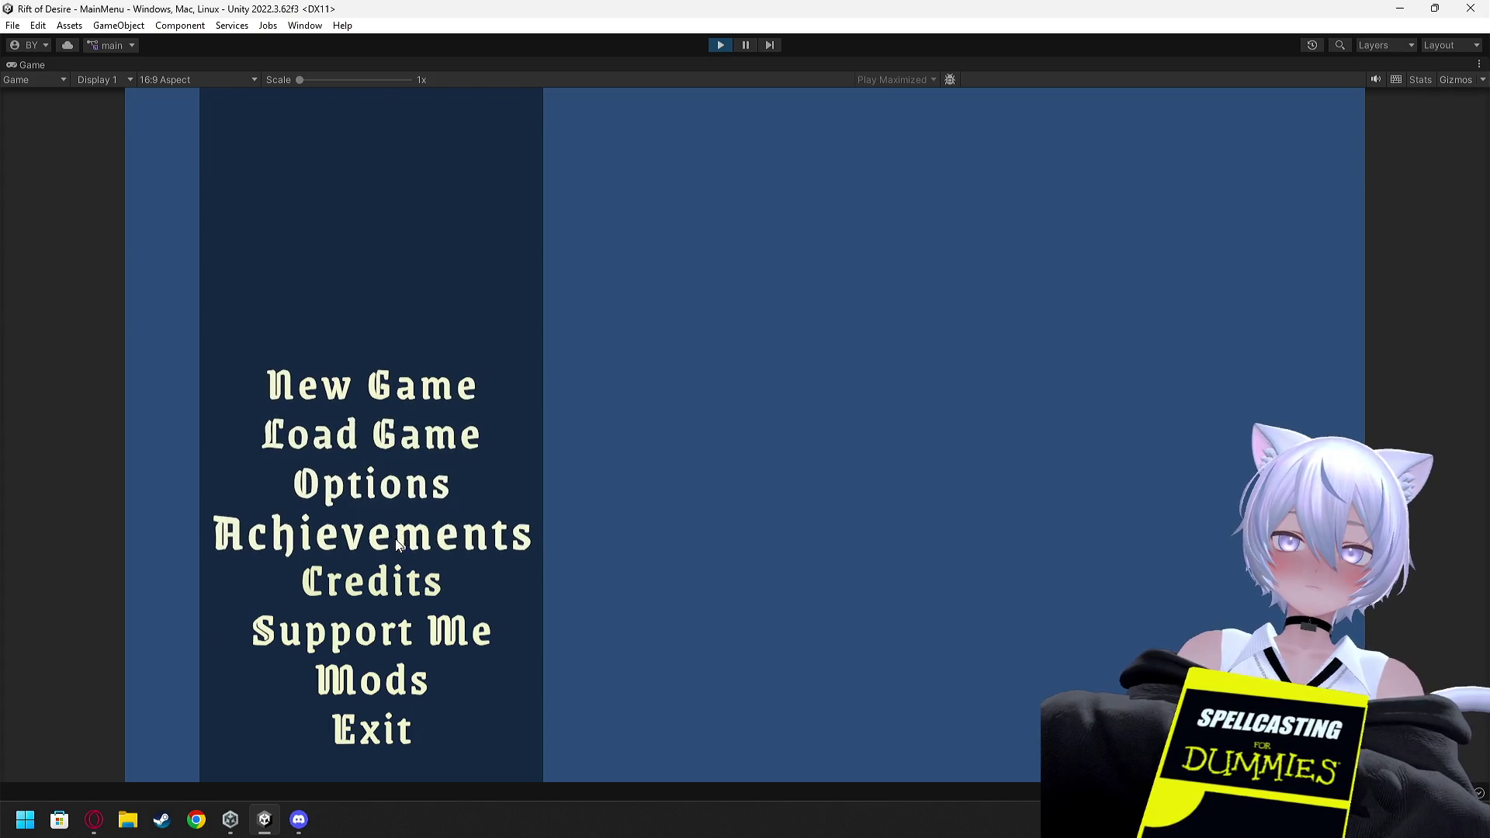
{"action": "left_click", "coordinate": [715, 45]}
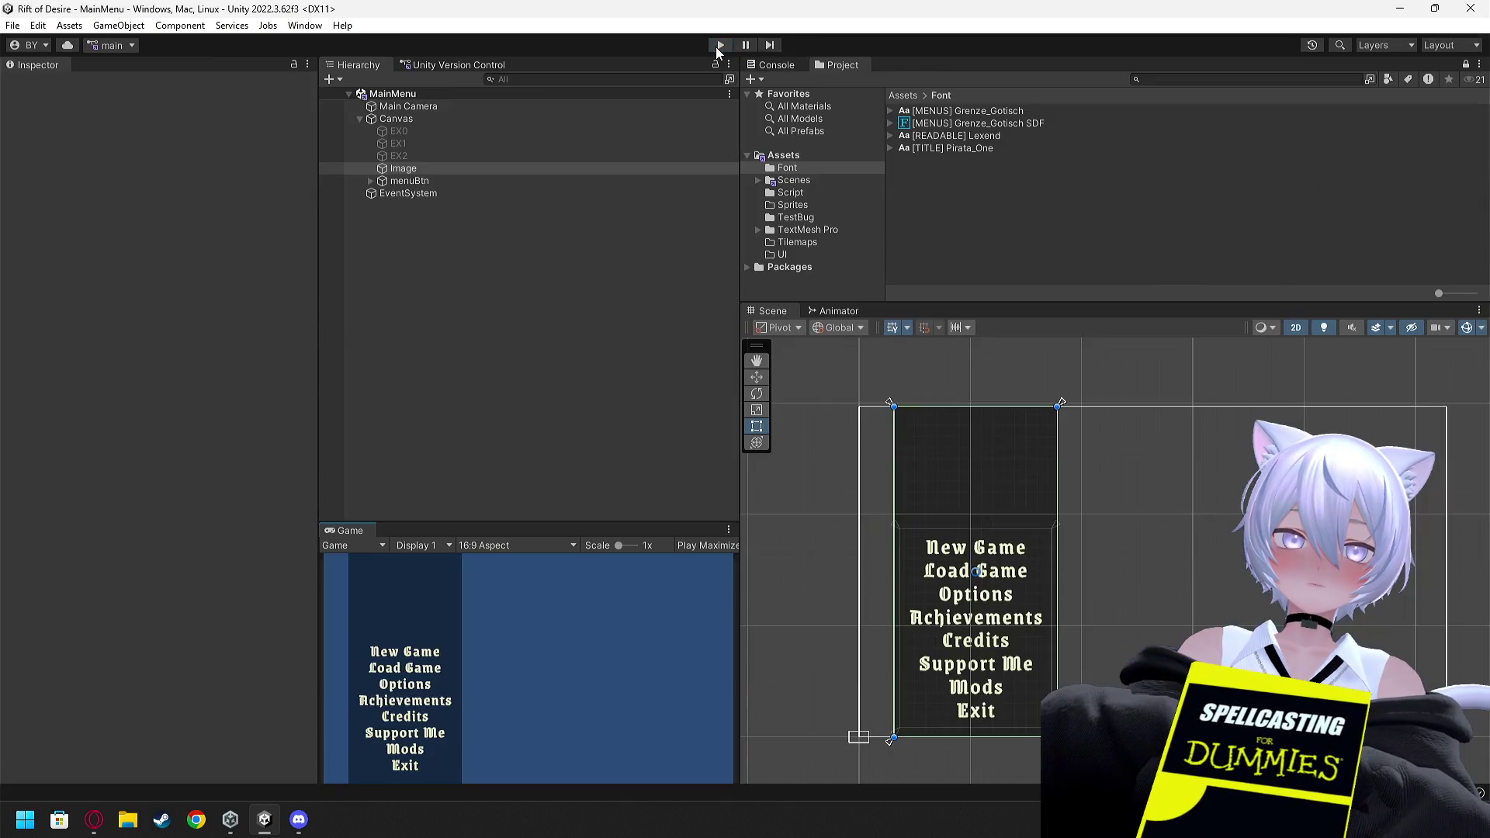
Frame the Image panel in the Scene view and bring up its context menu
{"action": "double_click", "coordinate": [418, 169]}
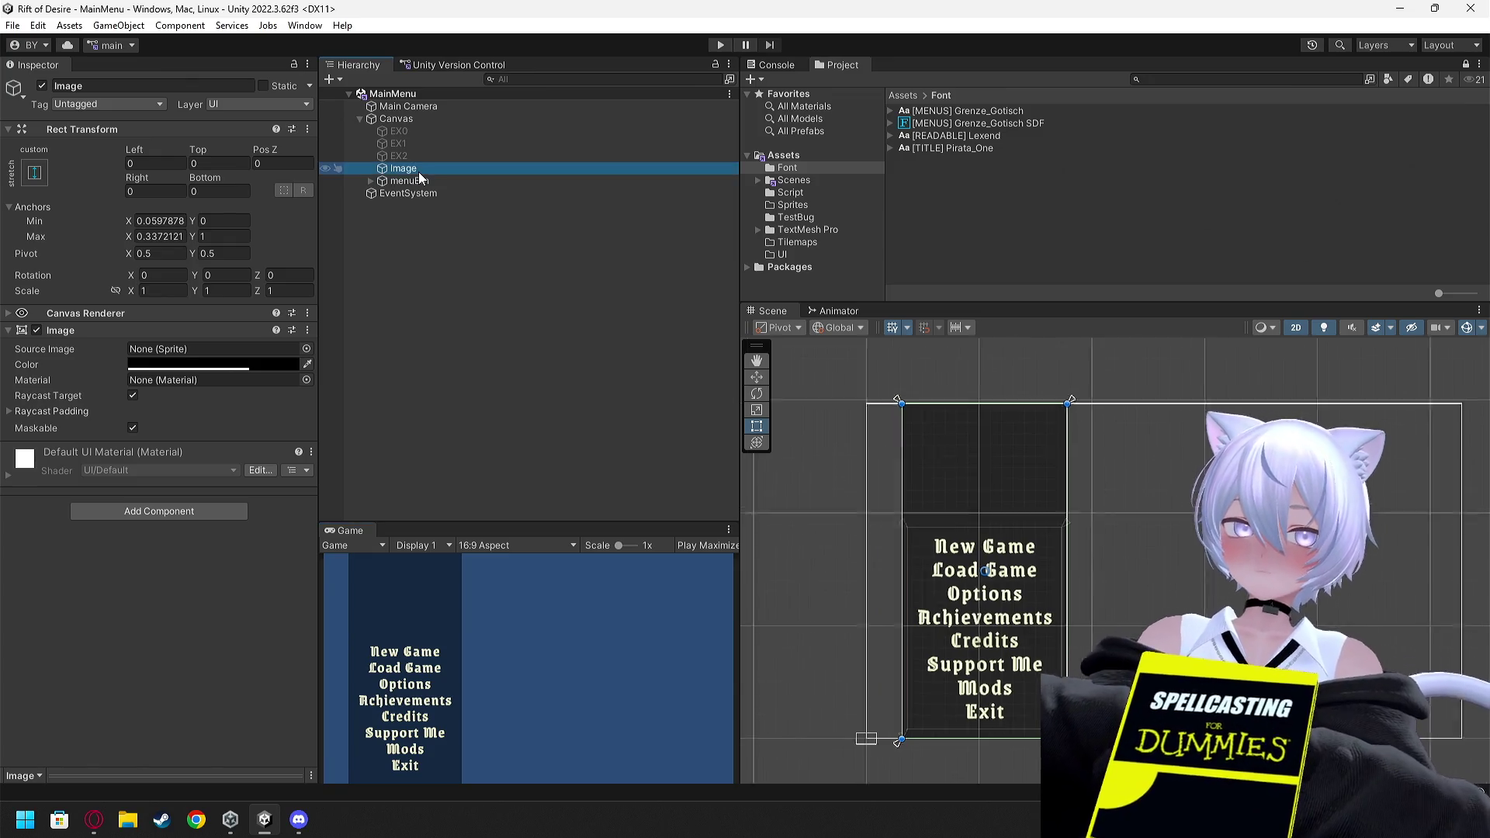
{"action": "double_click", "coordinate": [404, 169]}
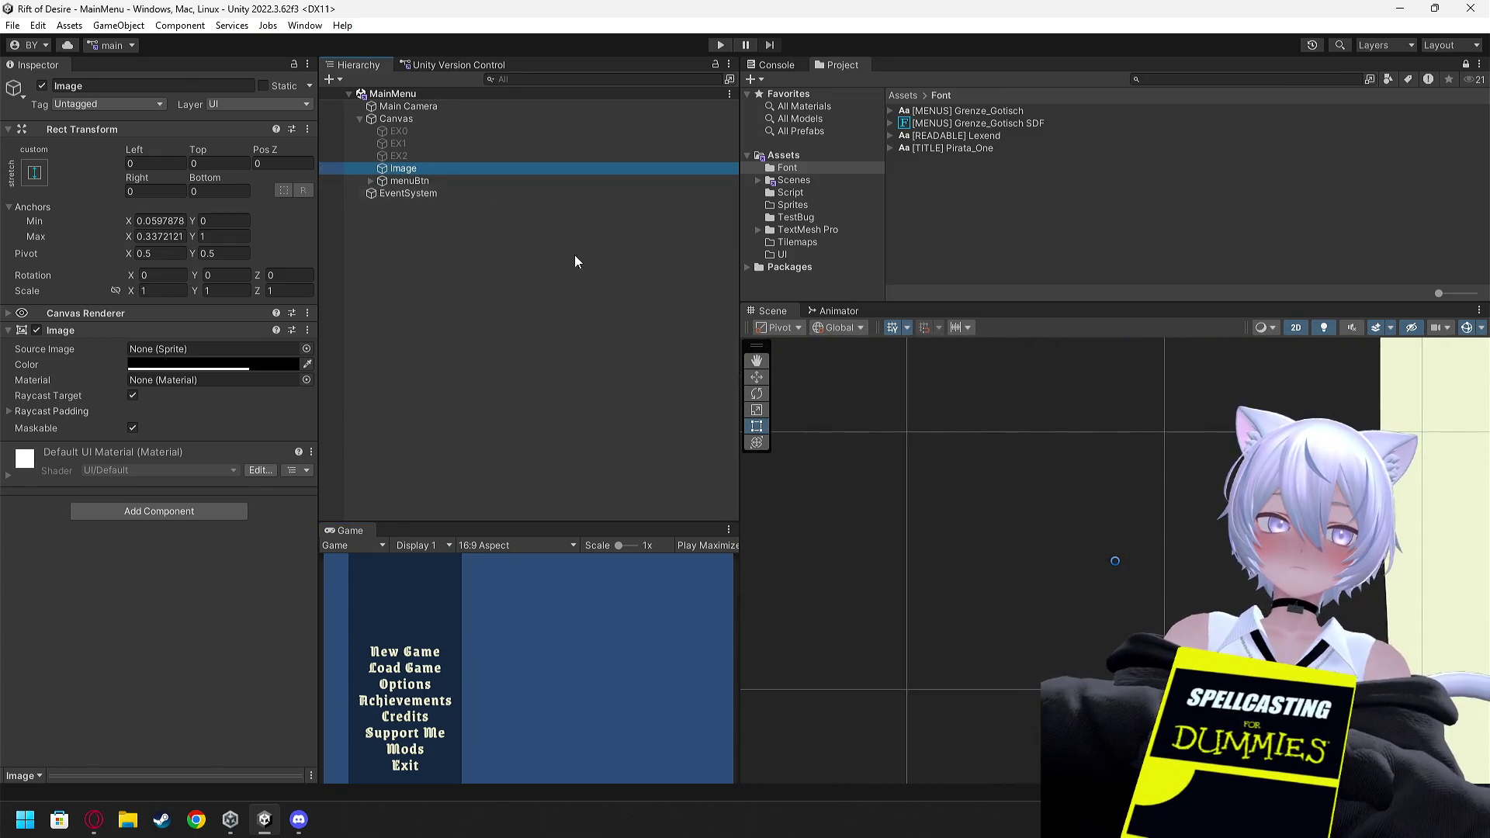
{"action": "scroll", "coordinate": [1022, 485], "scroll_direction": "down", "scroll_amount": 10}
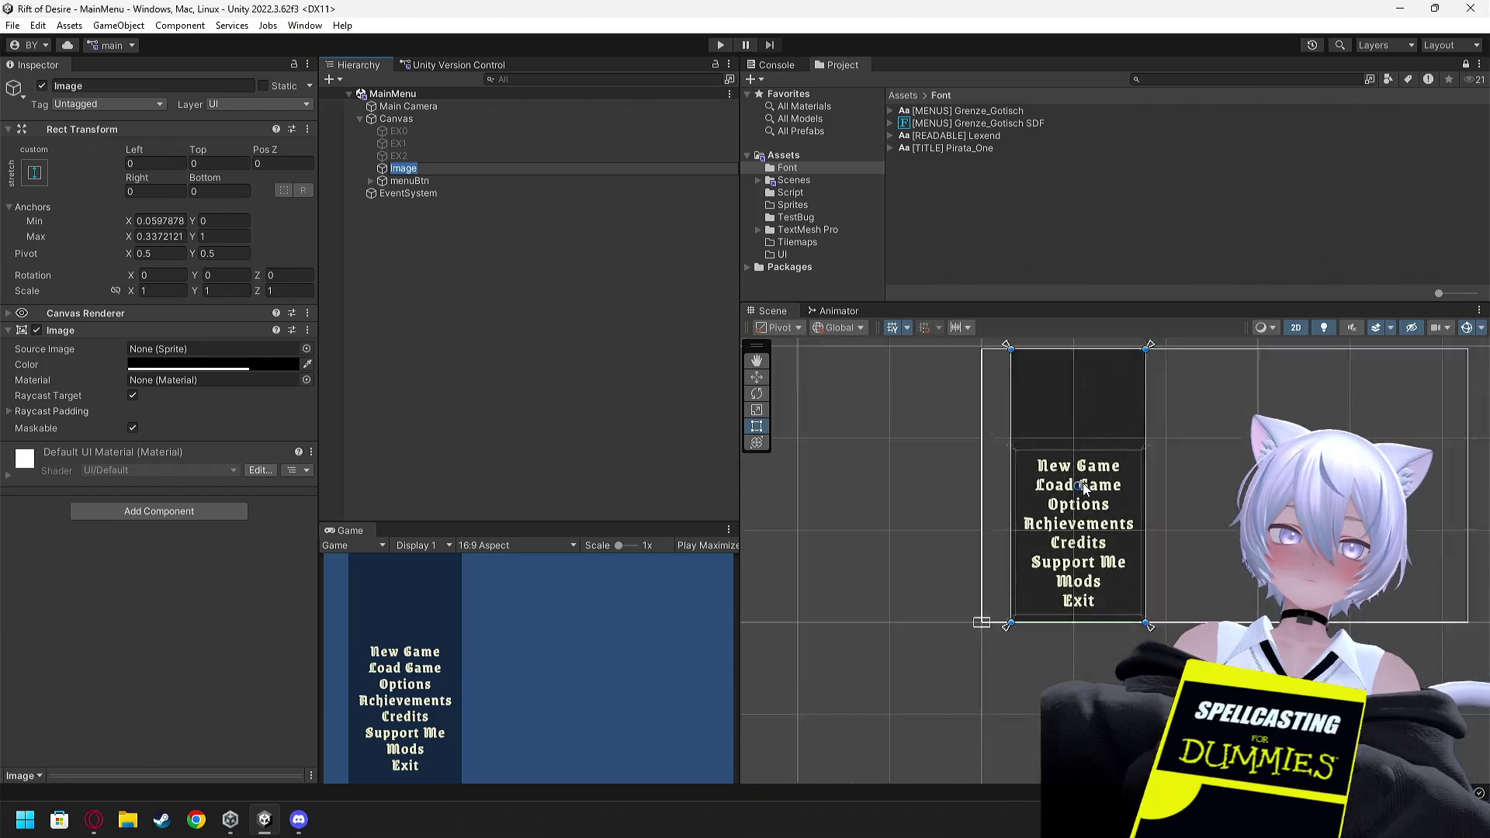
{"action": "left_click_drag", "start_coordinate": [863, 461], "coordinate": [815, 498]}
{"action": "right_click", "coordinate": [398, 169]}
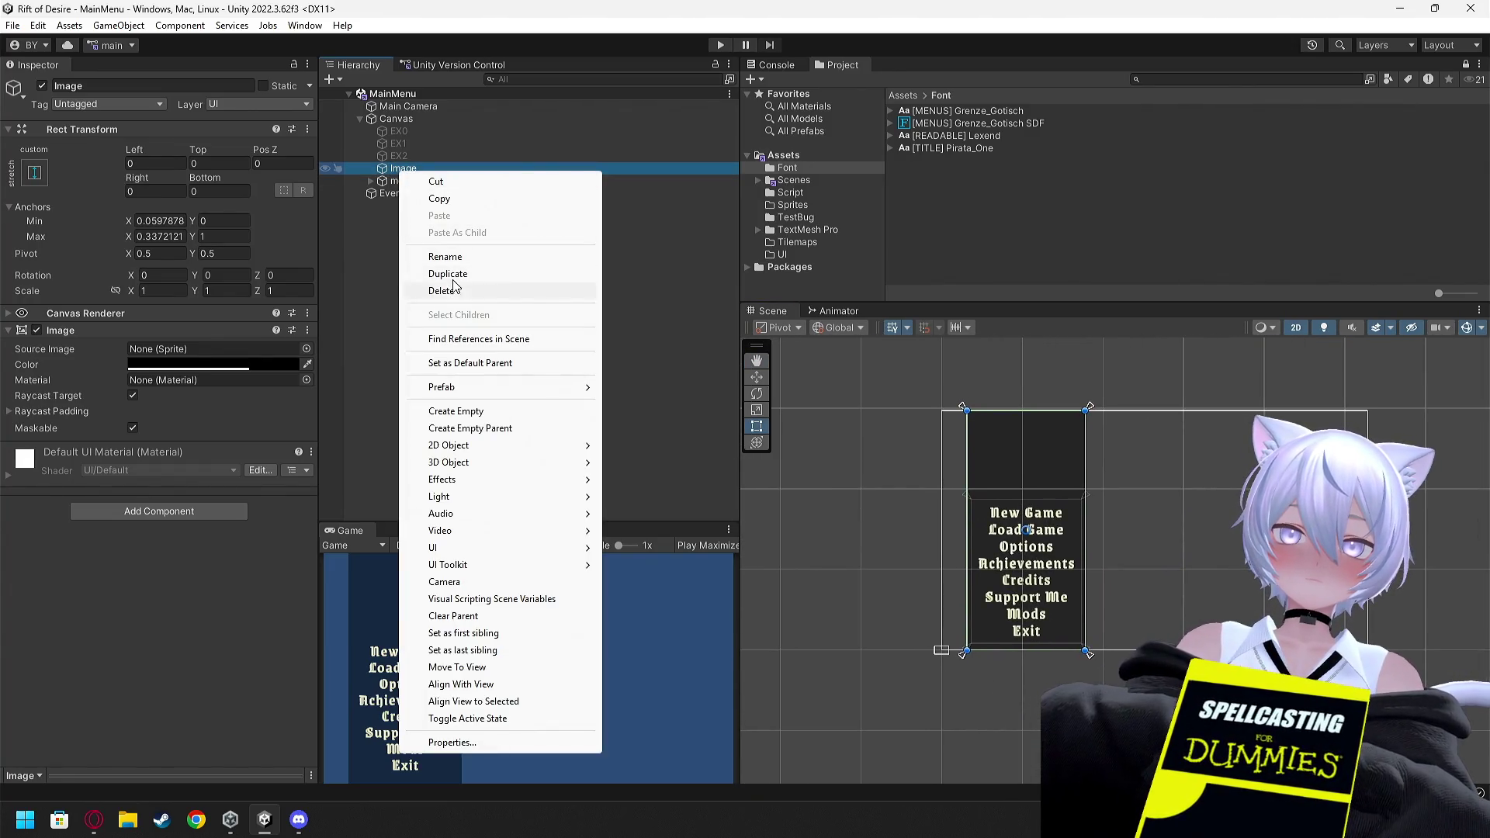
Rename the Image object to BG
{"action": "left_click", "coordinate": [457, 258]}
{"action": "type", "text": "BG"}
{"action": "key", "text": "Return"}
Preview the EX0 Lustwood background image, then switch it off again
{"action": "left_click", "coordinate": [398, 155]}
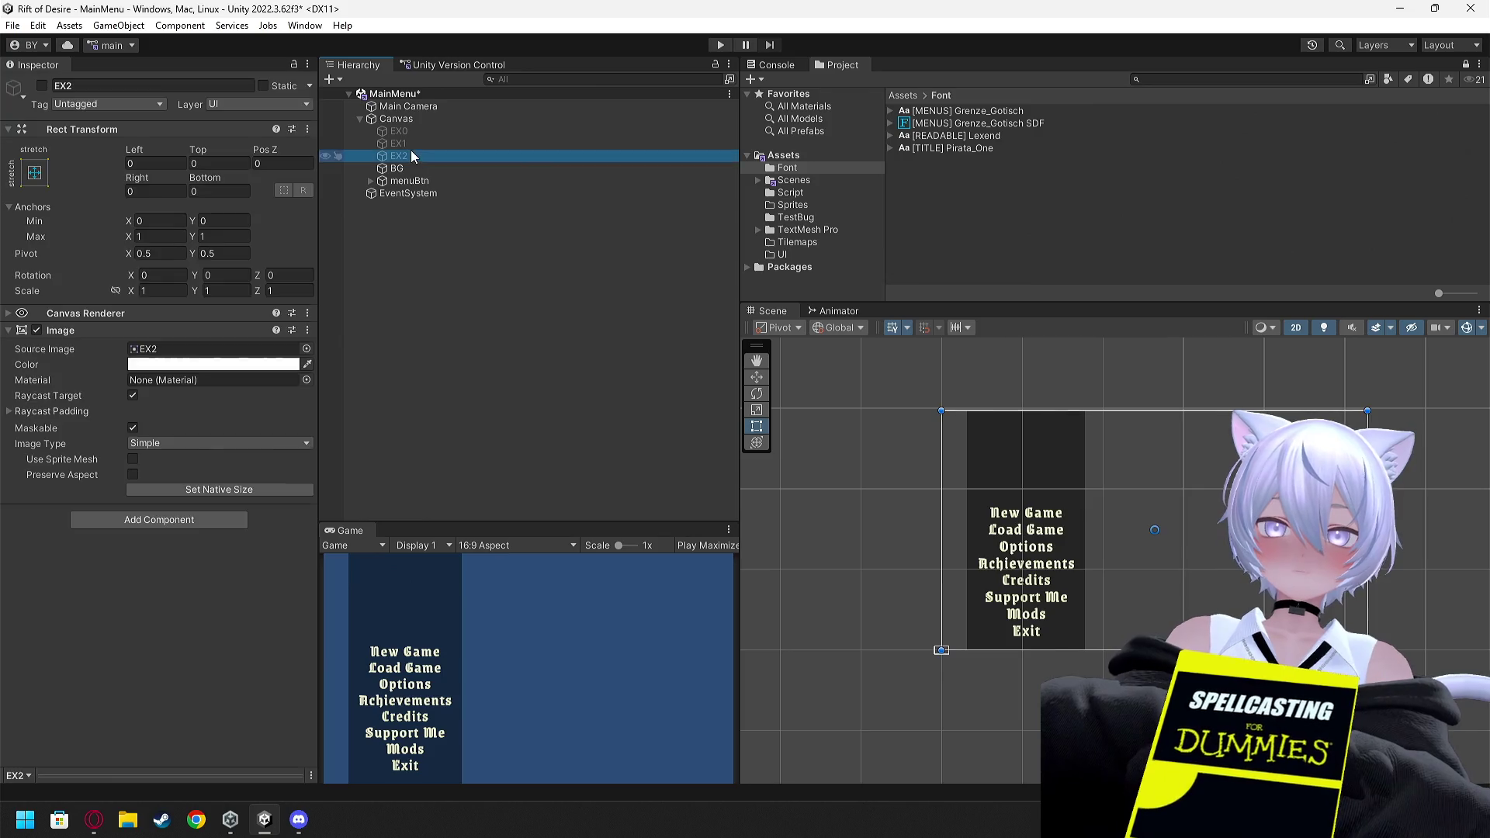
{"action": "left_click", "coordinate": [416, 132]}
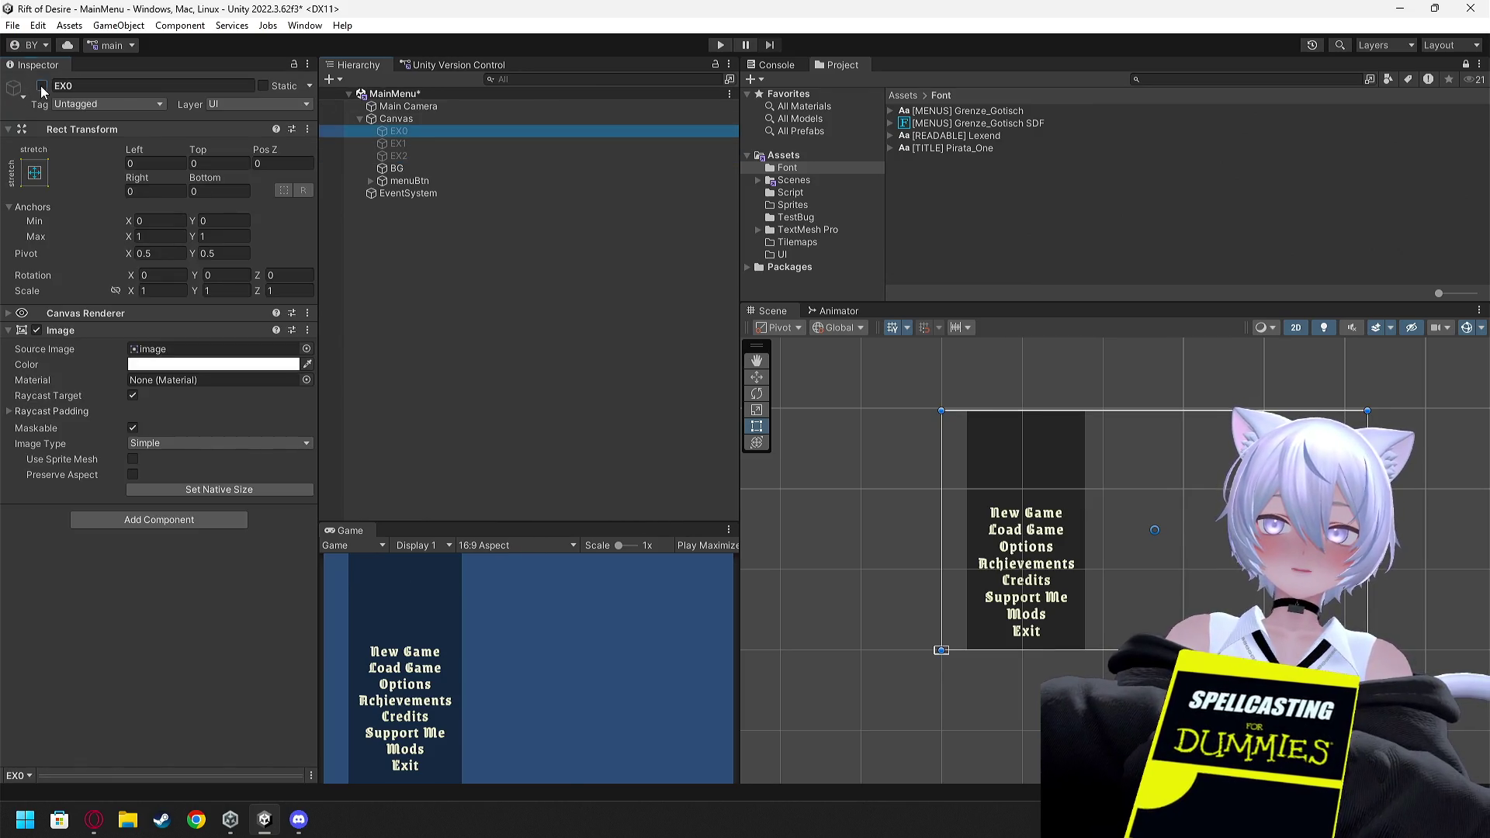
{"action": "left_click", "coordinate": [41, 85]}
{"action": "left_click", "coordinate": [41, 85]}
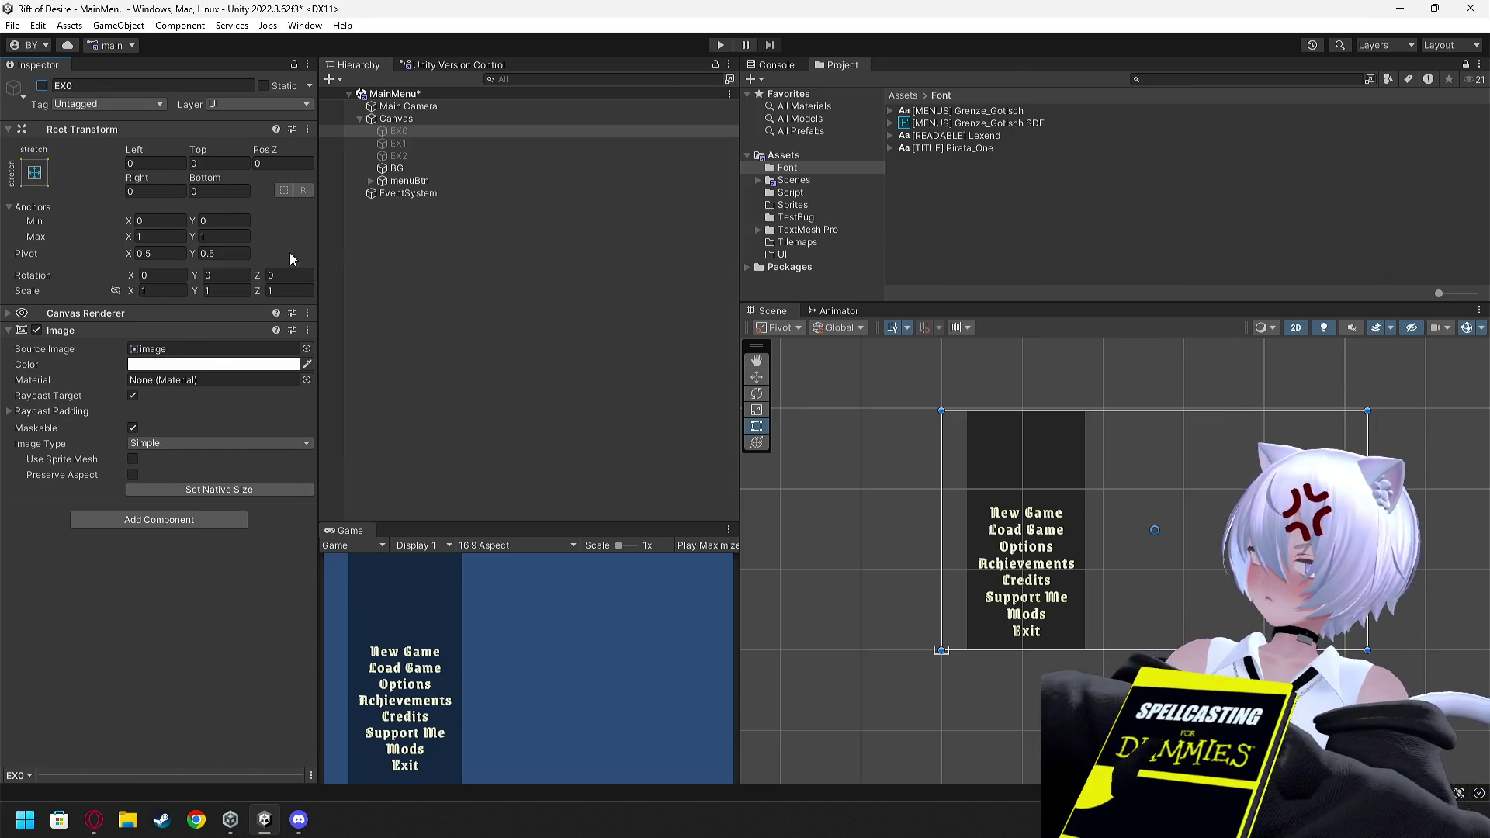
Toggle the EX1 Lustwood background image on and off several times
{"action": "left_click", "coordinate": [405, 144]}
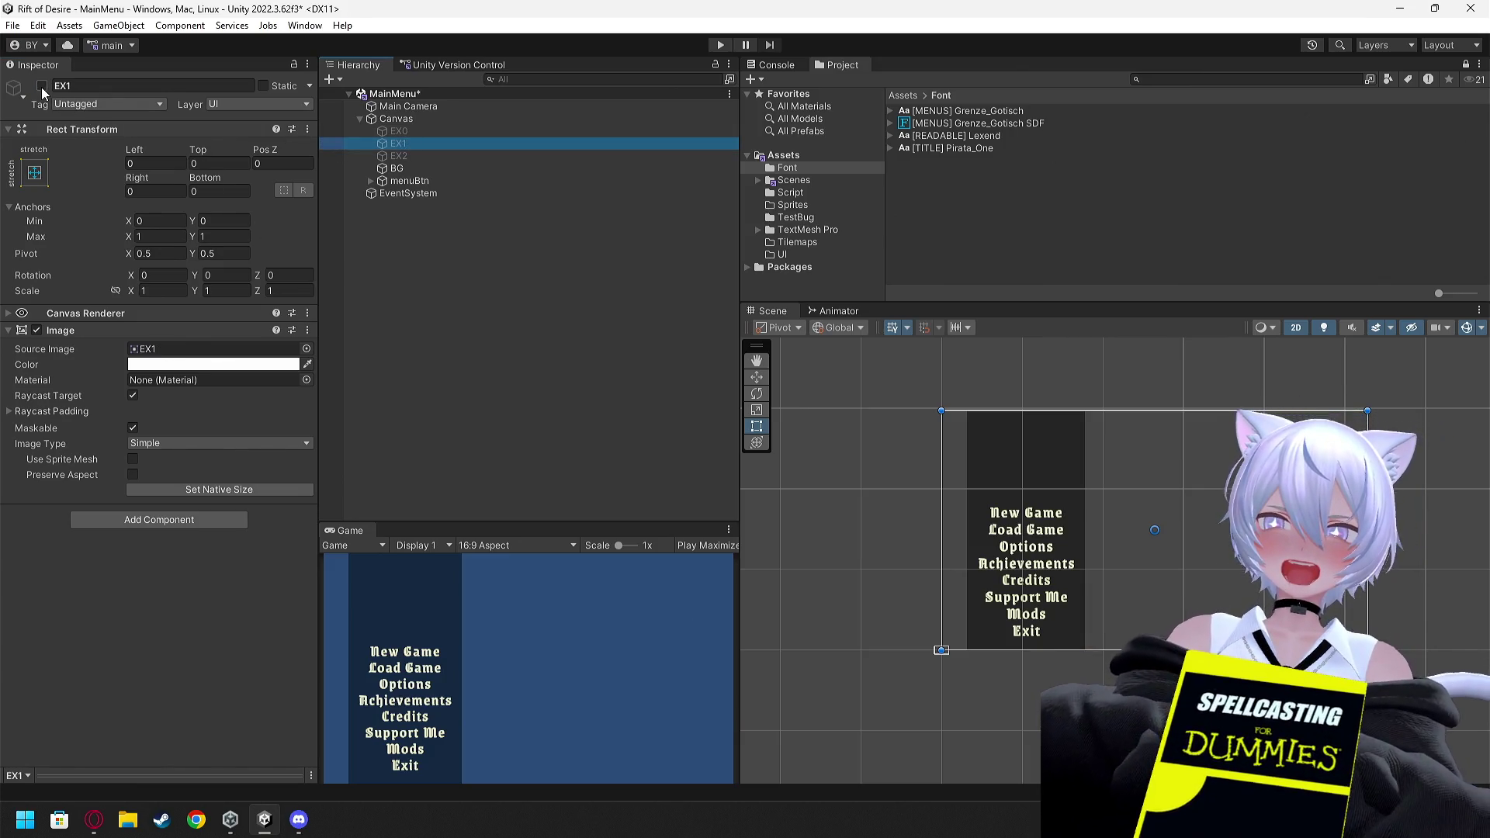
{"action": "left_click", "coordinate": [41, 86]}
{"action": "left_click", "coordinate": [41, 86]}
{"action": "left_click", "coordinate": [41, 86]}
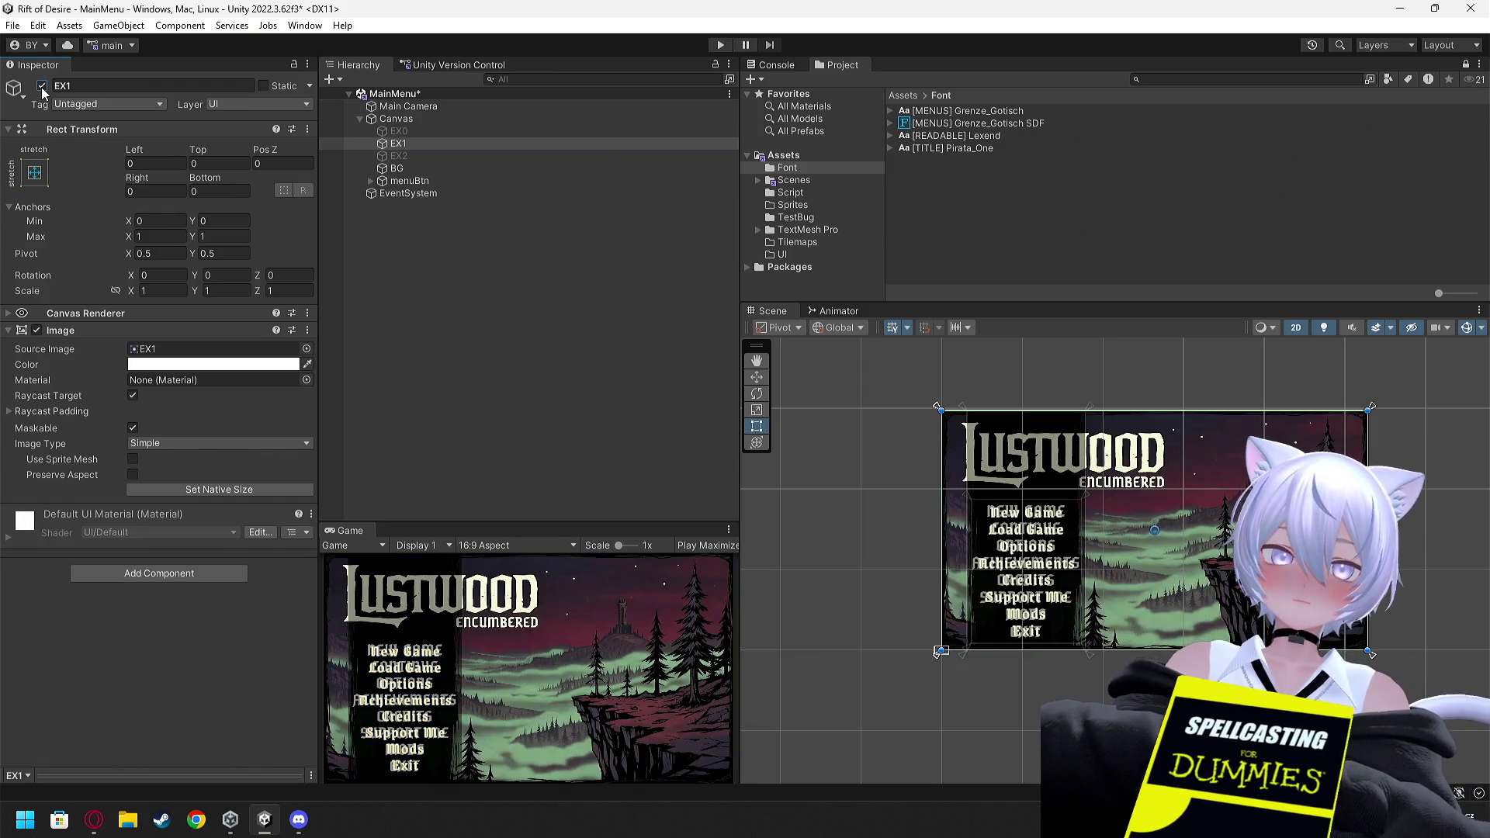
{"action": "left_click", "coordinate": [41, 86]}
{"action": "left_click", "coordinate": [41, 86]}
{"action": "left_click", "coordinate": [41, 86]}
{"action": "left_click", "coordinate": [41, 86]}
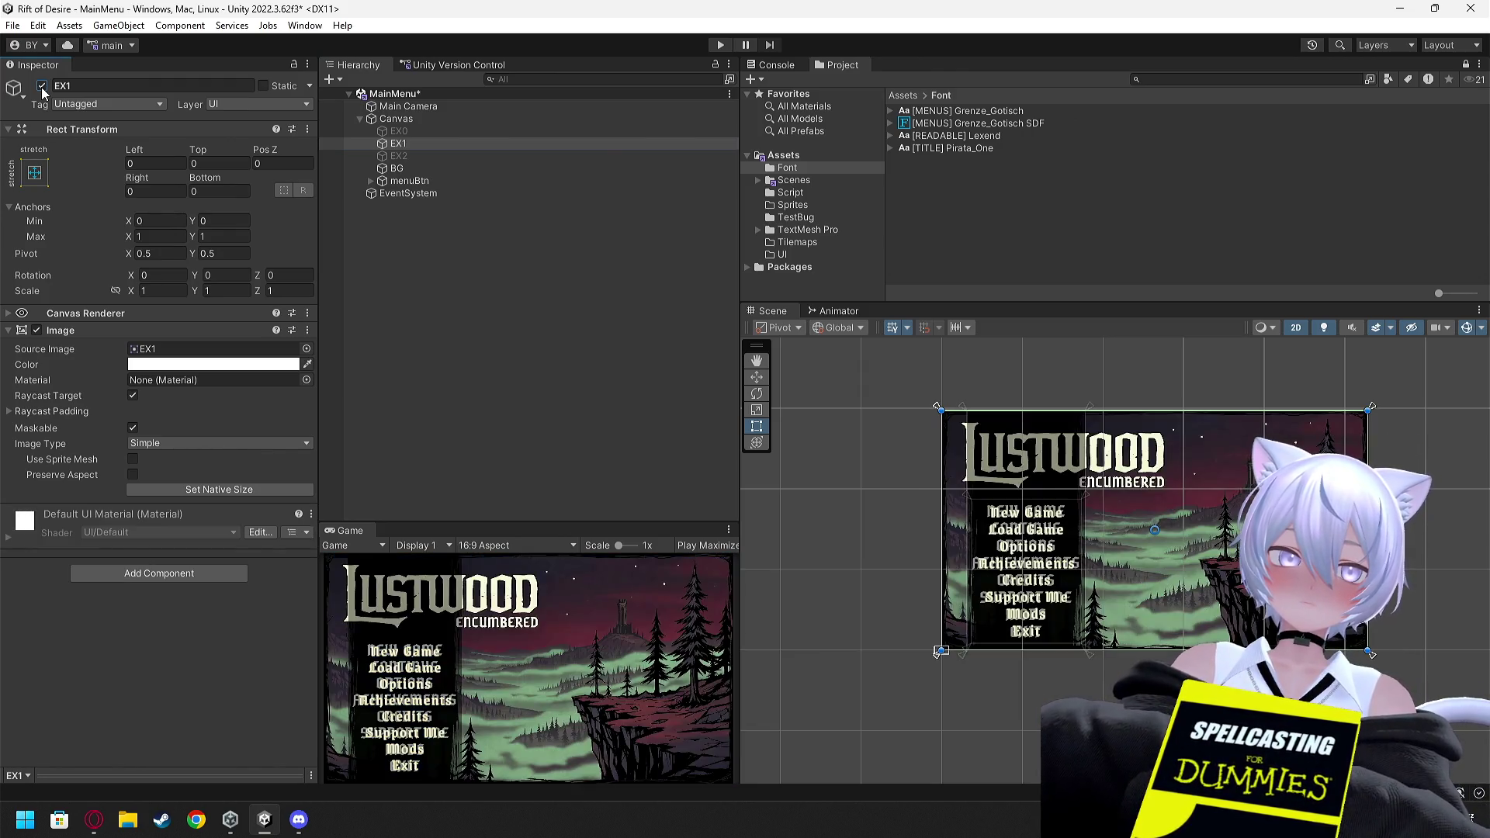
{"action": "left_click", "coordinate": [42, 86]}
{"action": "left_click", "coordinate": [41, 86]}
{"action": "left_click", "coordinate": [41, 86]}
{"action": "left_click", "coordinate": [41, 86]}
{"action": "left_click", "coordinate": [41, 86]}
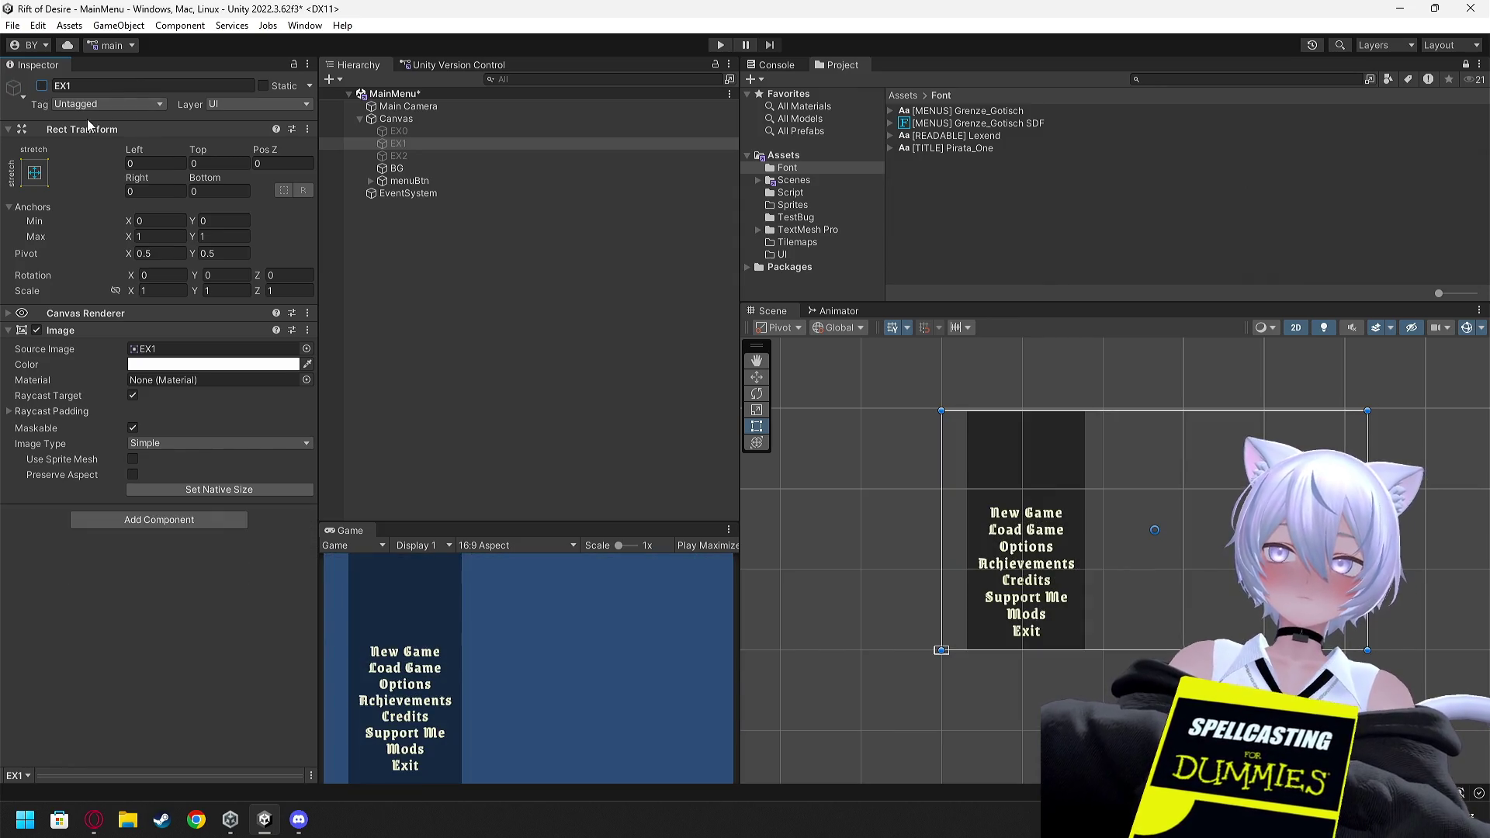
Briefly open File Explorer and close it again
{"action": "key", "text": "alt+Tab"}
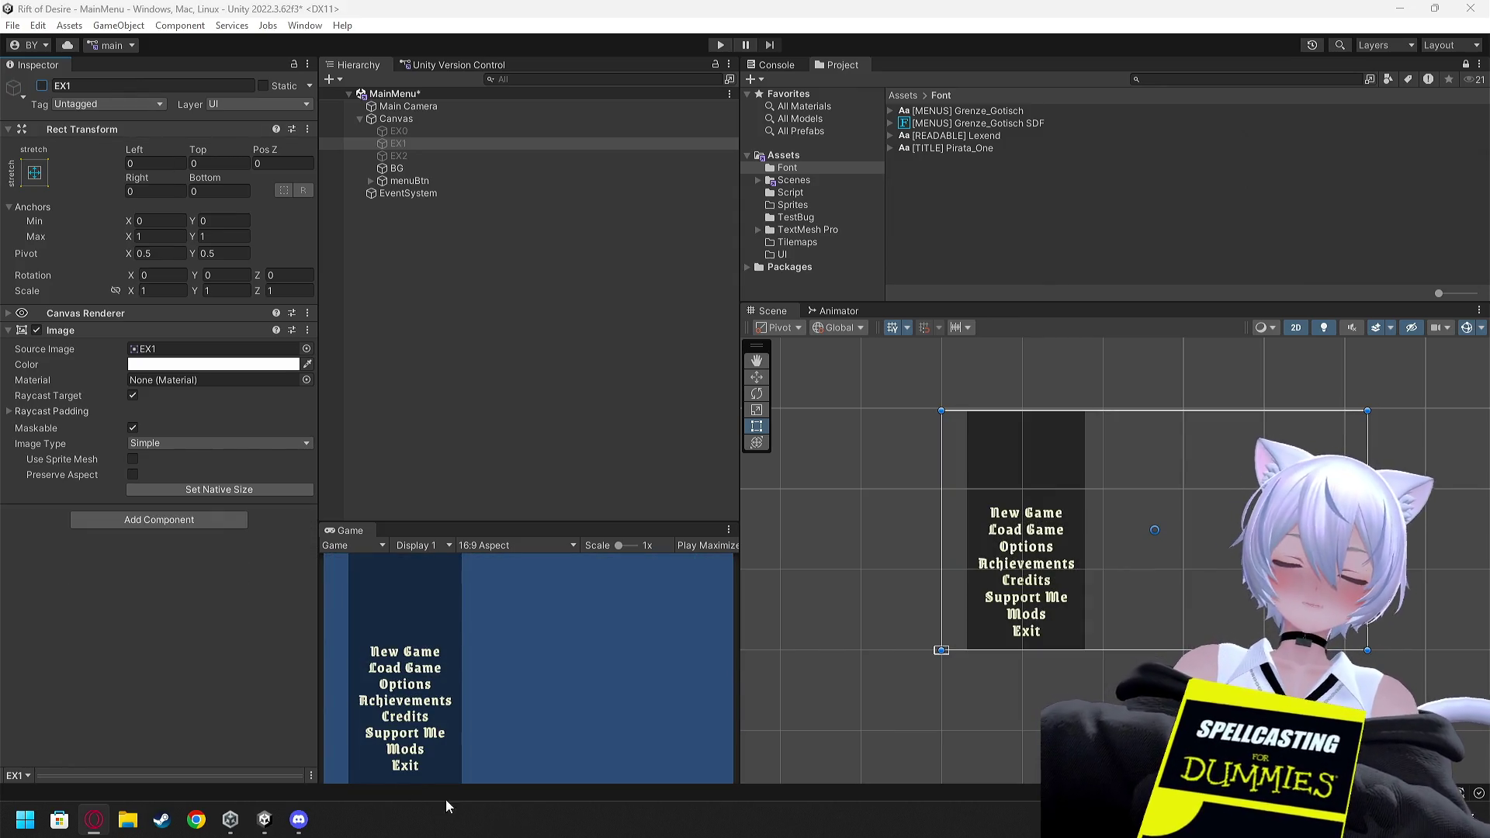
{"action": "left_click", "coordinate": [124, 821]}
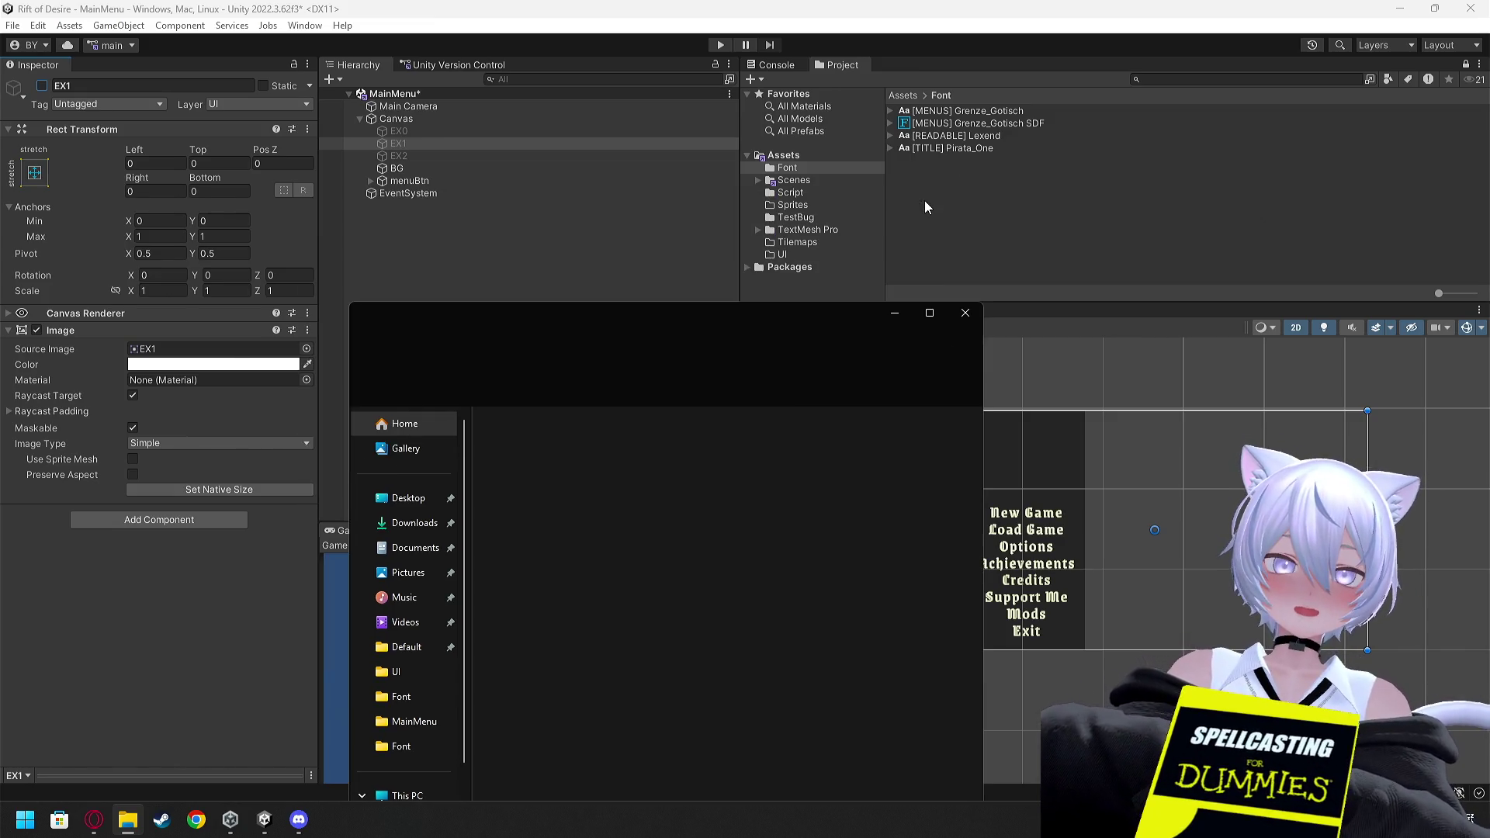
{"action": "left_click", "coordinate": [966, 312]}
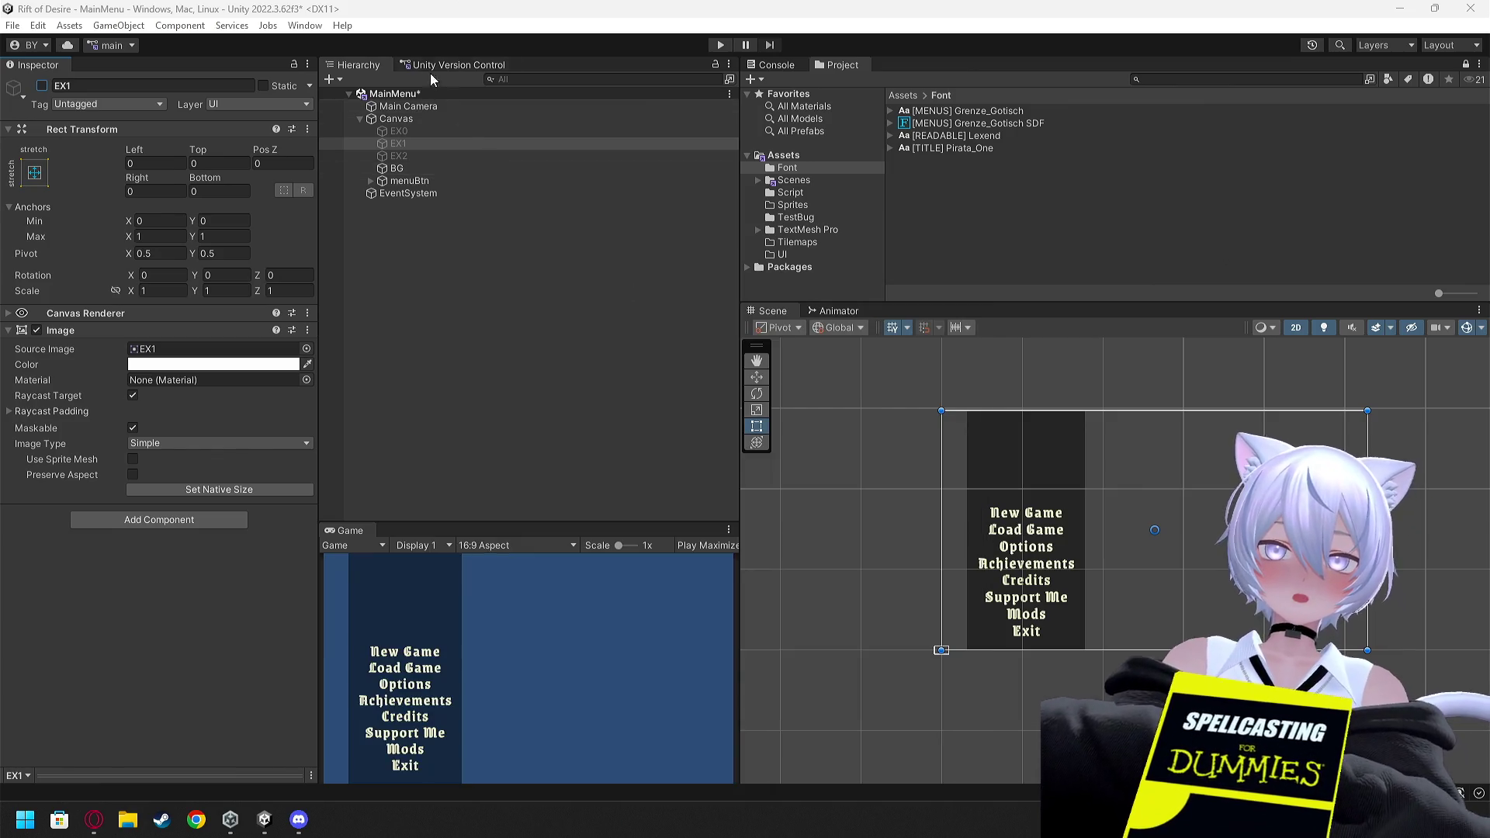
Check in the pending MainMenu change to Unity Version Control without saving the scene
{"action": "left_click", "coordinate": [431, 68]}
{"action": "left_click", "coordinate": [661, 435]}
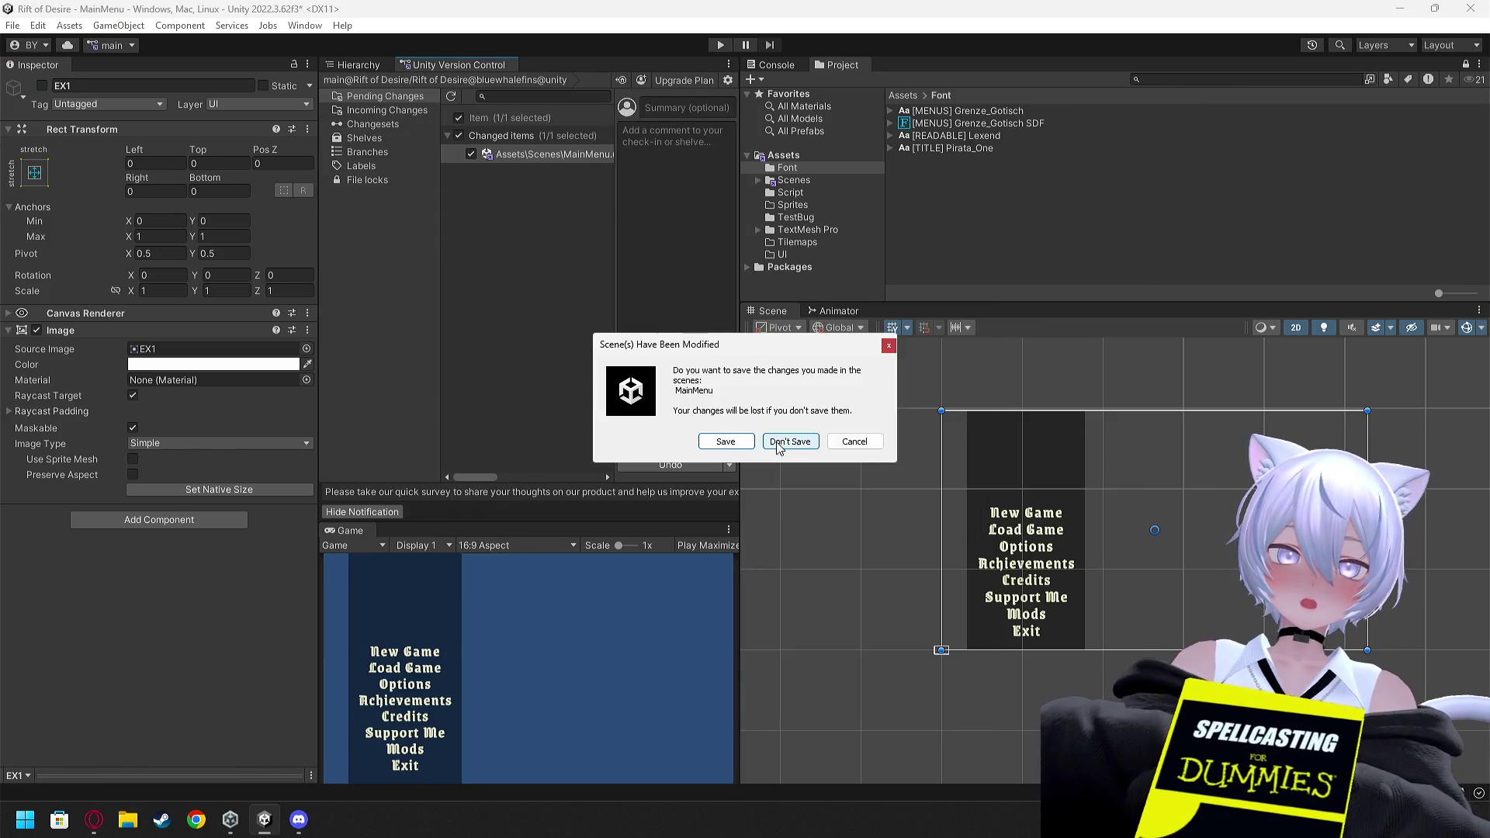
{"action": "left_click", "coordinate": [726, 441]}
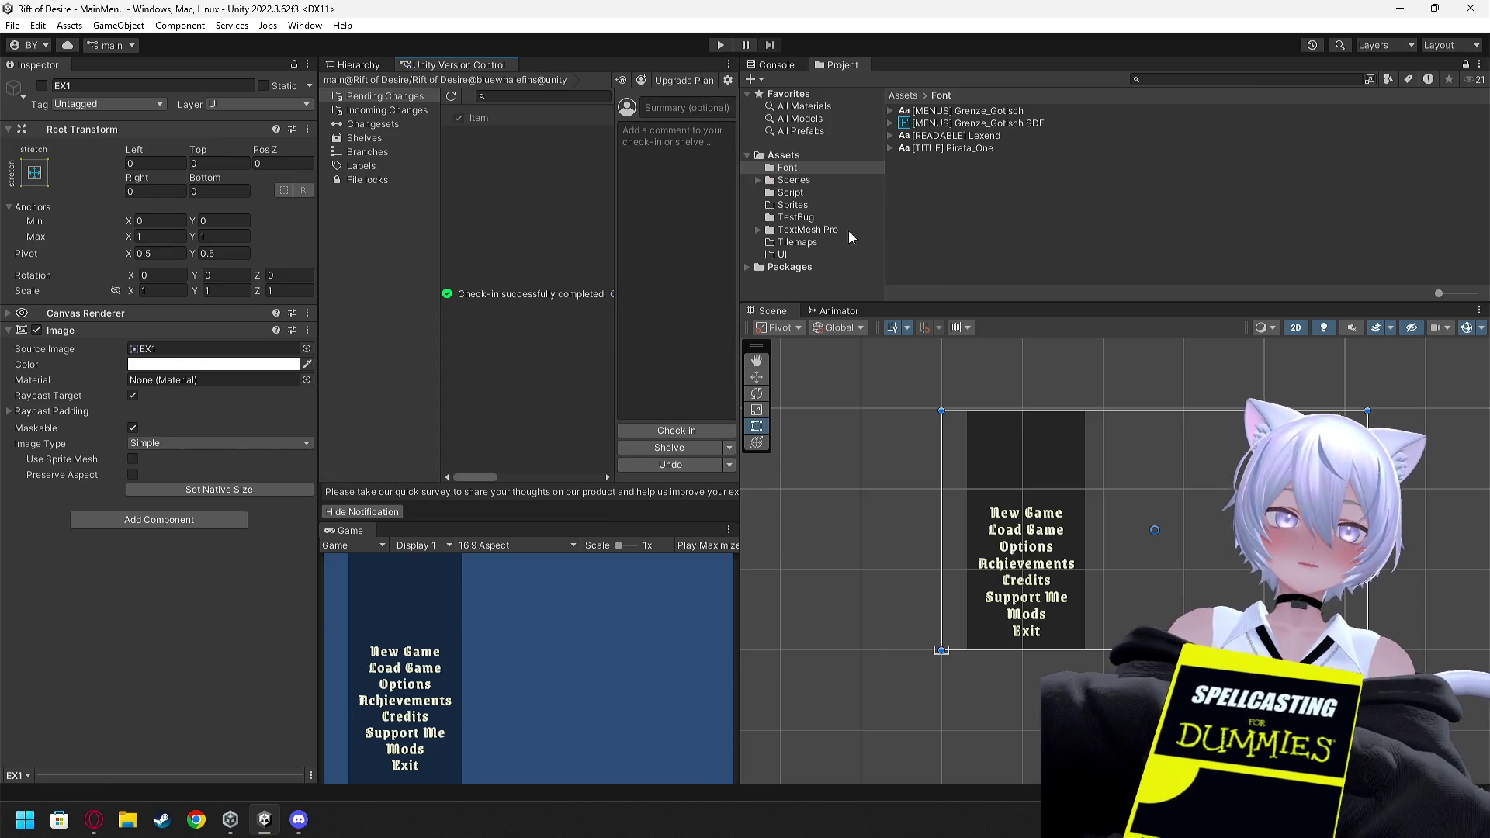
{"action": "left_click", "coordinate": [898, 96]}
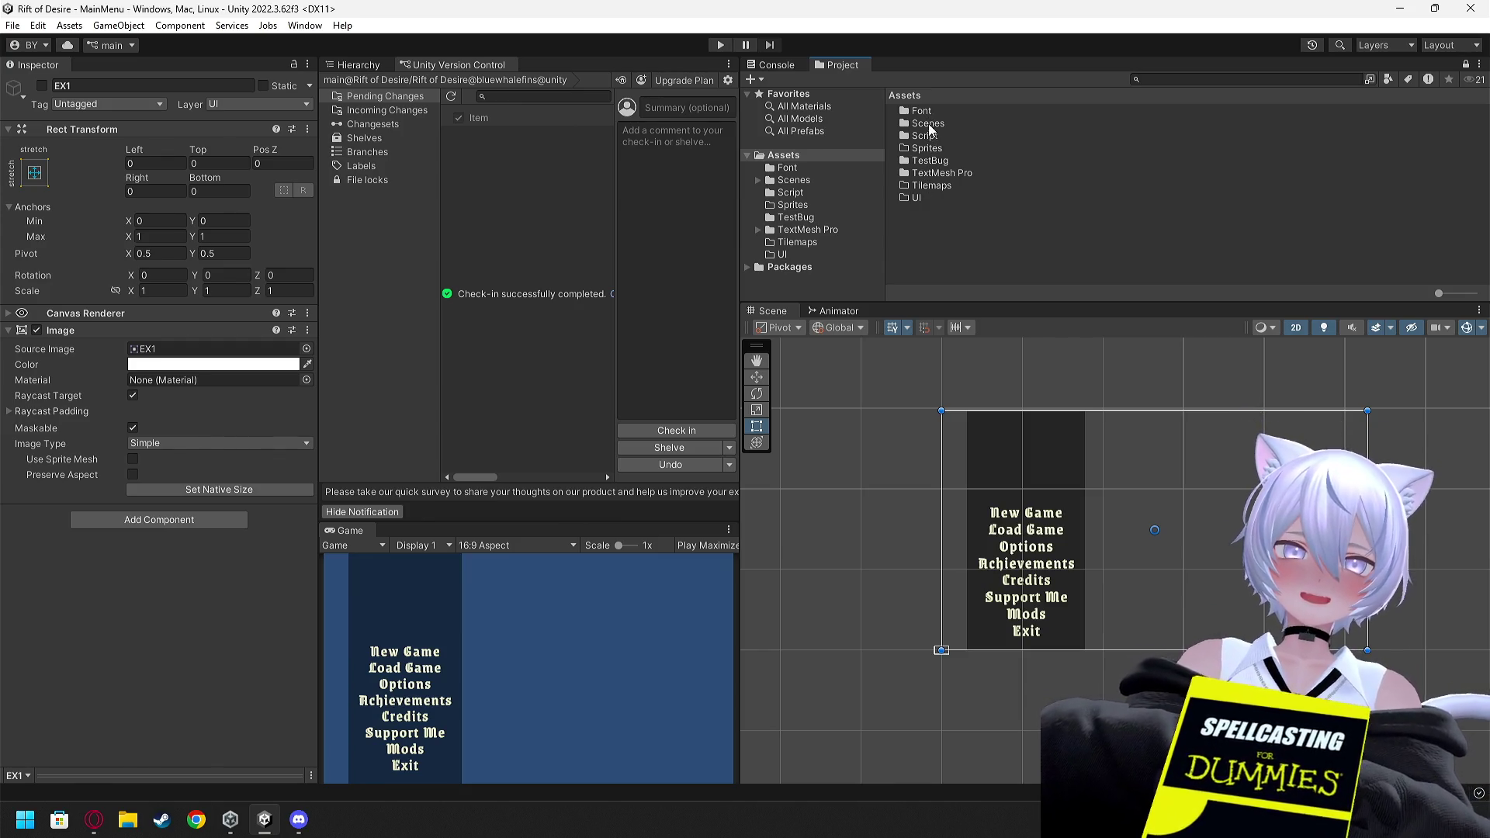
{"action": "double_click", "coordinate": [929, 124]}
{"action": "double_click", "coordinate": [933, 112]}
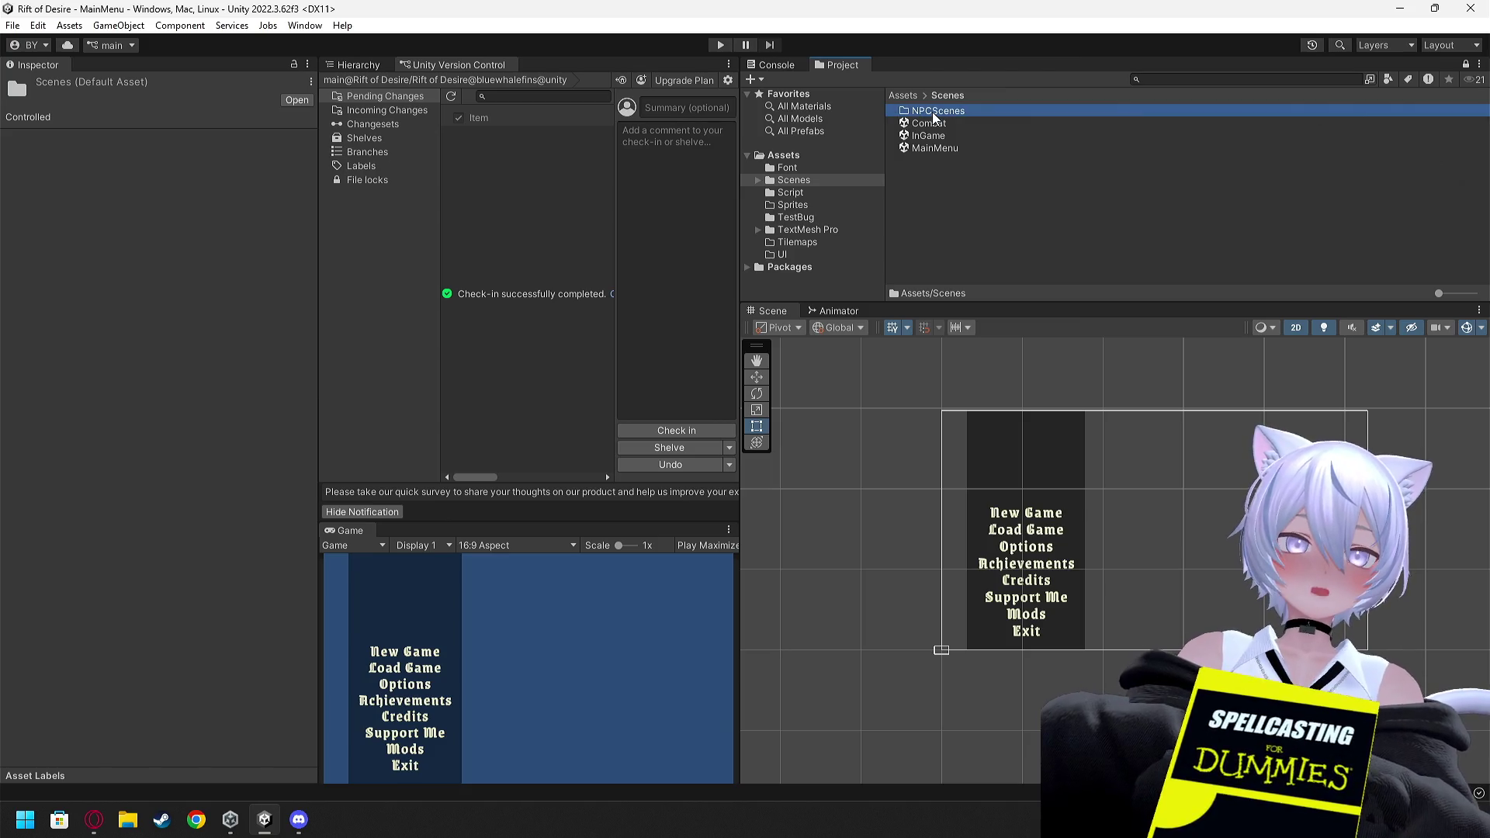
{"action": "left_click", "coordinate": [944, 95]}
{"action": "left_click", "coordinate": [901, 96]}
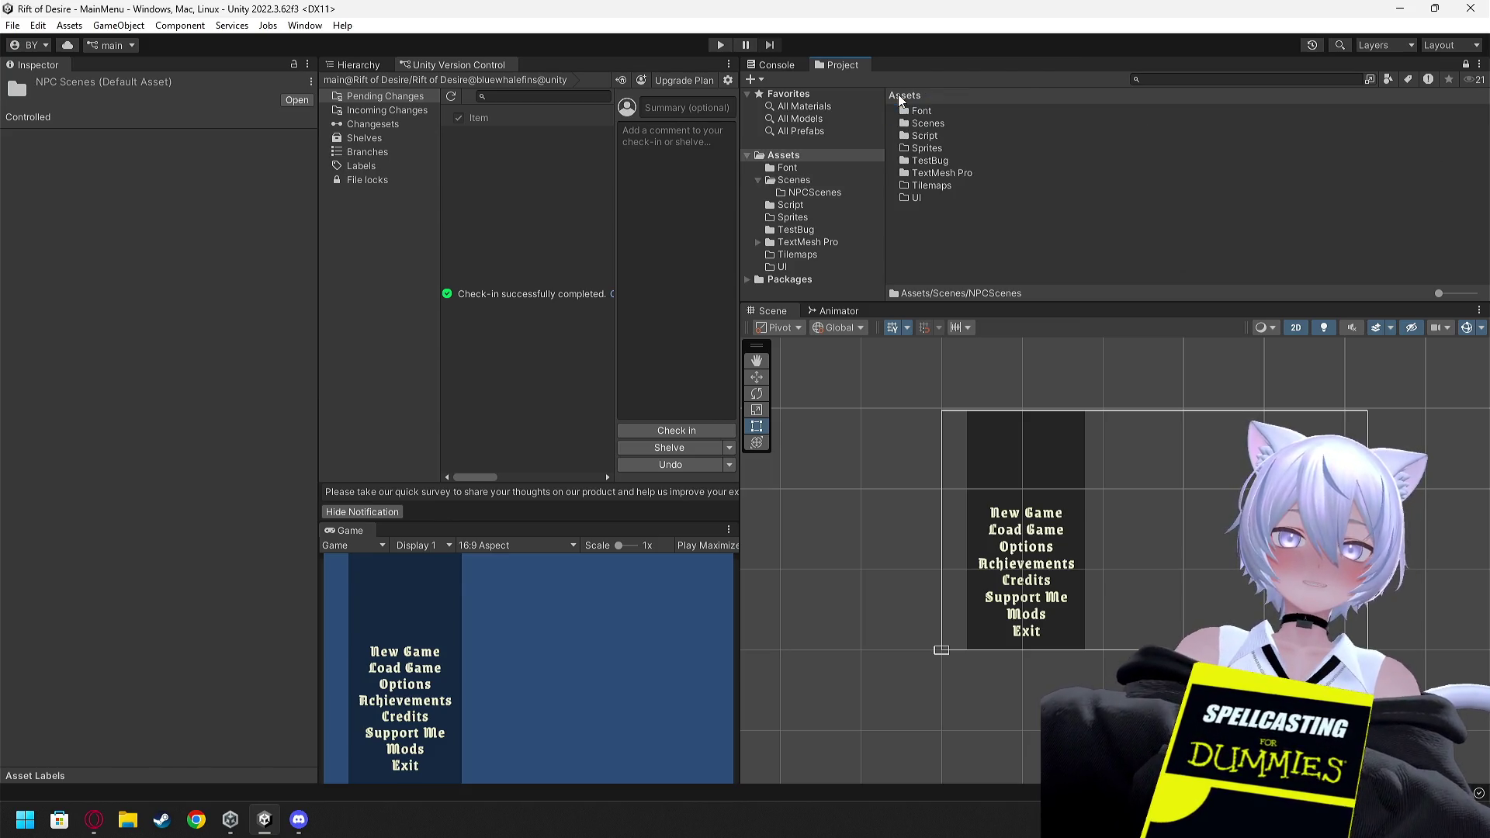
{"action": "double_click", "coordinate": [930, 161]}
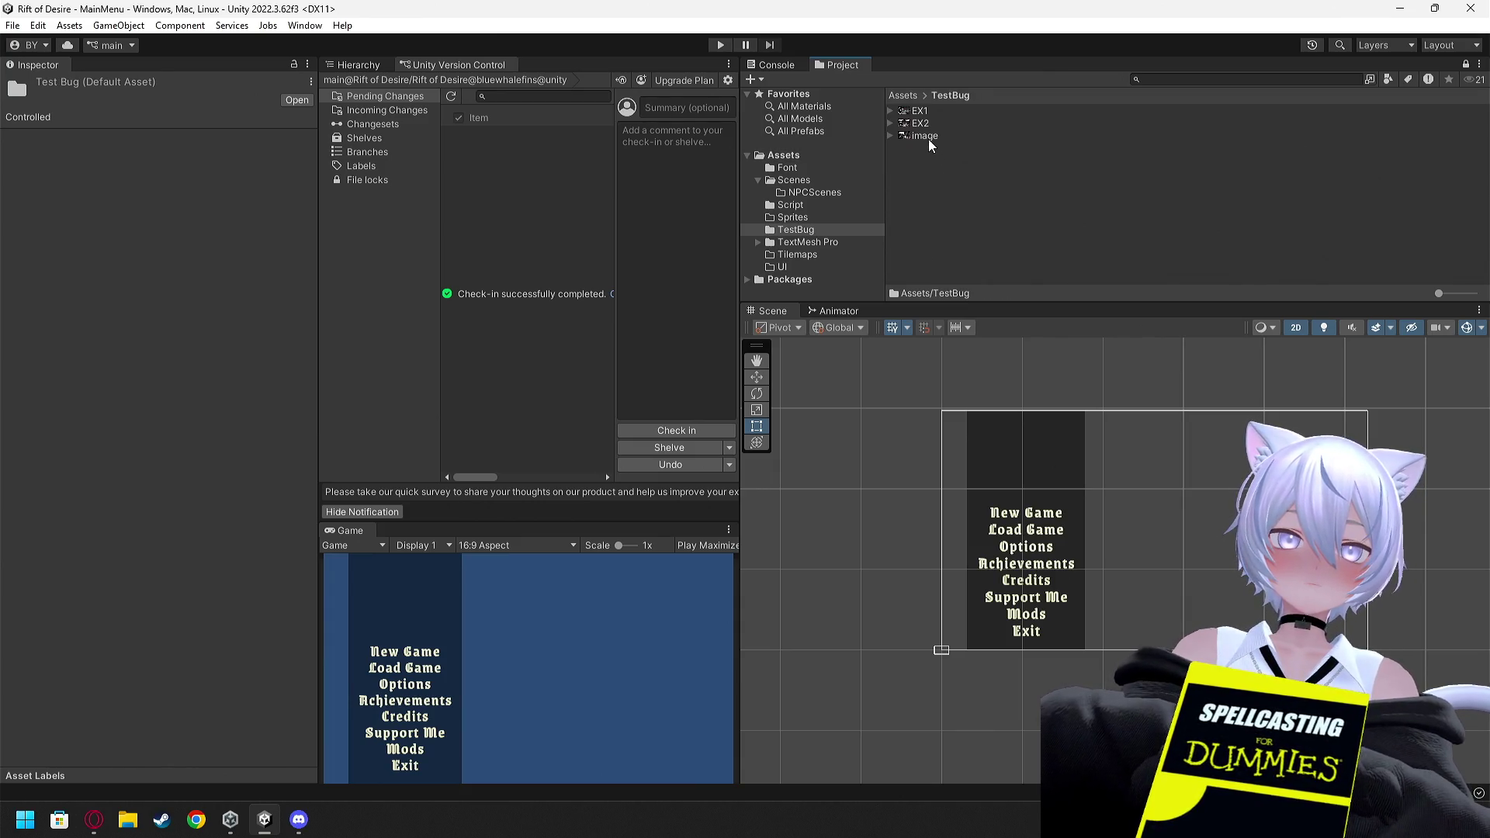
{"action": "right_click", "coordinate": [923, 123]}
{"action": "left_click", "coordinate": [969, 171]}
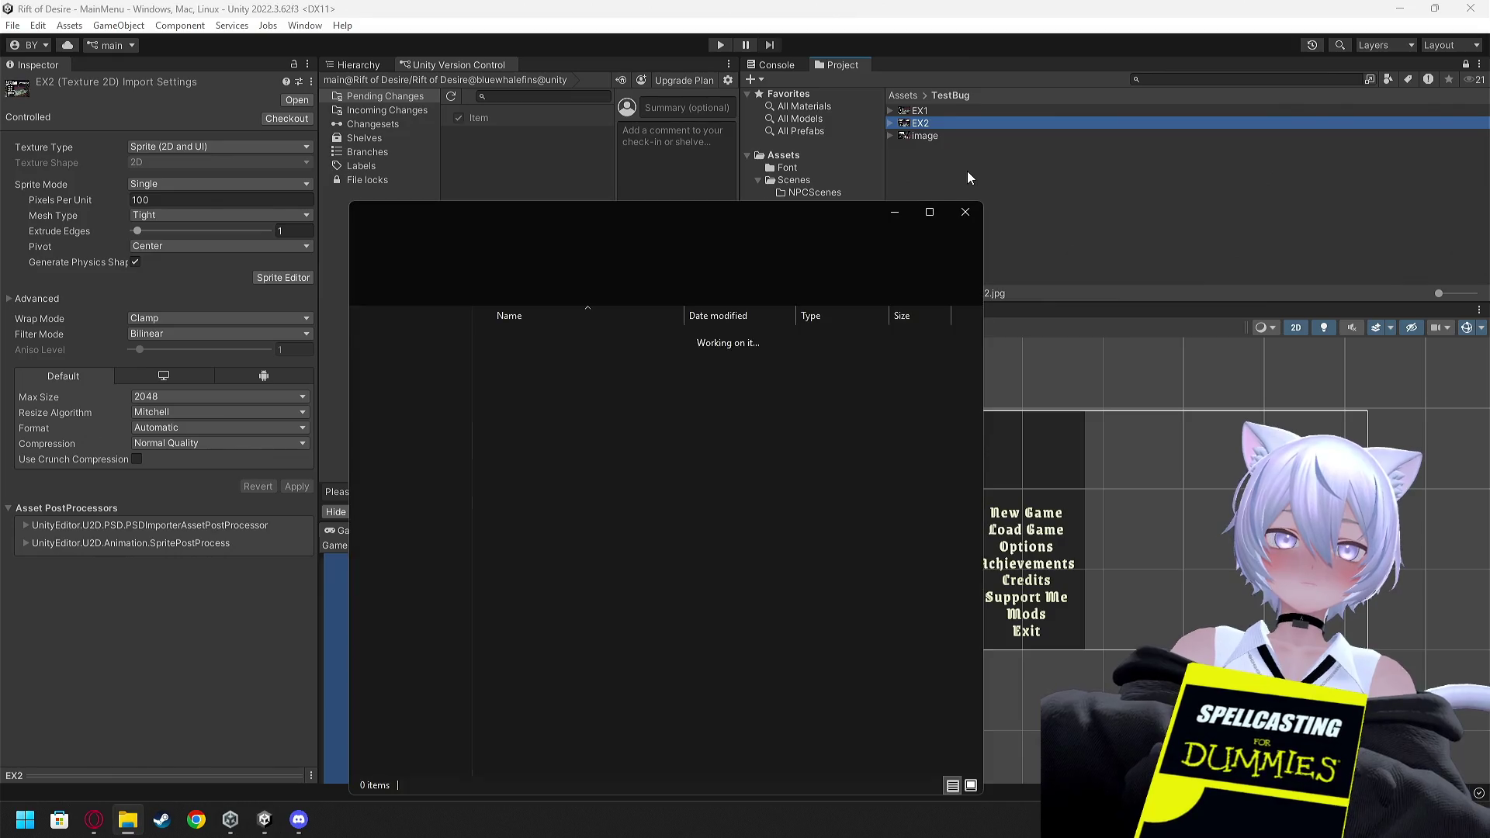
{"action": "key", "text": "alt+Tab"}
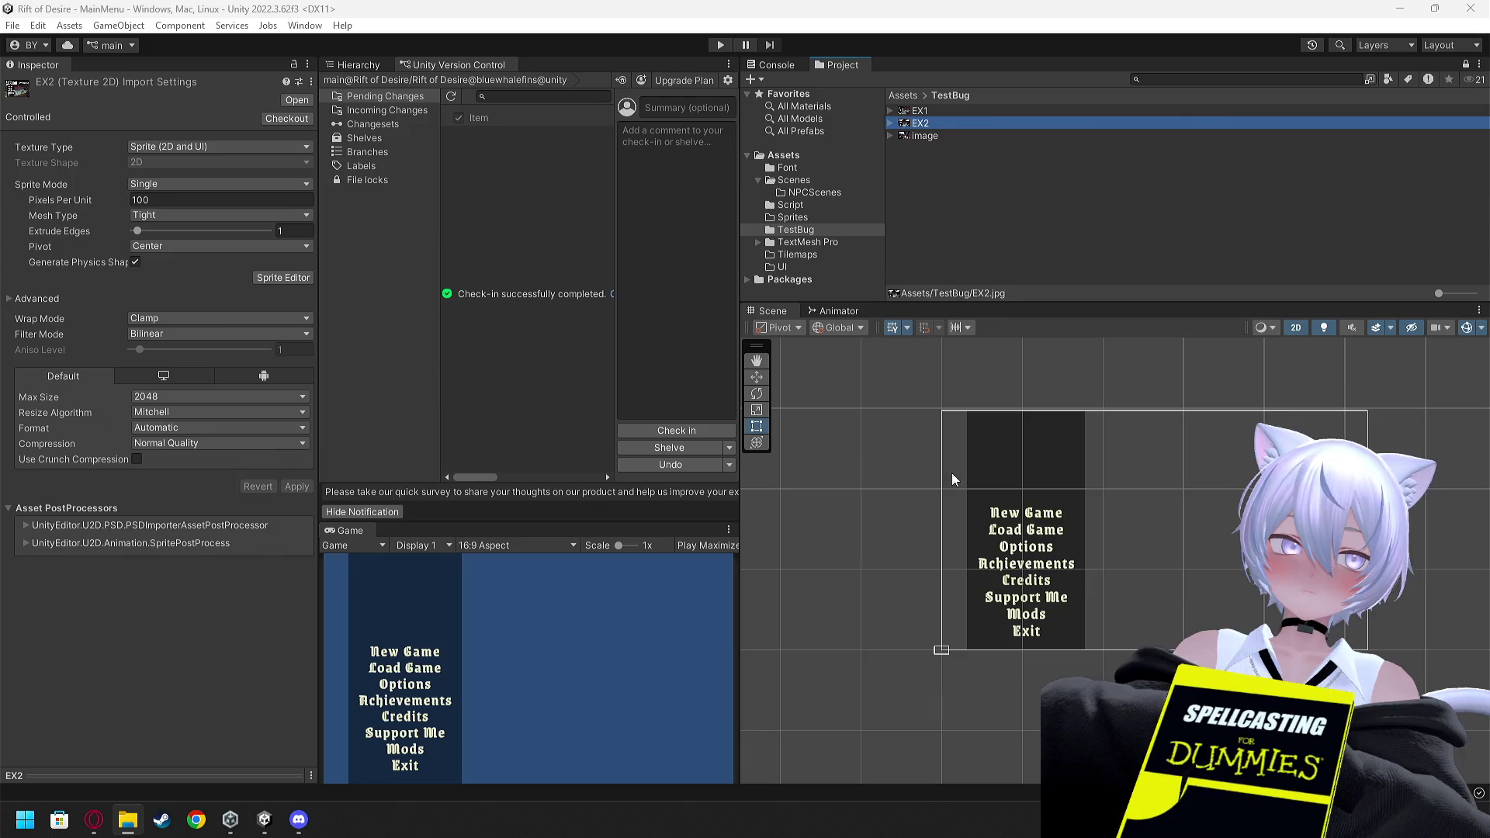
{"action": "left_click", "coordinate": [908, 95]}
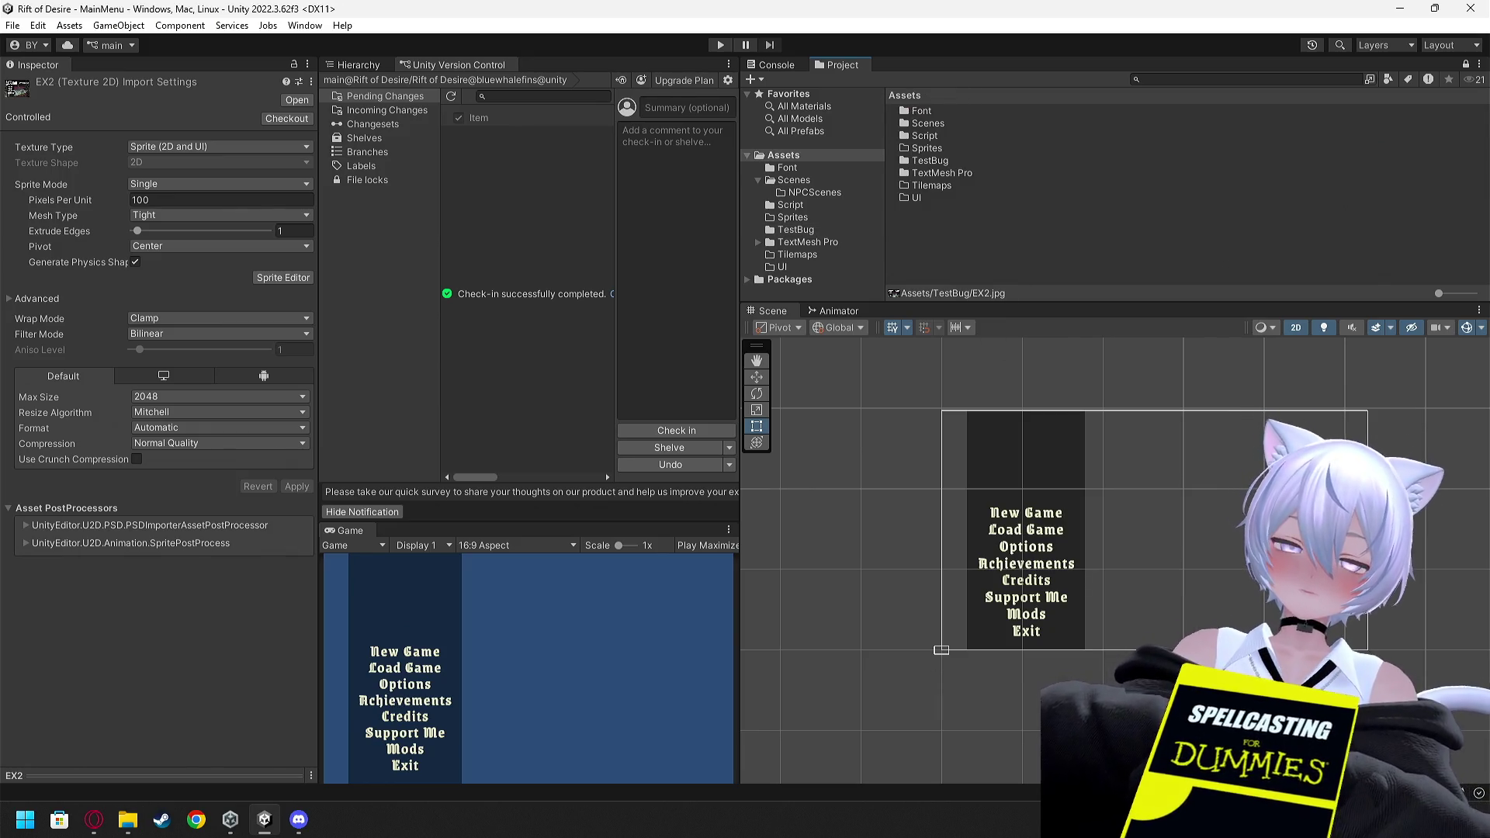
{"action": "key", "text": "alt+Tab"}
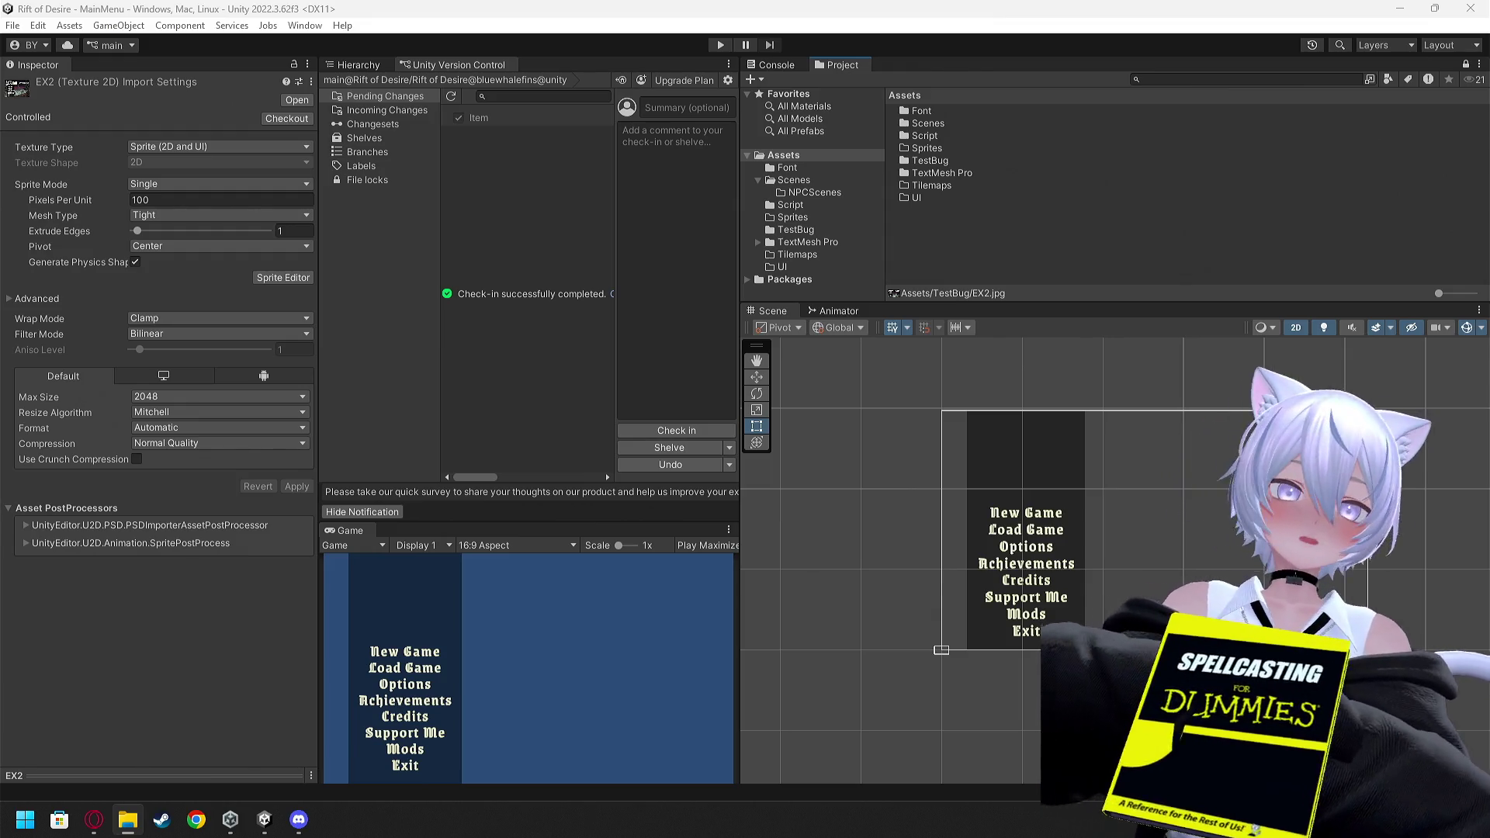
{"action": "key", "text": "alt+Tab"}
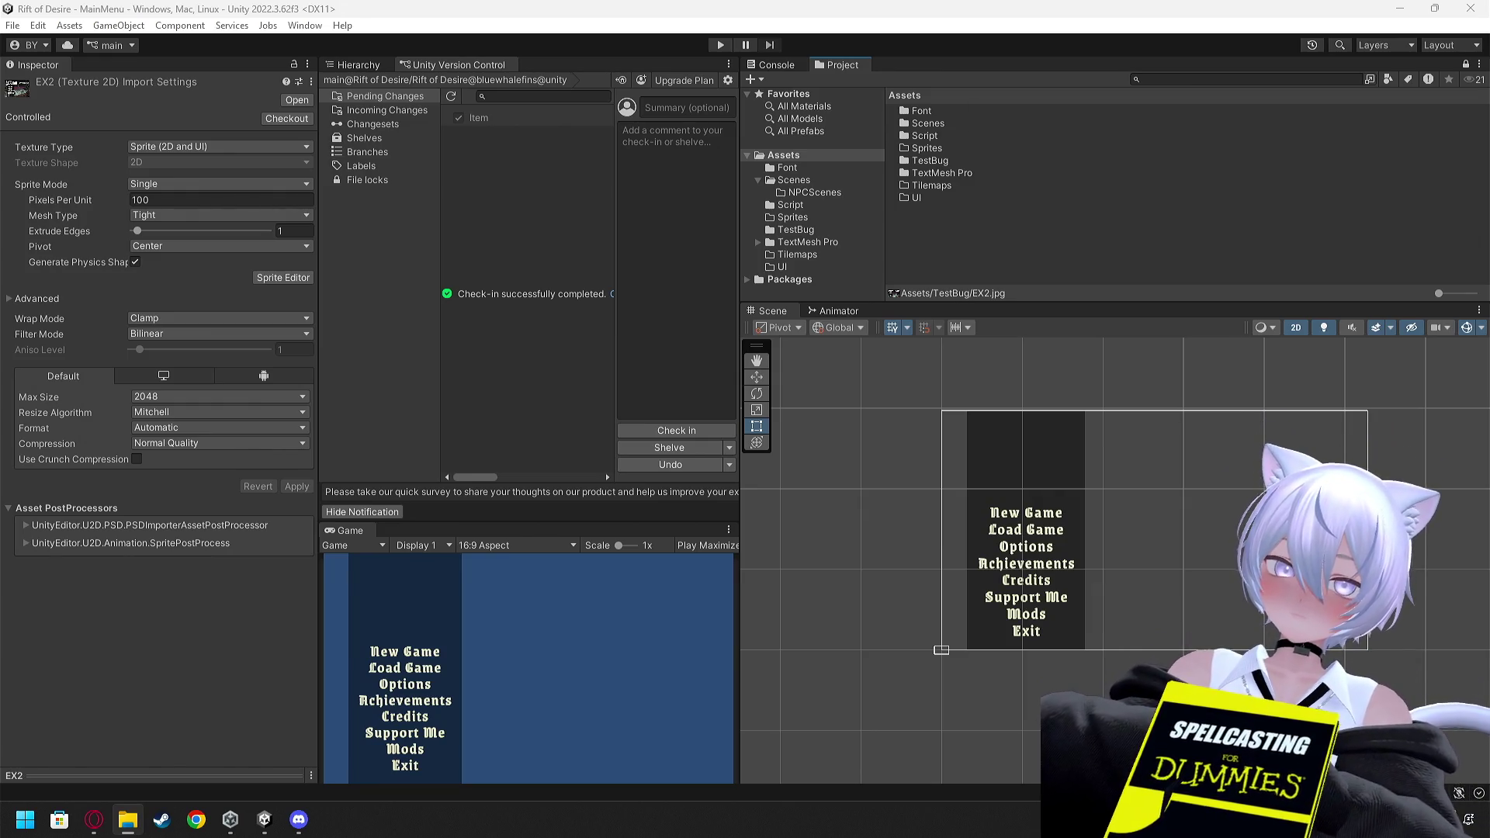
Open the Windows Start menu over the Unity Editor
{"action": "key", "text": "super"}
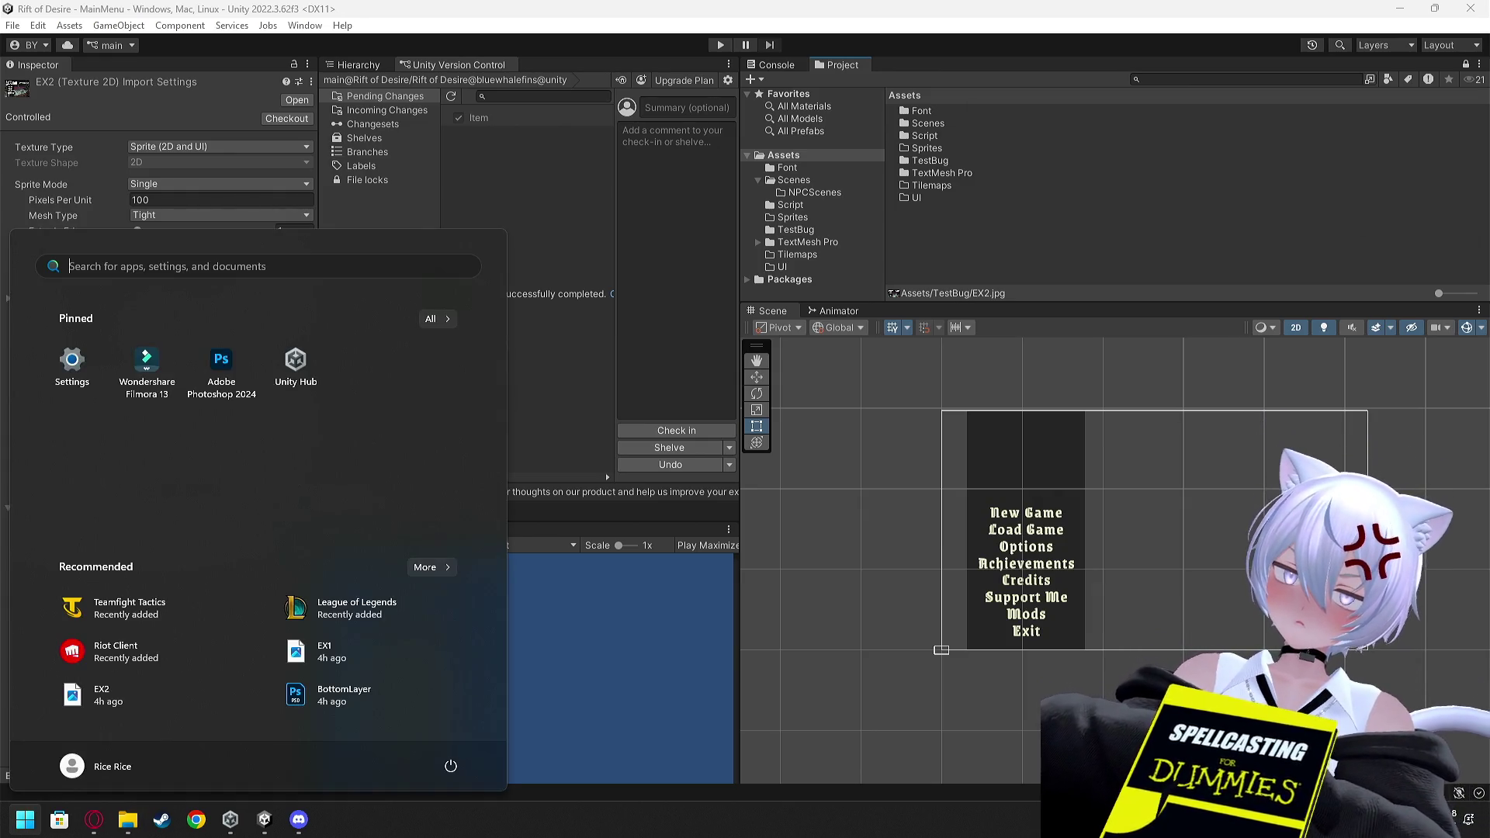
{"action": "type", "text": "ph"}
{"action": "key", "text": "Return"}
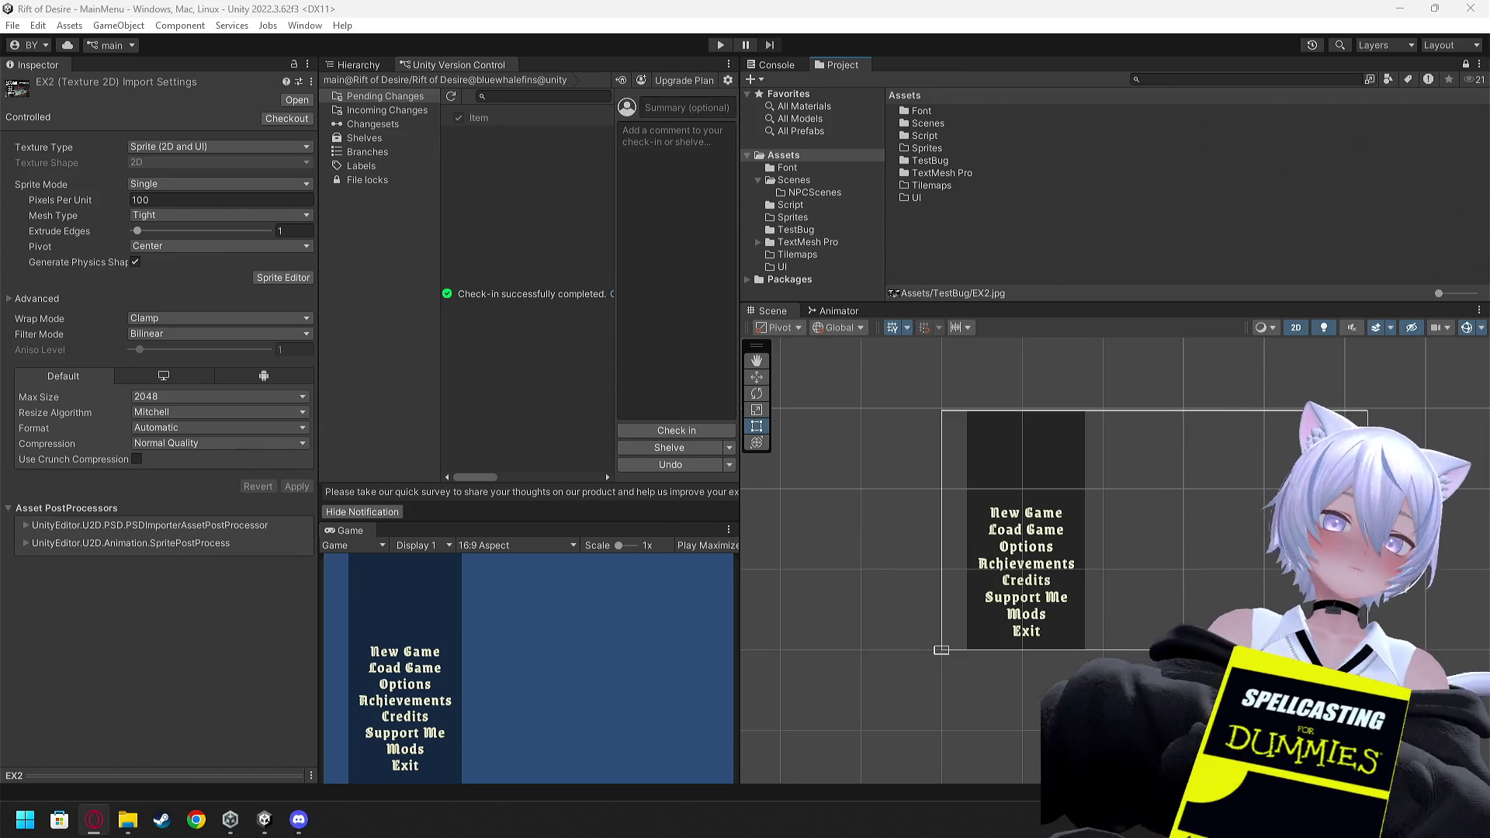
Search 'photo' in the Start menu and launch Adobe Photoshop 2024
{"action": "left_click", "coordinate": [1055, 643]}
{"action": "scroll", "coordinate": [1056, 643], "scroll_direction": "up", "scroll_amount": 2}
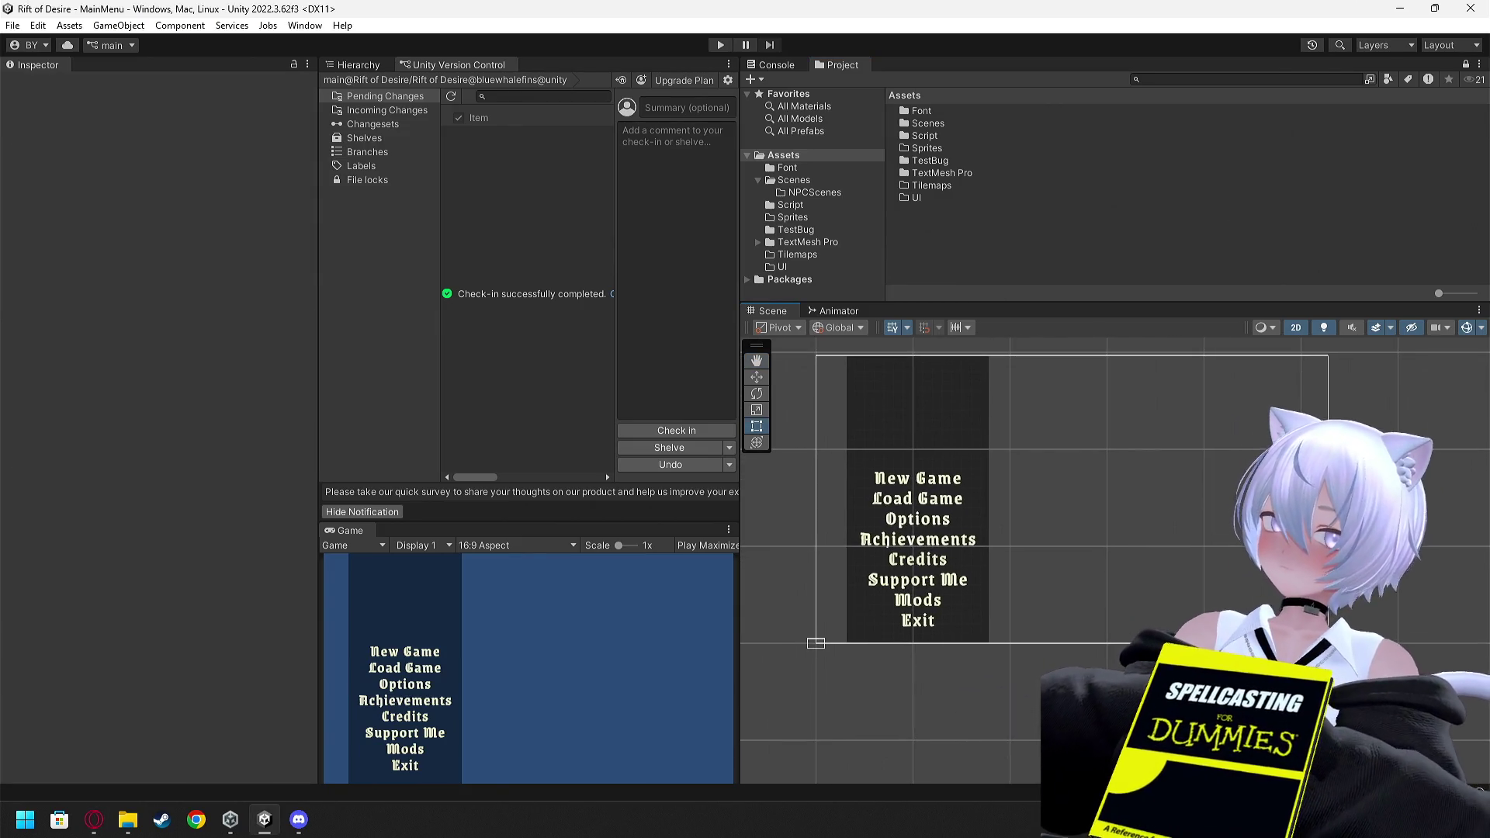
{"action": "key", "text": "super"}
{"action": "type", "text": "photo"}
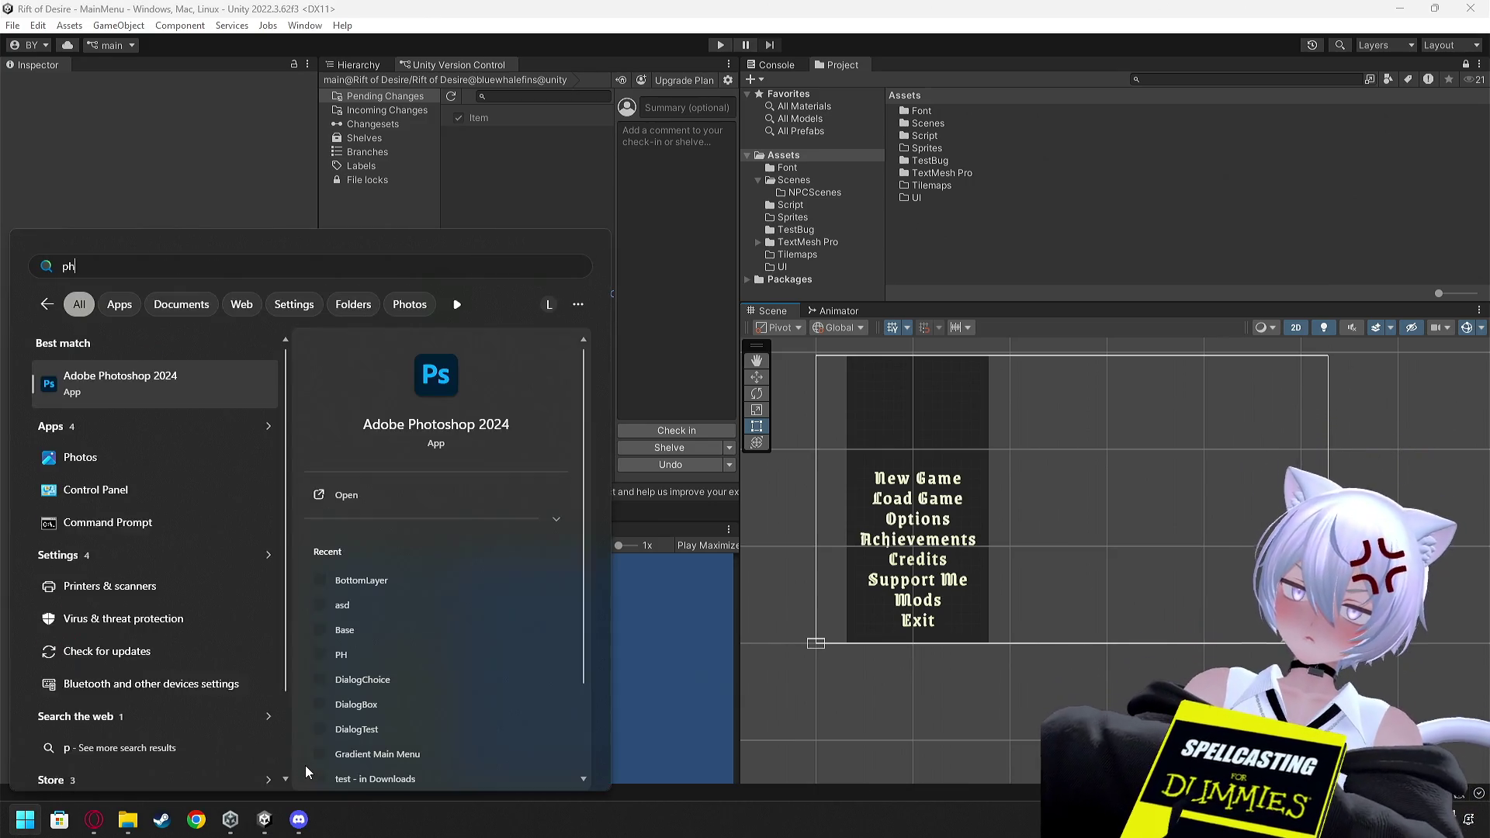
{"action": "left_click", "coordinate": [151, 386]}
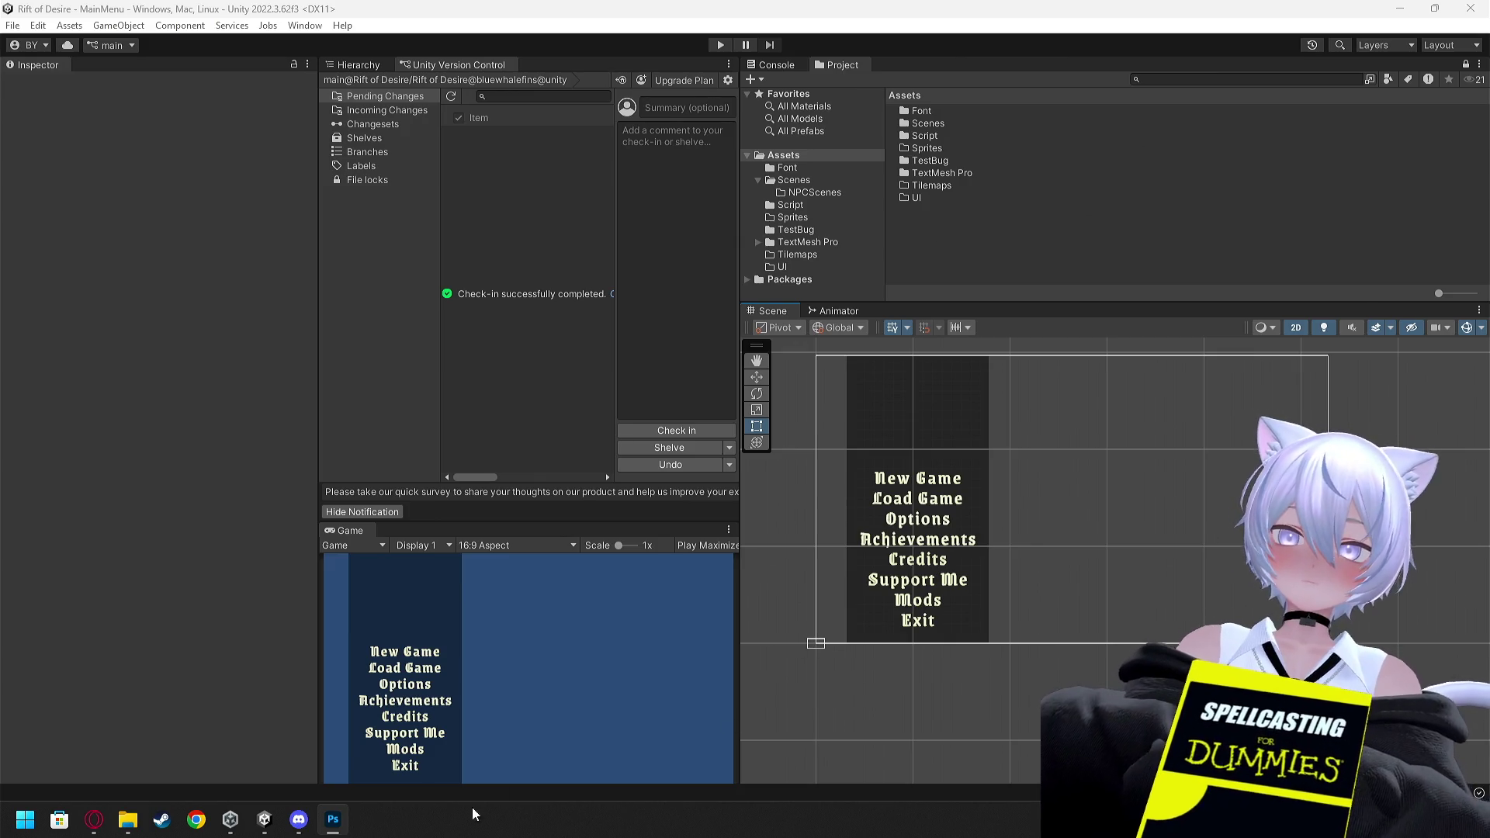
{"action": "key", "text": "alt+Tab"}
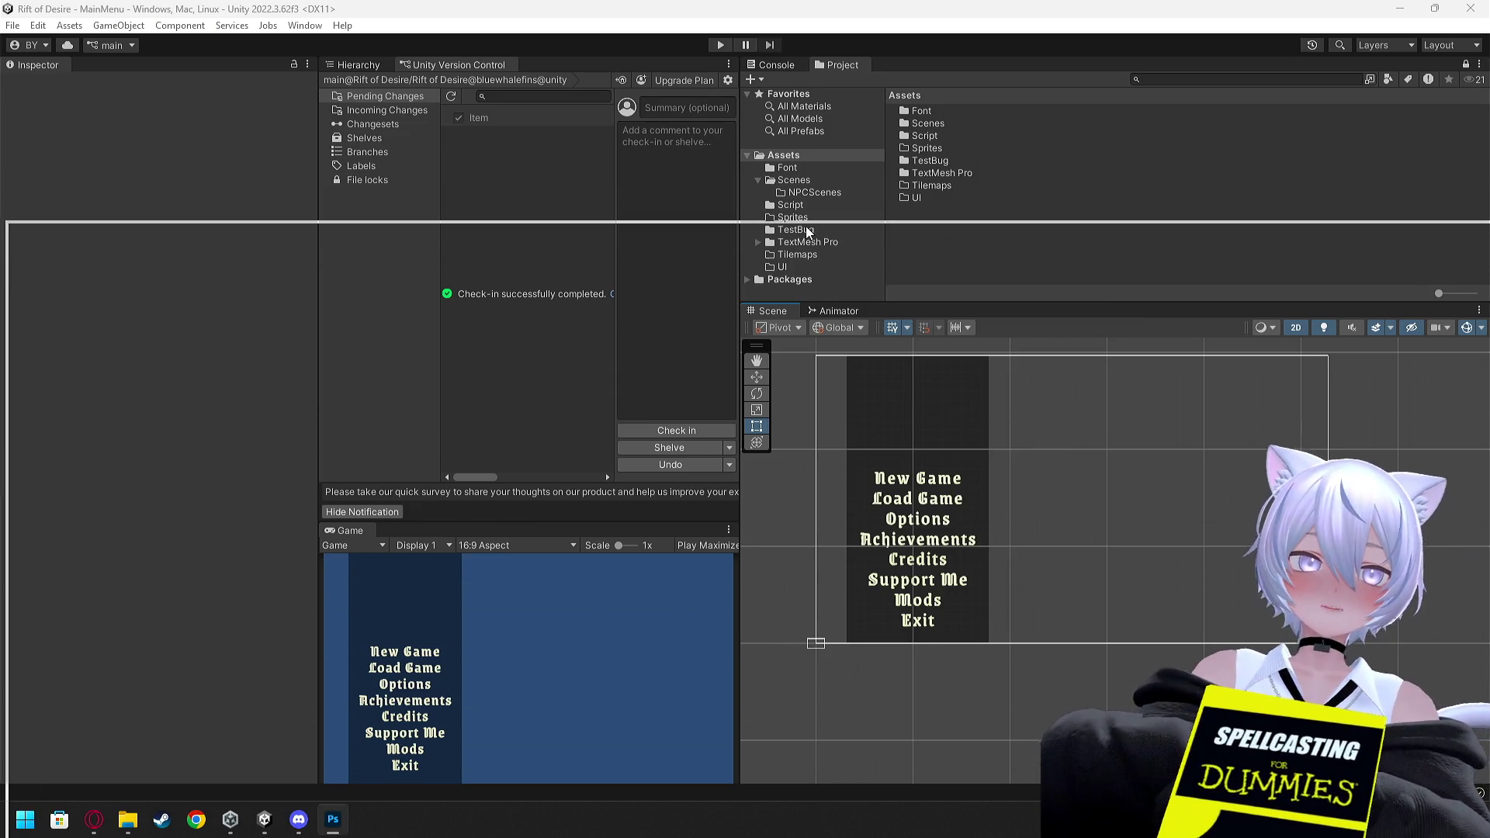
{"action": "key", "text": "alt+Tab"}
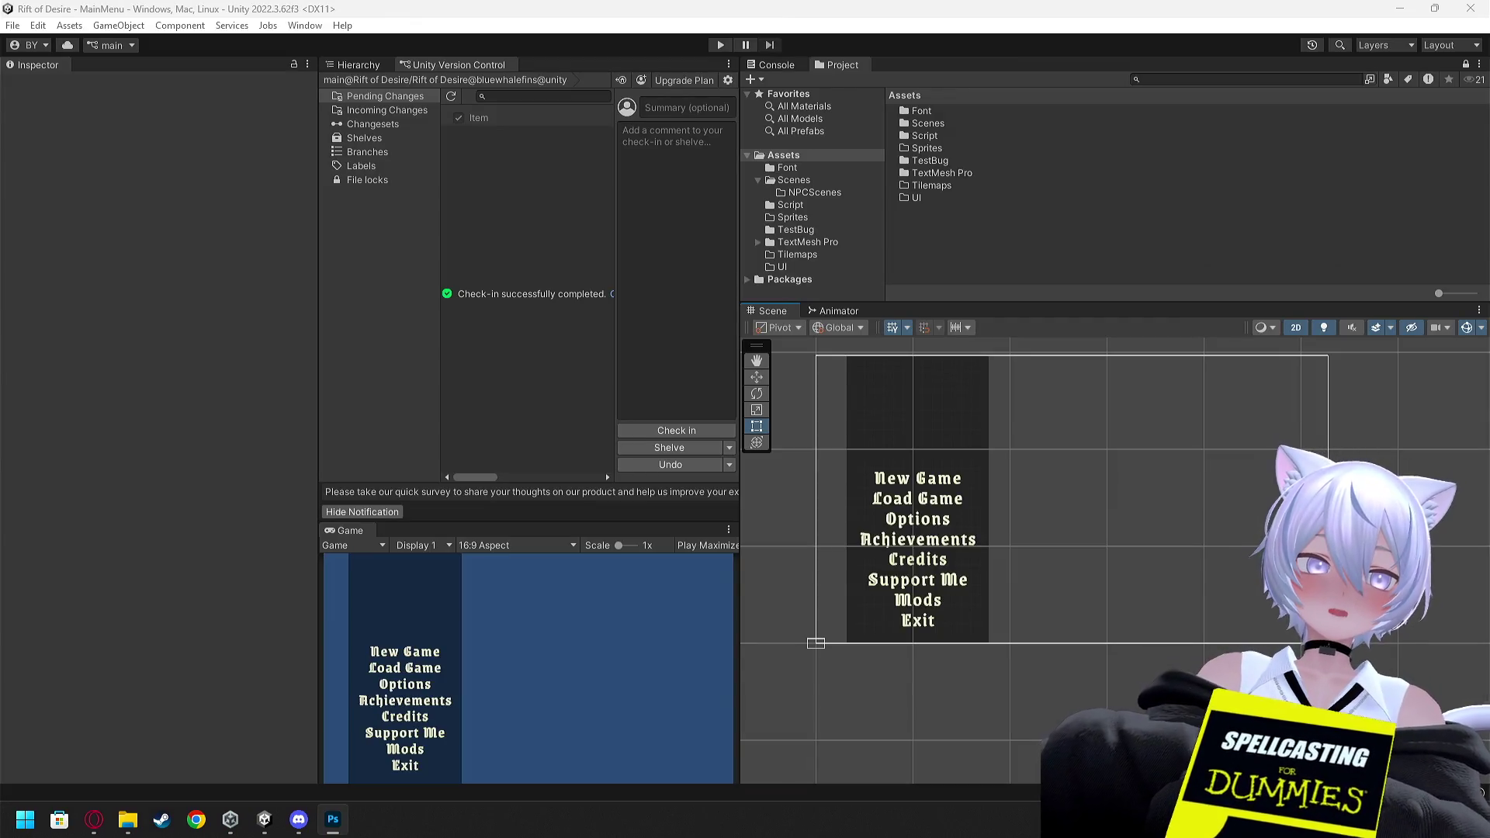
Duplicate the BG panel and name the copy menuBG
{"action": "left_click", "coordinate": [918, 398]}
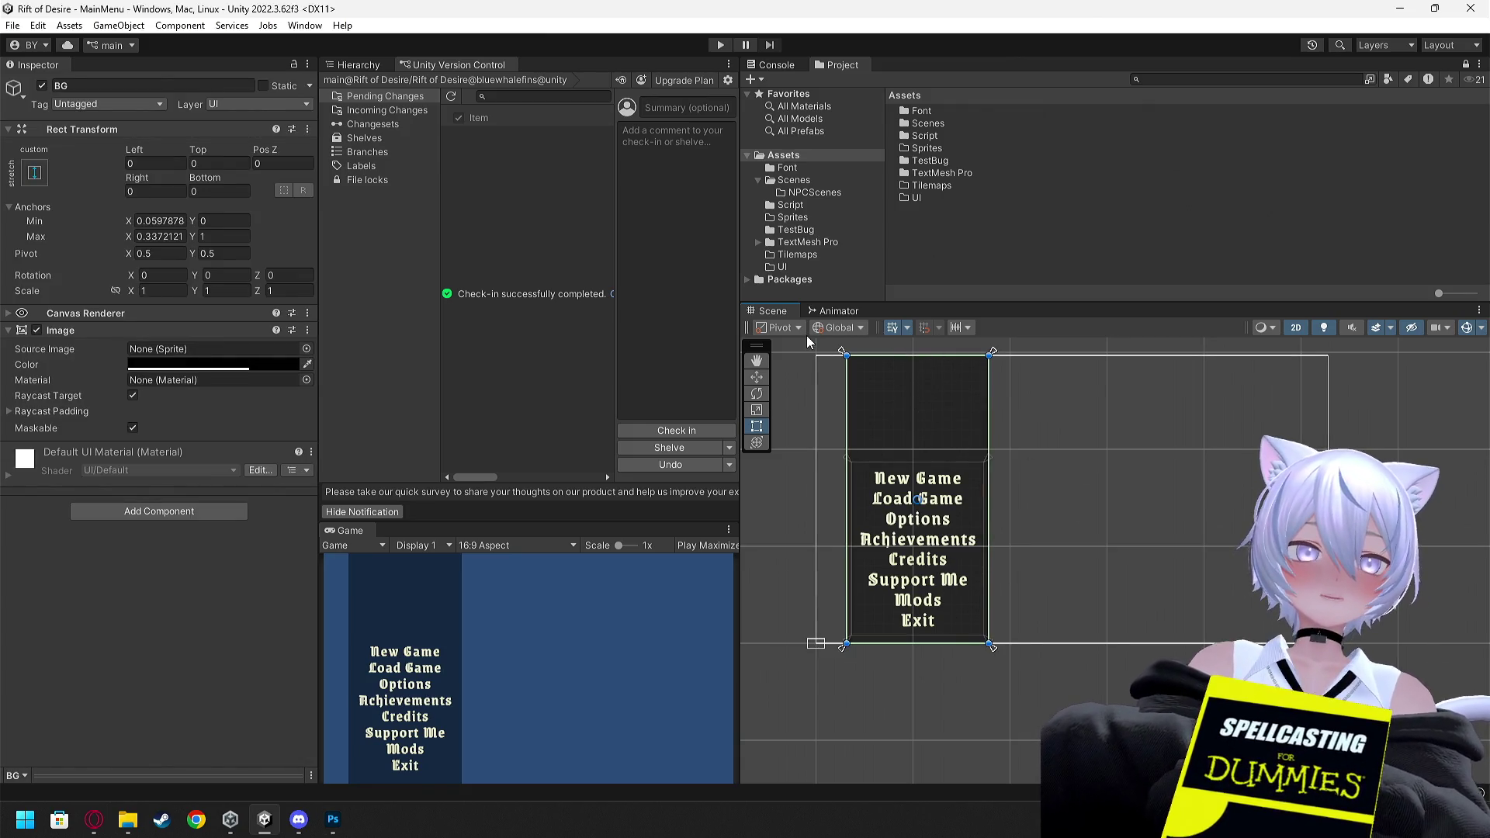
{"action": "left_click", "coordinate": [363, 65]}
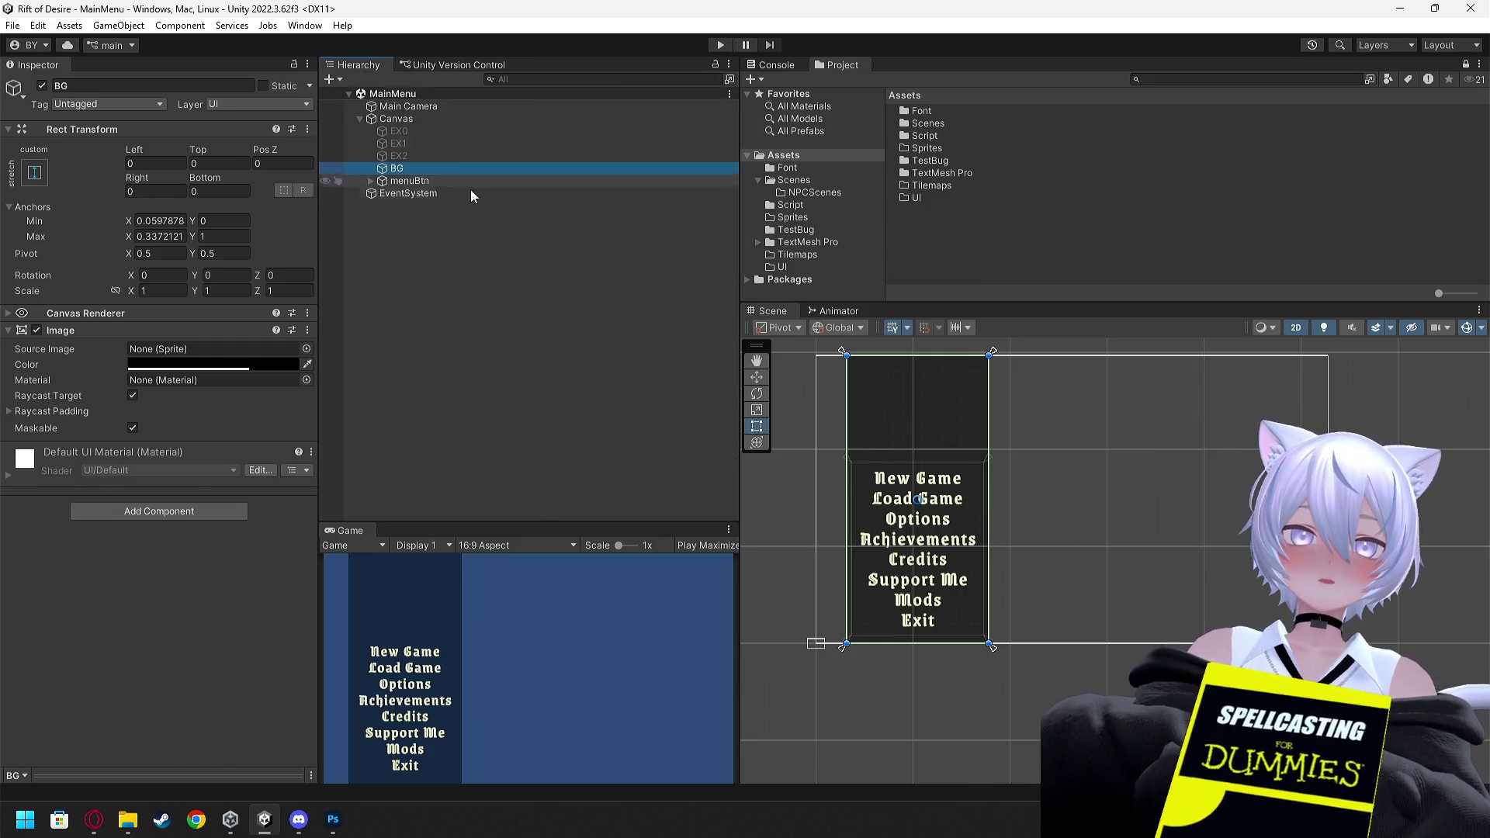
{"action": "key", "text": "ctrl+d"}
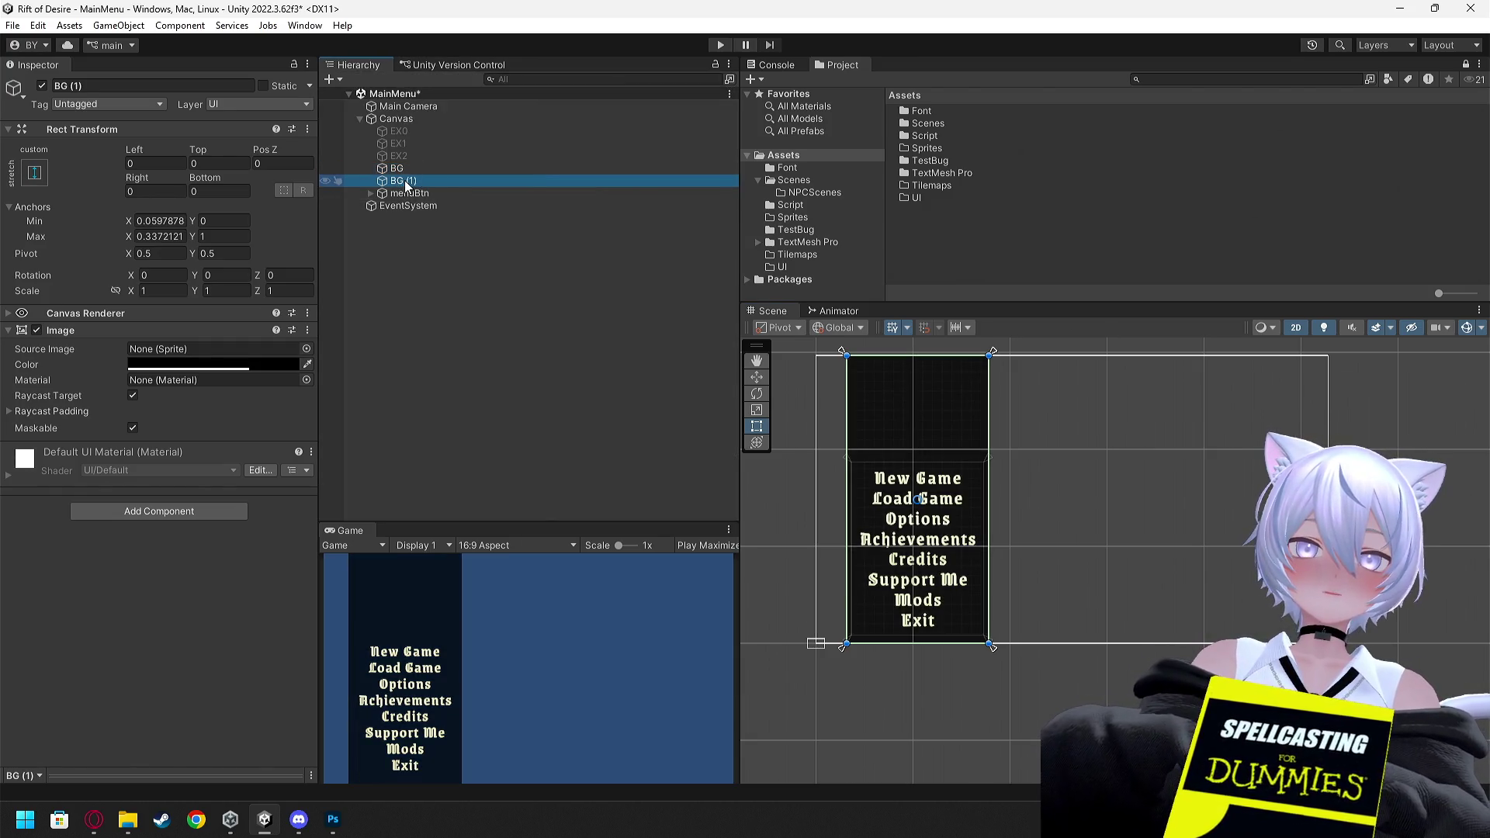
{"action": "left_click", "coordinate": [141, 87]}
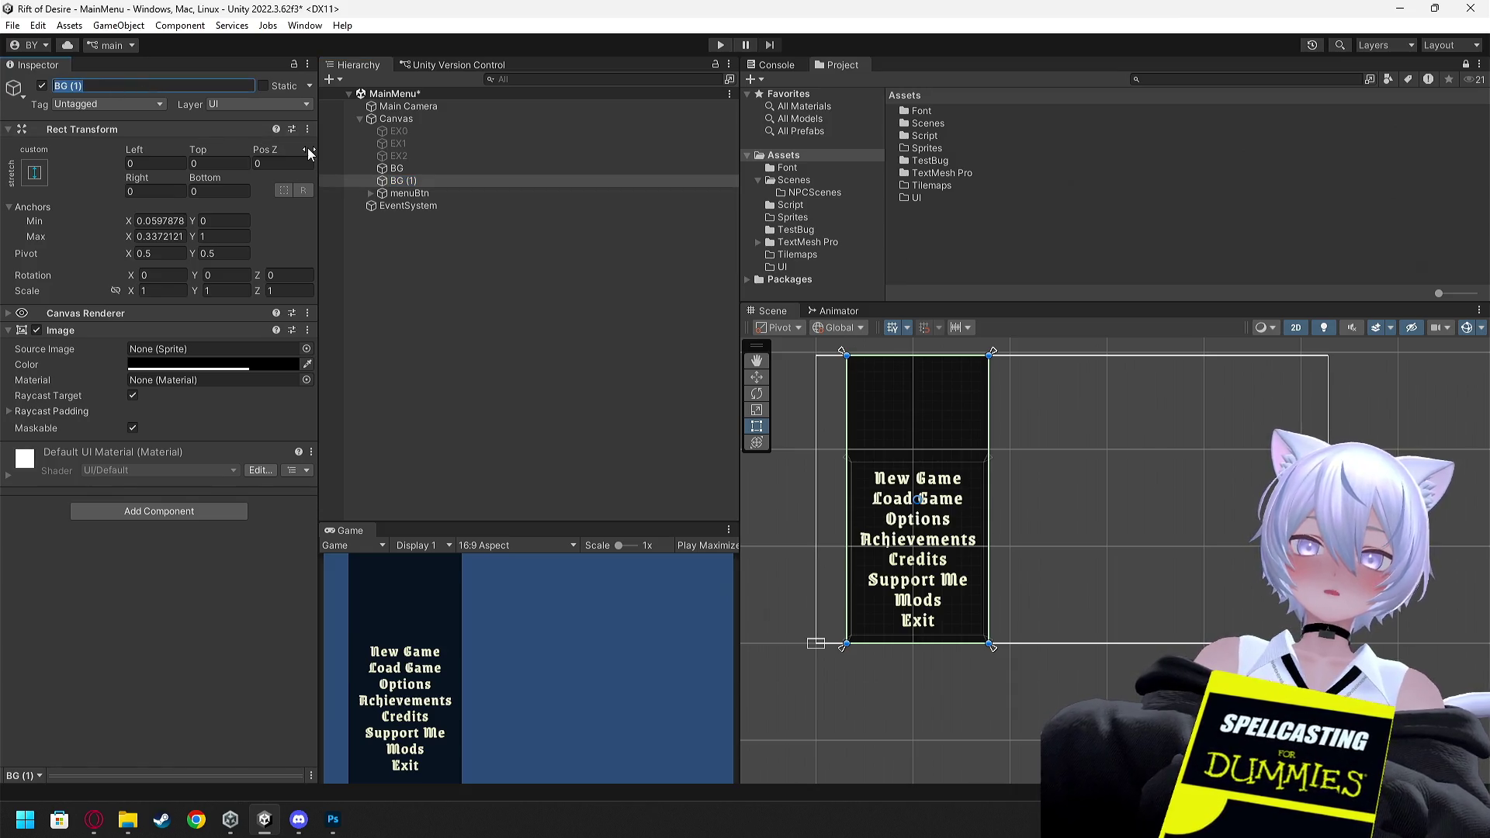
{"action": "key", "text": "BackSpace"}
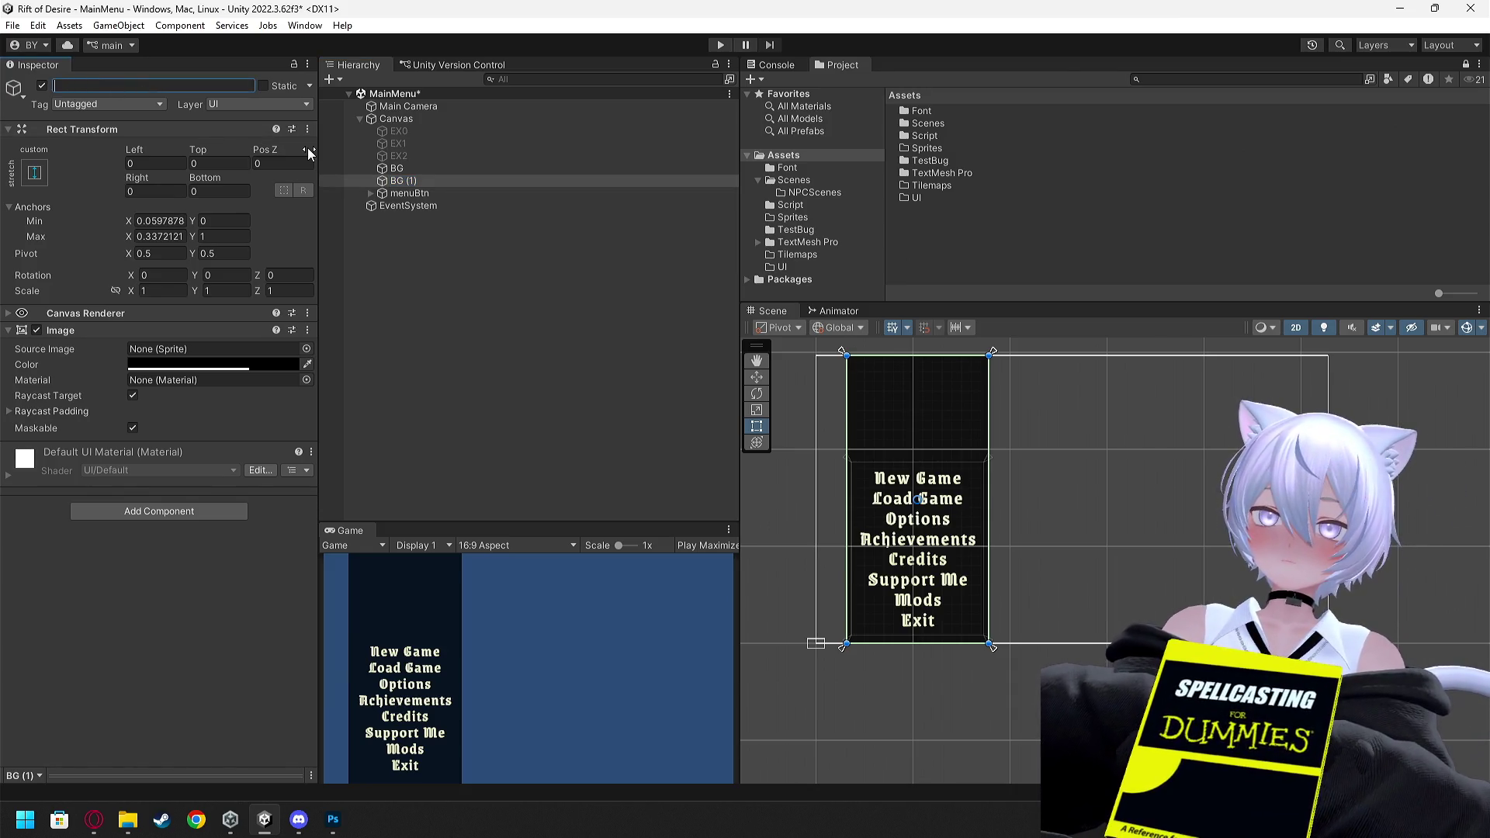
{"action": "type", "text": "menuBG"}
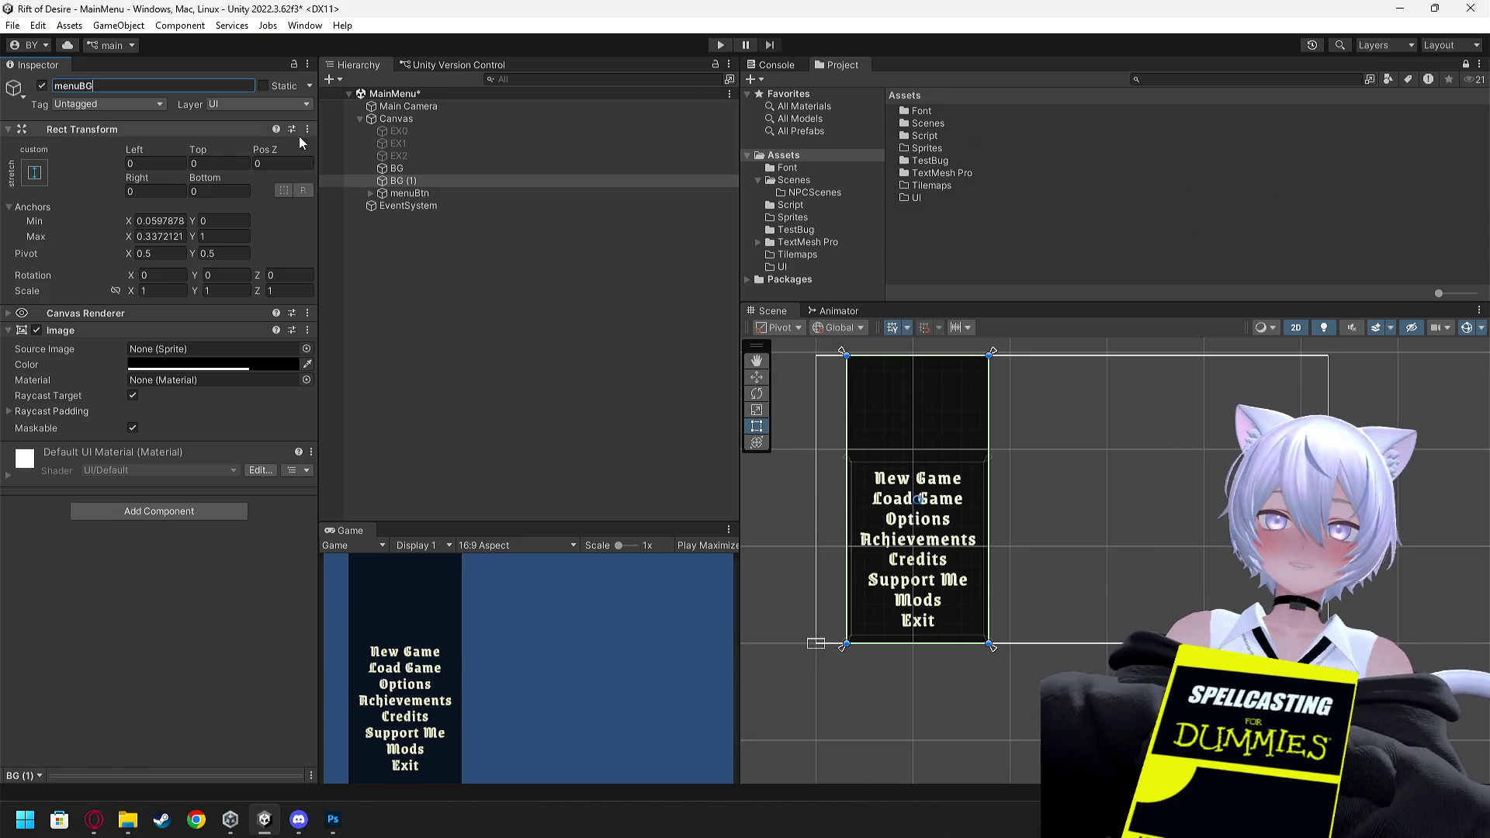
{"action": "left_click", "coordinate": [416, 253]}
Lighten the original BG panel's Image colour toward white
{"action": "left_click", "coordinate": [410, 169]}
{"action": "left_click", "coordinate": [256, 364]}
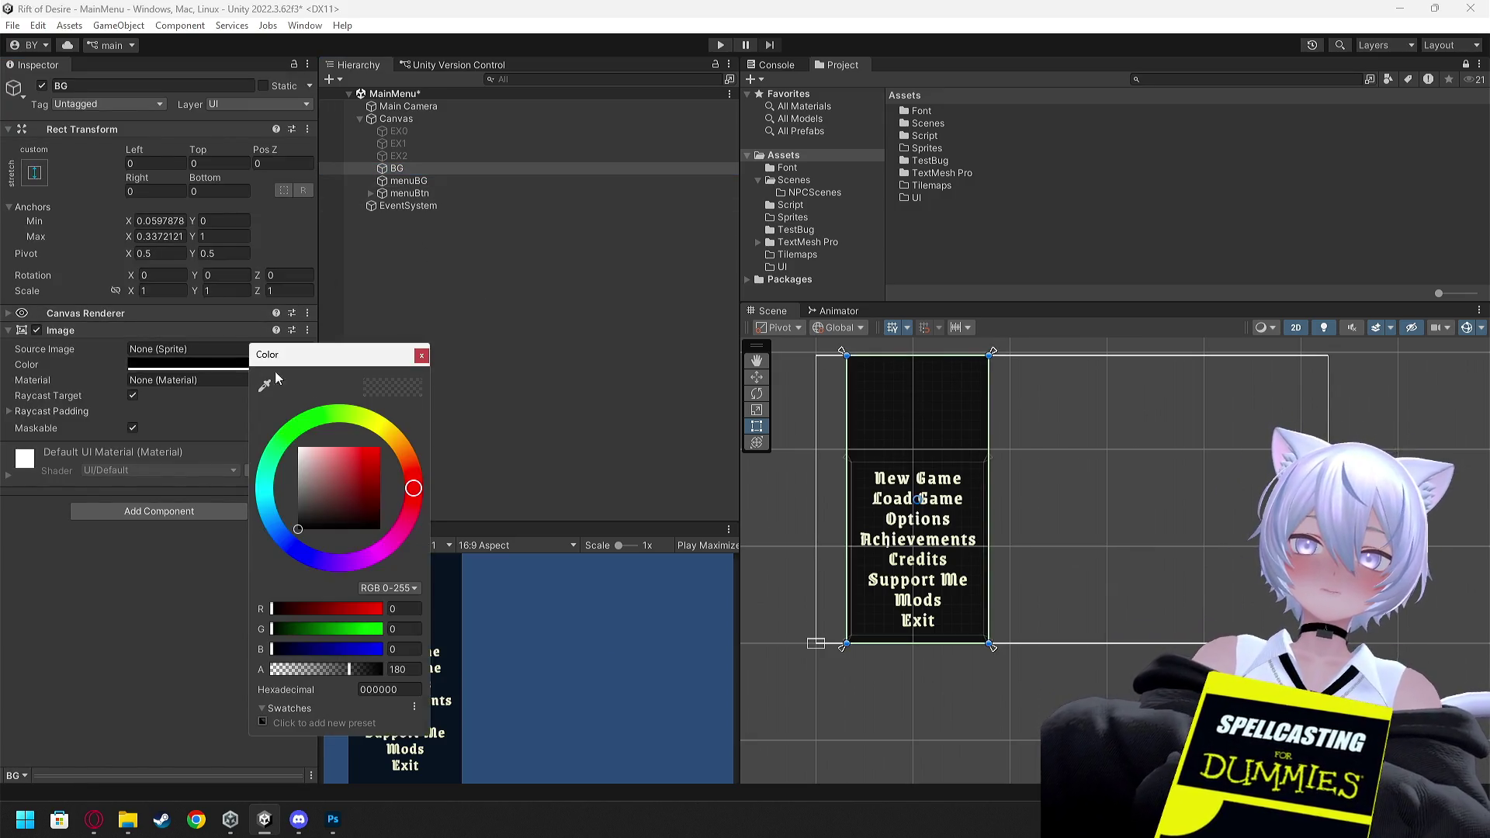
{"action": "left_click_drag", "start_coordinate": [318, 455], "coordinate": [296, 446]}
{"action": "left_click", "coordinate": [686, 408]}
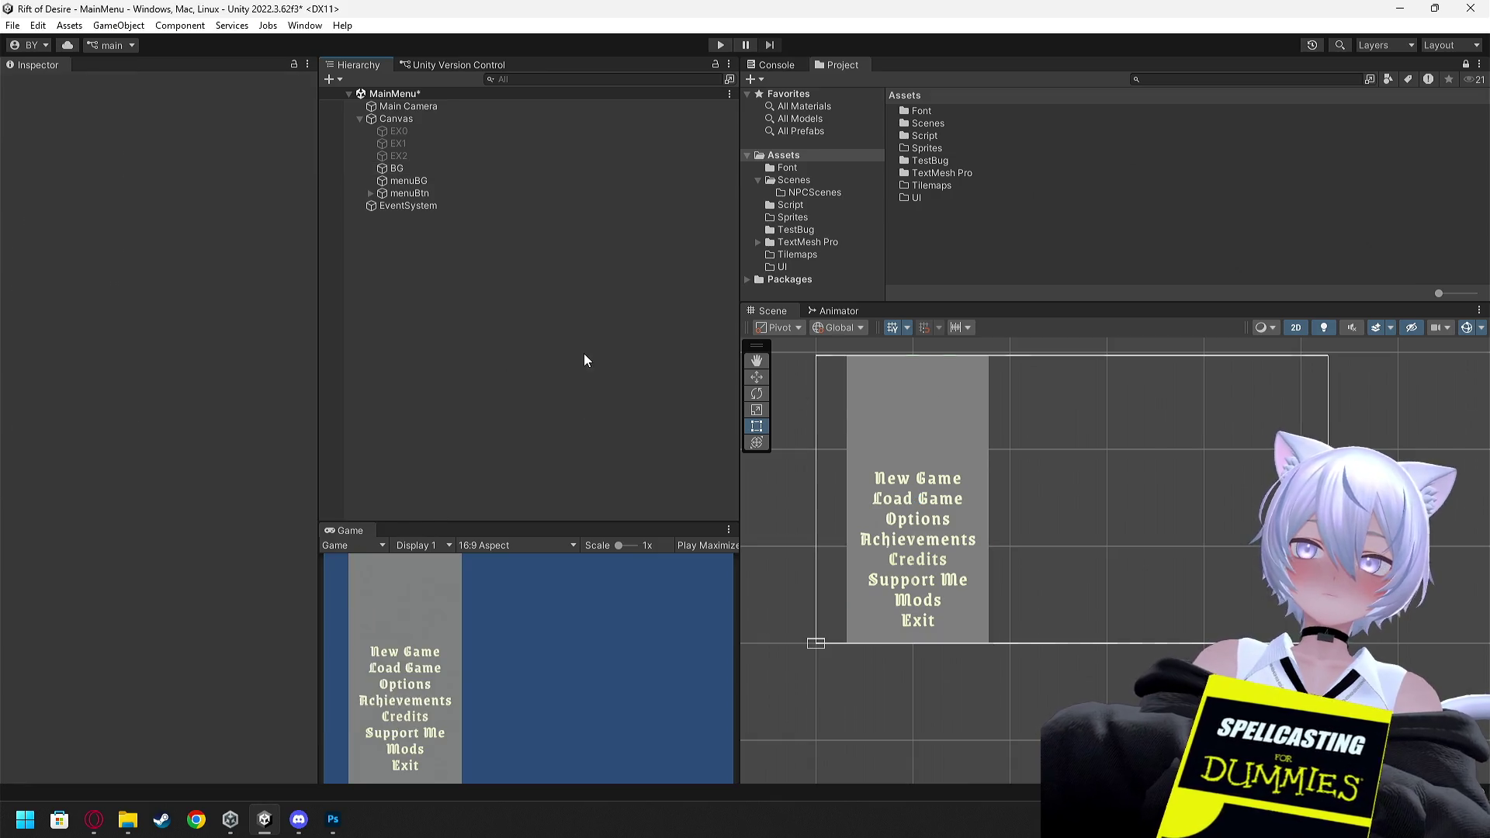
{"action": "left_click", "coordinate": [399, 121]}
Stretch BG to fill the canvas with the stretch-stretch anchor preset, including pivot and position
{"action": "left_click", "coordinate": [397, 169]}
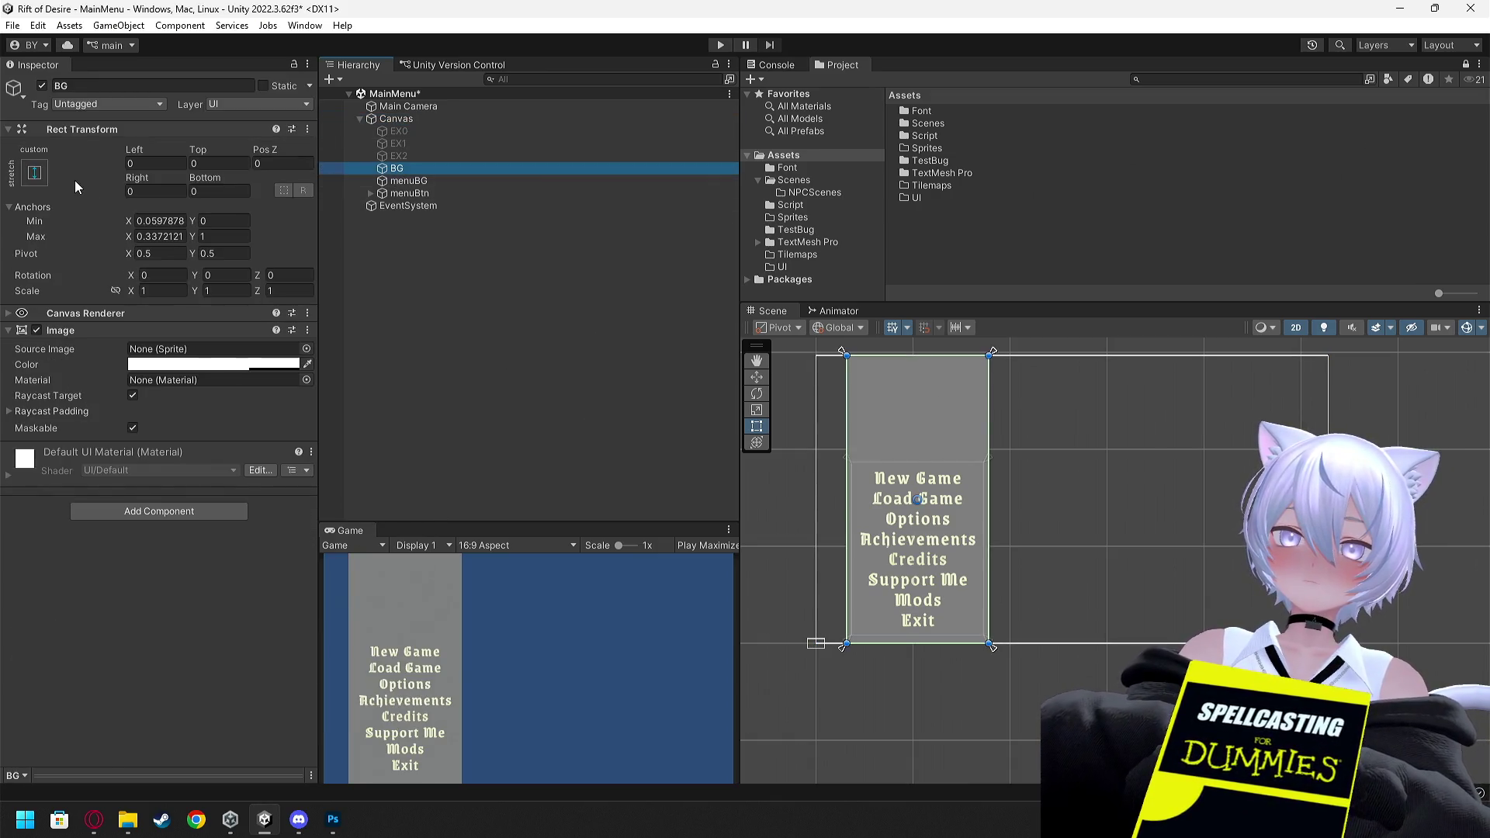
{"action": "left_click", "coordinate": [34, 173]}
{"action": "key", "text": "shift+alt"}
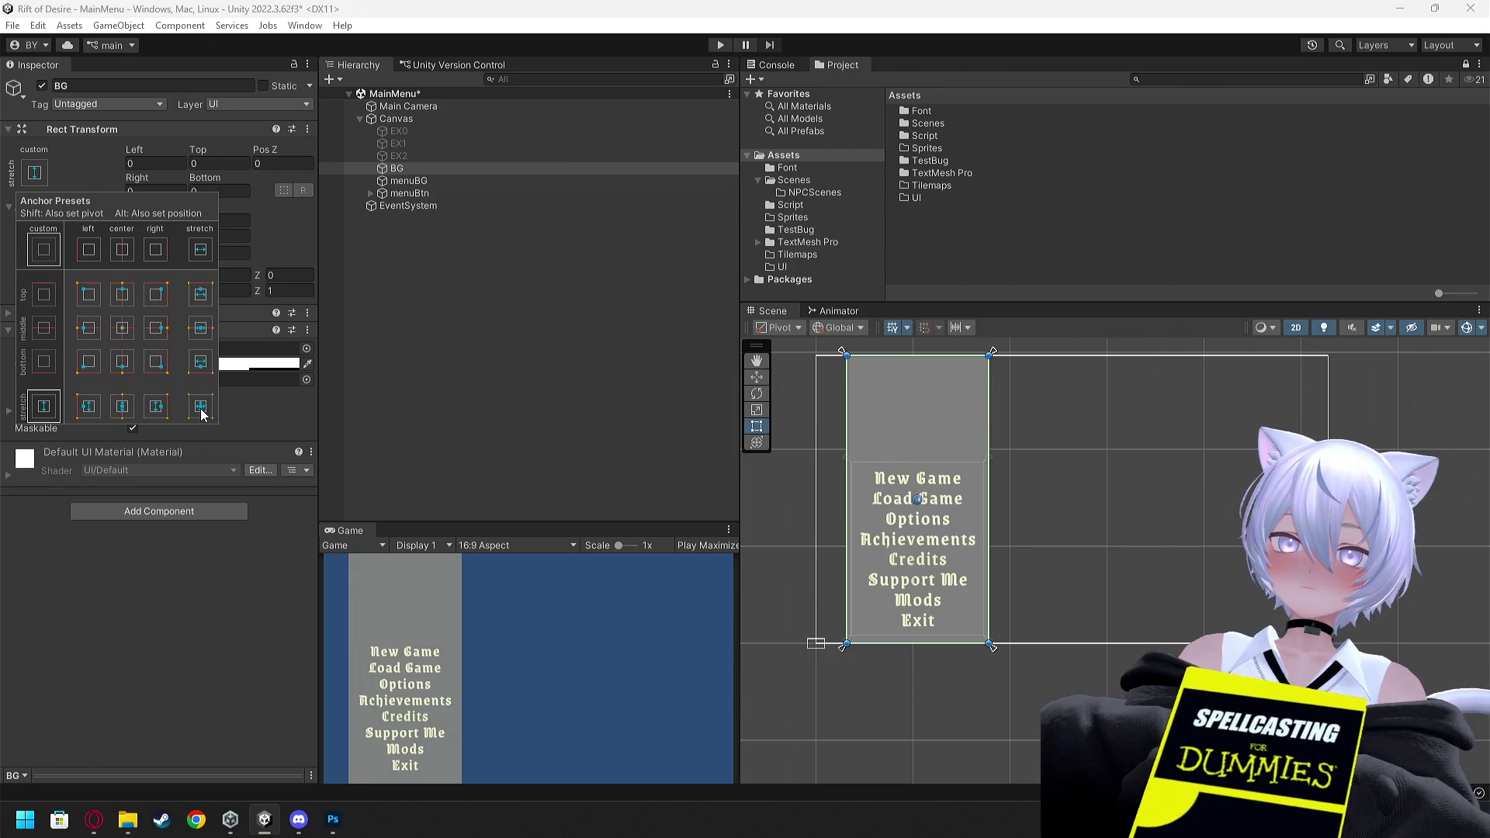
{"action": "key", "text": "alt"}
{"action": "left_click", "coordinate": [205, 411], "text": "alt"}
{"action": "left_click", "coordinate": [669, 403]}
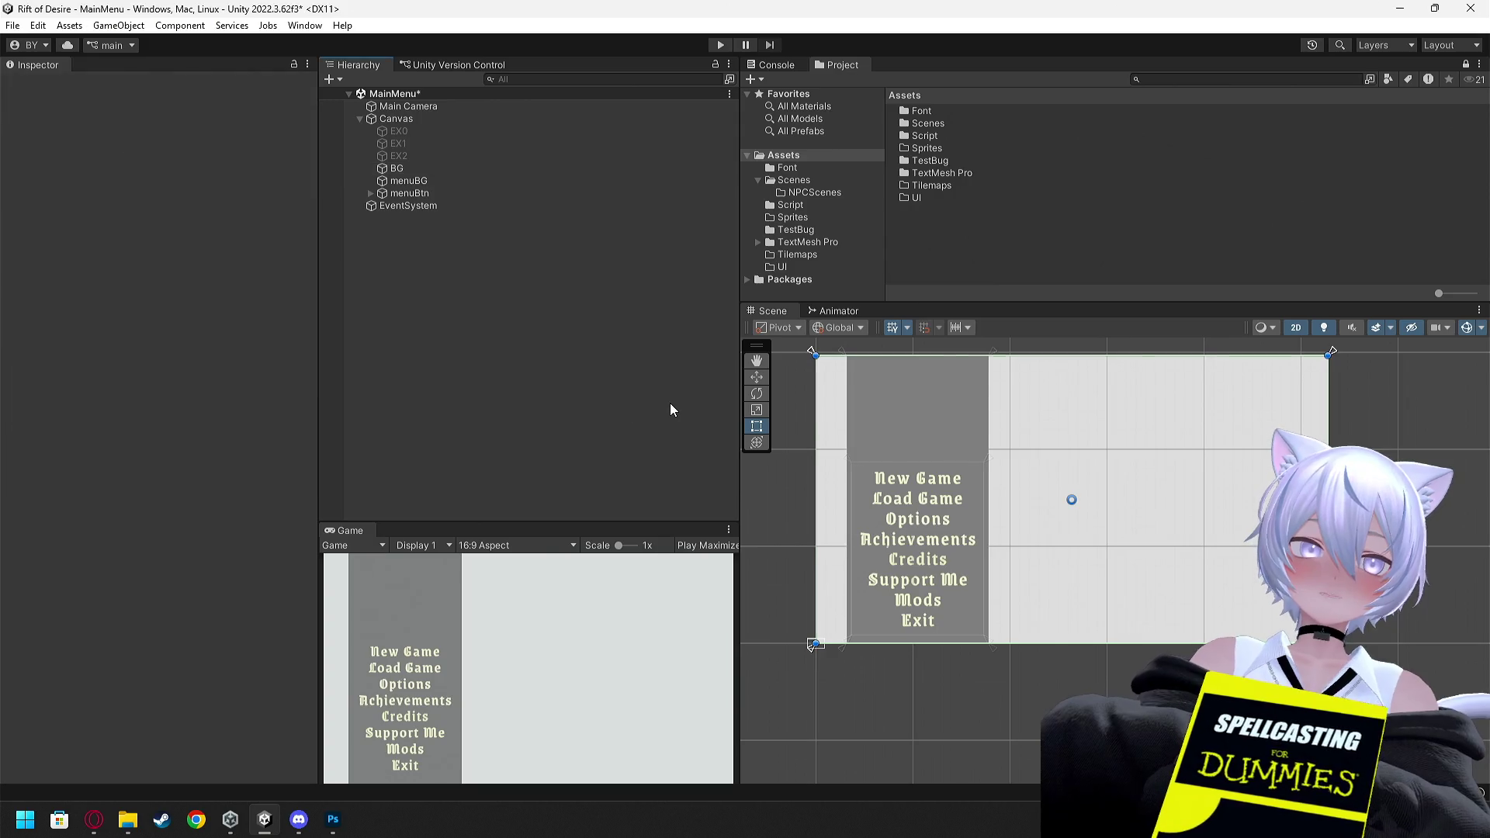
Set BG's Image colour to grey B3B3B3
{"action": "left_click", "coordinate": [416, 158]}
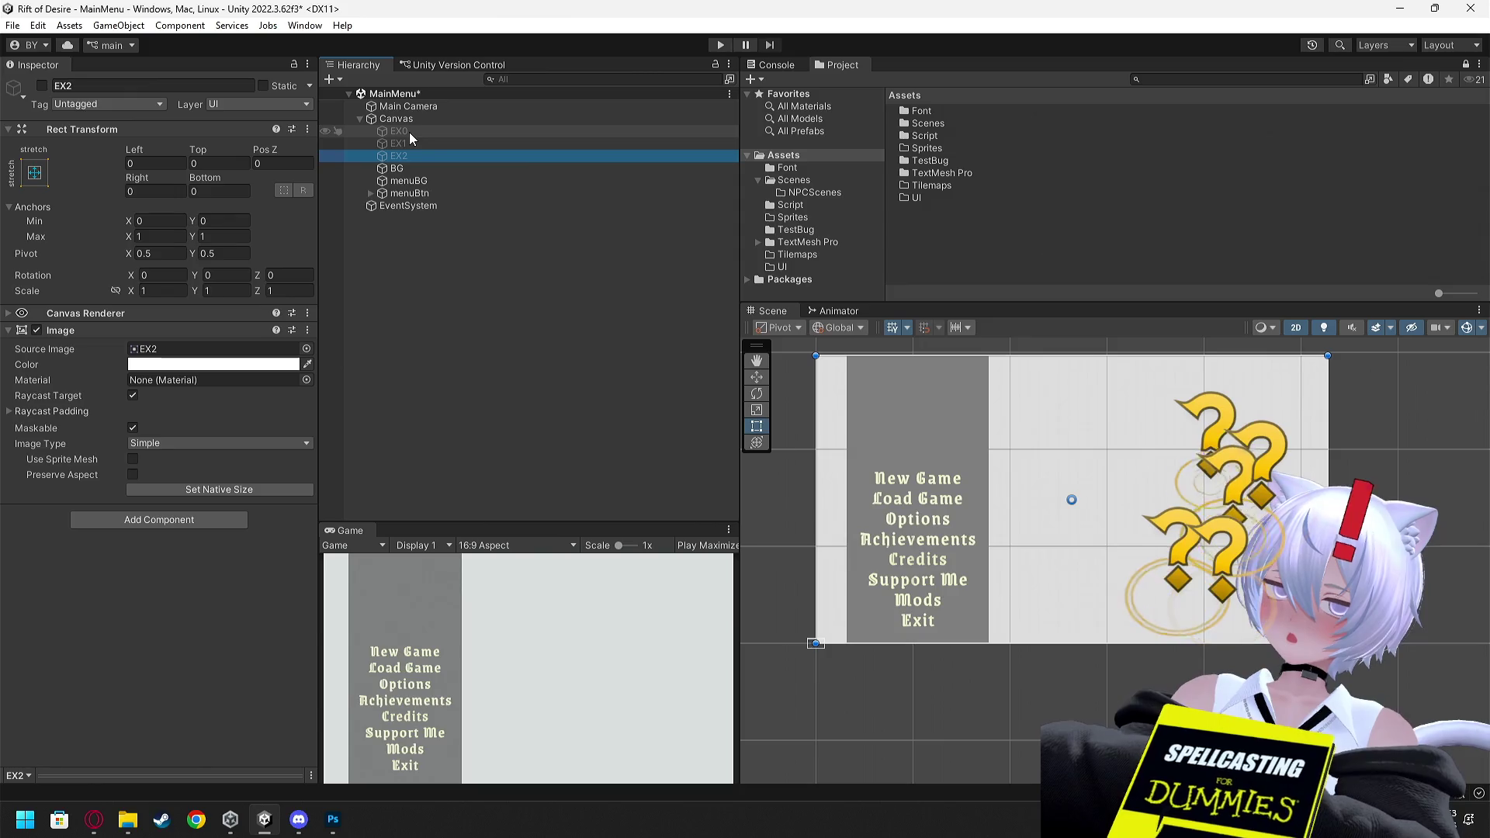
{"action": "left_click", "coordinate": [413, 167]}
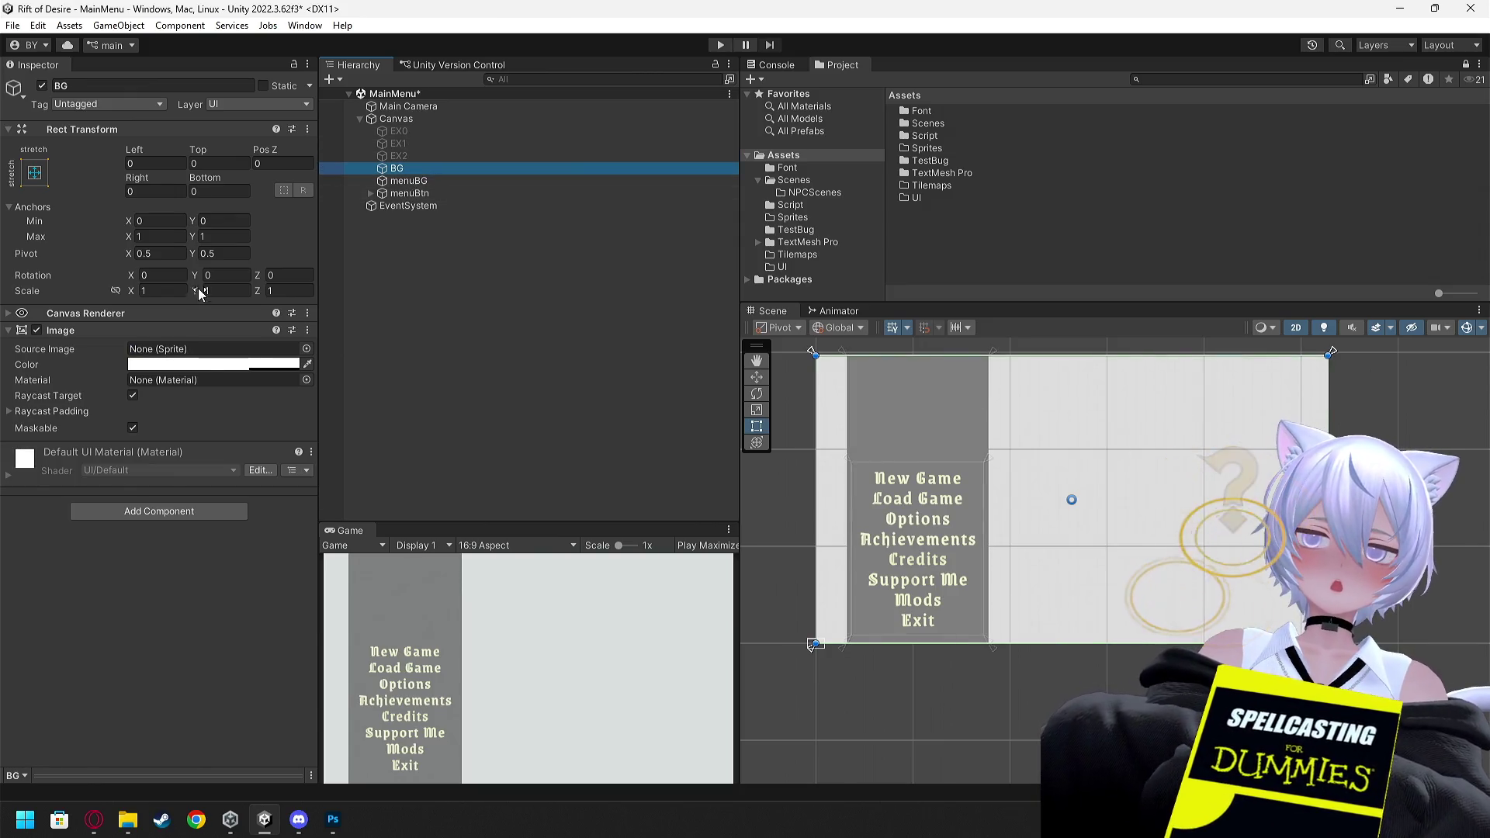
{"action": "left_click", "coordinate": [264, 364]}
{"action": "left_click", "coordinate": [250, 468]}
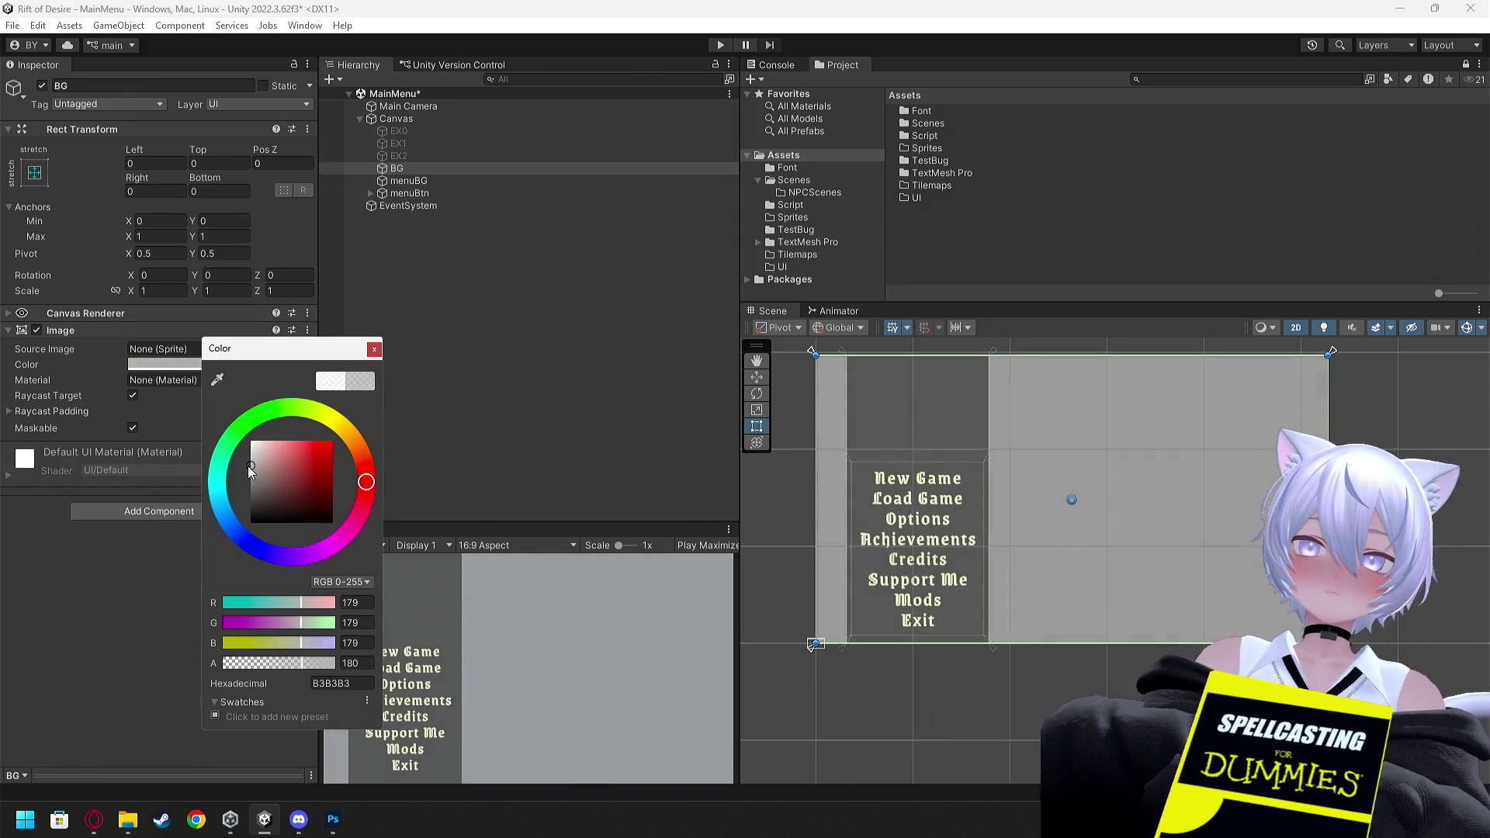
{"action": "left_click", "coordinate": [509, 482]}
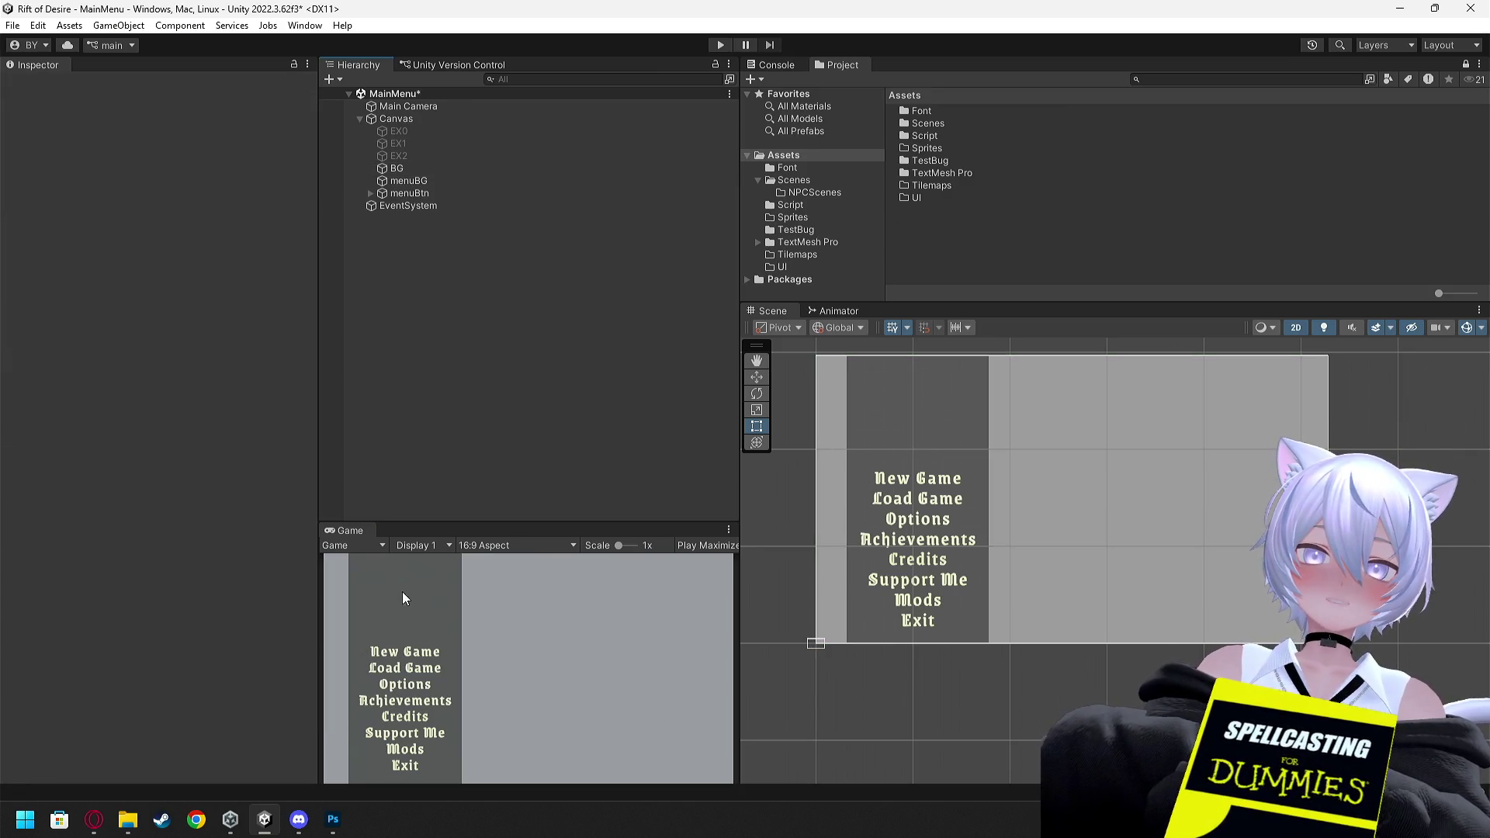
{"action": "left_click", "coordinate": [417, 172]}
Hide BG, menuBG and menuBtn and show the EX1 reference image
{"action": "left_click", "coordinate": [409, 194], "text": "shift"}
{"action": "left_click", "coordinate": [42, 86]}
{"action": "left_click", "coordinate": [394, 156]}
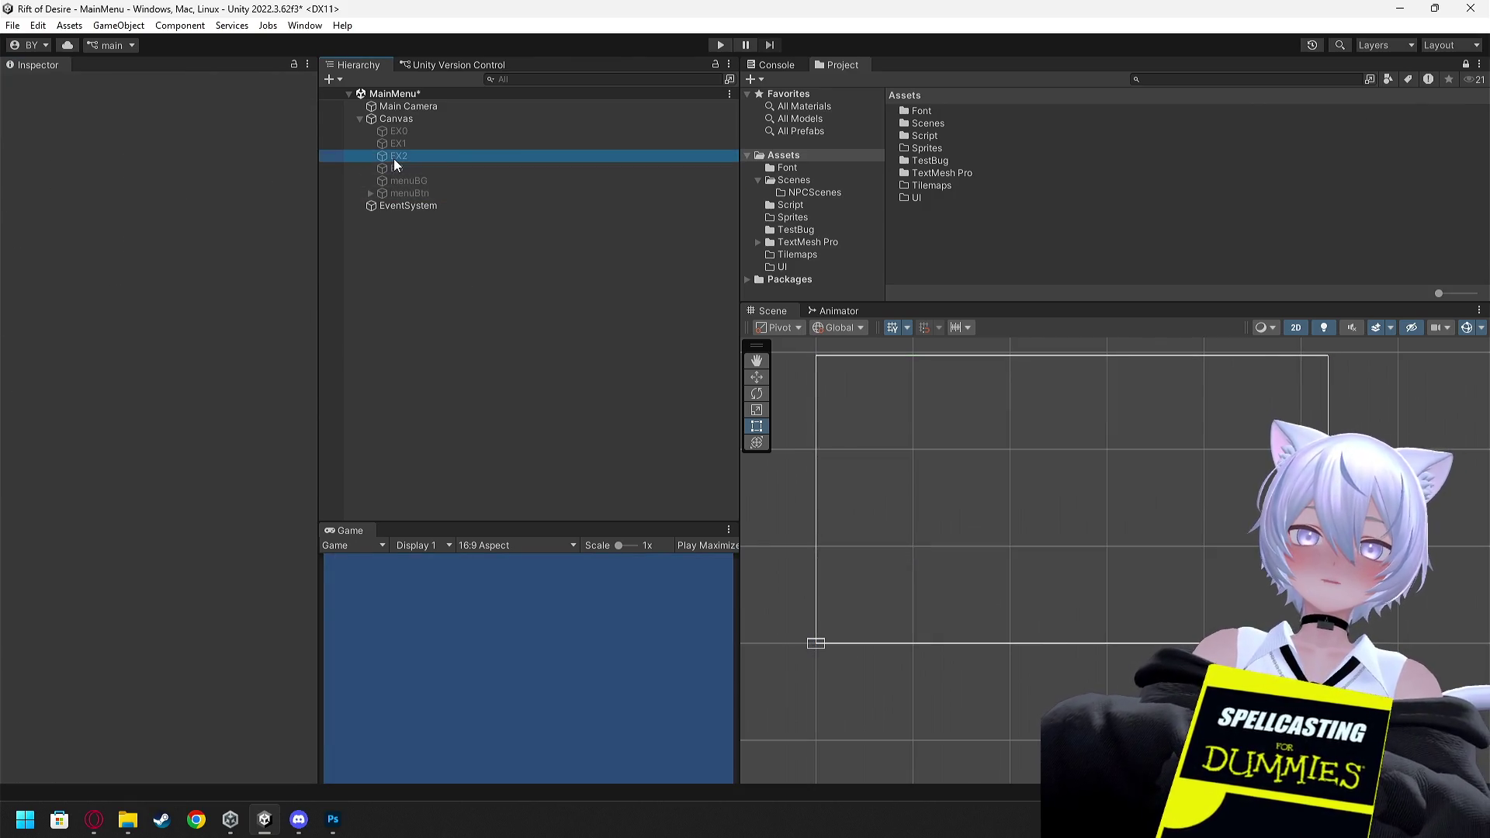
{"action": "left_click", "coordinate": [403, 144]}
{"action": "left_click", "coordinate": [41, 85]}
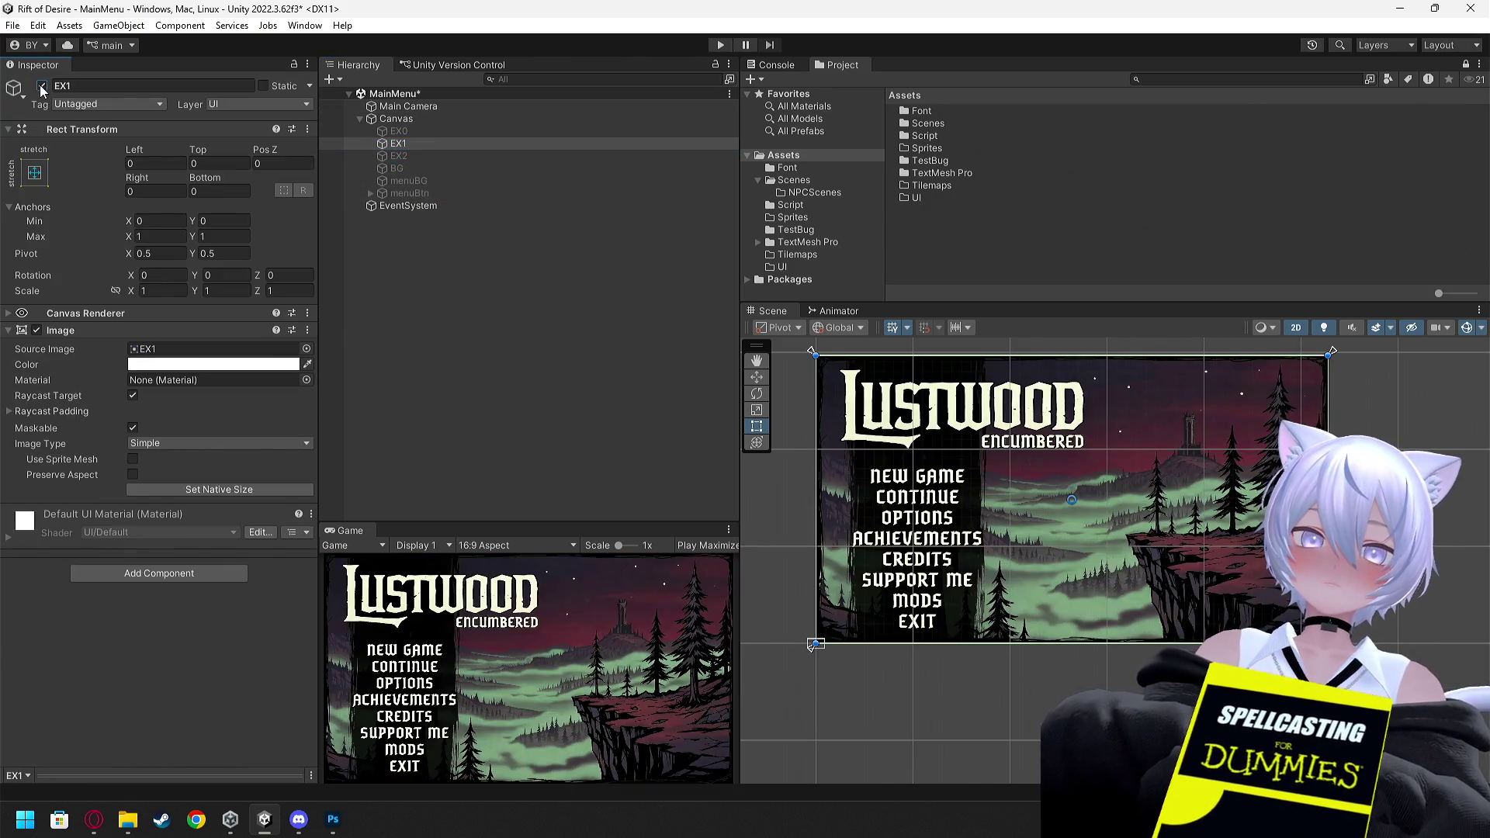
Inspect the EX1 reference in the scene and switch back to the Rect tool (T)
{"action": "scroll", "coordinate": [926, 491], "scroll_direction": "up", "scroll_amount": 2}
{"action": "scroll", "coordinate": [926, 490], "scroll_direction": "down", "scroll_amount": 3}
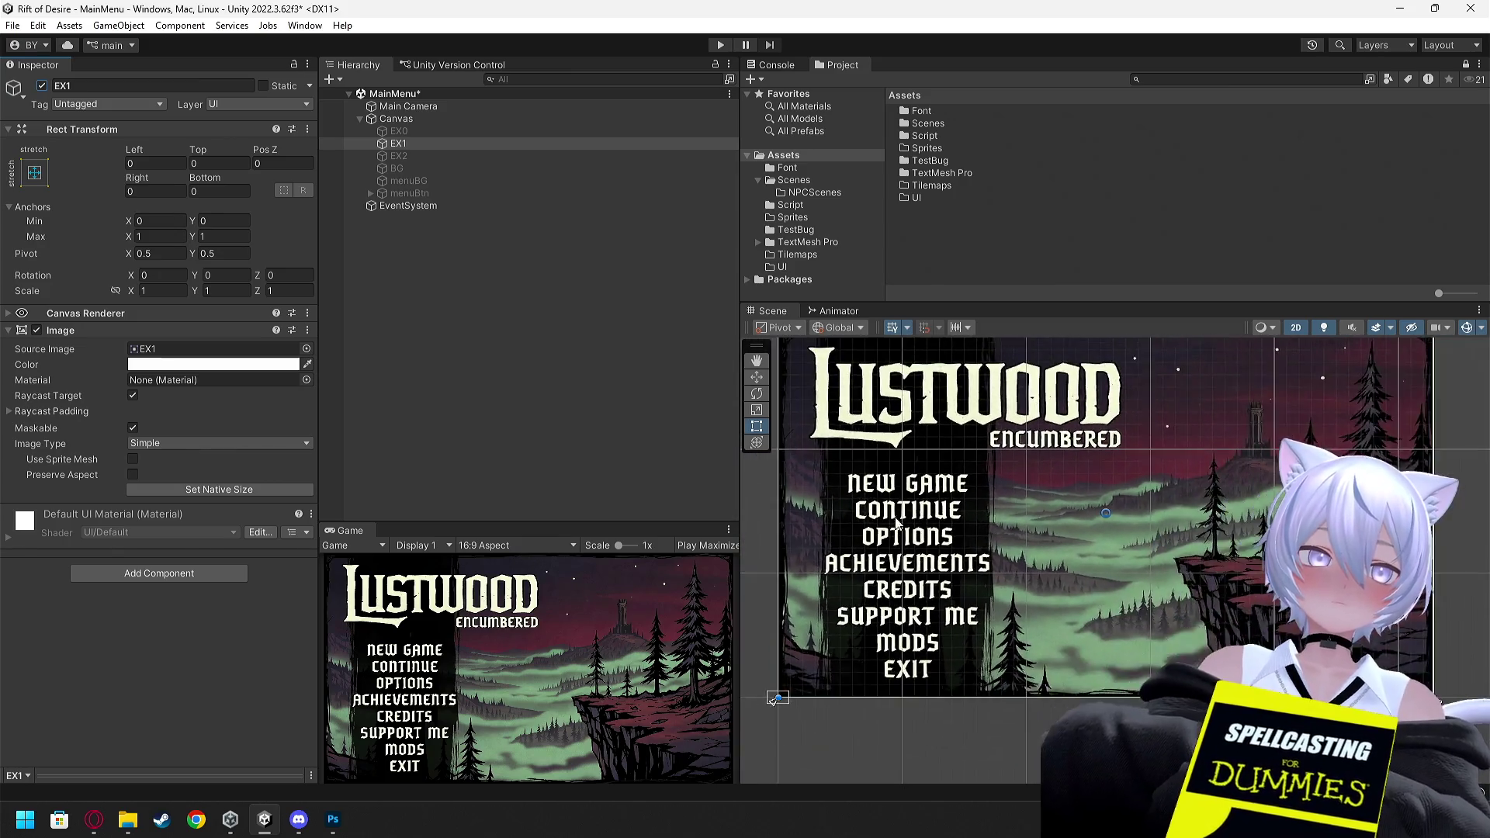
{"action": "left_click", "coordinate": [971, 493]}
{"action": "scroll", "coordinate": [976, 497], "scroll_direction": "up", "scroll_amount": 3}
{"action": "scroll", "coordinate": [1009, 465], "scroll_direction": "down", "scroll_amount": 3}
{"action": "scroll", "coordinate": [1071, 434], "scroll_direction": "up", "scroll_amount": 1}
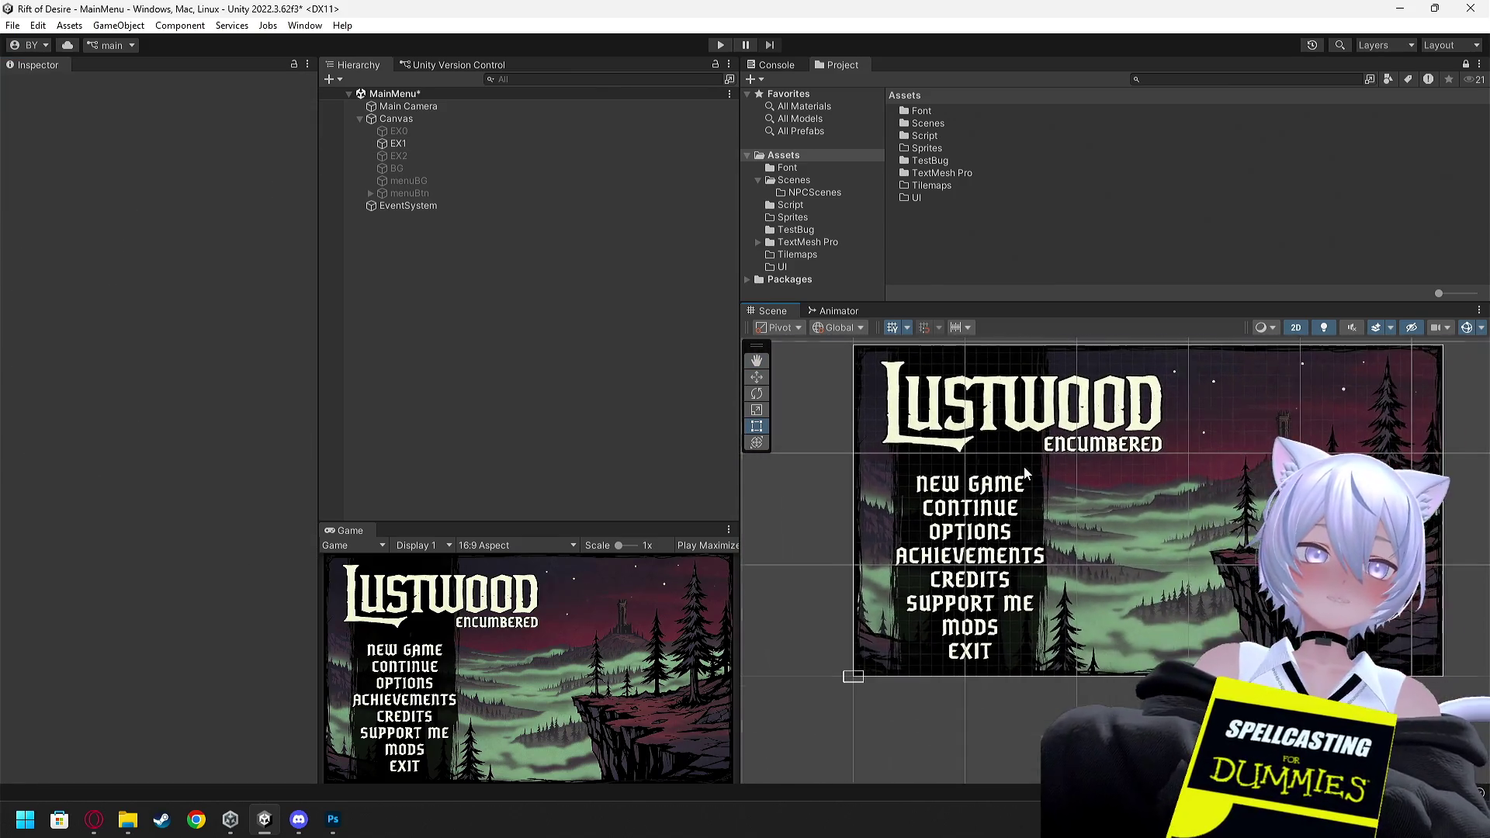
{"action": "key", "text": "t"}
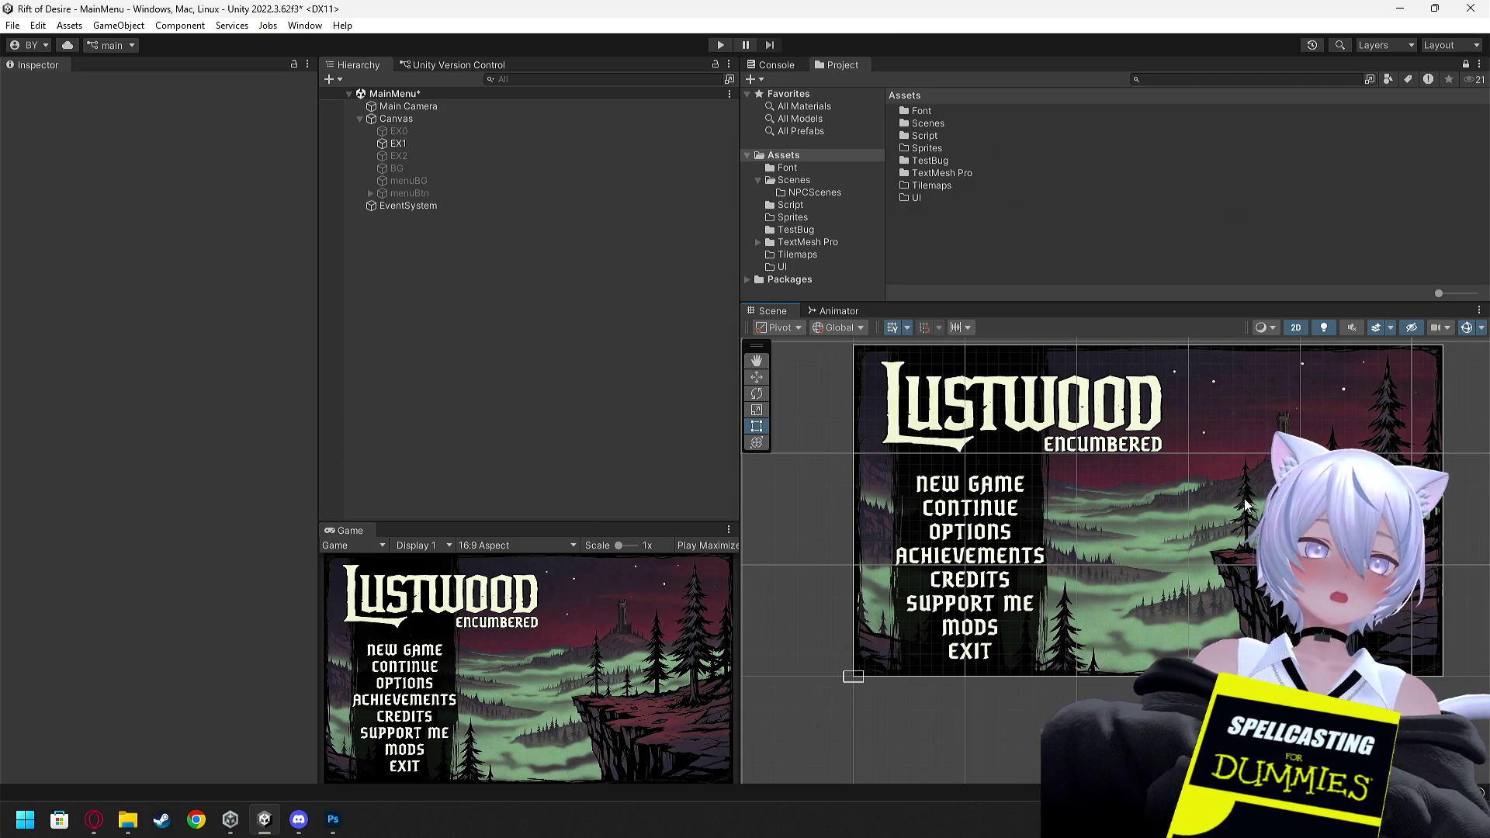
Hide EX1, re-enable BG, menuBG and menuBtn, and recentre the menu canvas
{"action": "left_click", "coordinate": [404, 143]}
{"action": "left_click", "coordinate": [42, 86]}
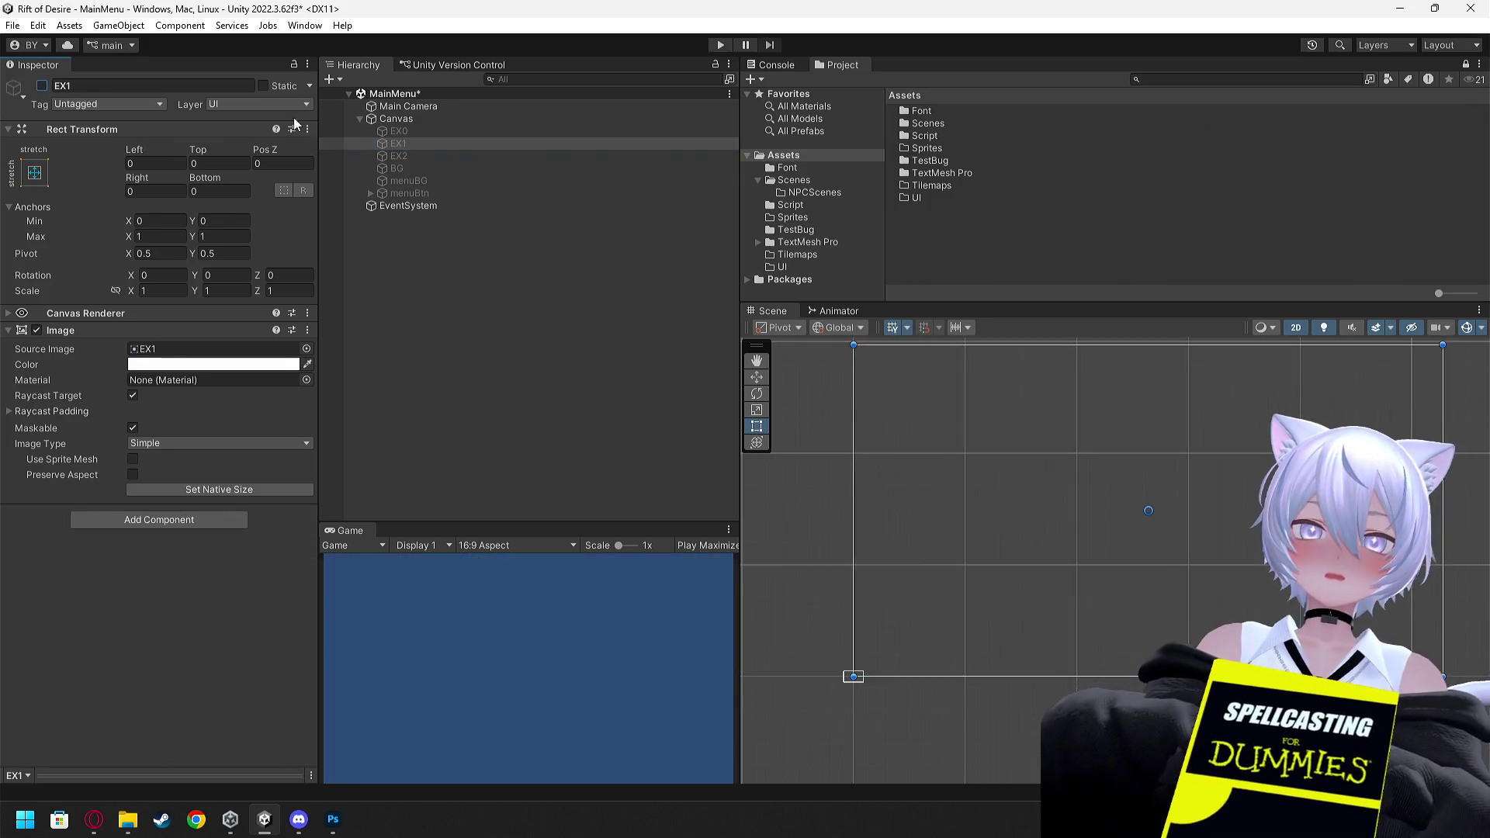
{"action": "left_click", "coordinate": [400, 180]}
{"action": "left_click", "coordinate": [404, 192], "text": "ctrl"}
{"action": "left_click", "coordinate": [402, 167], "text": "ctrl"}
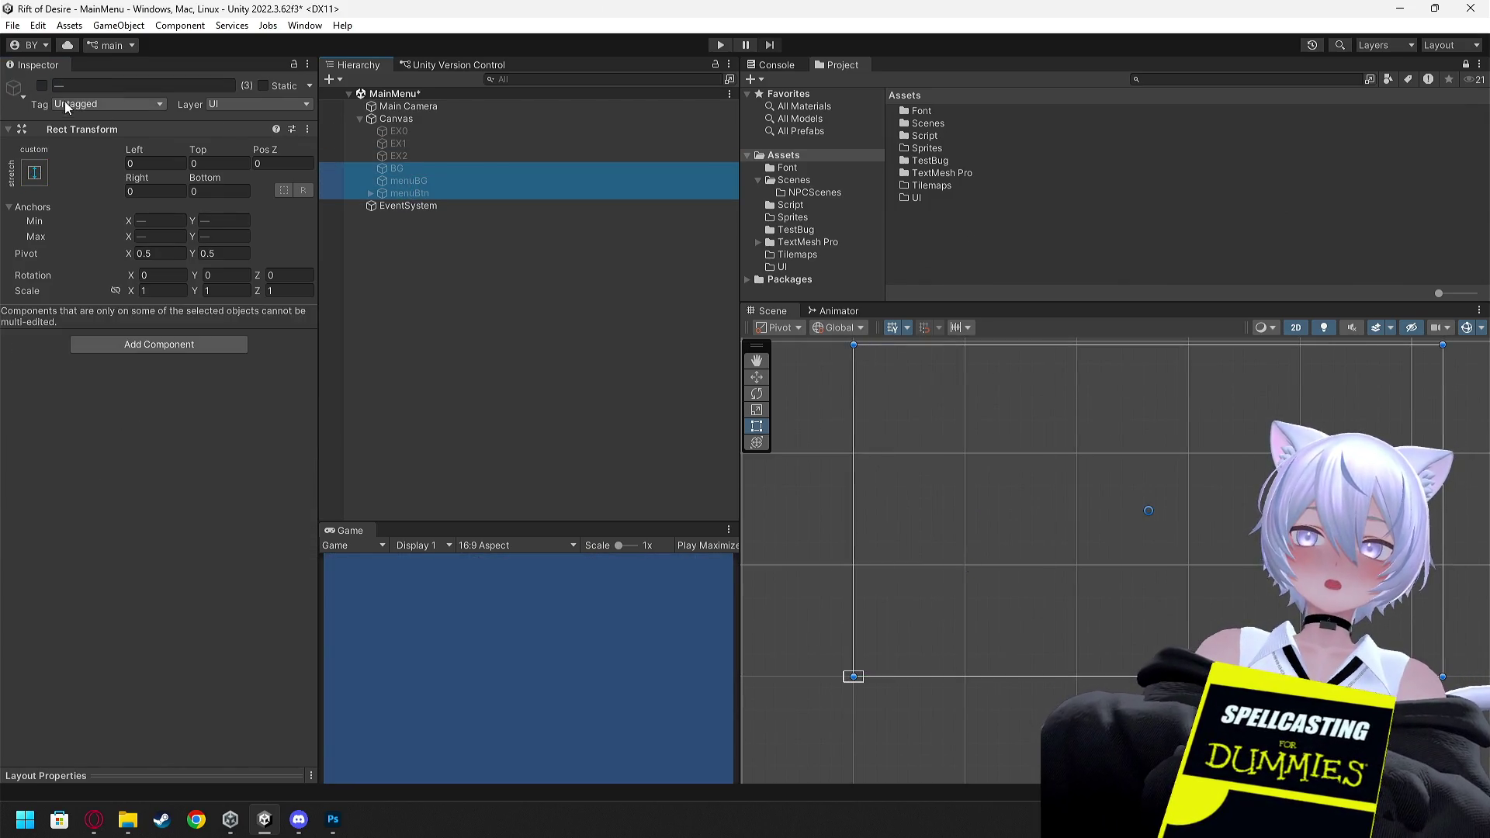
{"action": "left_click", "coordinate": [42, 86]}
{"action": "left_click", "coordinate": [557, 310]}
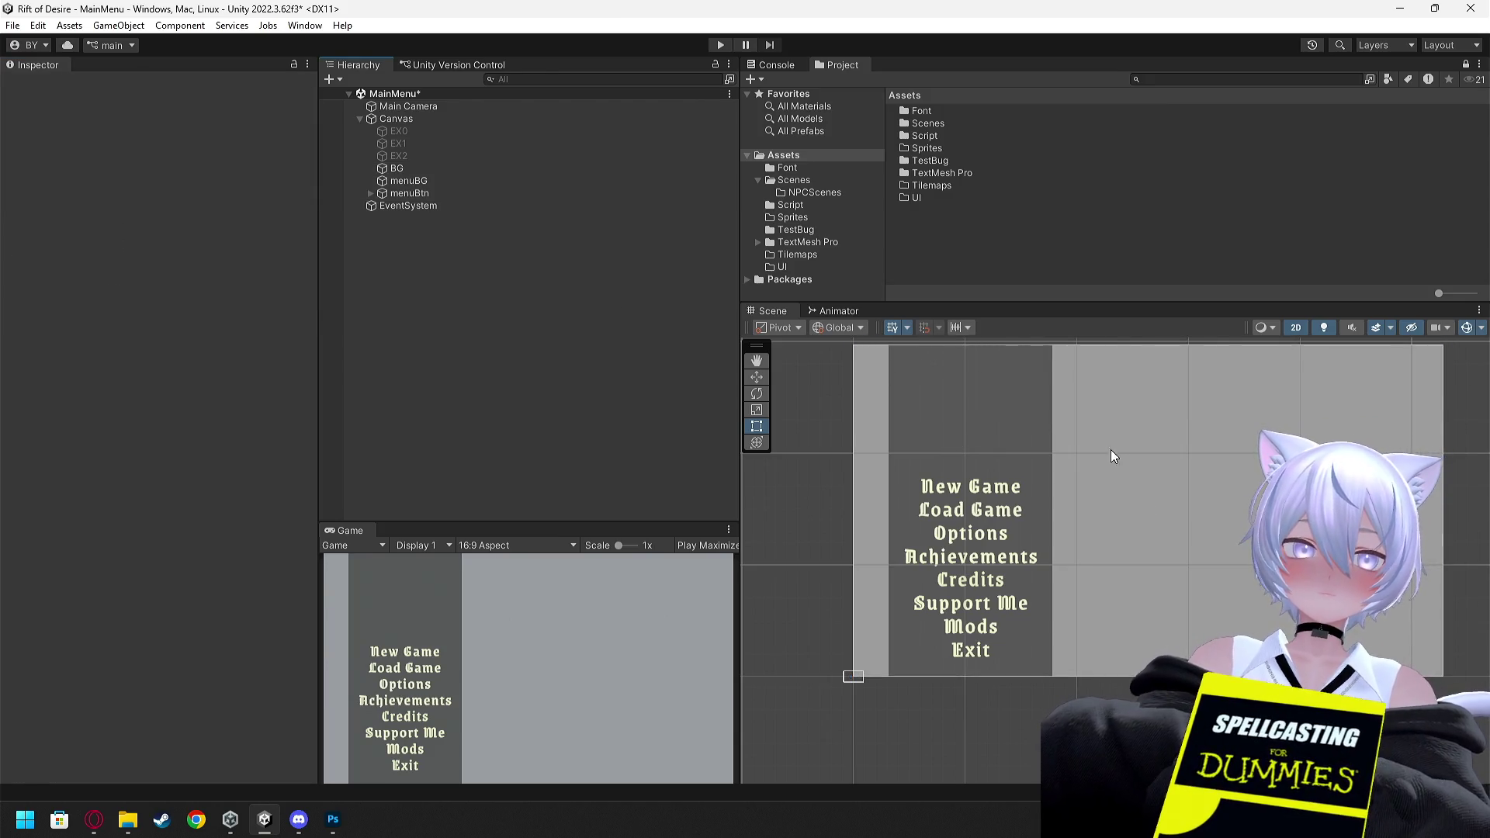
{"action": "left_click_drag", "start_coordinate": [1099, 441], "coordinate": [1041, 489]}
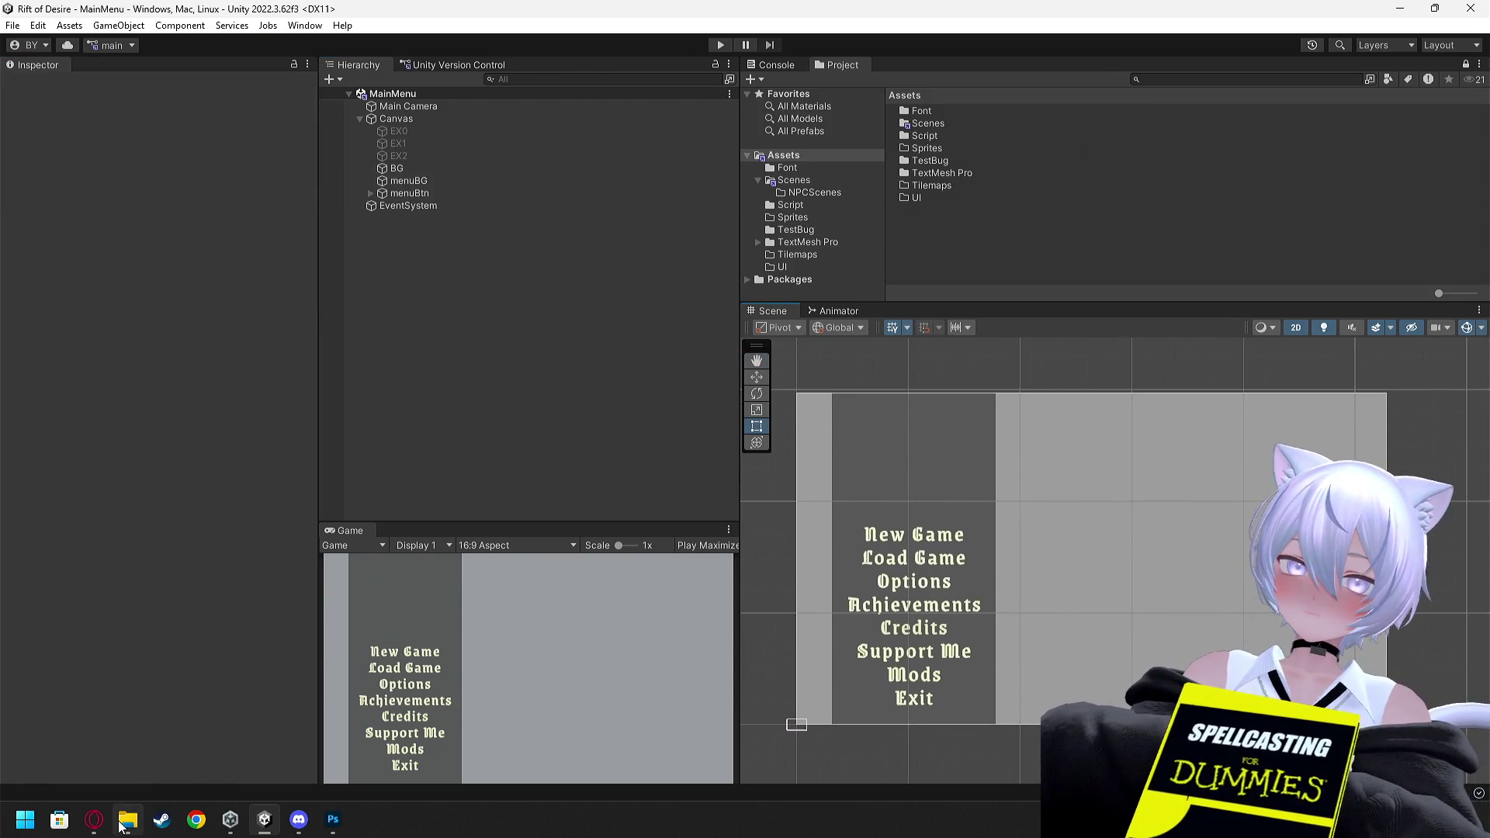
{"action": "left_click", "coordinate": [94, 820]}
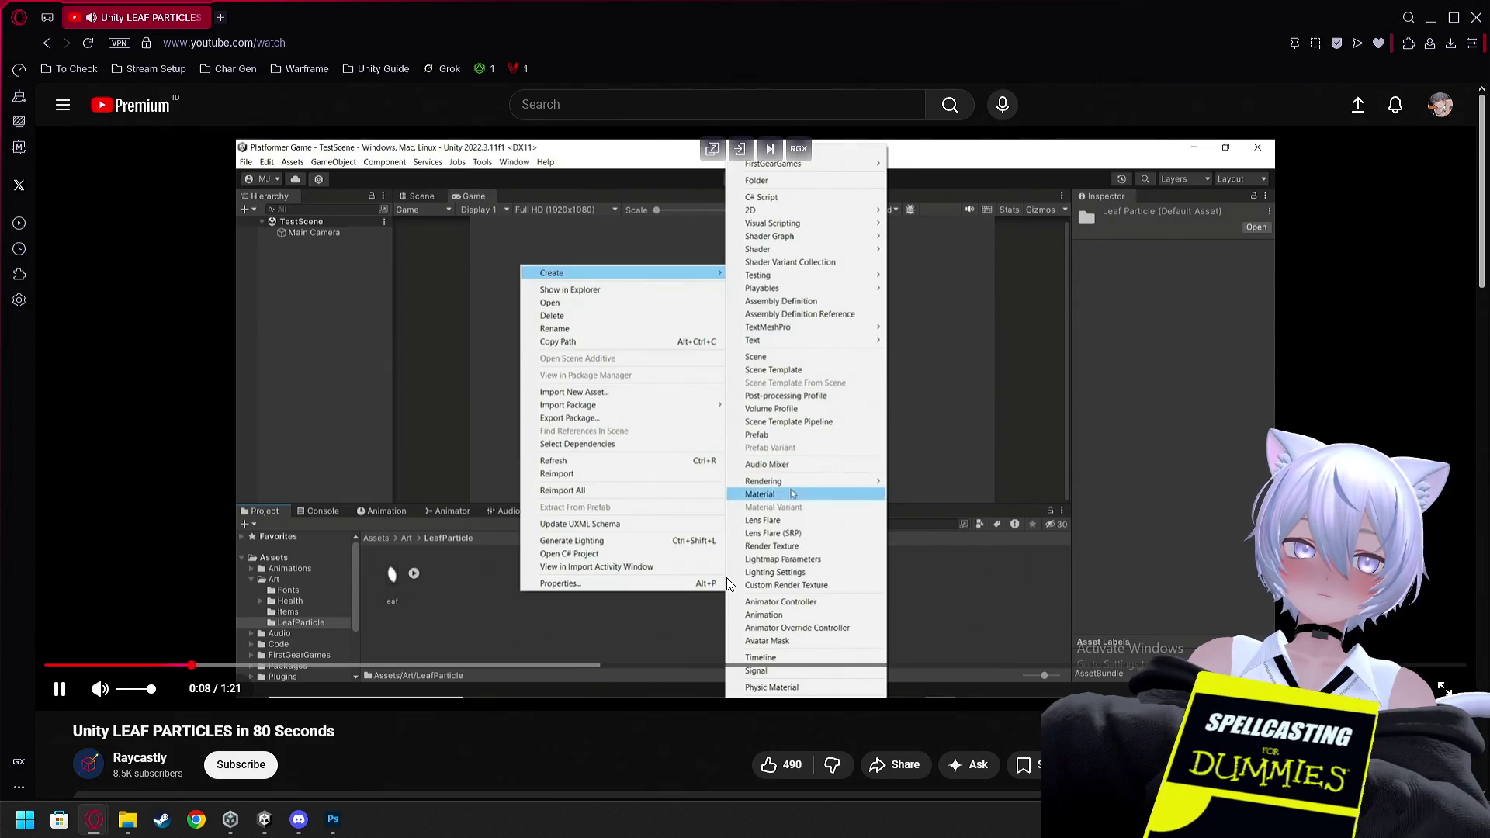
Pause the leaf-particles tutorial at the material step and return to Unity
{"action": "left_click", "coordinate": [624, 525]}
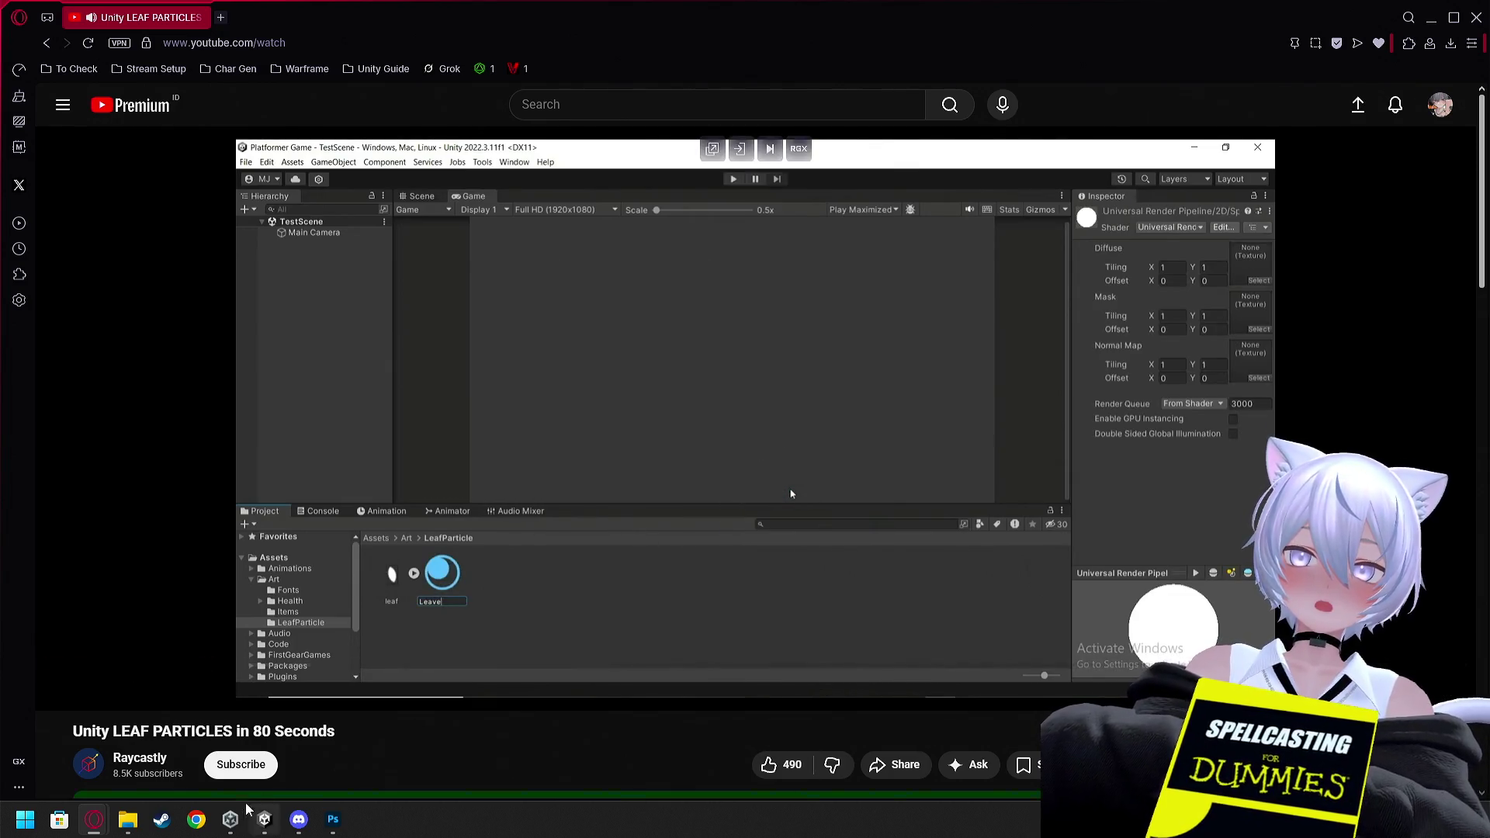
{"action": "left_click", "coordinate": [265, 821]}
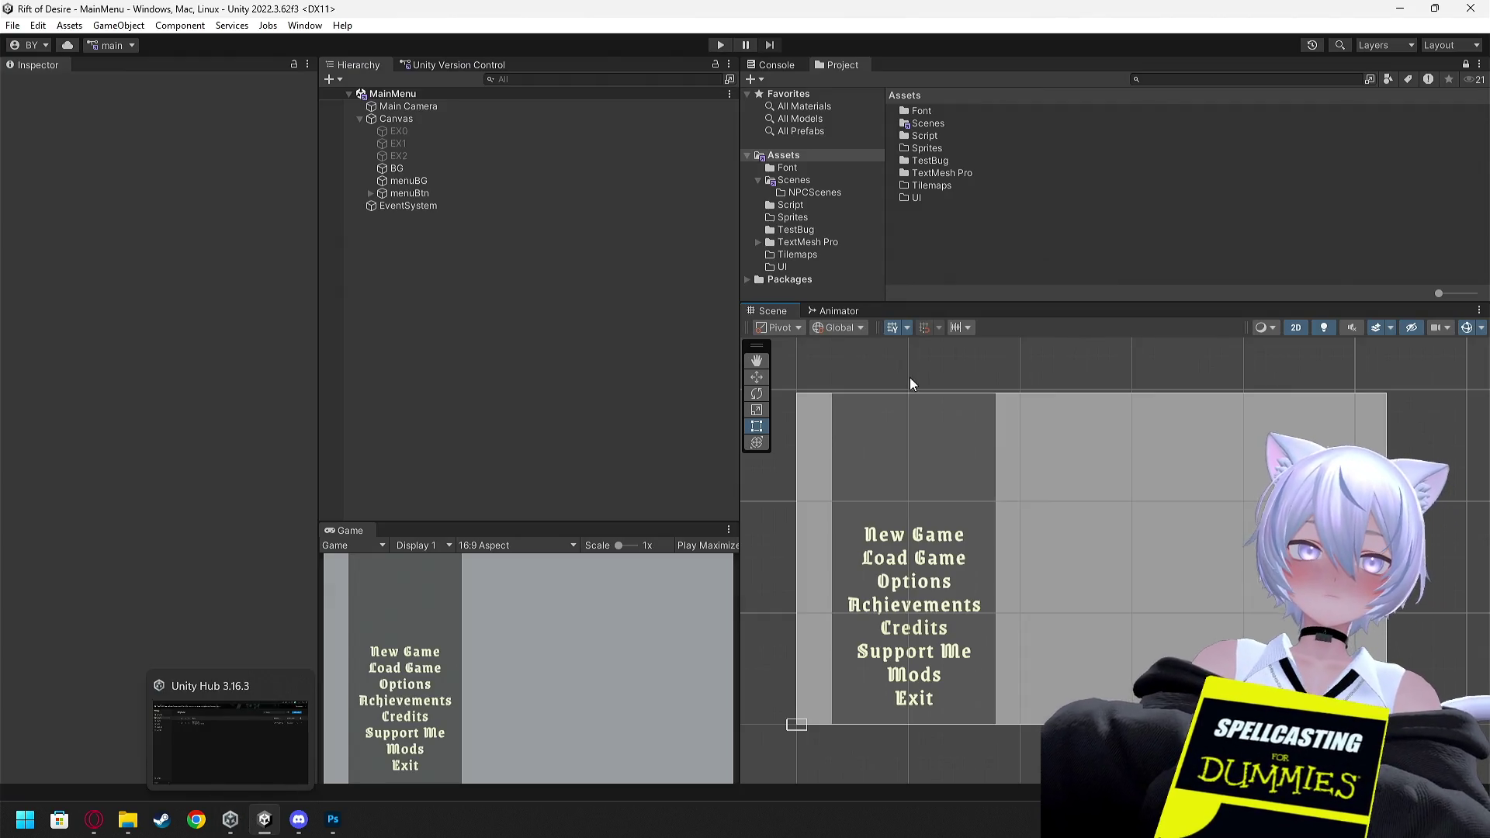
Create a new folder named FX in Assets
{"action": "right_click", "coordinate": [940, 252]}
{"action": "mouse_move", "coordinate": [1032, 262]}
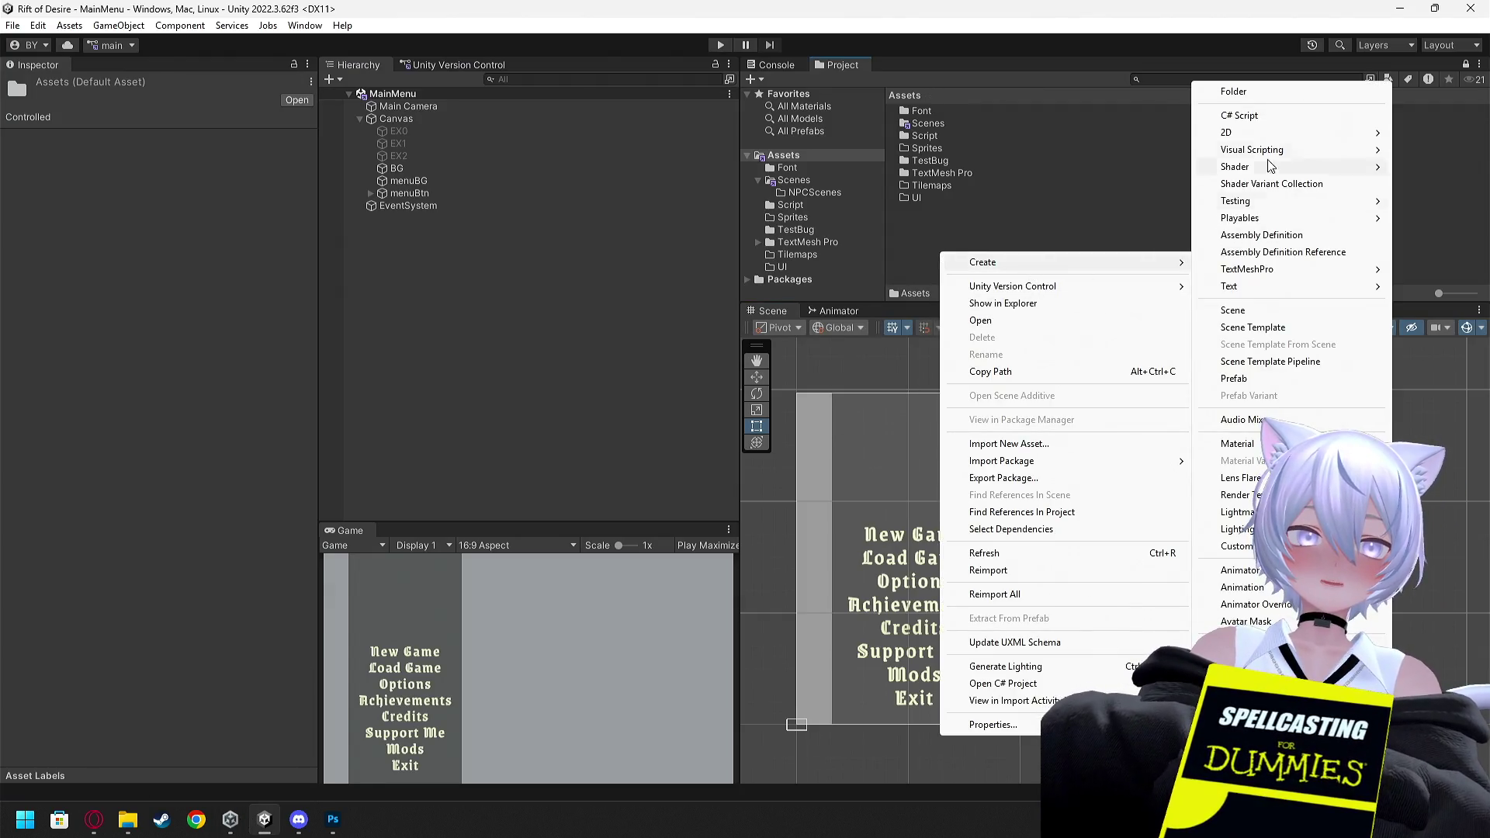
{"action": "left_click", "coordinate": [1226, 91]}
{"action": "type", "text": "S"}
{"action": "type", "text": "FX"}
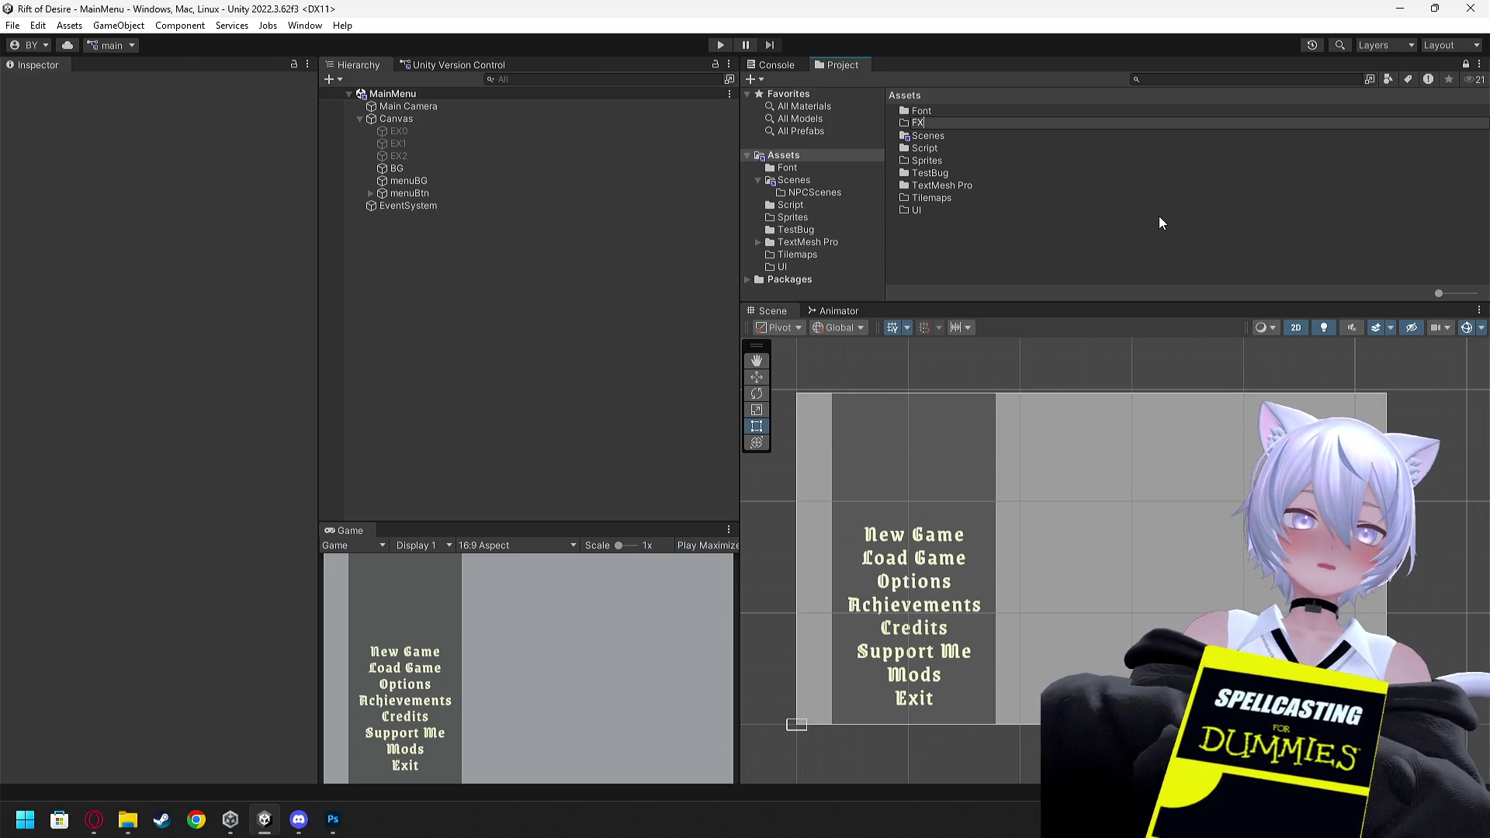
{"action": "key", "text": "Return"}
{"action": "key", "text": "Return"}
Create a 2D subfolder inside FX
{"action": "right_click", "coordinate": [1064, 194]}
{"action": "mouse_move", "coordinate": [1071, 193]}
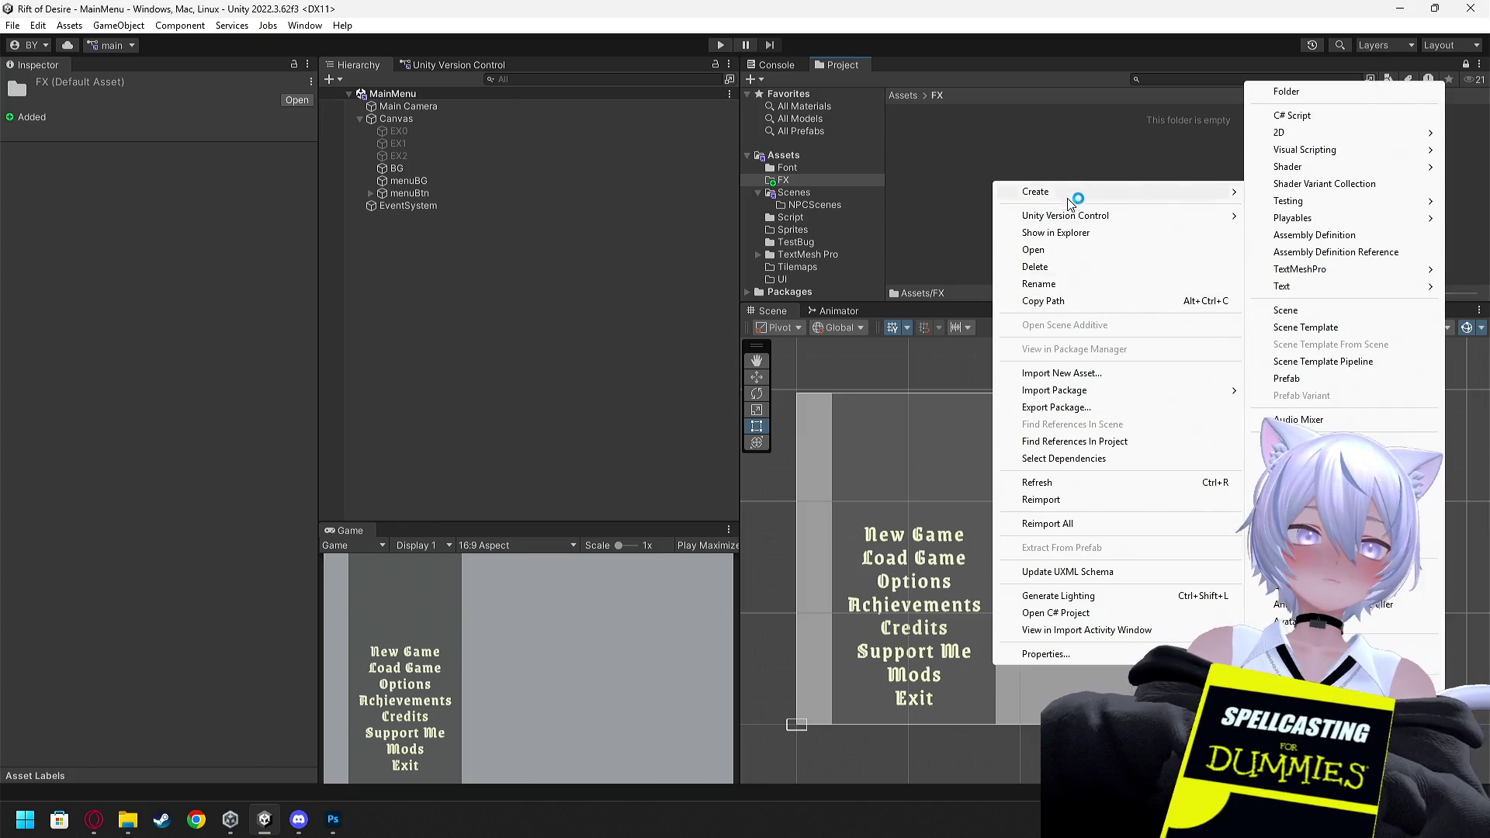
{"action": "left_click", "coordinate": [1287, 101]}
{"action": "type", "text": "2d"}
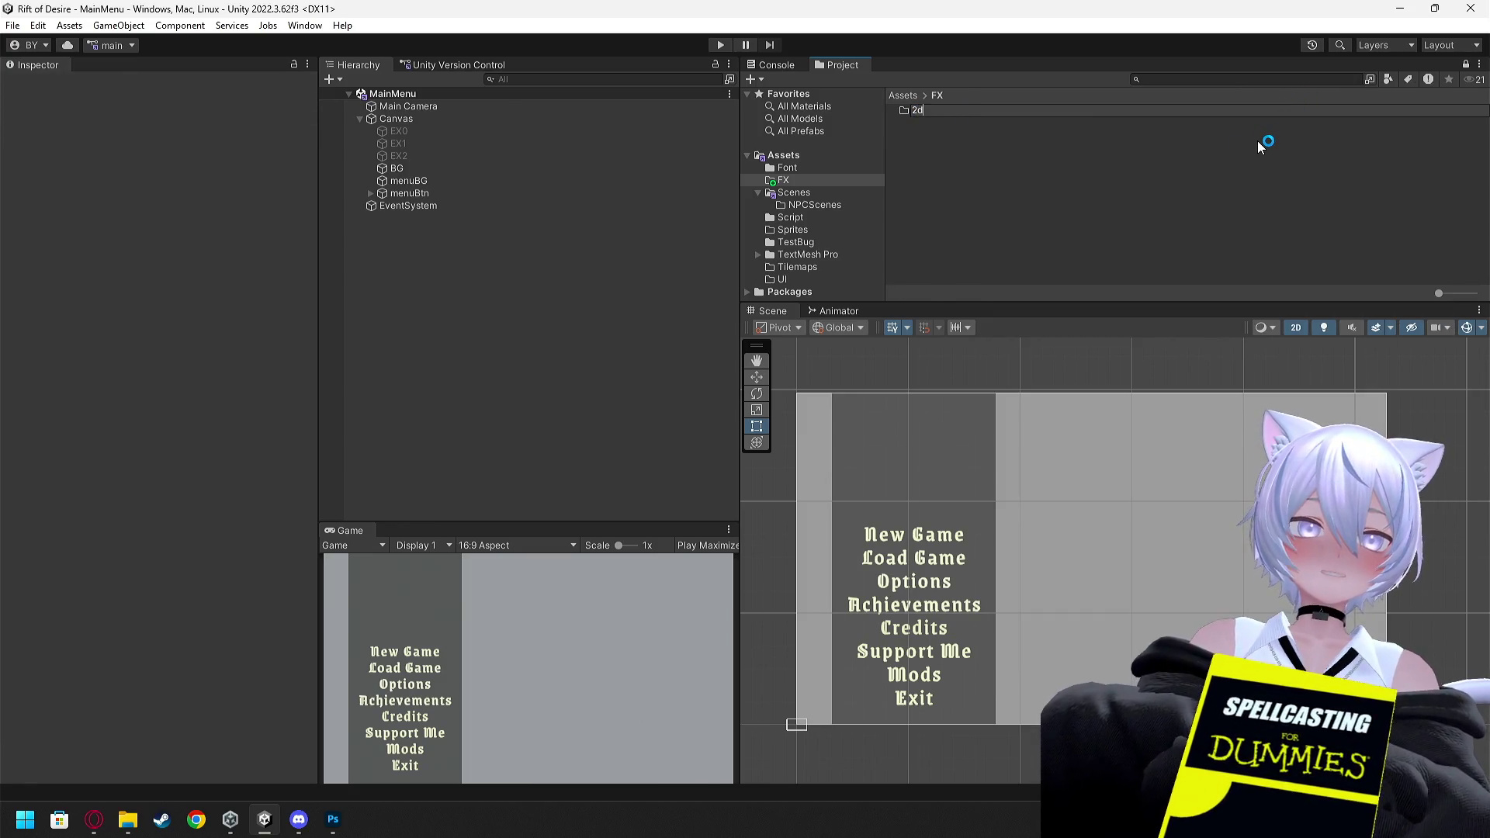
{"action": "key", "text": "BackSpace"}
{"action": "type", "text": "D"}
{"action": "key", "text": "Return"}
{"action": "key", "text": "Return"}
Bring up the Create menu inside 2D, then resume the leaf-particles tutorial video
{"action": "right_click", "coordinate": [982, 179]}
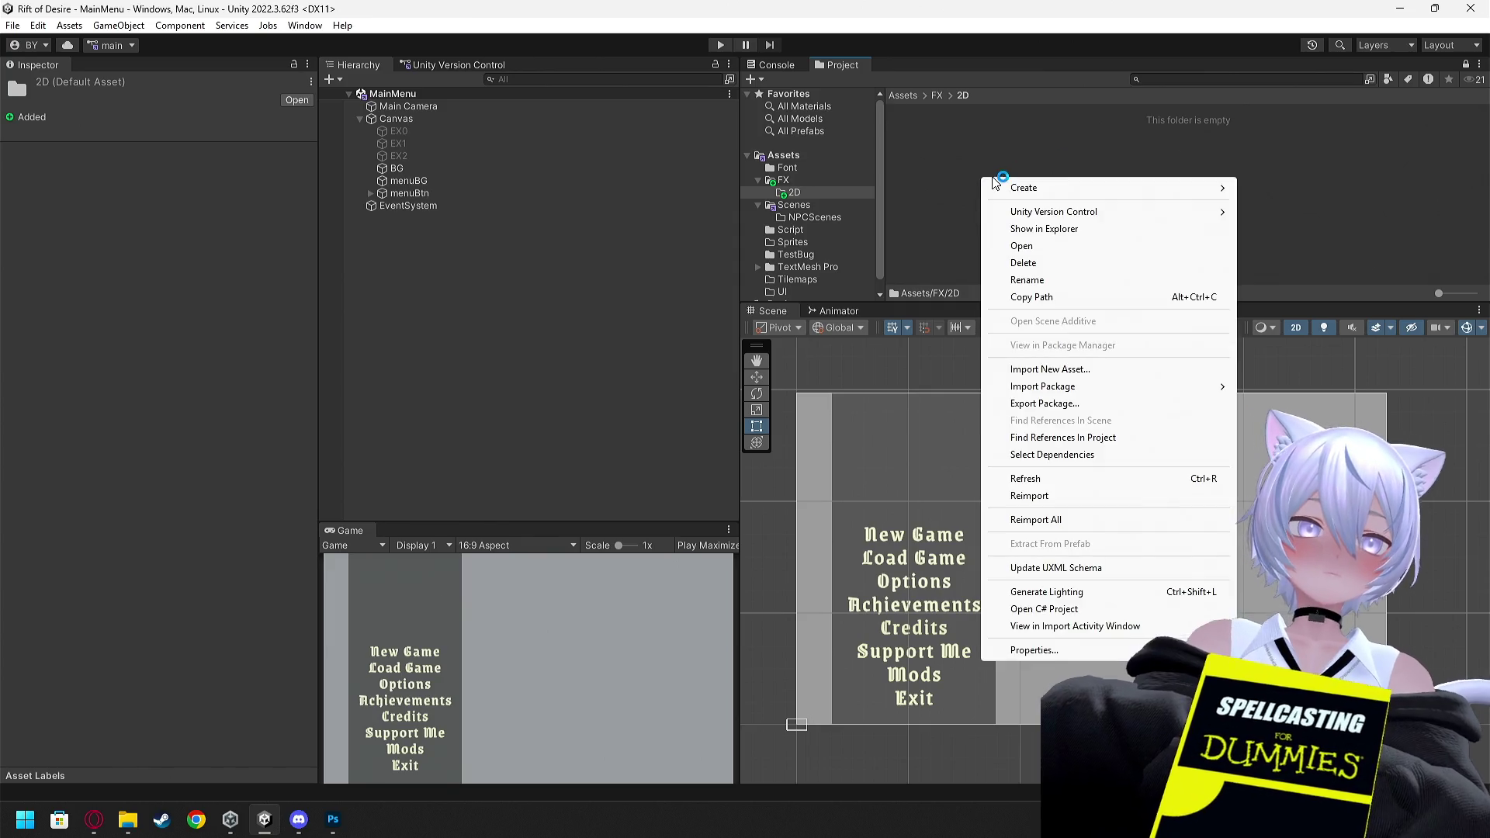
{"action": "mouse_move", "coordinate": [1055, 192]}
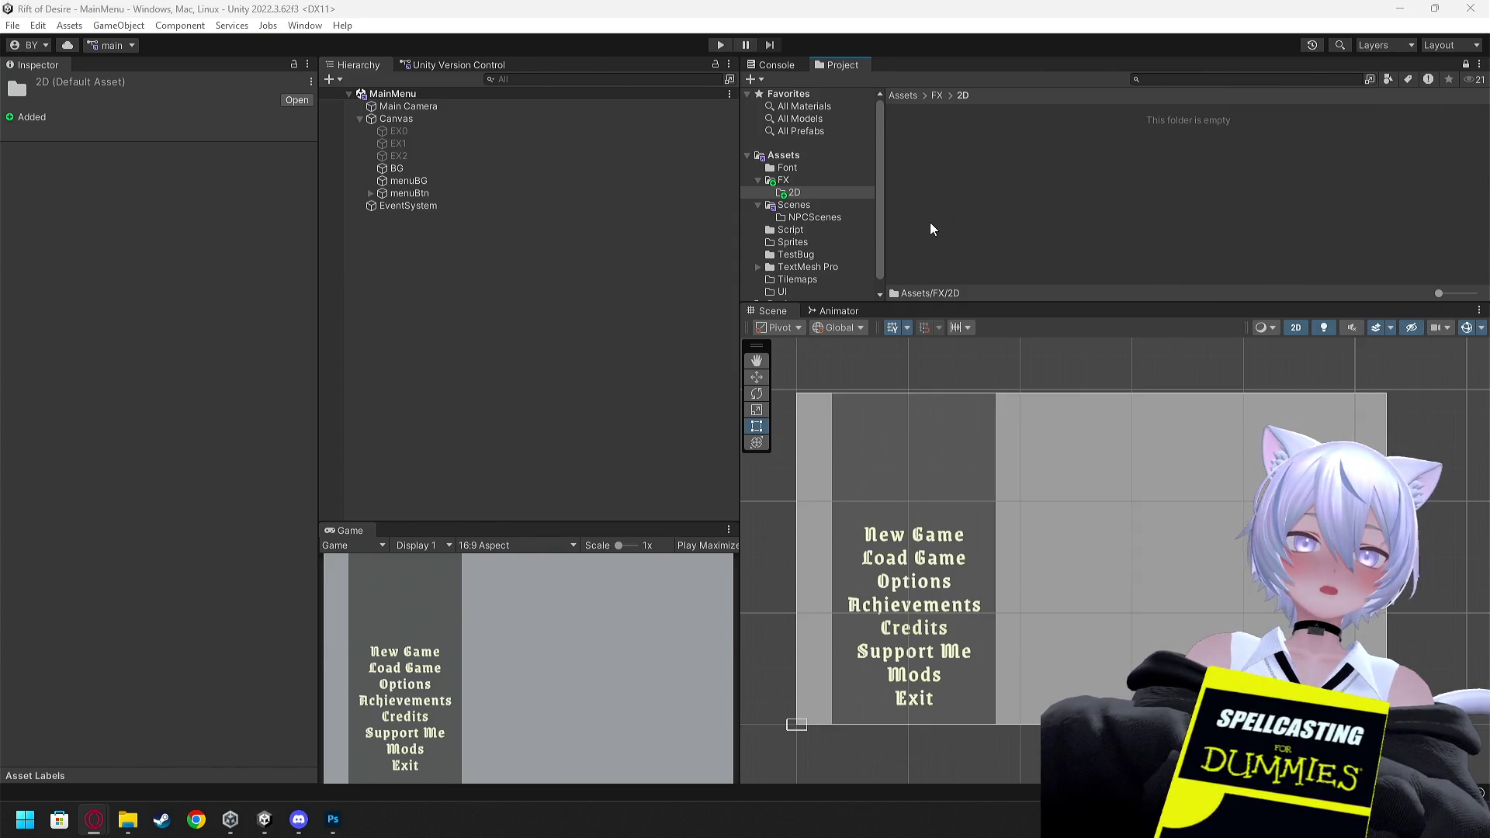
{"action": "key", "text": "alt+Tab"}
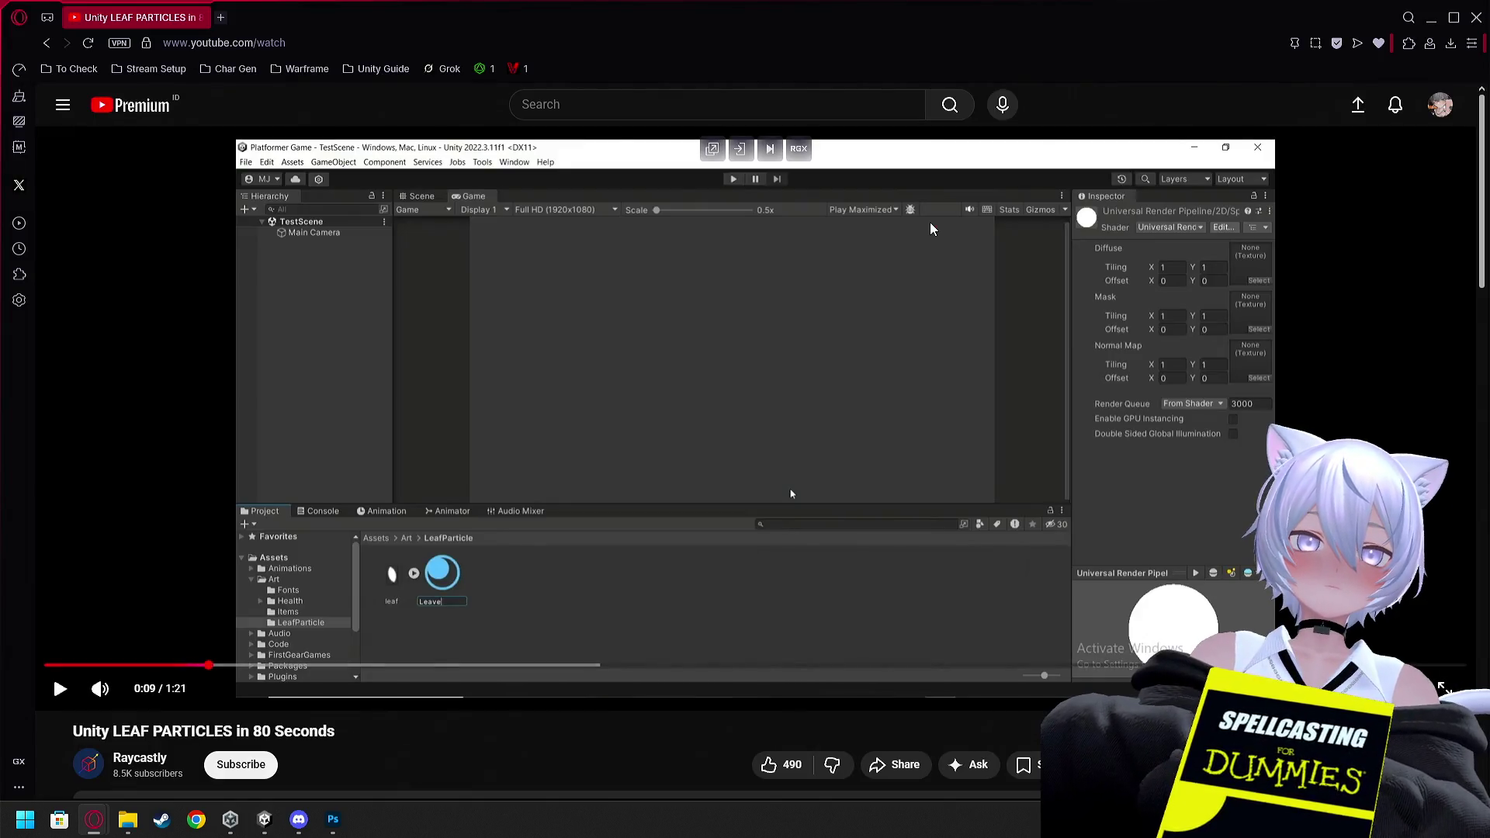
{"action": "left_click", "coordinate": [790, 337]}
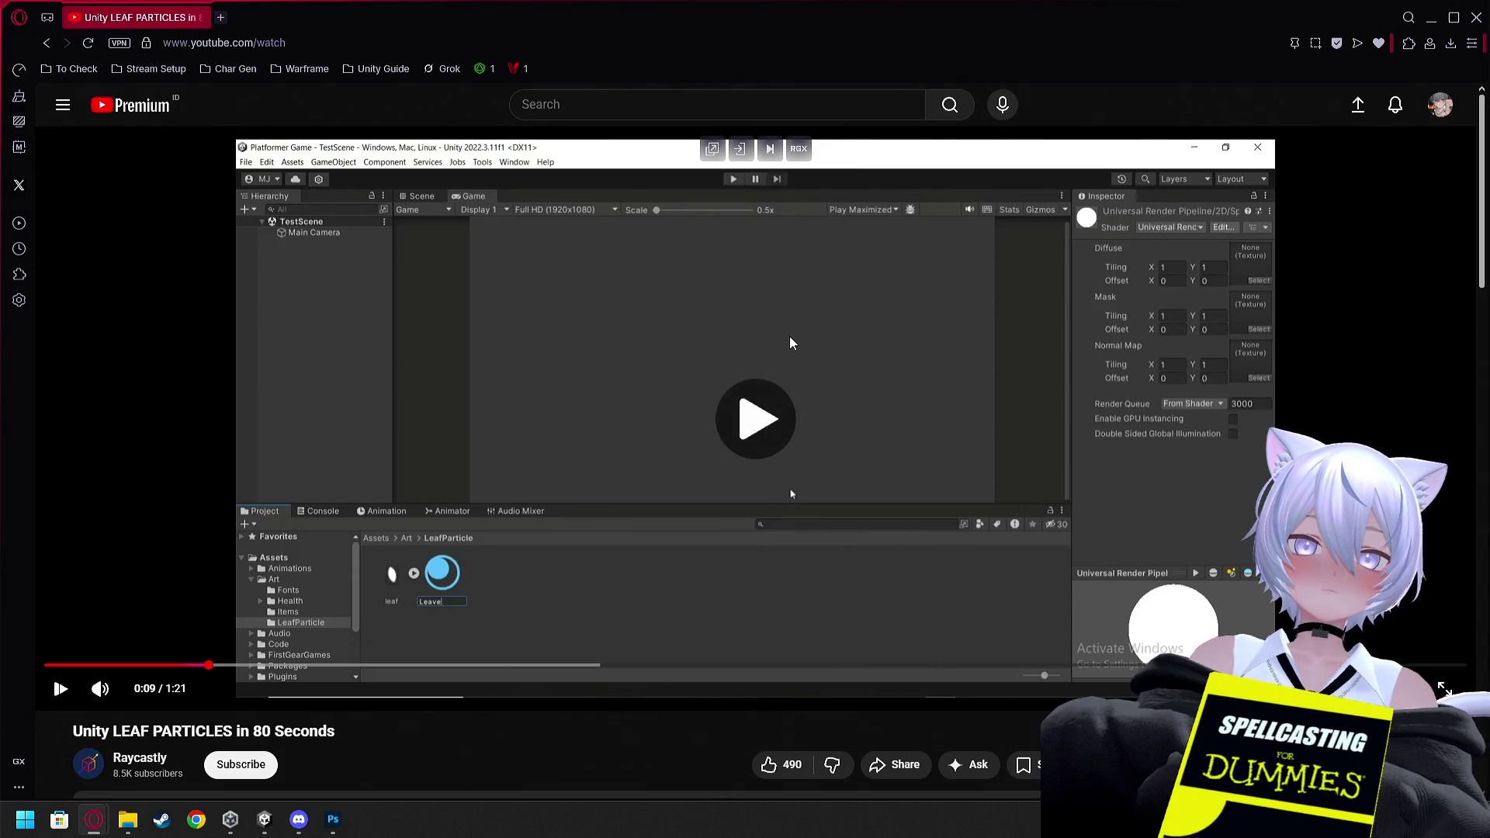
Pause the tutorial video and scroll down to its description
{"action": "left_click", "coordinate": [788, 337]}
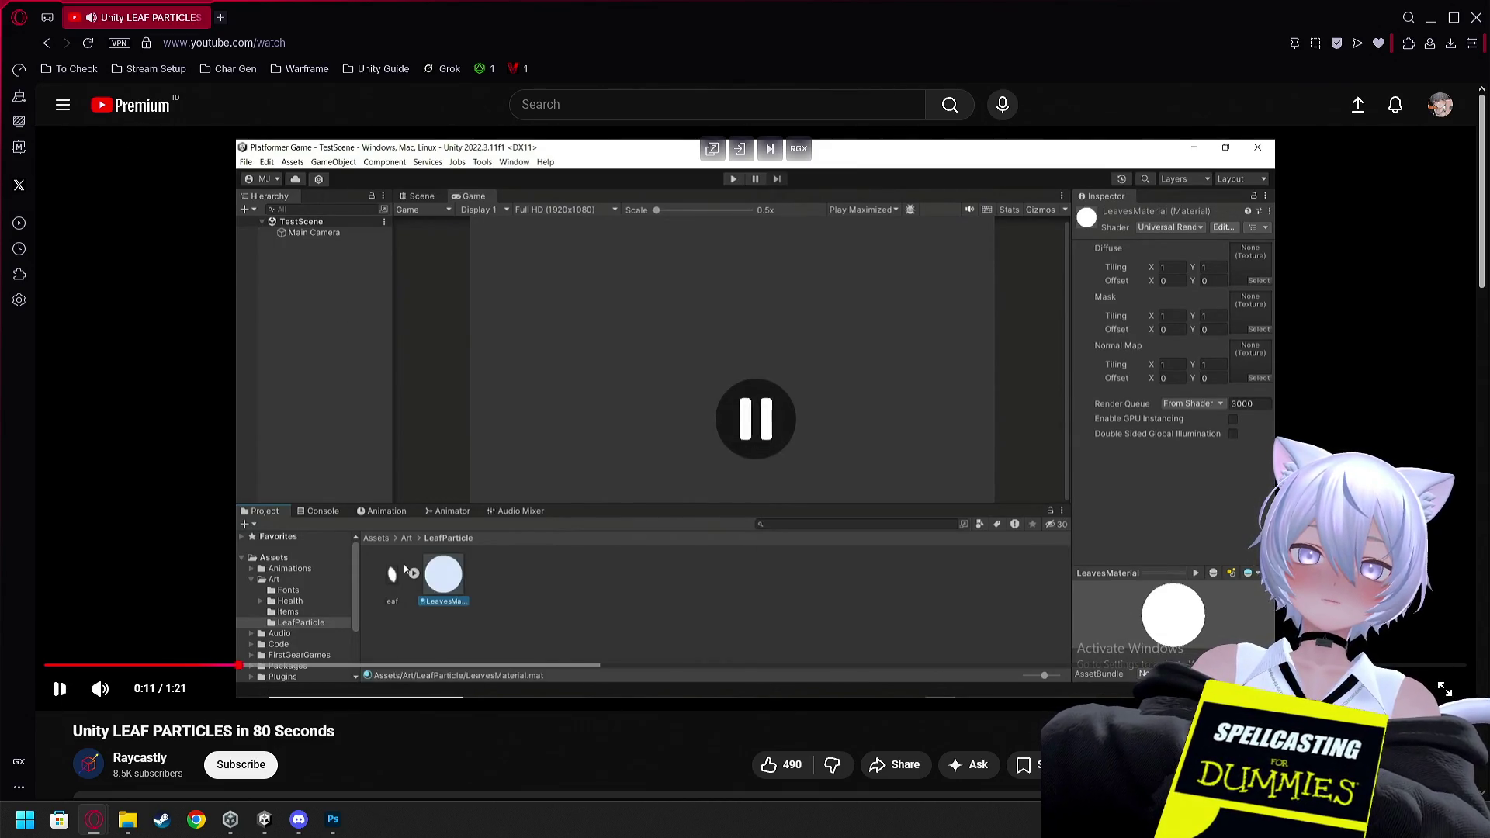
{"action": "key", "text": "alt+Tab"}
{"action": "right_click", "coordinate": [1000, 215]}
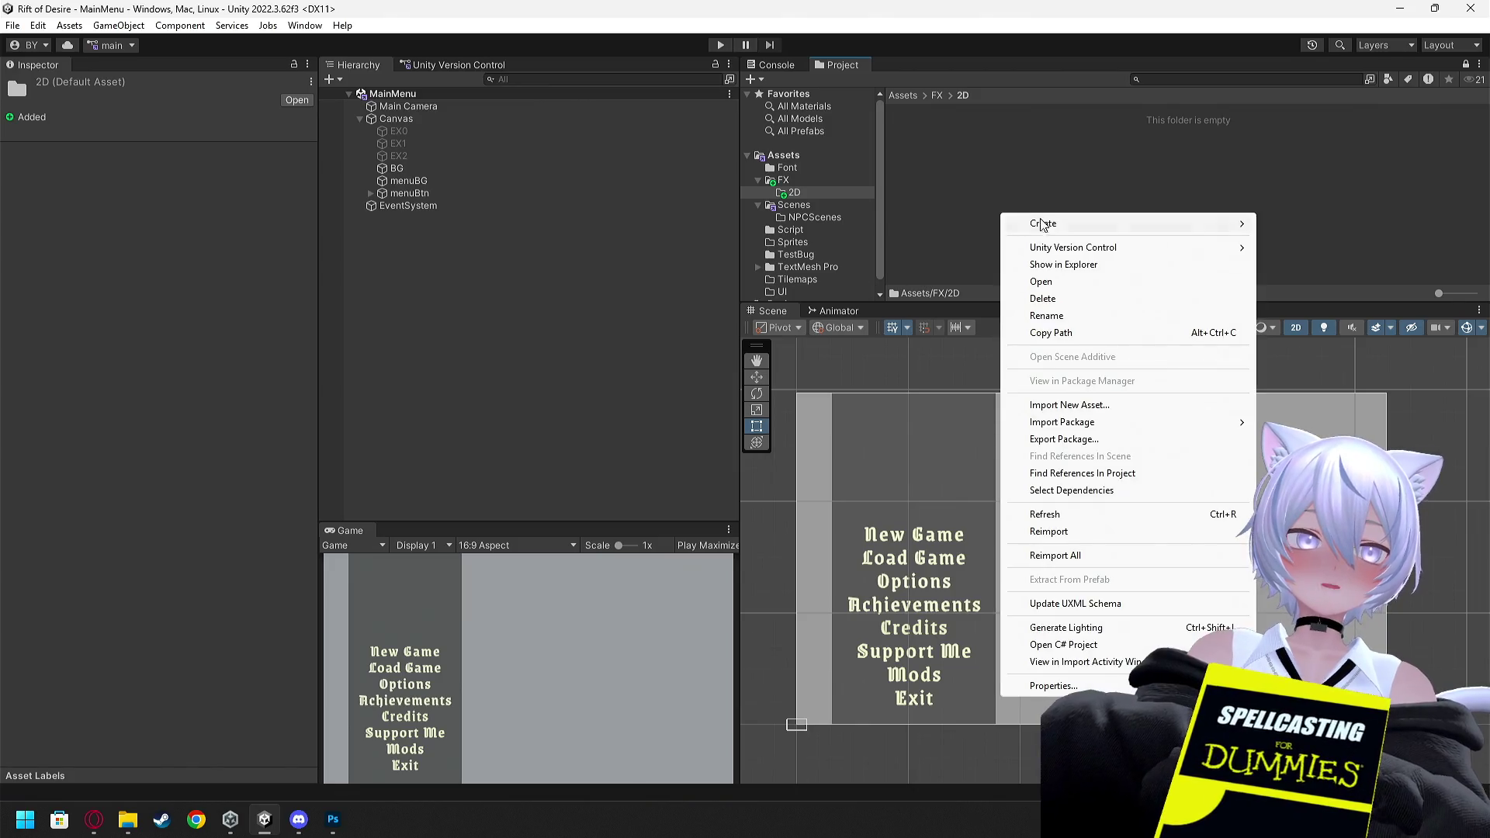
{"action": "mouse_move", "coordinate": [1043, 223]}
{"action": "key", "text": "alt+Tab"}
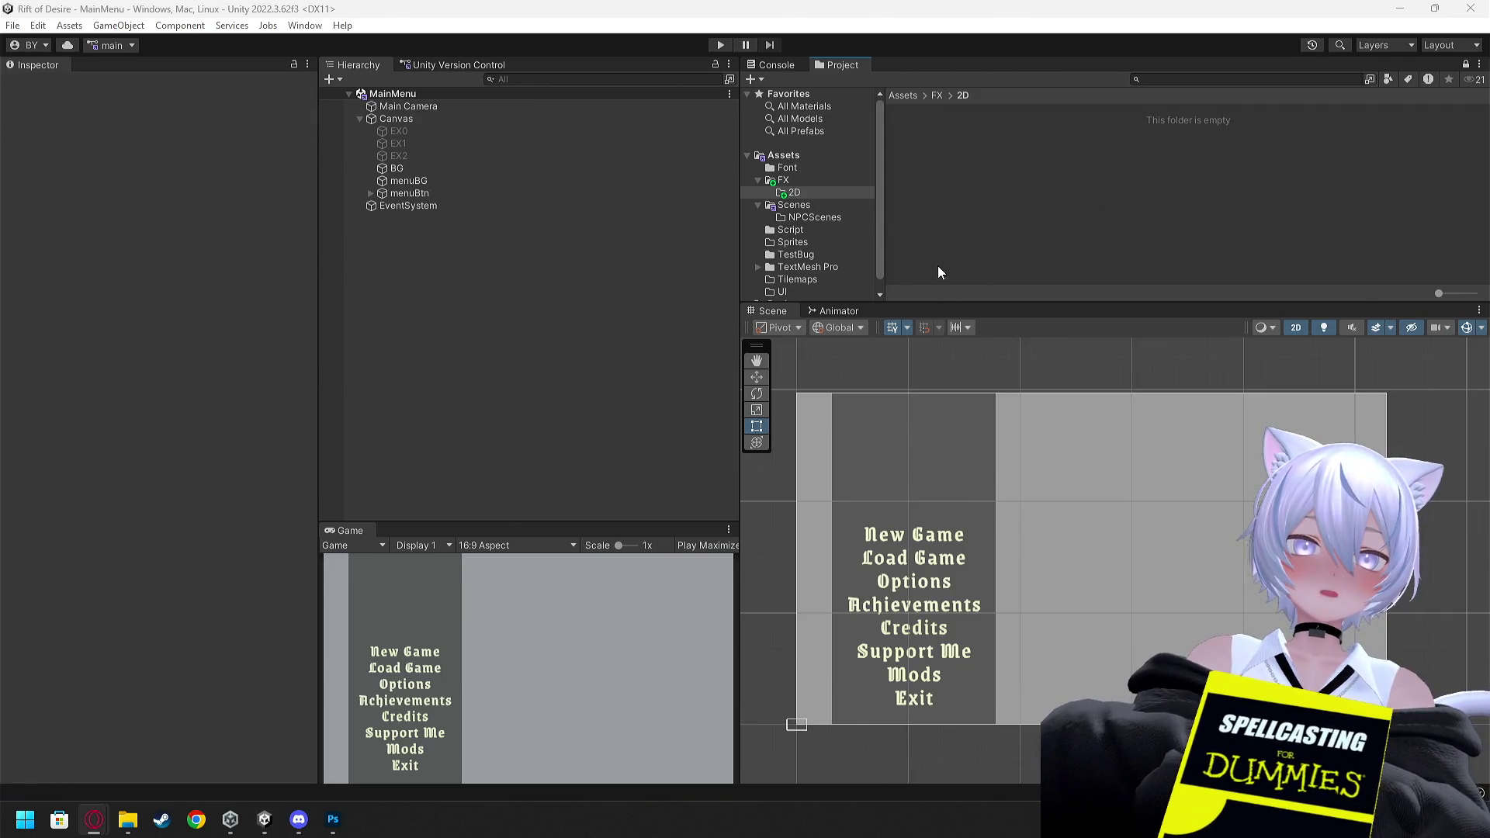
{"action": "left_click", "coordinate": [779, 357]}
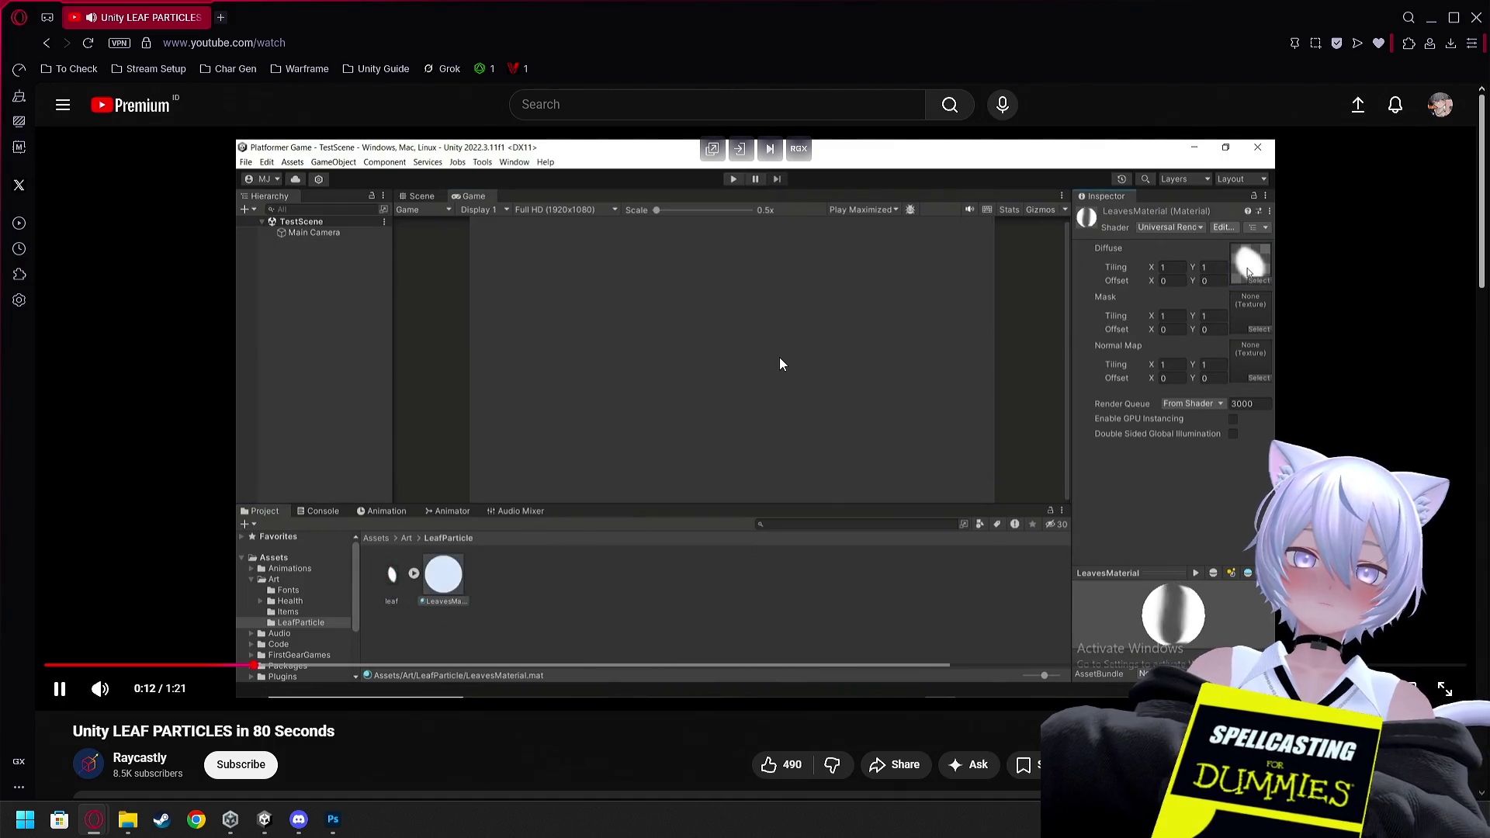
{"action": "left_click", "coordinate": [779, 364]}
{"action": "scroll", "coordinate": [412, 682], "scroll_direction": "down", "scroll_amount": 4}
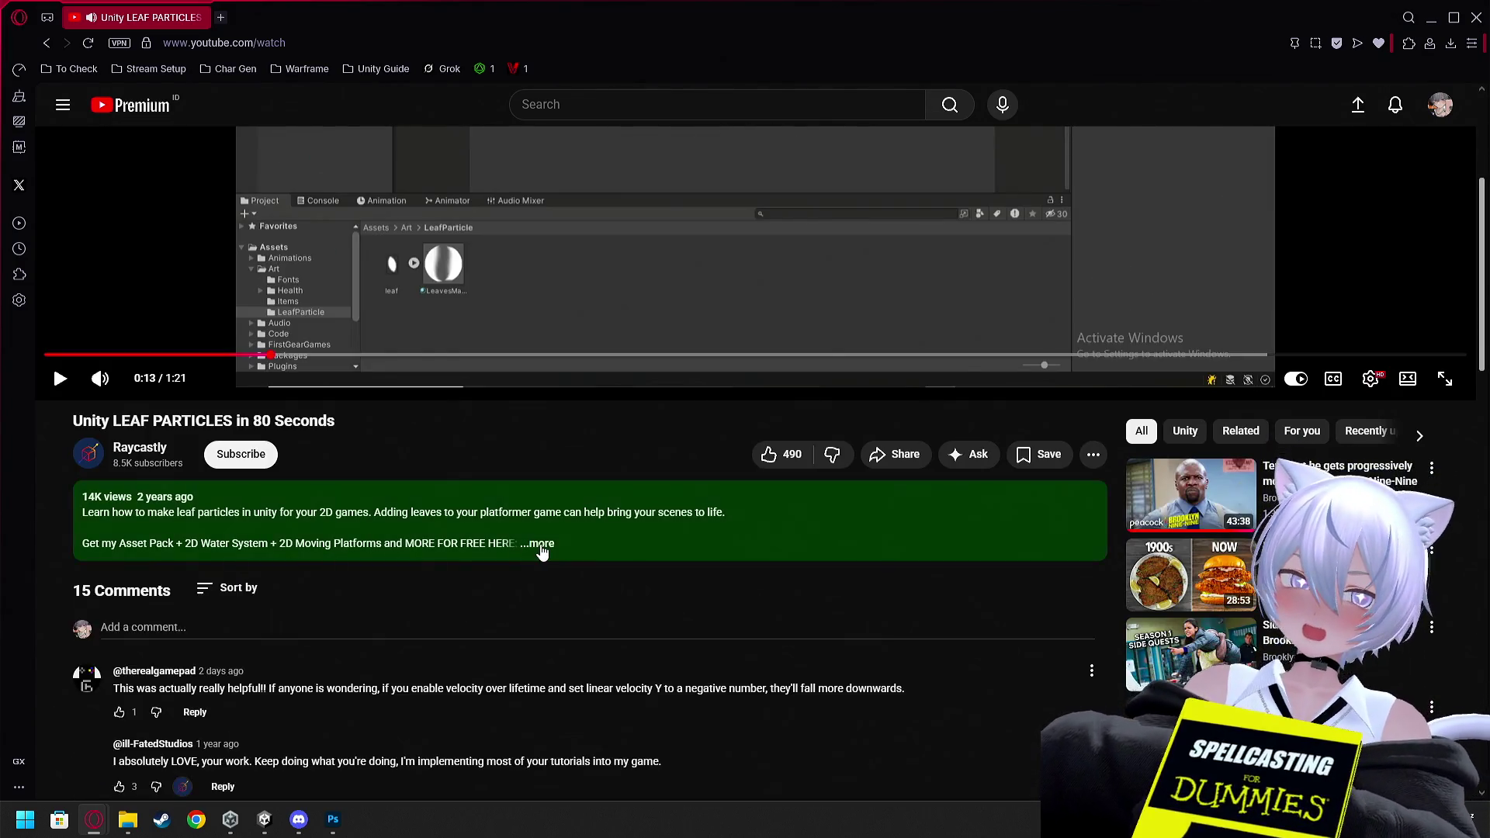
Open the description's leaf.png link in a new tab, closing the extra Bitly tab
{"action": "left_click", "coordinate": [401, 562]}
{"action": "right_click", "coordinate": [190, 560]}
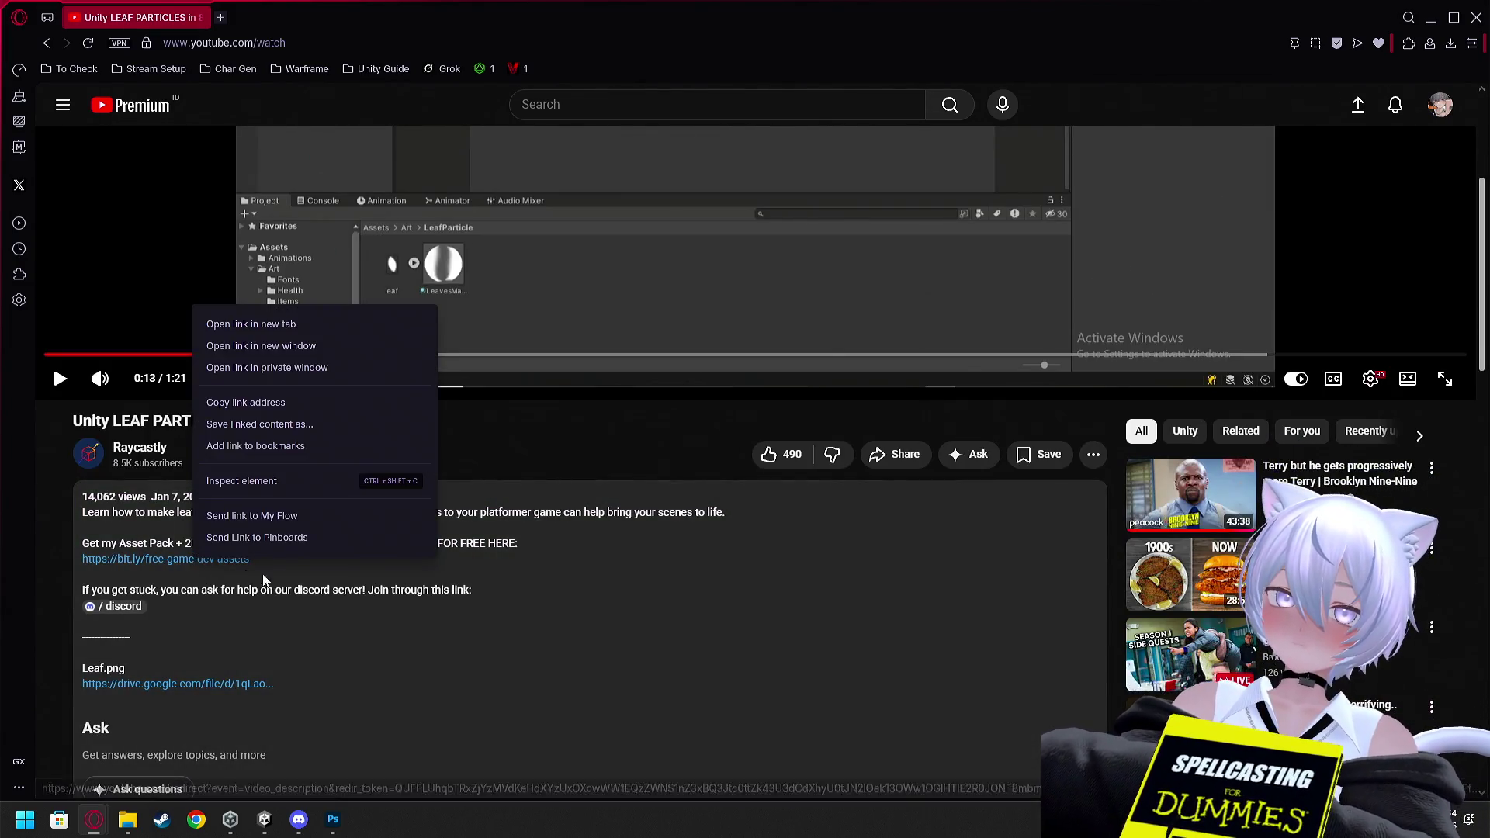
{"action": "left_click", "coordinate": [271, 332]}
{"action": "left_click", "coordinate": [284, 17]}
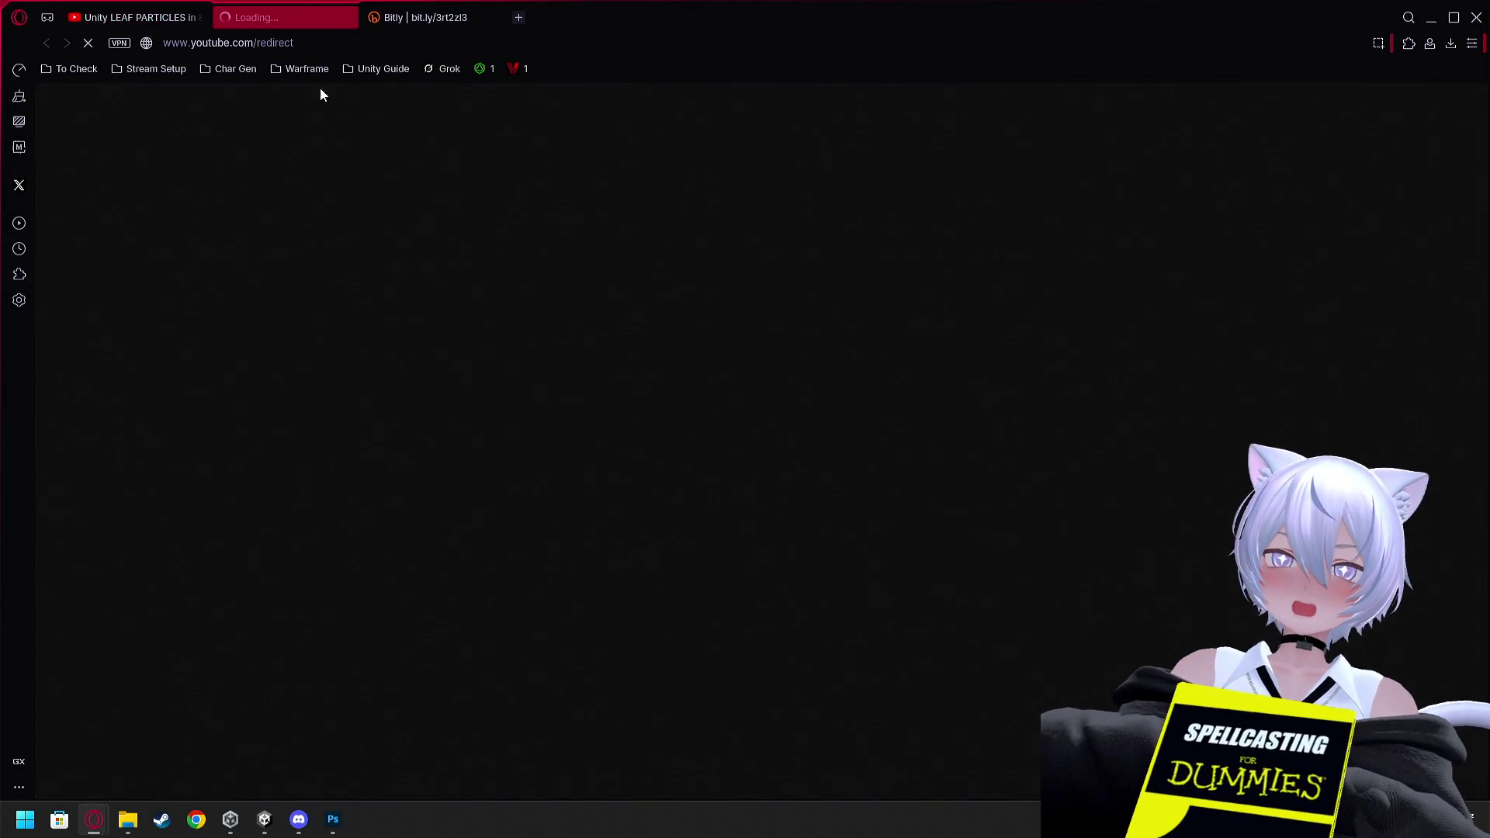
{"action": "left_click", "coordinate": [497, 18]}
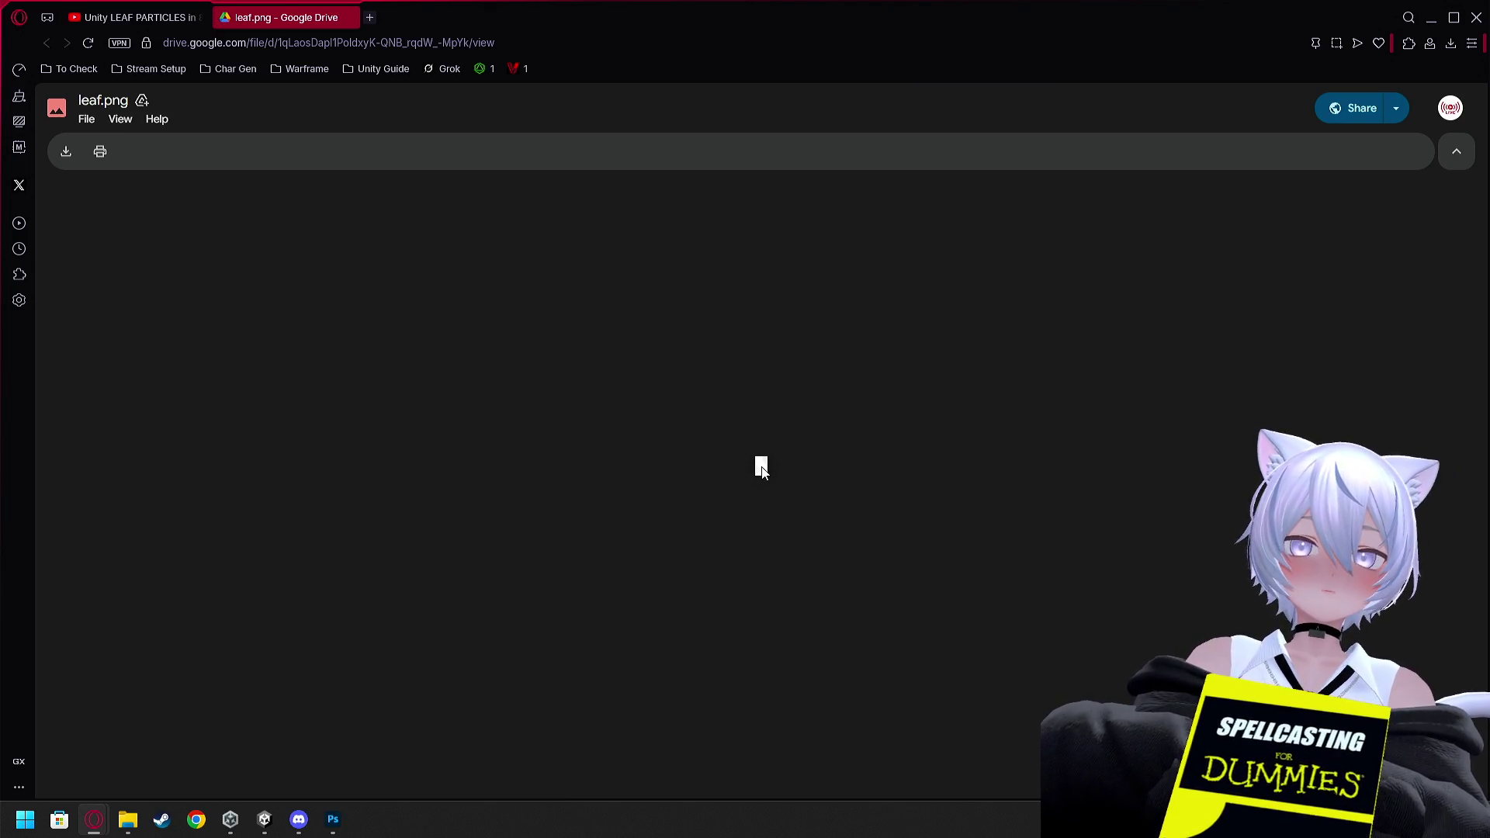
Download leaf.png from Google Drive and show it in its download folder
{"action": "left_click", "coordinate": [66, 152]}
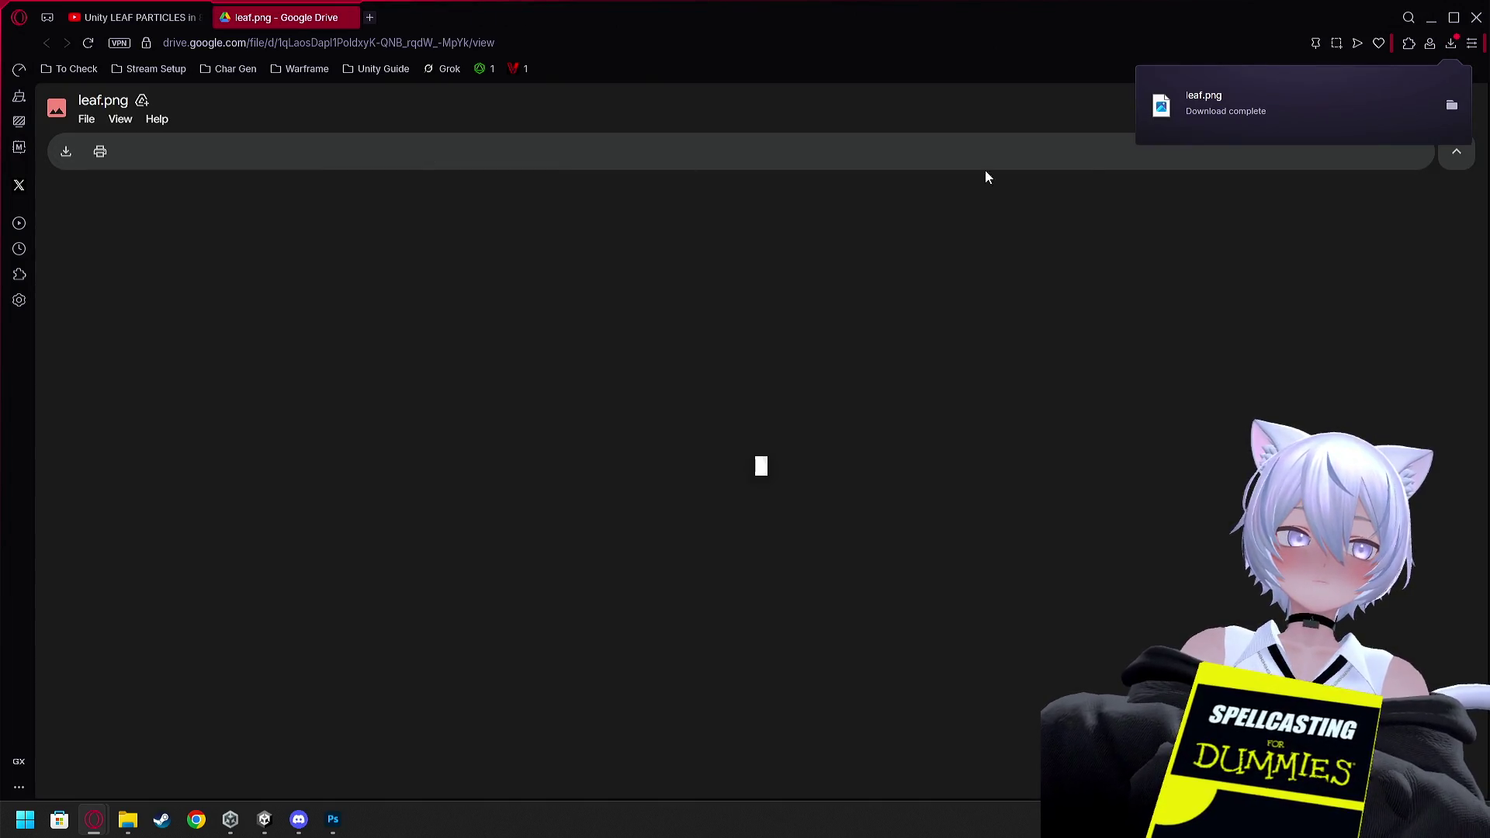
{"action": "left_click", "coordinate": [1452, 105]}
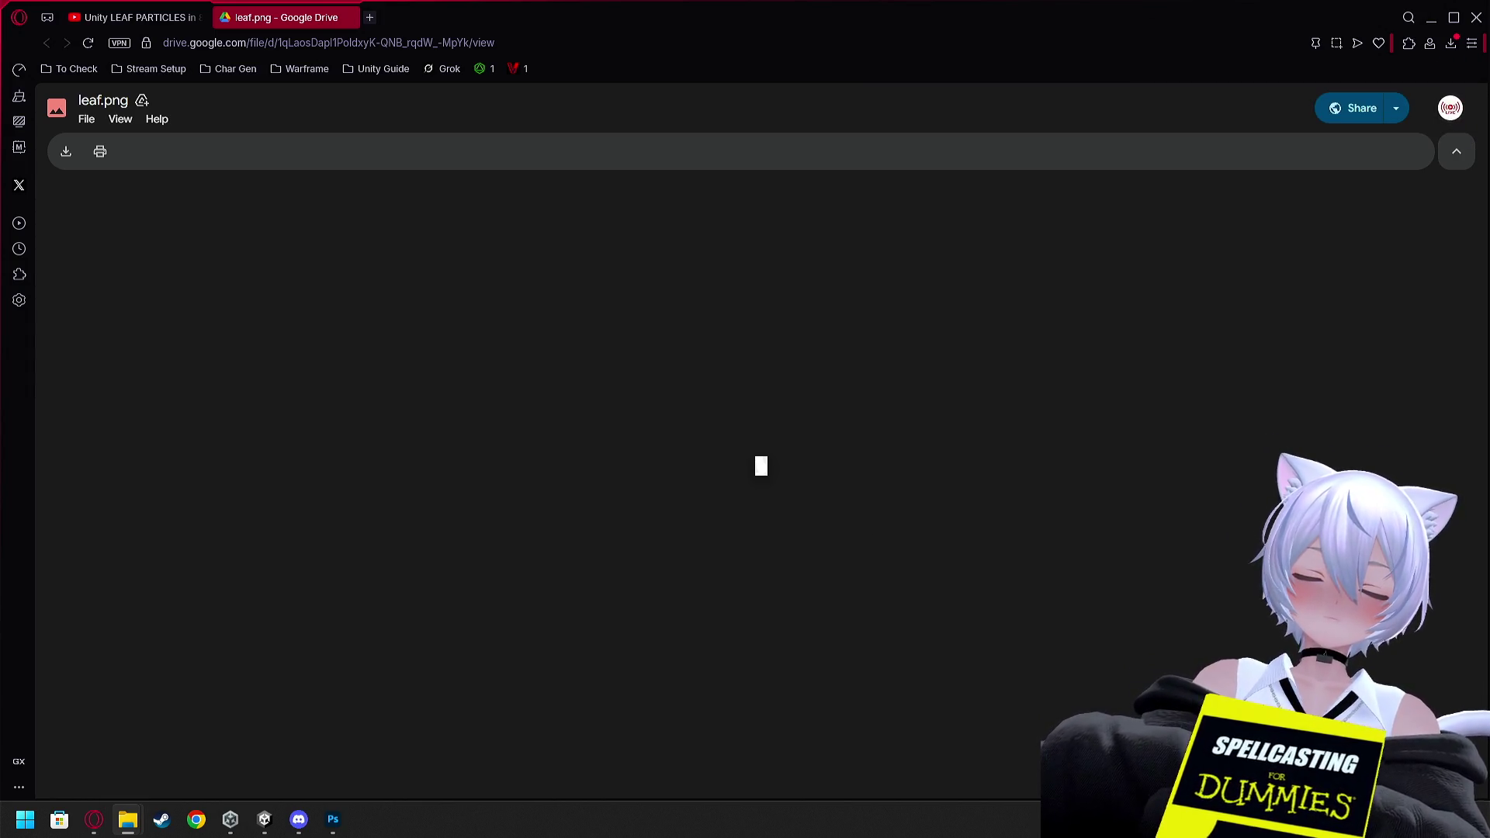
{"action": "left_click", "coordinate": [230, 820]}
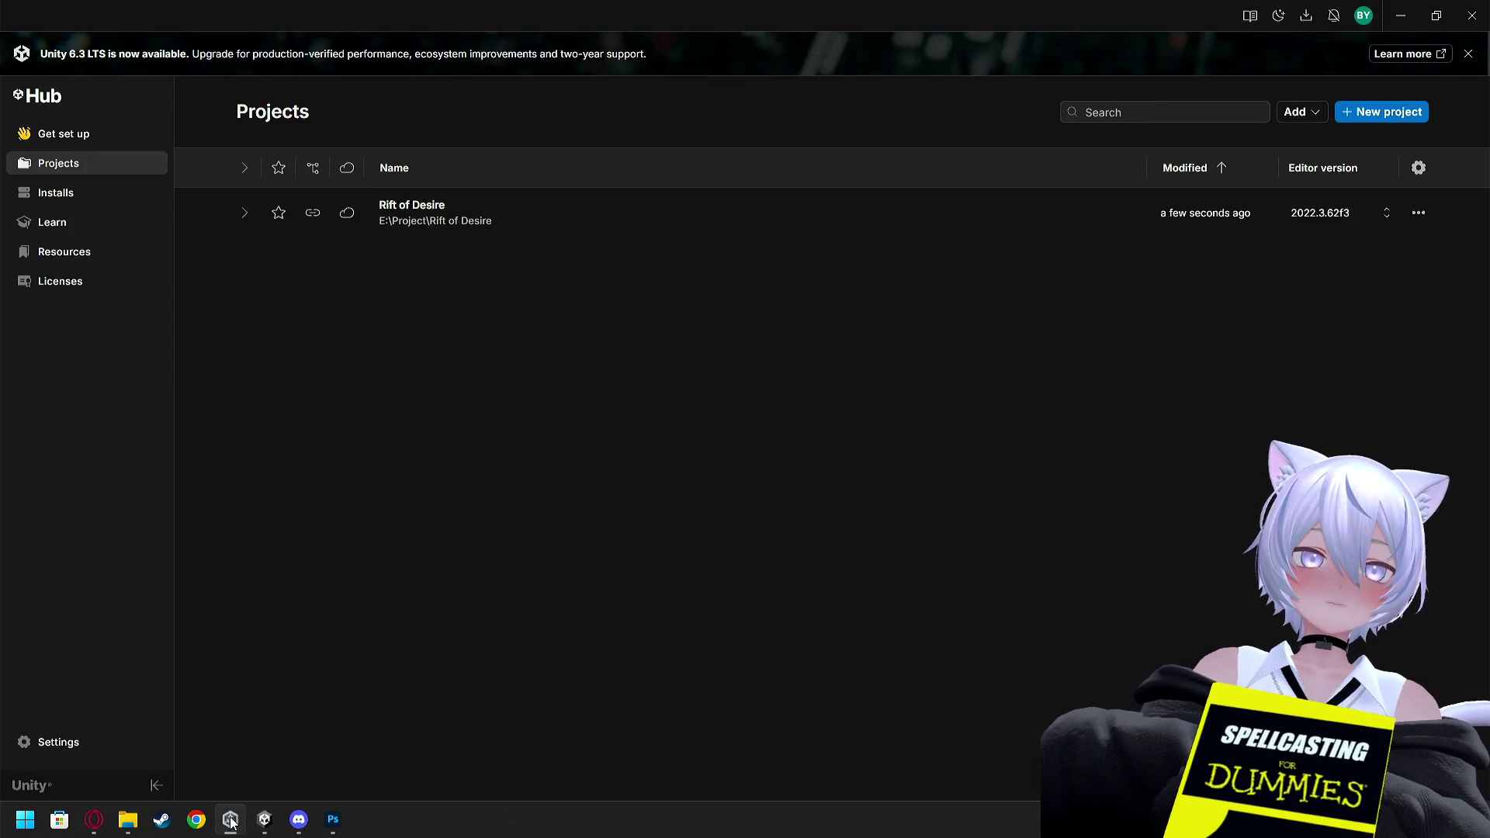
Create a LeafParticle folder inside FX/2D and open it in File Explorer for adding leaf.png
{"action": "left_click", "coordinate": [264, 821]}
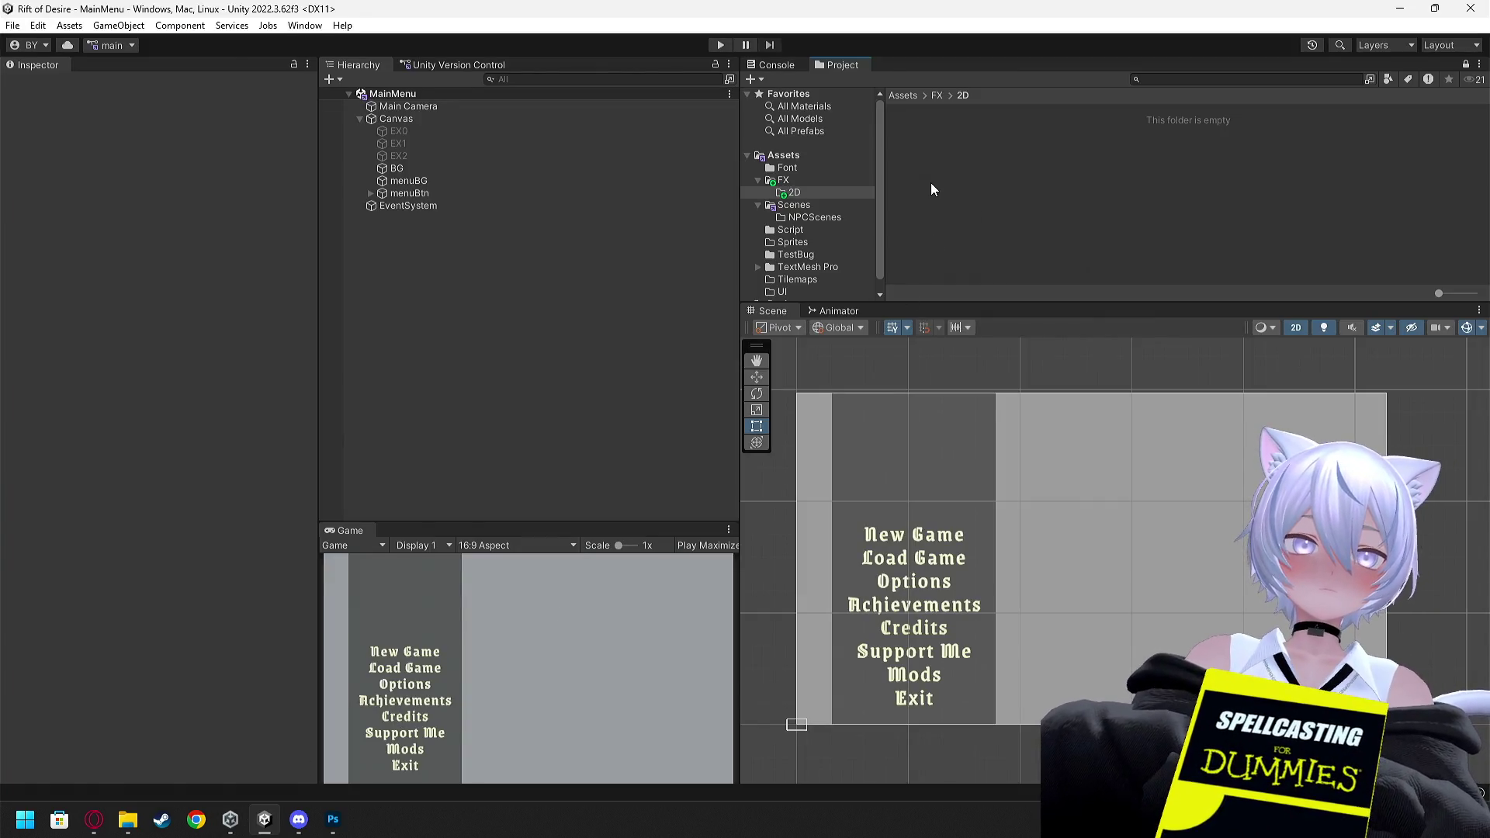
{"action": "right_click", "coordinate": [943, 166]}
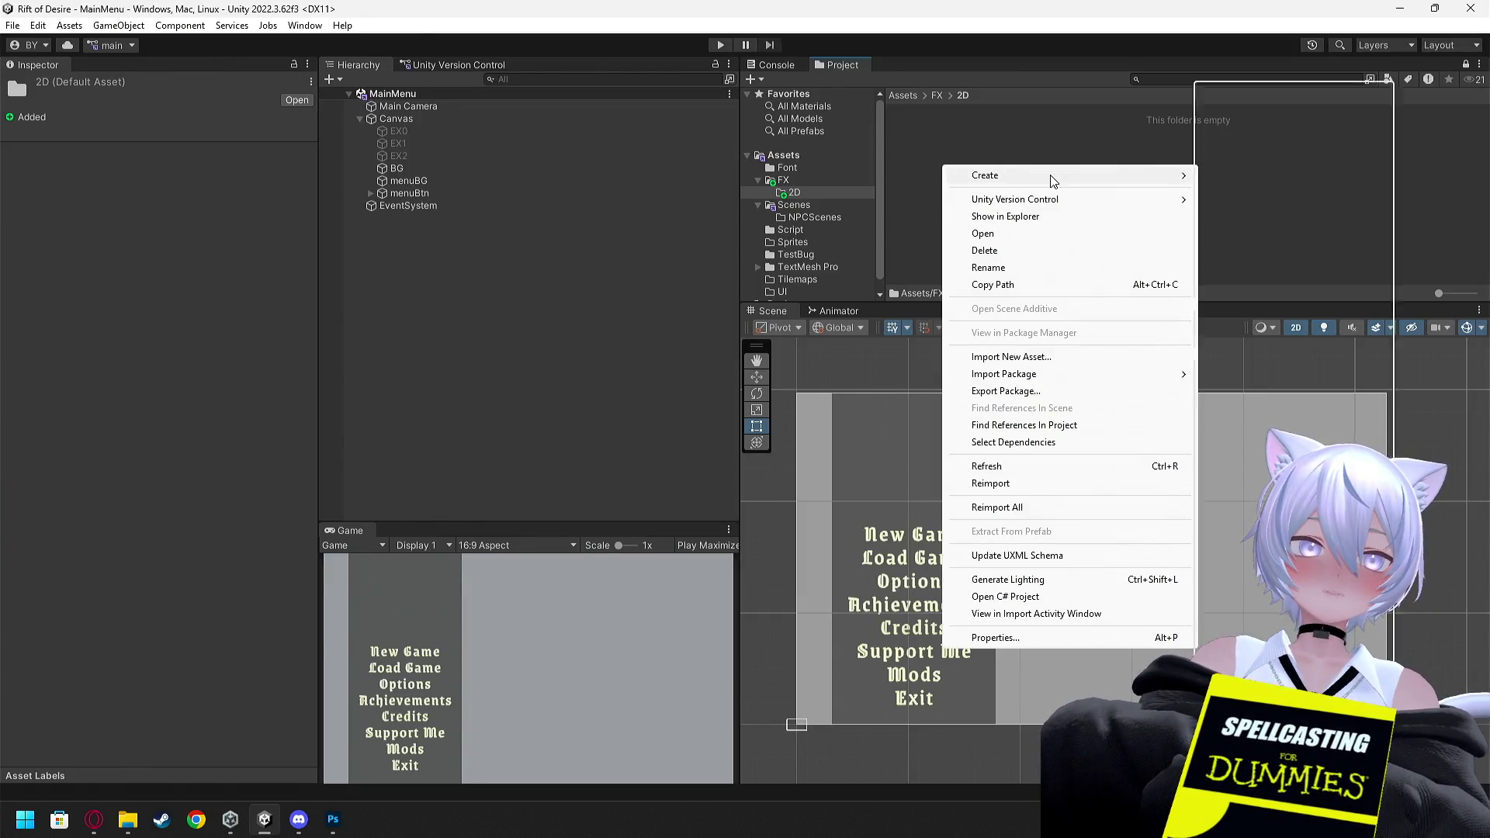
{"action": "mouse_move", "coordinate": [1051, 175]}
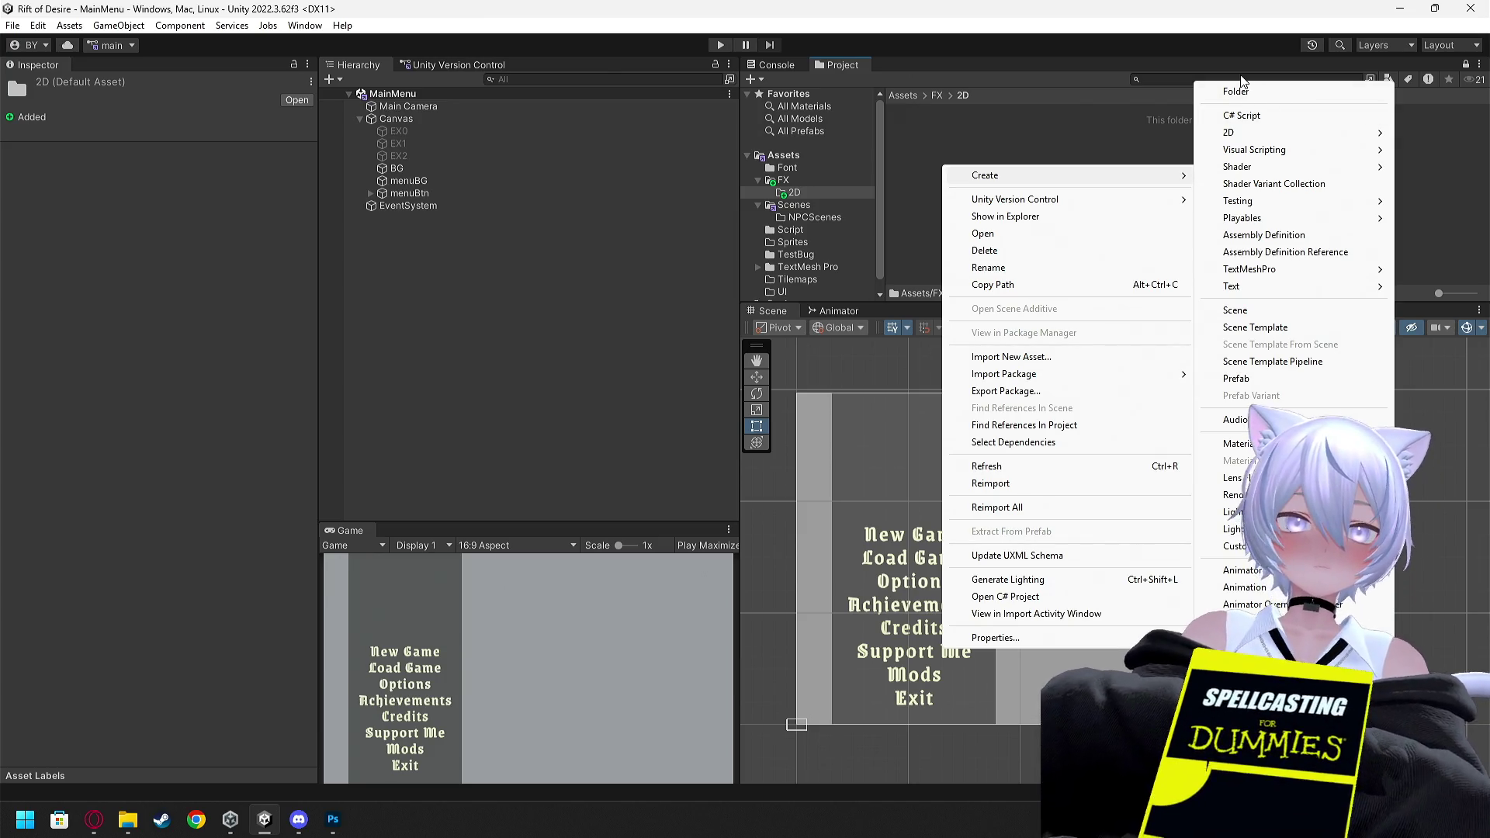
{"action": "left_click", "coordinate": [1236, 91]}
{"action": "type", "text": "Leaf"}
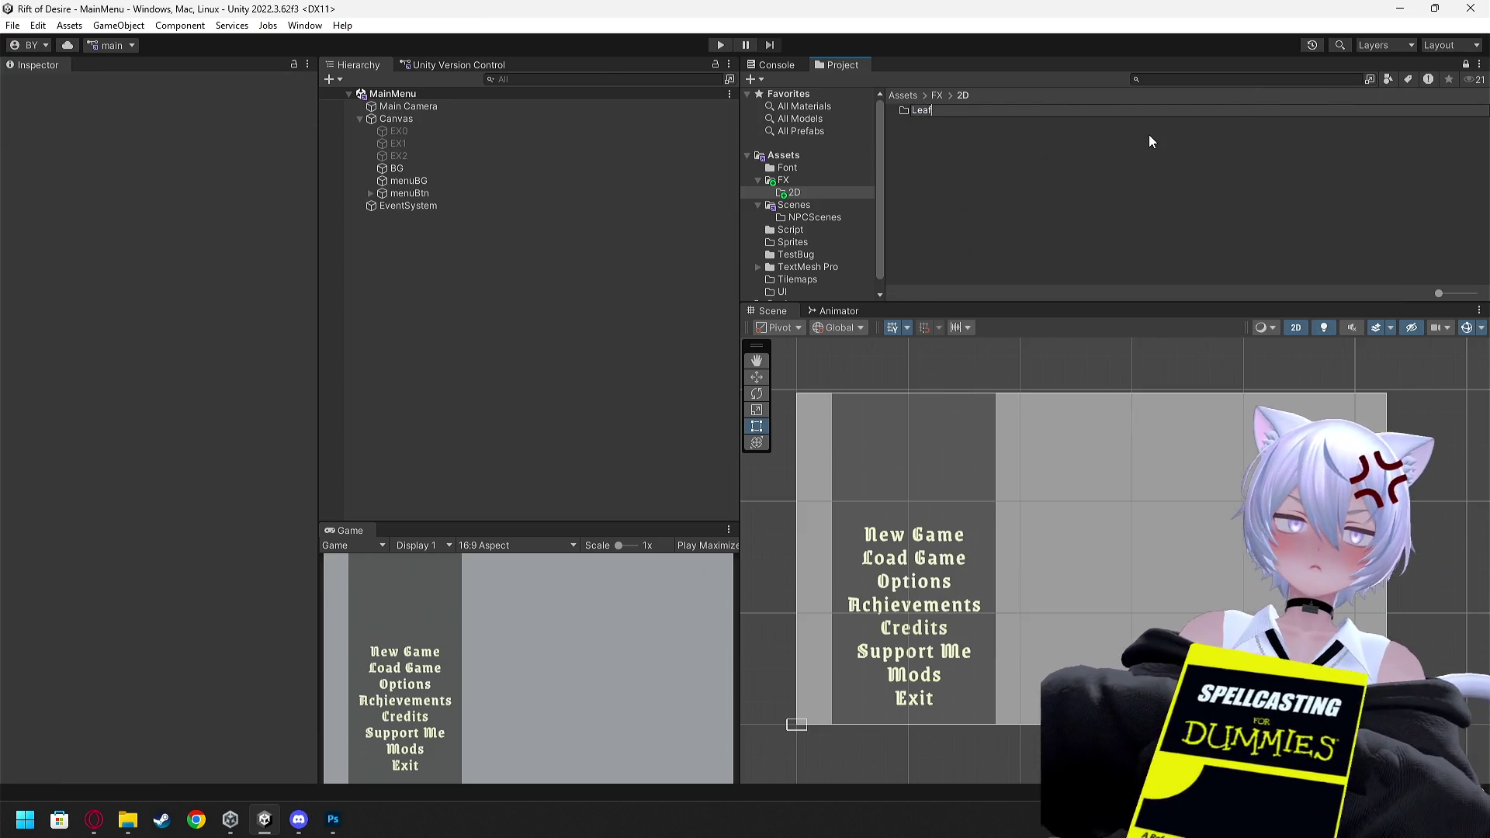
{"action": "type", "text": "Particle"}
{"action": "key", "text": "Return"}
{"action": "key", "text": "Return"}
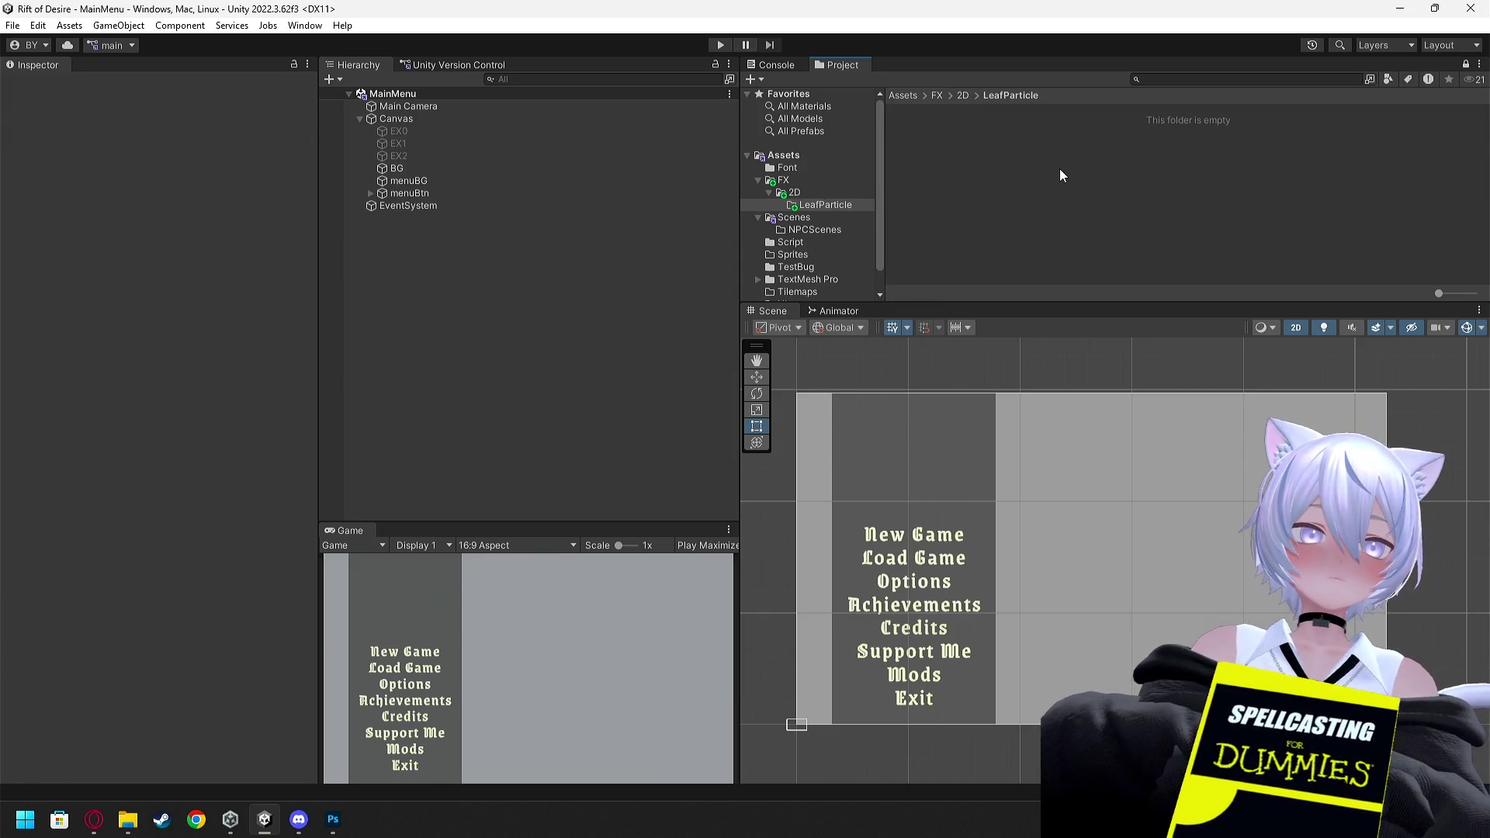
{"action": "right_click", "coordinate": [1010, 177]}
{"action": "left_click", "coordinate": [1078, 224]}
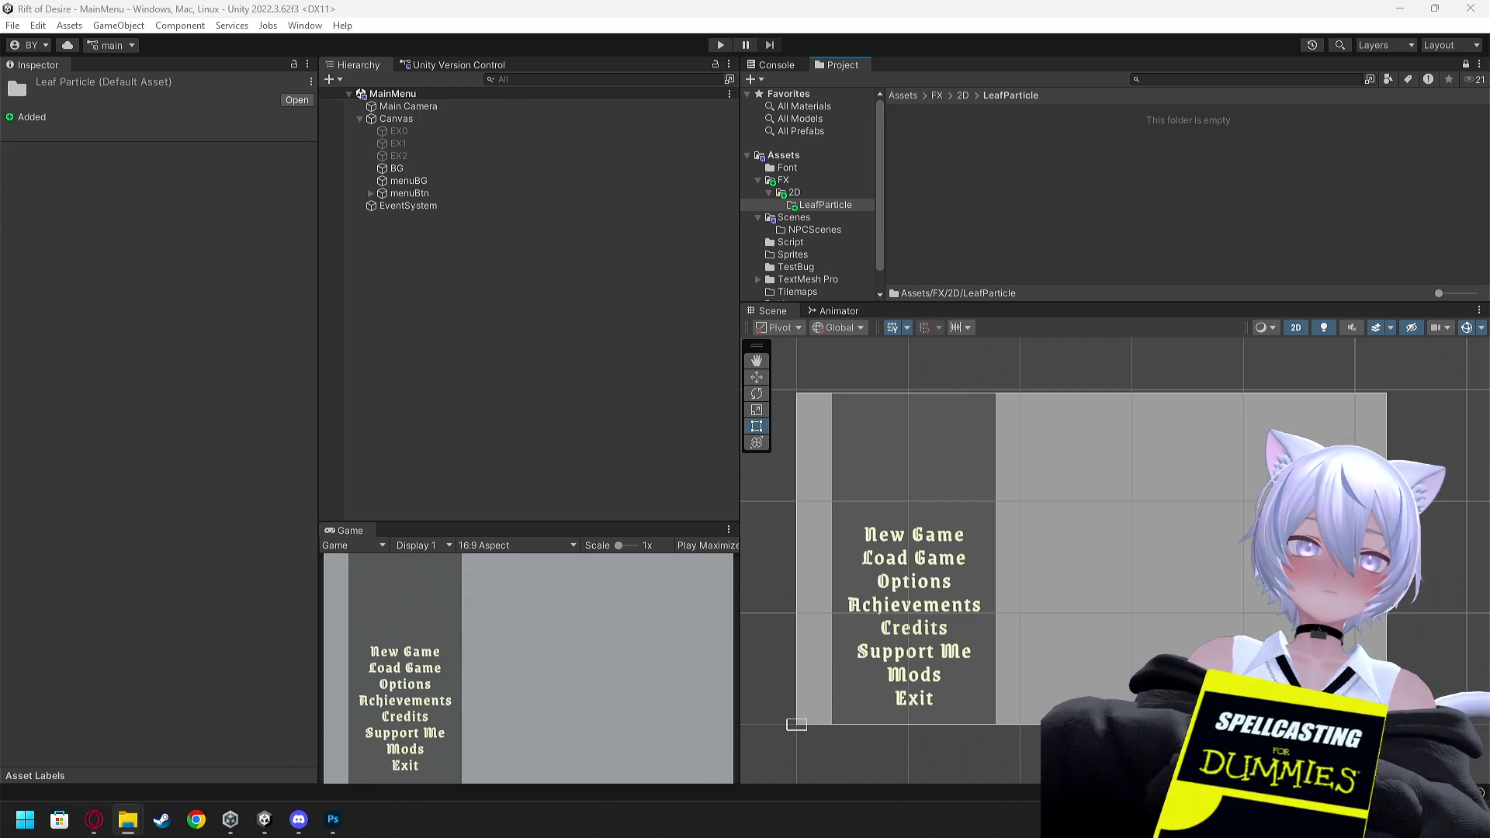
Create a material in LeafParticle, keeping the default name New Material
{"action": "right_click", "coordinate": [924, 123]}
{"action": "mouse_move", "coordinate": [1059, 132]}
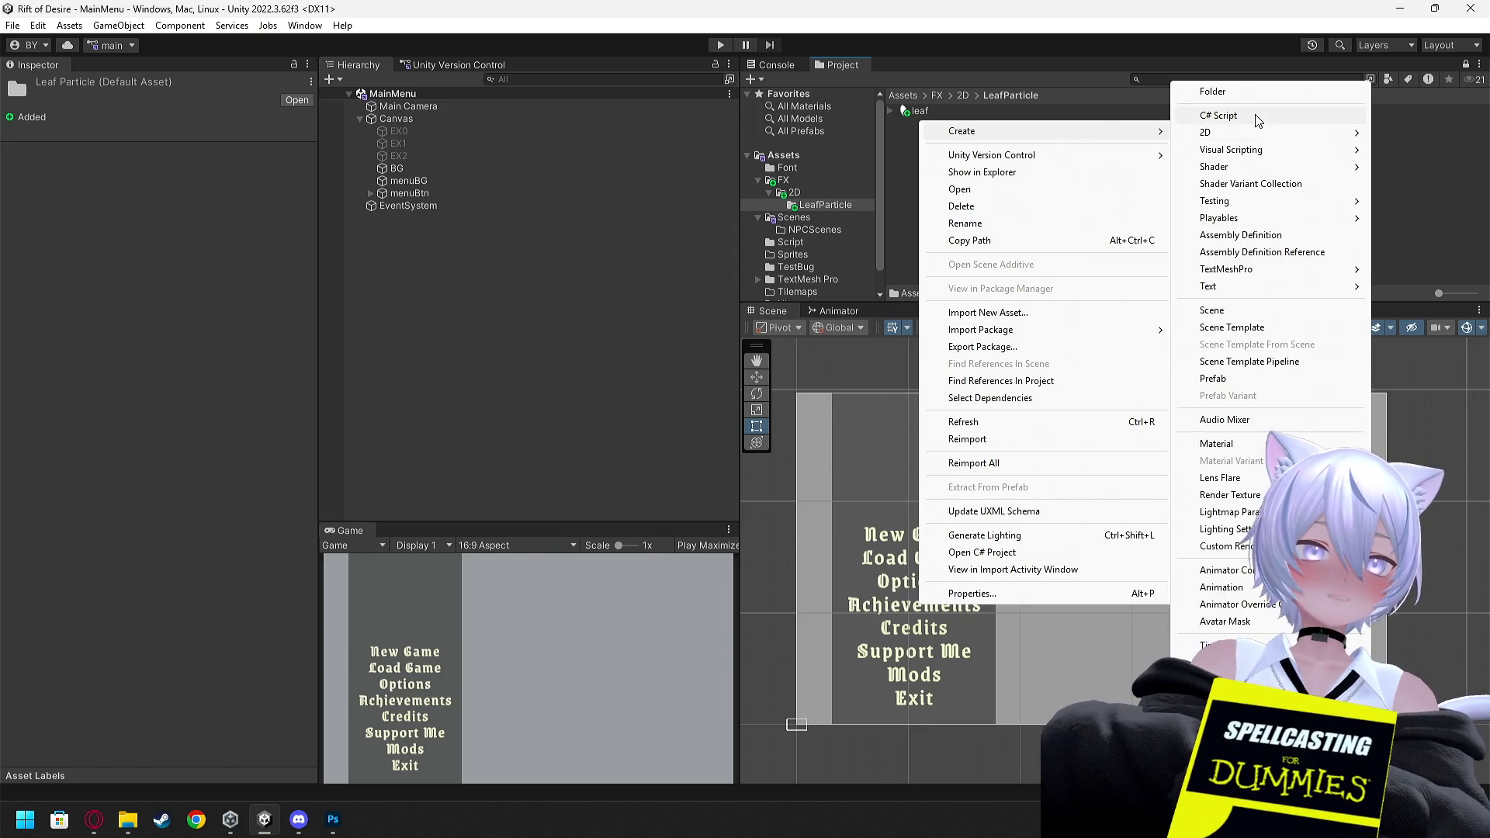
{"action": "left_click", "coordinate": [1216, 444]}
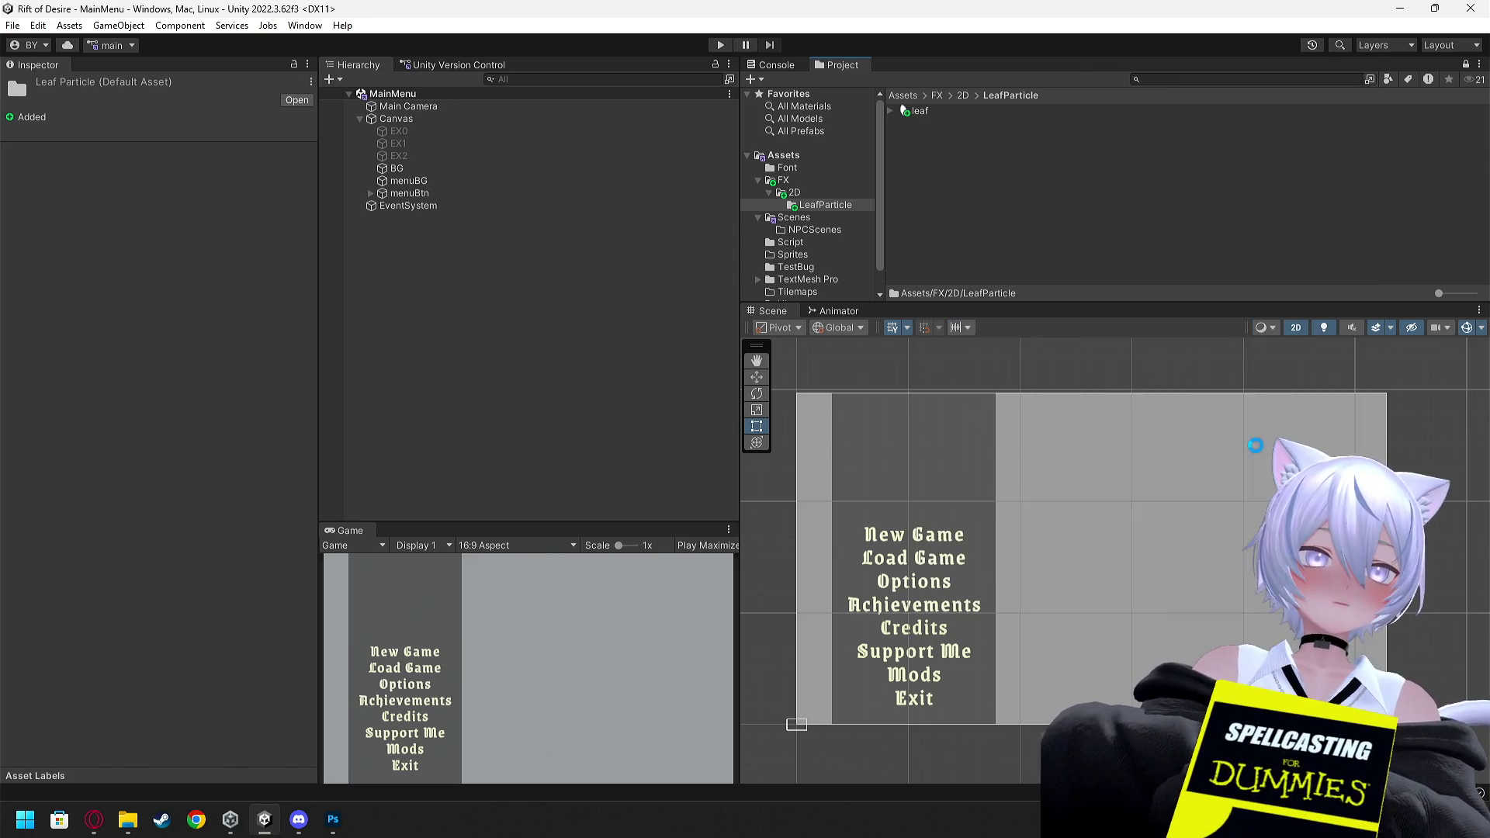
{"action": "key", "text": "Return"}
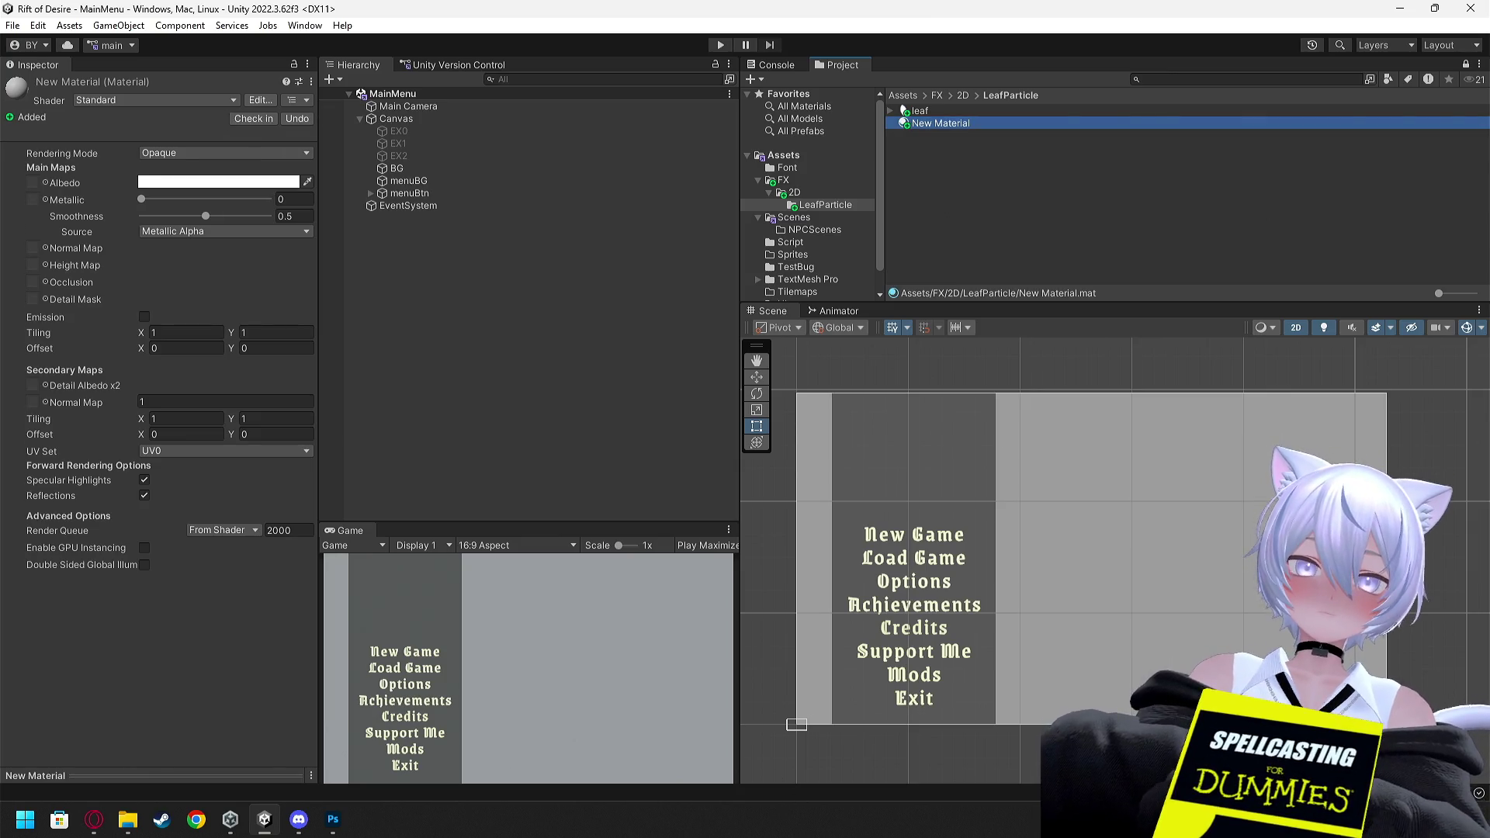
Cycle through the open windows toward the browser
{"action": "key", "text": "alt+Tab"}
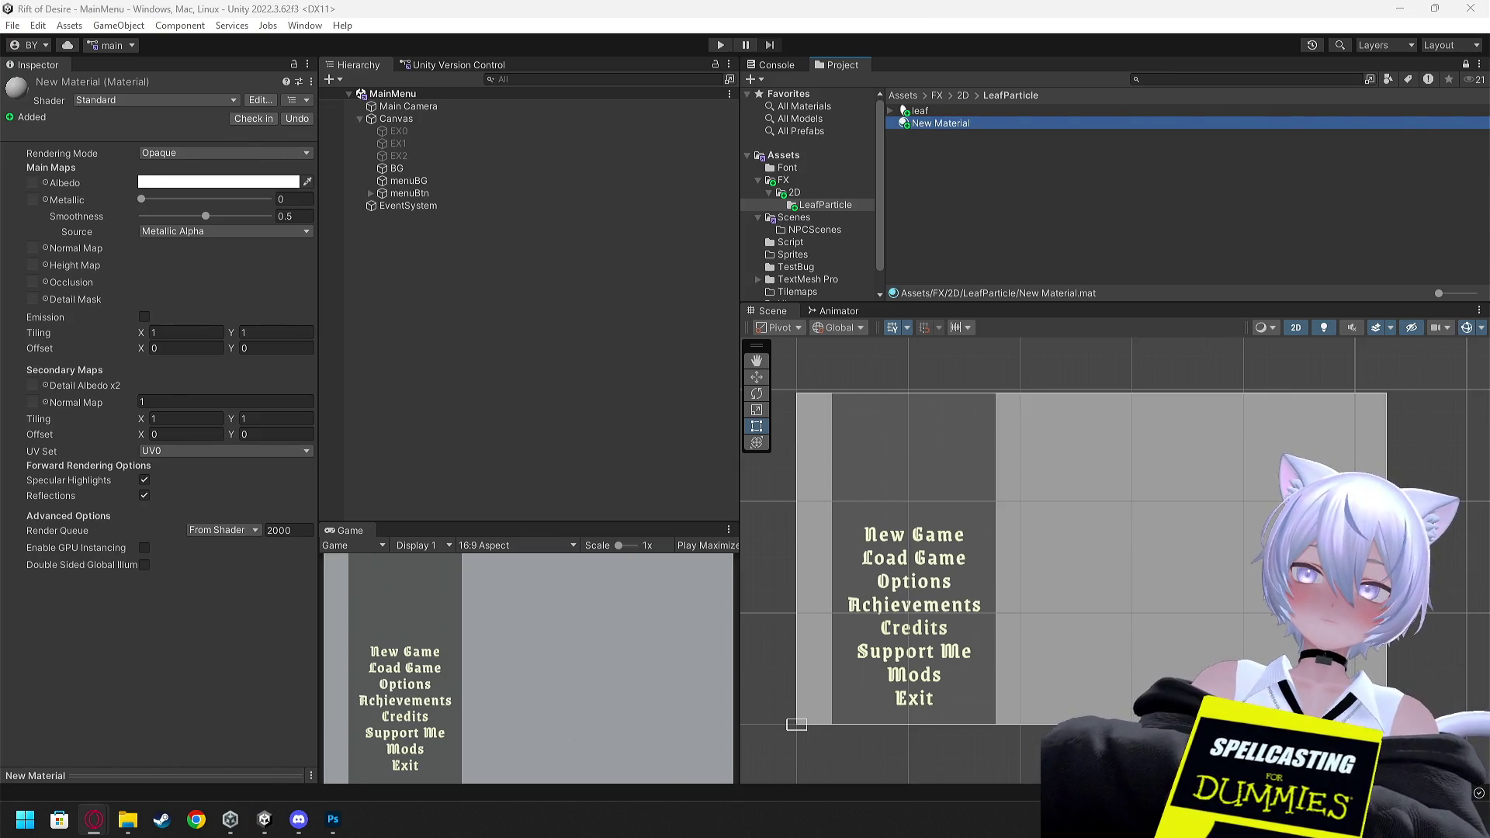
{"action": "key", "text": "alt+Tab"}
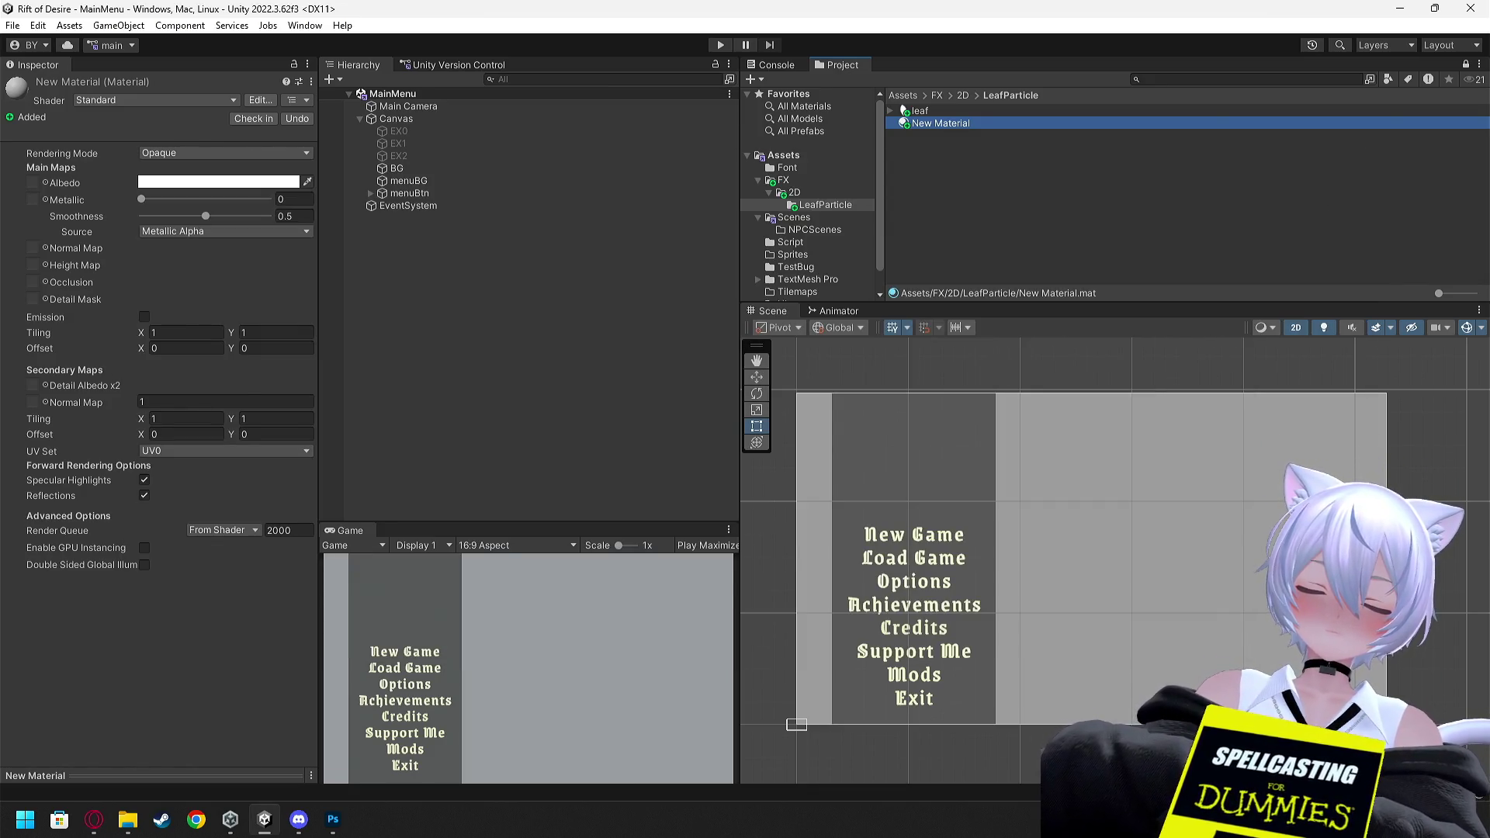
{"action": "key", "text": "alt+Tab"}
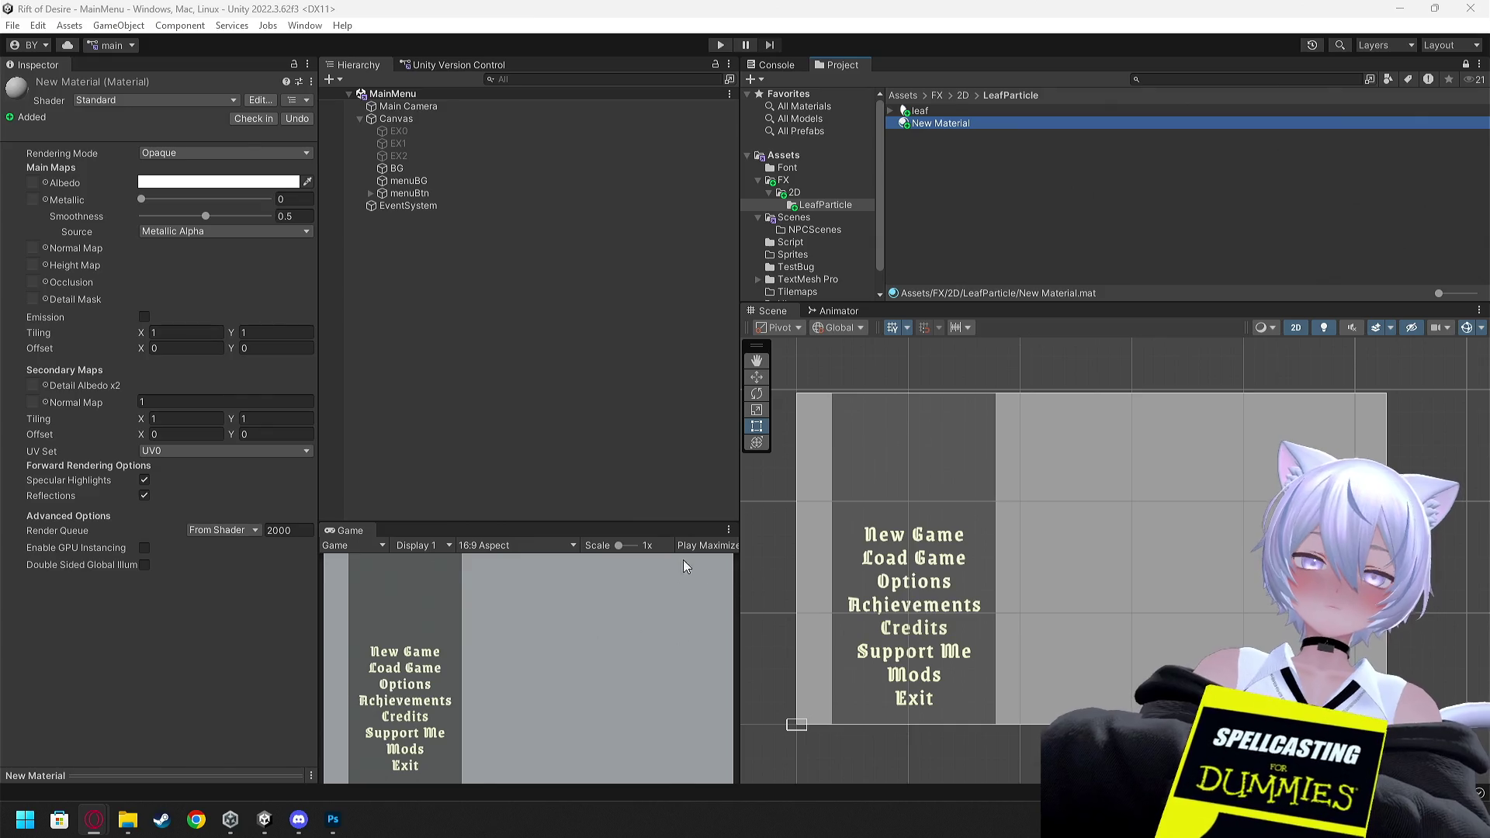
{"action": "key", "text": "alt+Tab"}
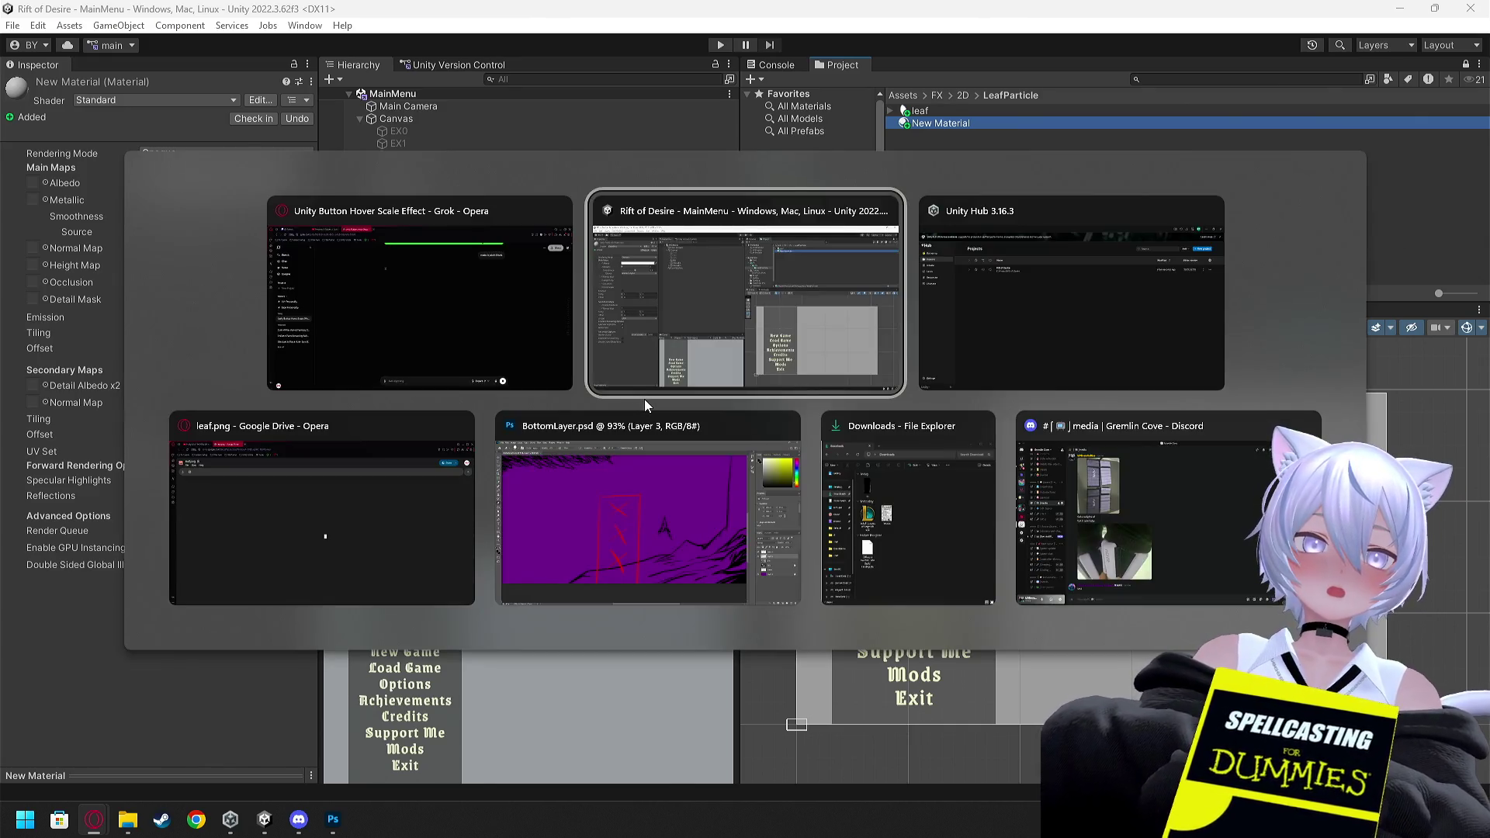
Close the leaf.png Drive tab and replay the tutorial from about 0:04
{"action": "left_click", "coordinate": [362, 537]}
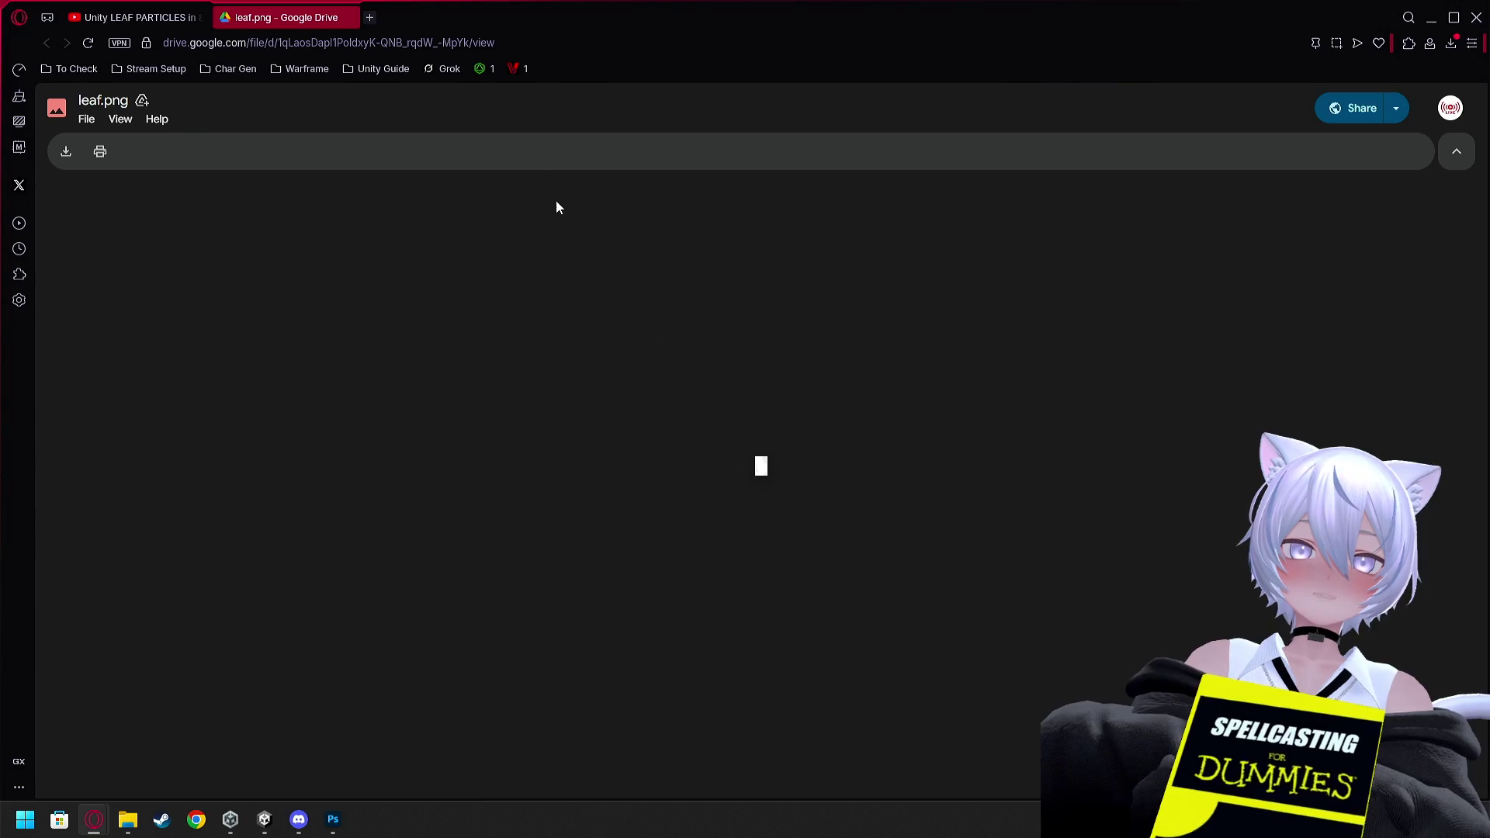
{"action": "left_click", "coordinate": [346, 17]}
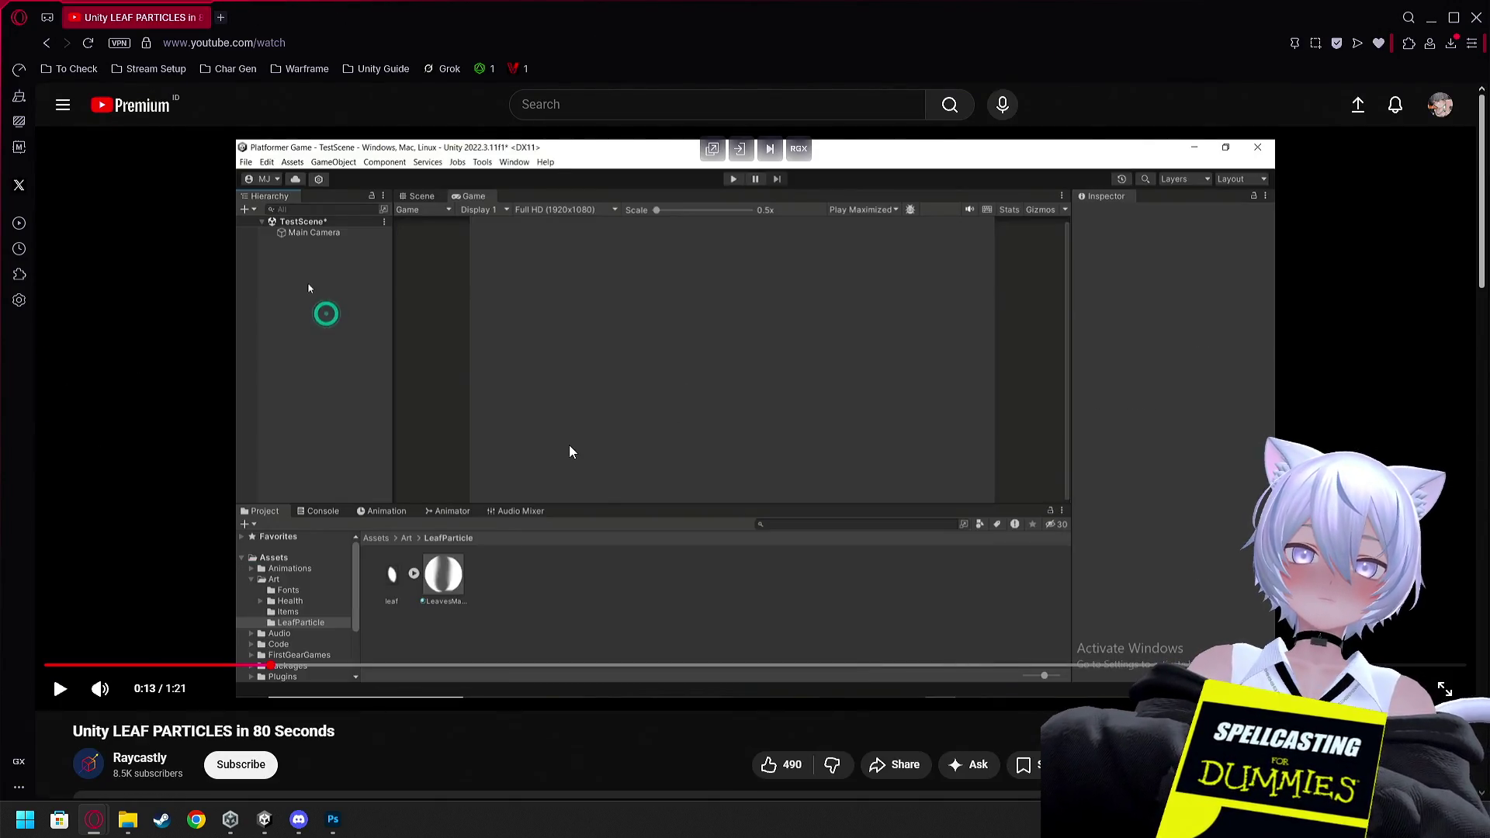
{"action": "left_click", "coordinate": [569, 452]}
{"action": "left_click", "coordinate": [217, 666]}
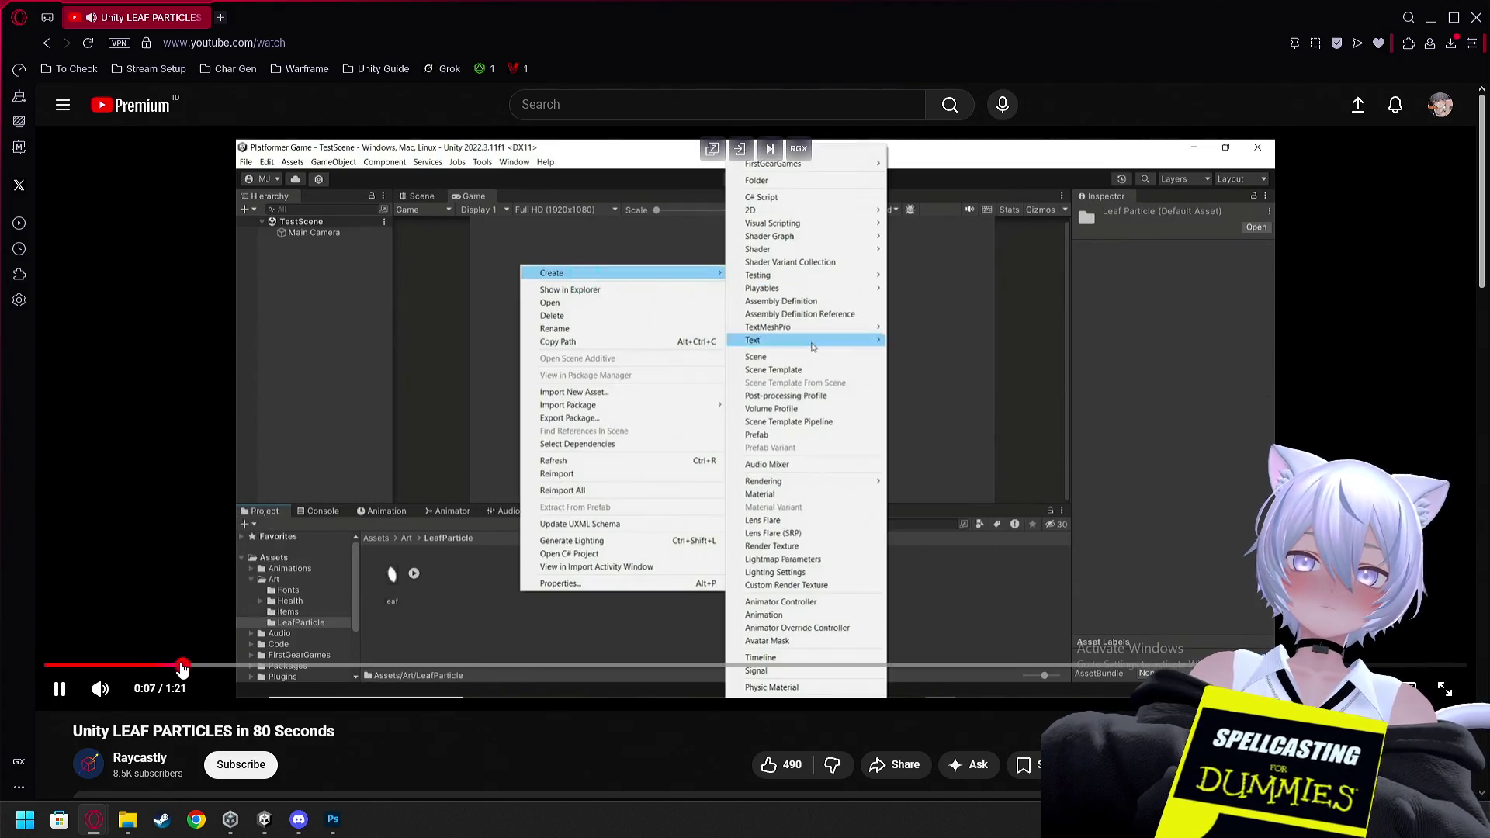
{"action": "left_click", "coordinate": [190, 666]}
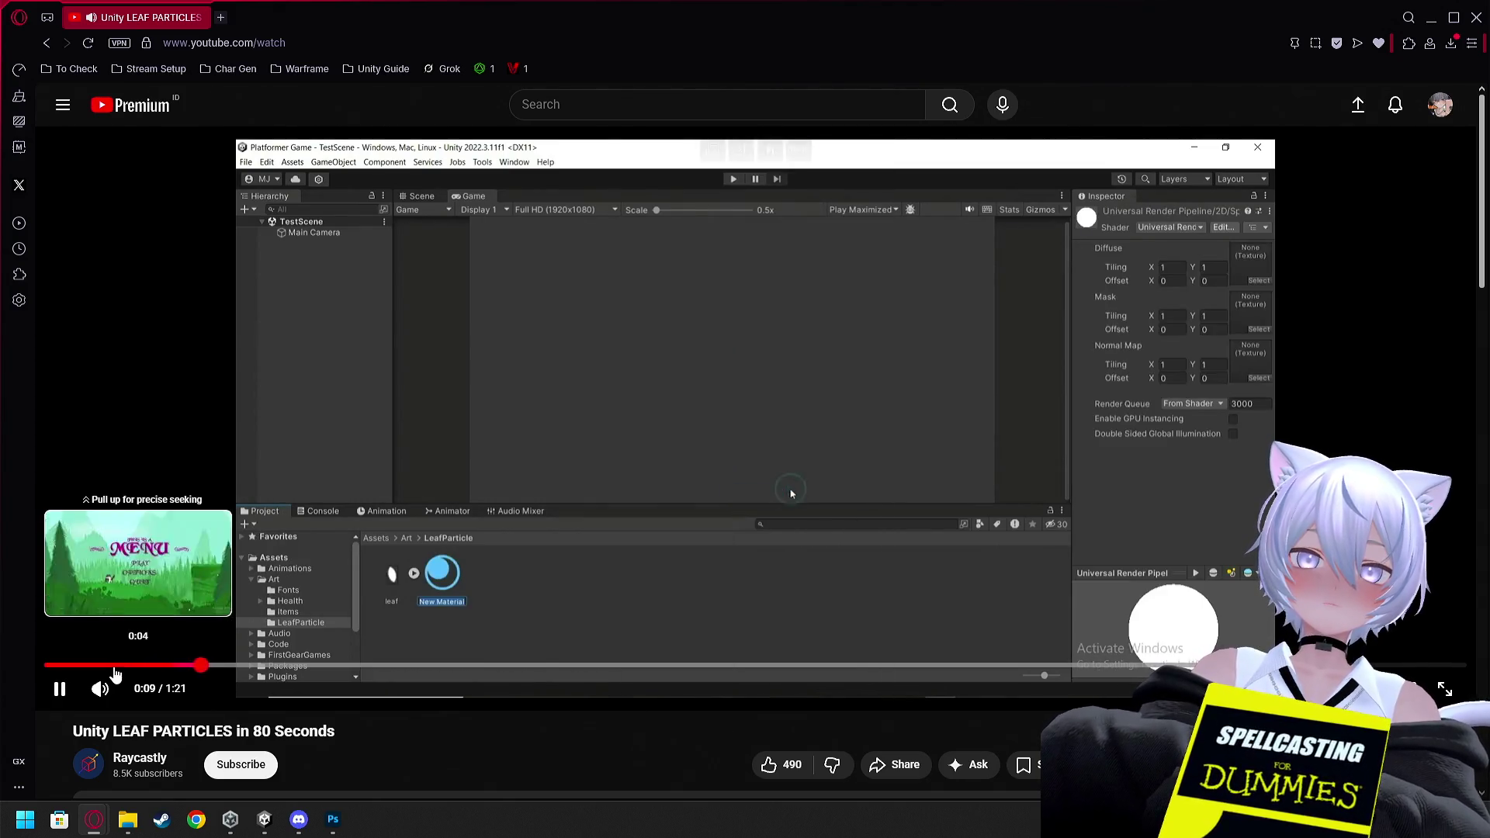
{"action": "left_click", "coordinate": [115, 669]}
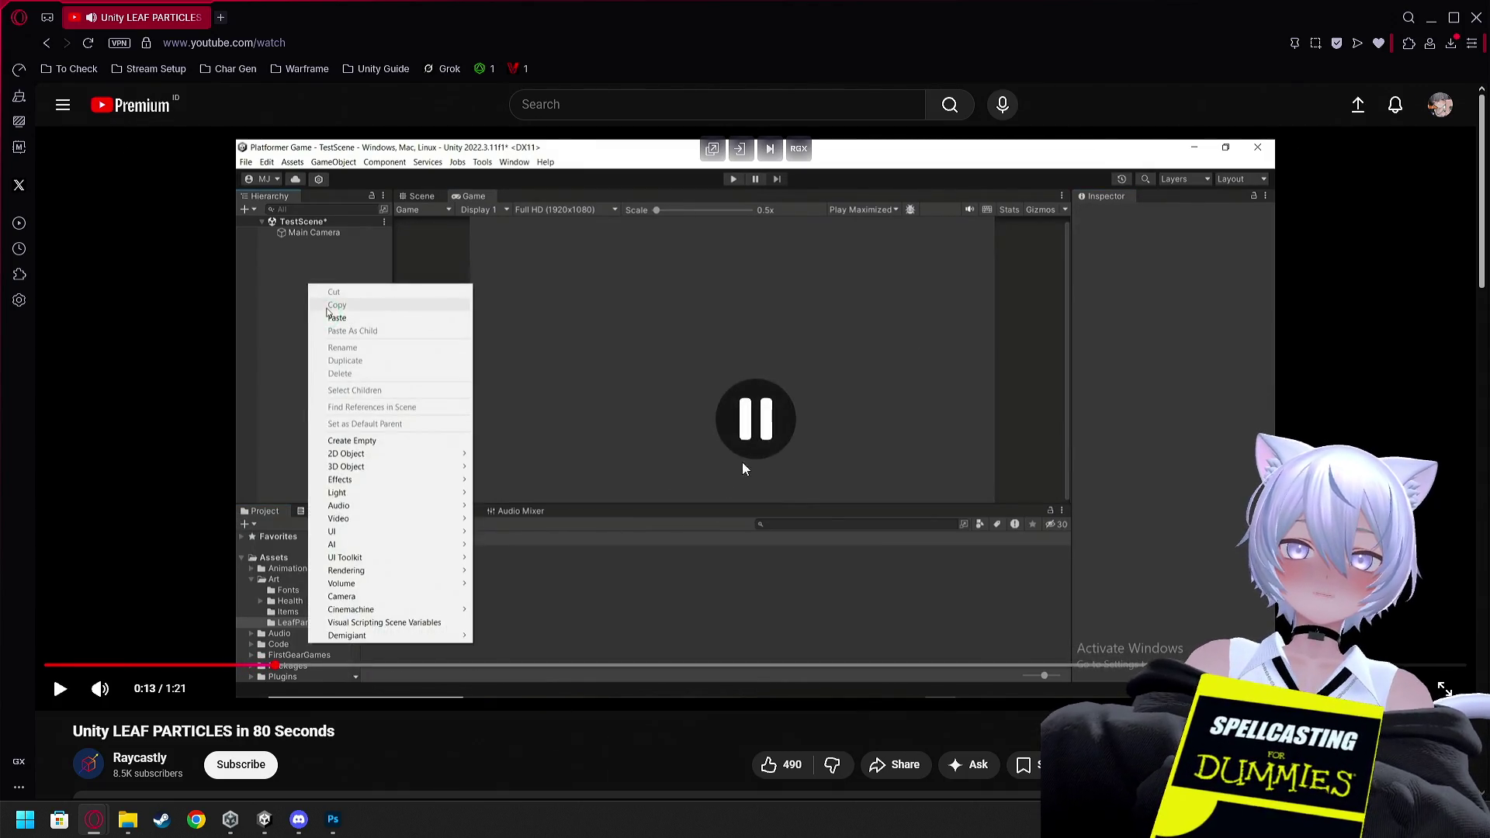
Return to the Unity editor's Project panel showing New Material
{"action": "key", "text": "alt+Tab"}
{"action": "right_click", "coordinate": [988, 193]}
{"action": "left_click", "coordinate": [929, 121]}
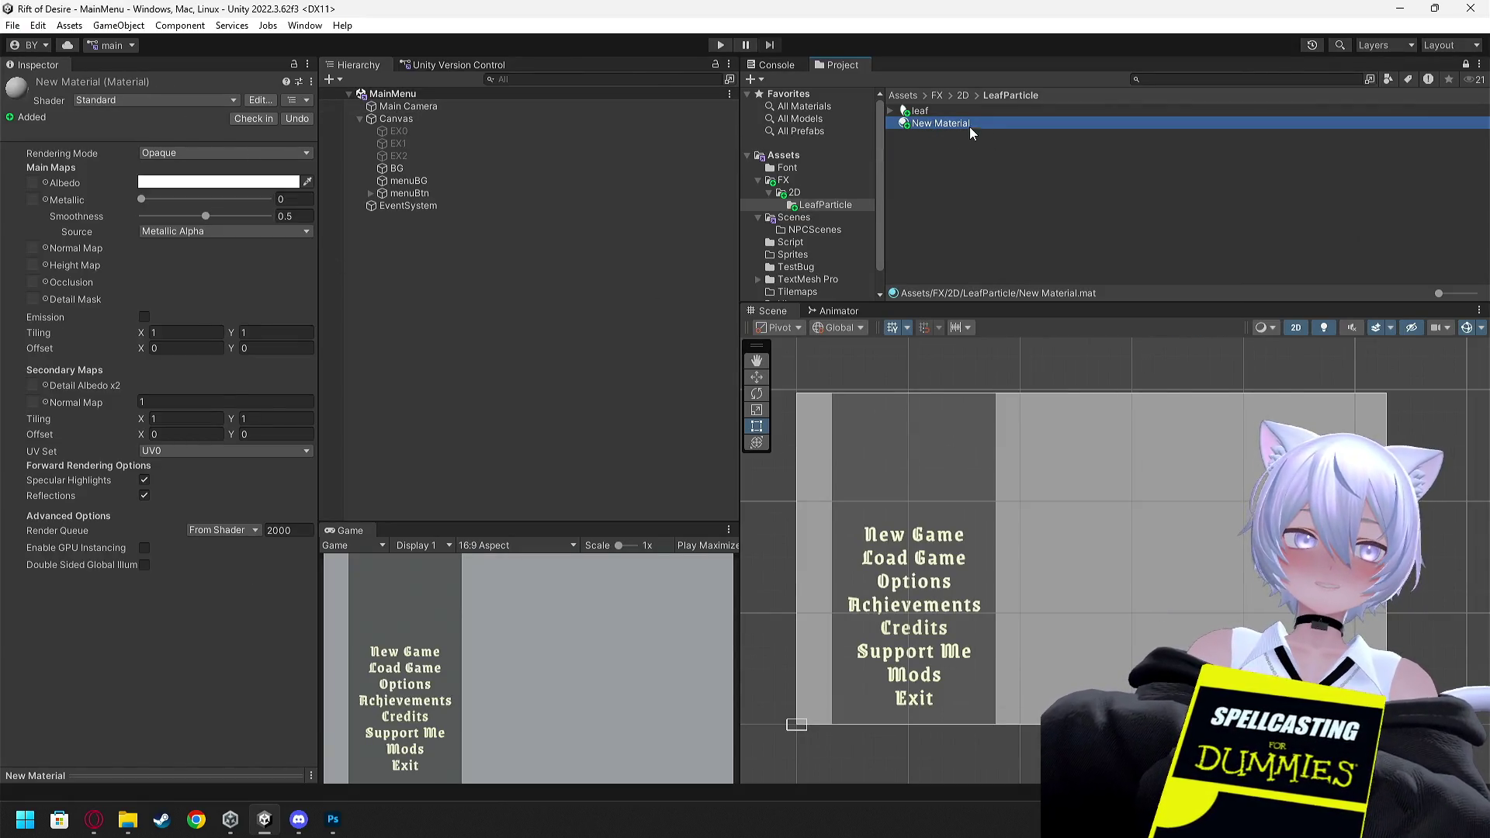
Rename New Material to LeafFXMaterial
{"action": "right_click", "coordinate": [974, 130]}
{"action": "left_click", "coordinate": [1035, 230]}
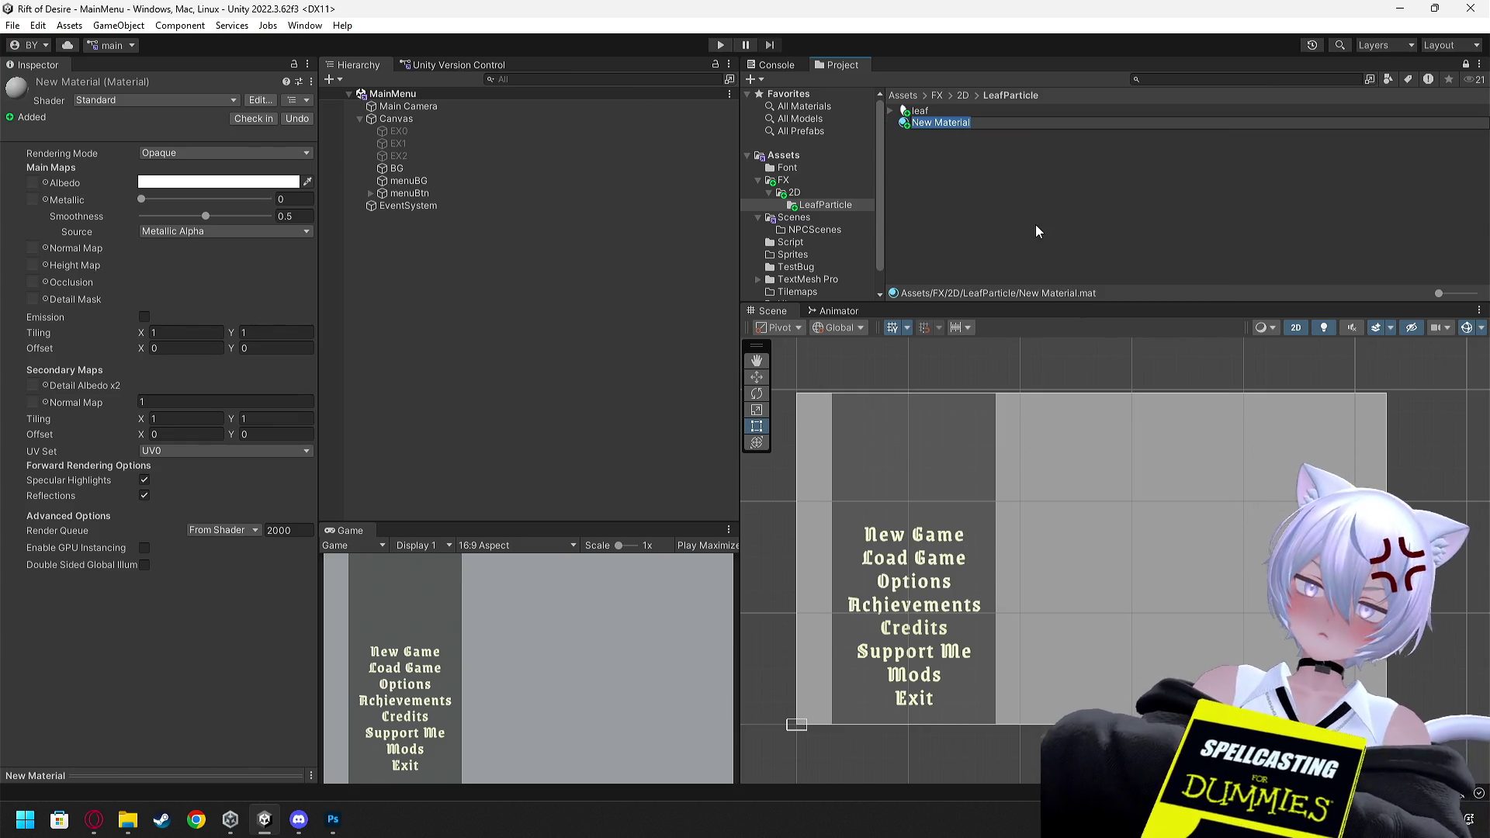
{"action": "type", "text": "LeaftSFX"}
{"action": "key", "text": "BackSpace"}
{"action": "key", "text": "BackSpace"}
{"action": "key", "text": "BackSpace"}
{"action": "key", "text": "BackSpace"}
{"action": "type", "text": "FXMaterial"}
{"action": "key", "text": "Return"}
Try dropping LeafFXMaterial onto the leaf image, then go back to the tutorial
{"action": "left_click_drag", "start_coordinate": [931, 125], "coordinate": [121, 101]}
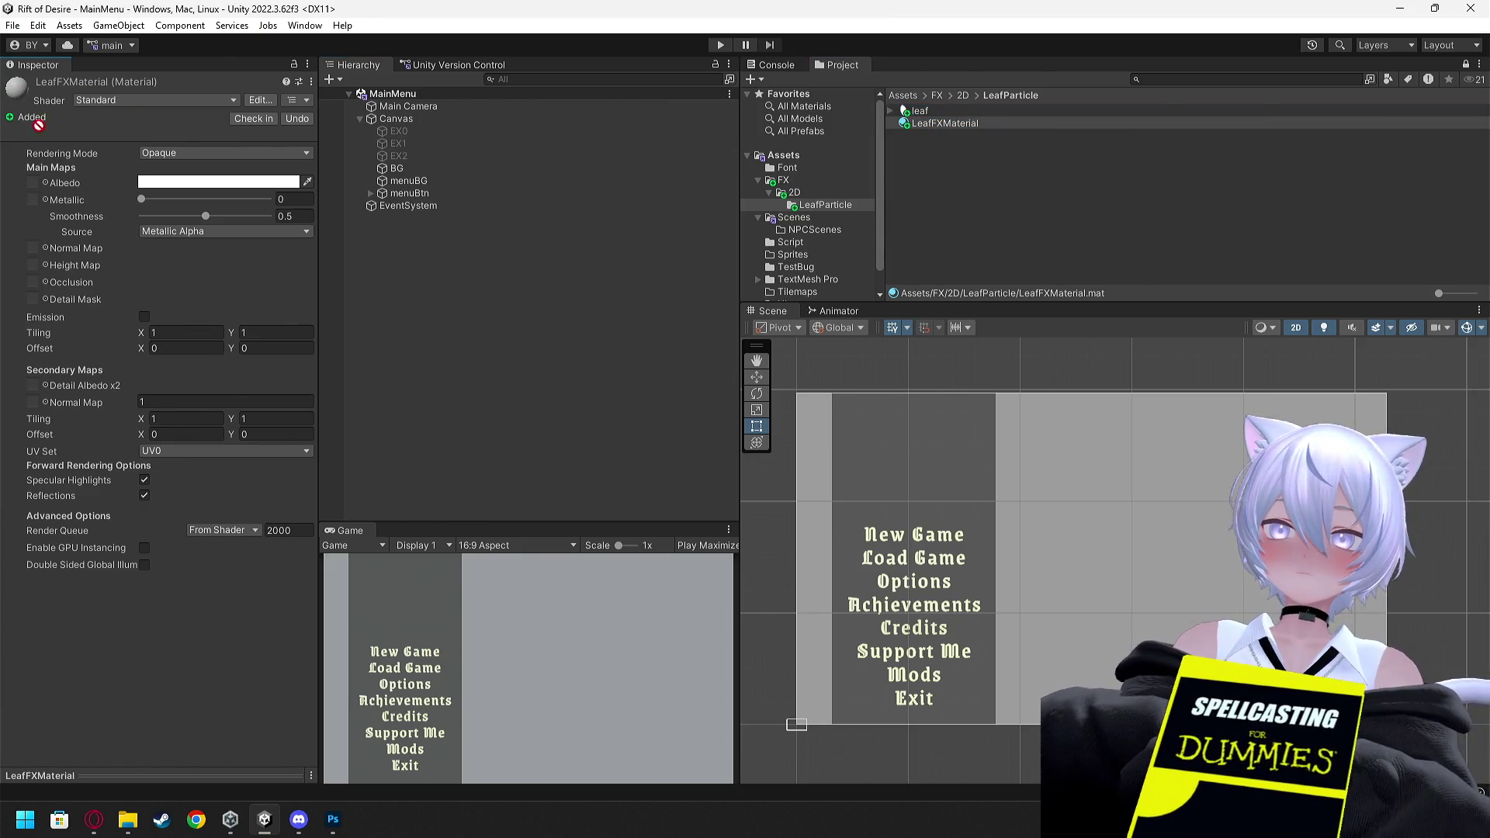
{"action": "mouse_move", "coordinate": [183, 179]}
{"action": "left_mouse_down"}
{"action": "mouse_move", "coordinate": [588, 197]}
{"action": "mouse_move", "coordinate": [929, 127]}
{"action": "left_mouse_up"}
{"action": "key", "text": "alt+Tab"}
{"action": "key", "text": "Tab"}
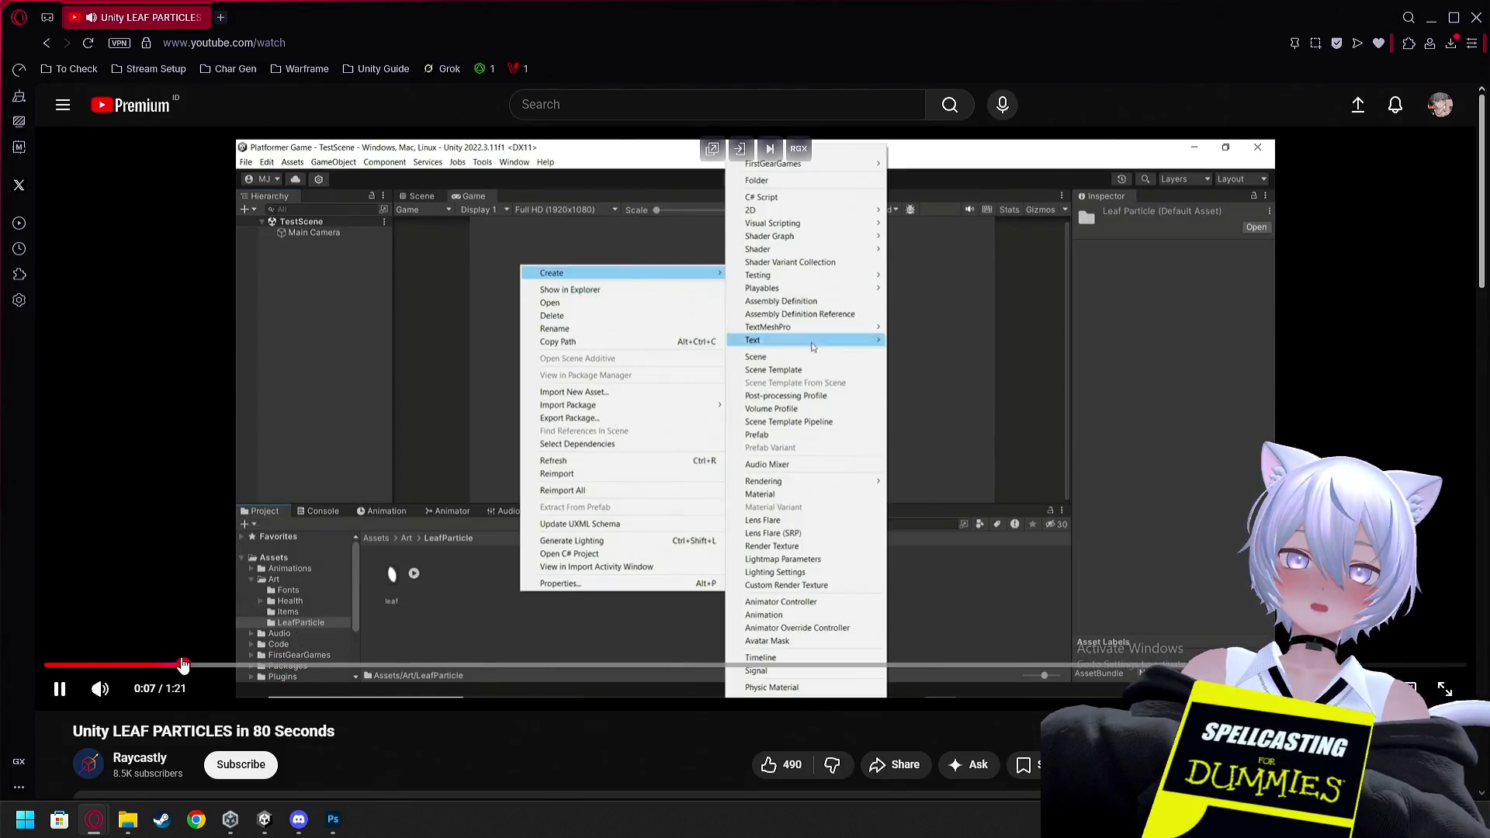
Rewatch the tutorial from 0:04 to 0:12, where the leaf becomes the Diffuse texture, then return to Unity
{"action": "left_click", "coordinate": [114, 666]}
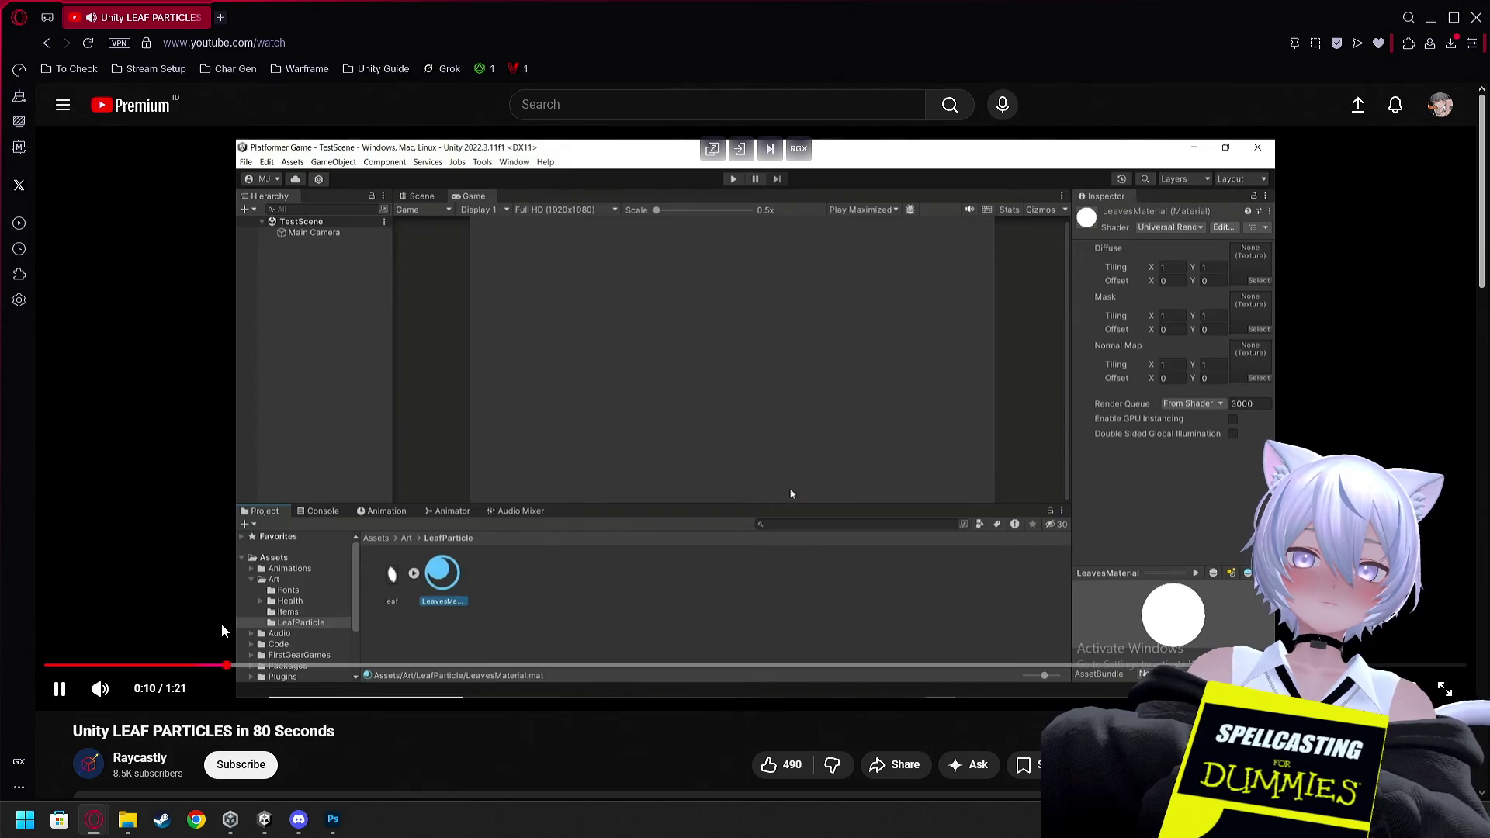
{"action": "left_click", "coordinate": [222, 625]}
{"action": "key", "text": "alt+Tab"}
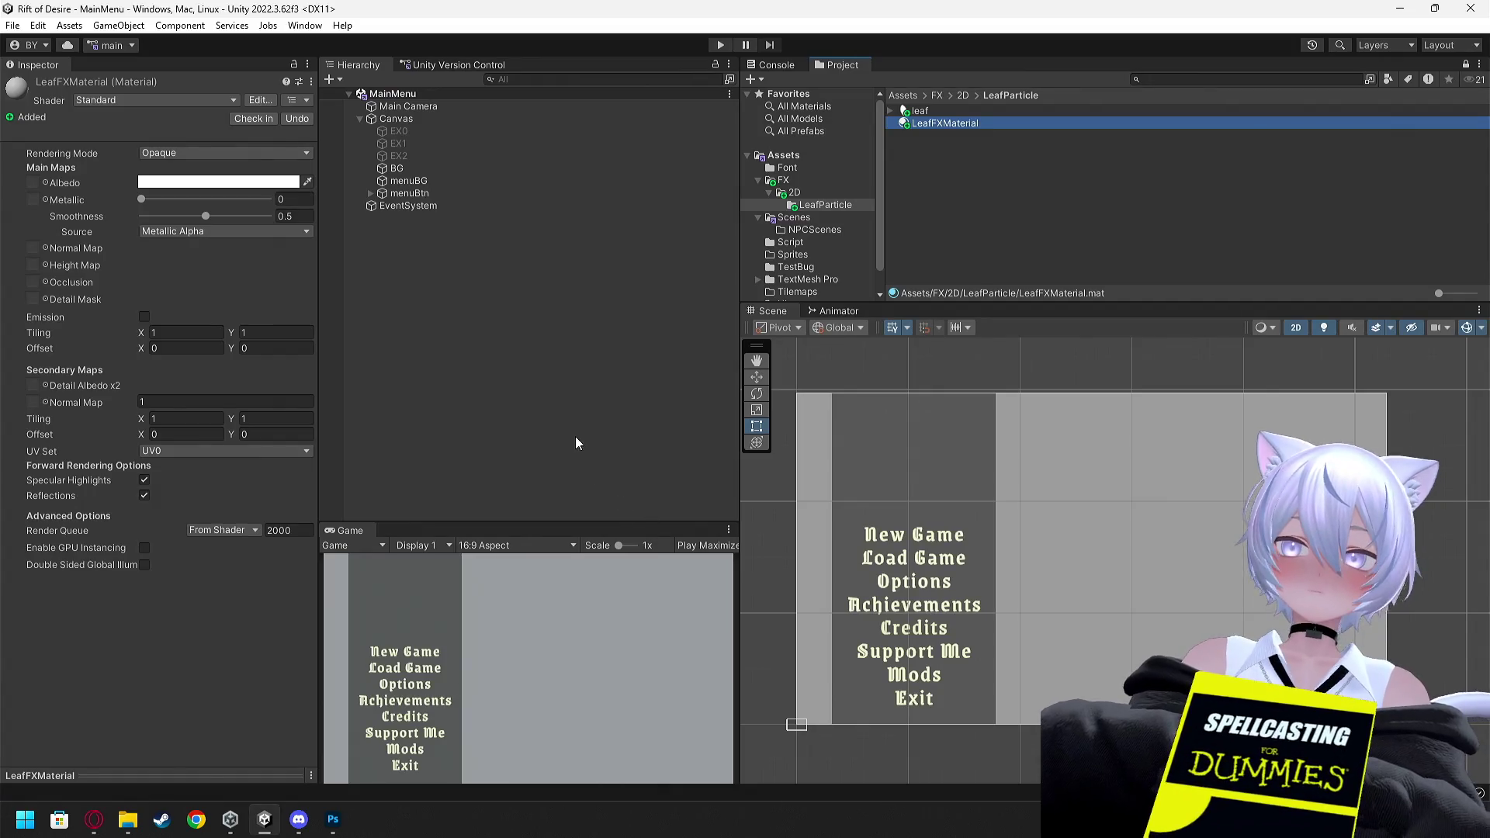
{"action": "key", "text": "alt+Tab"}
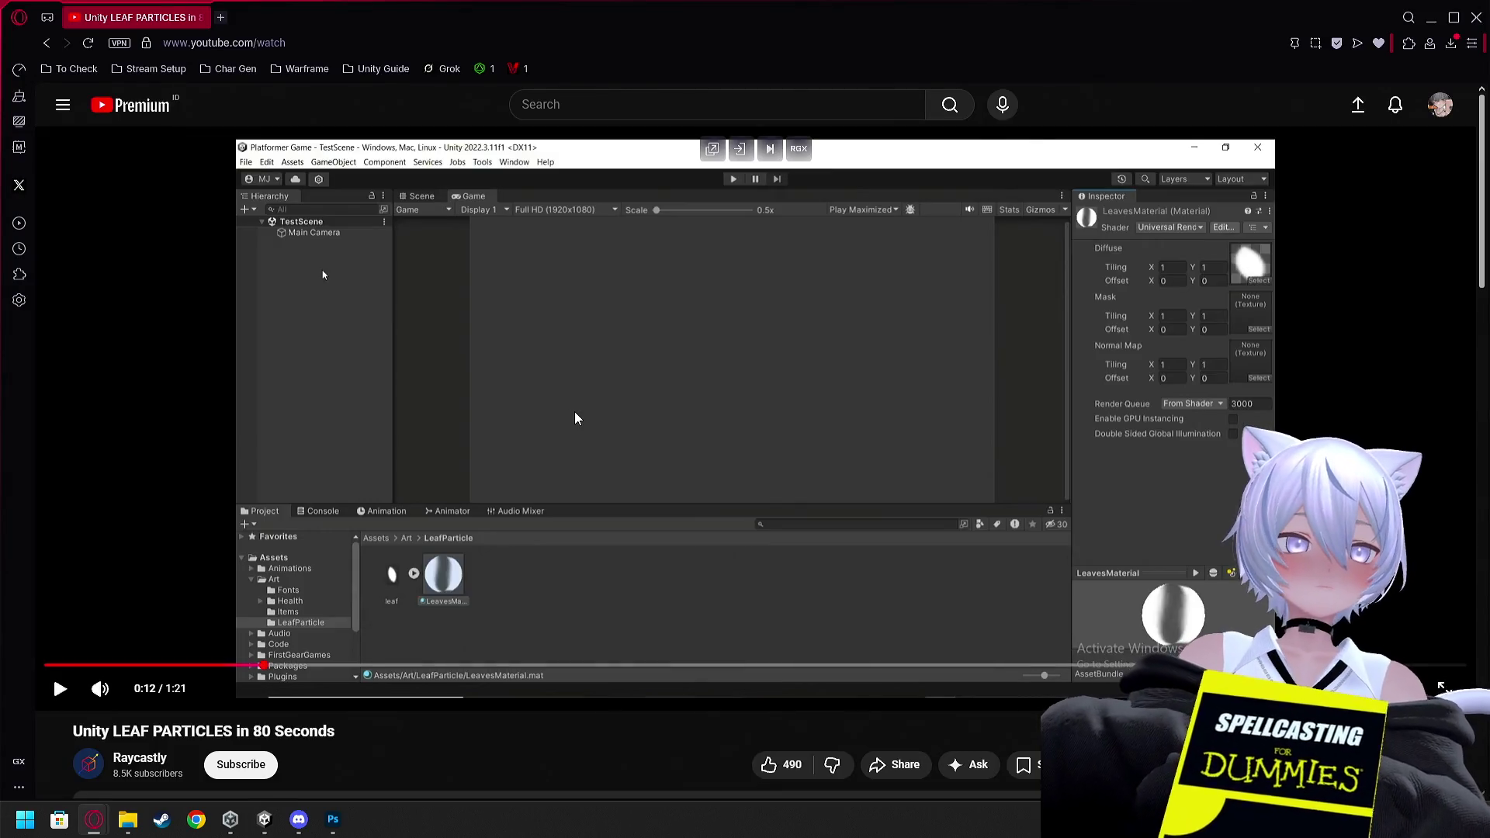
{"action": "key", "text": "alt+Tab"}
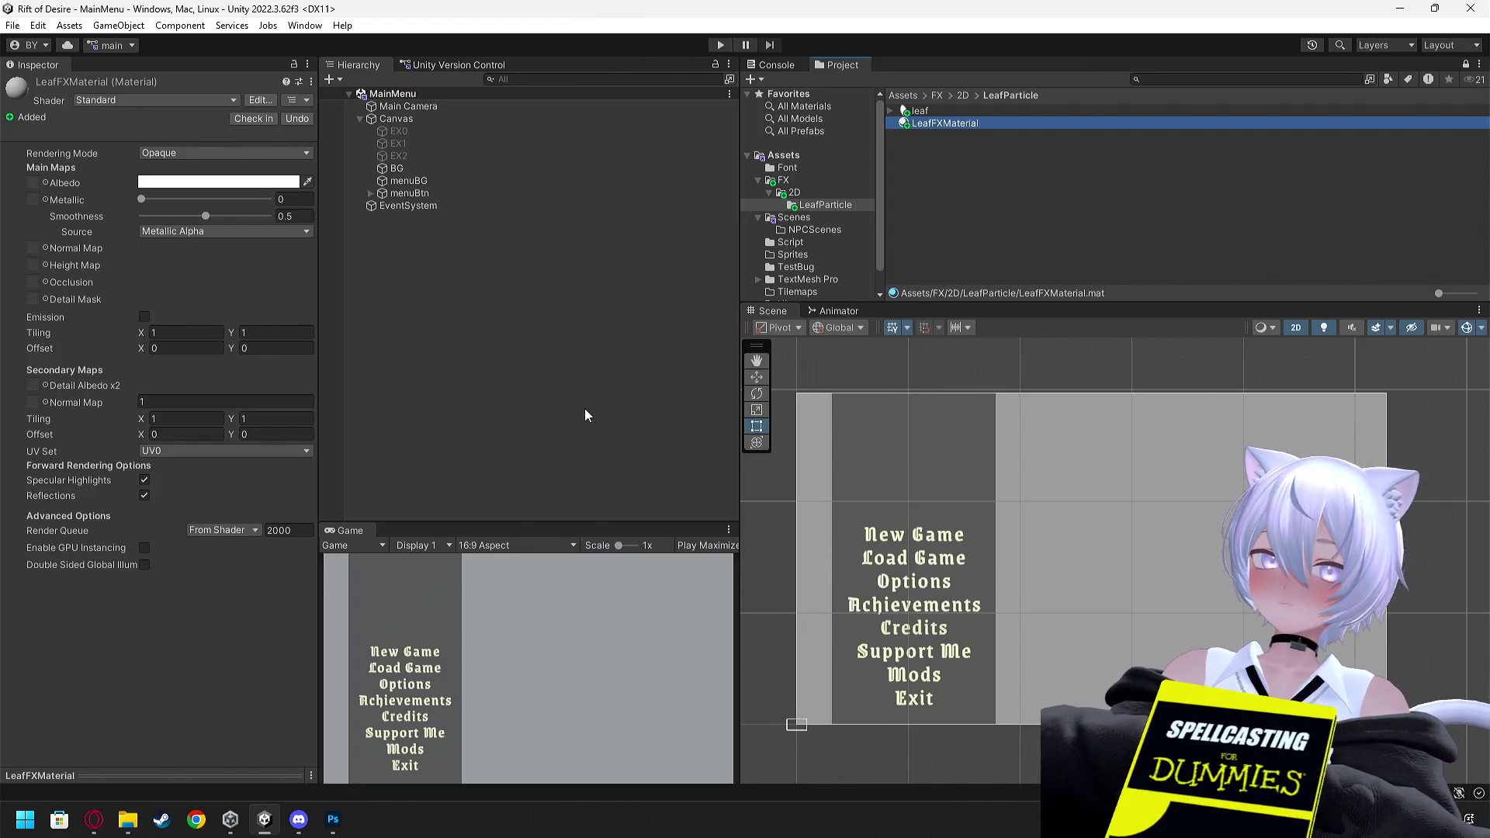
{"action": "left_click", "coordinate": [942, 109]}
{"action": "mouse_move", "coordinate": [919, 123]}
{"action": "left_mouse_down"}
{"action": "mouse_move", "coordinate": [953, 115]}
{"action": "mouse_move", "coordinate": [218, 180]}
{"action": "left_mouse_up"}
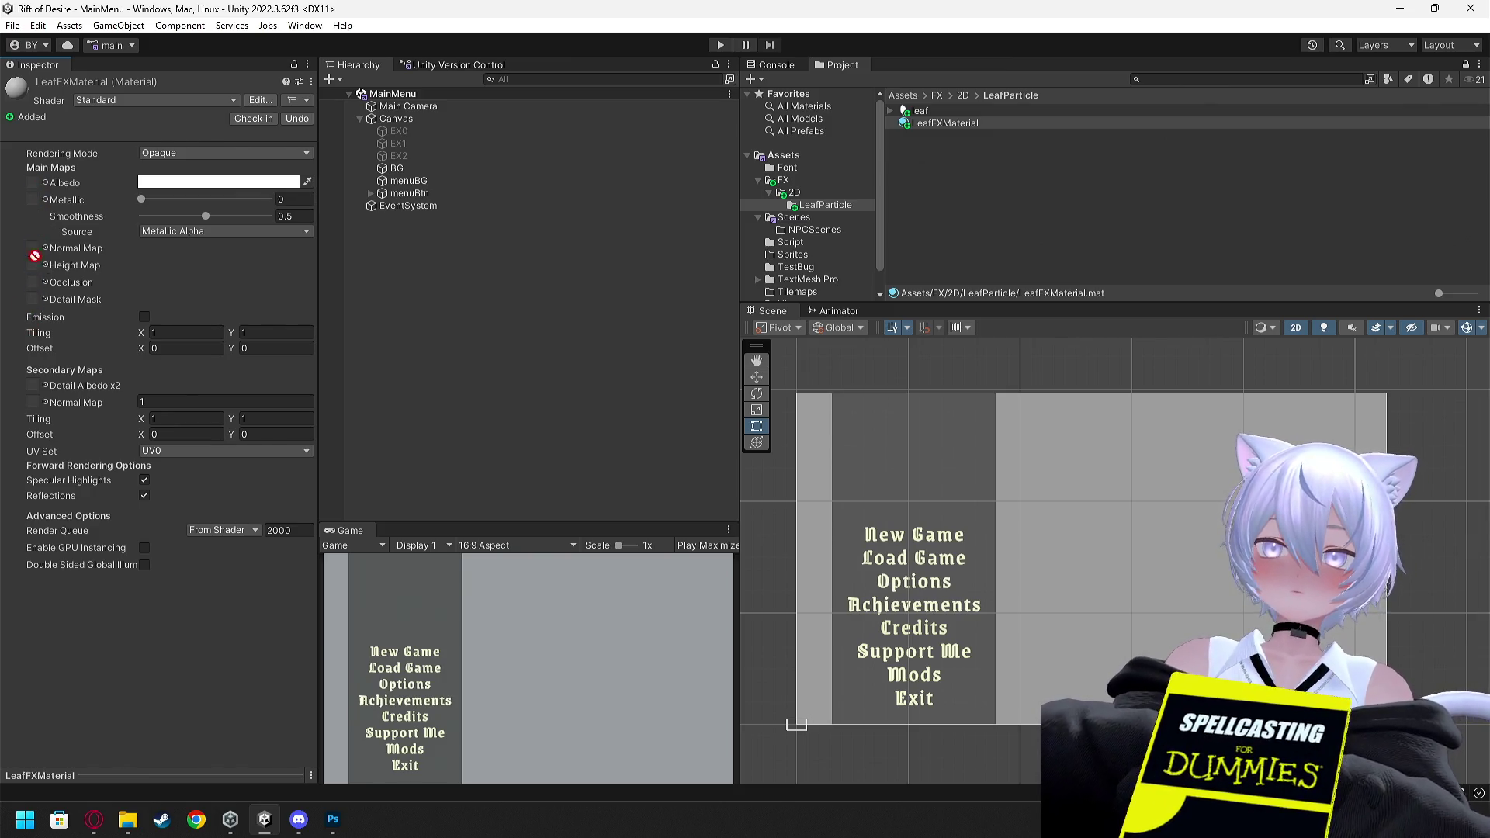
{"action": "left_click_drag", "start_coordinate": [33, 250], "coordinate": [953, 216]}
{"action": "key", "text": "alt+Tab"}
{"action": "left_click", "coordinate": [877, 324]}
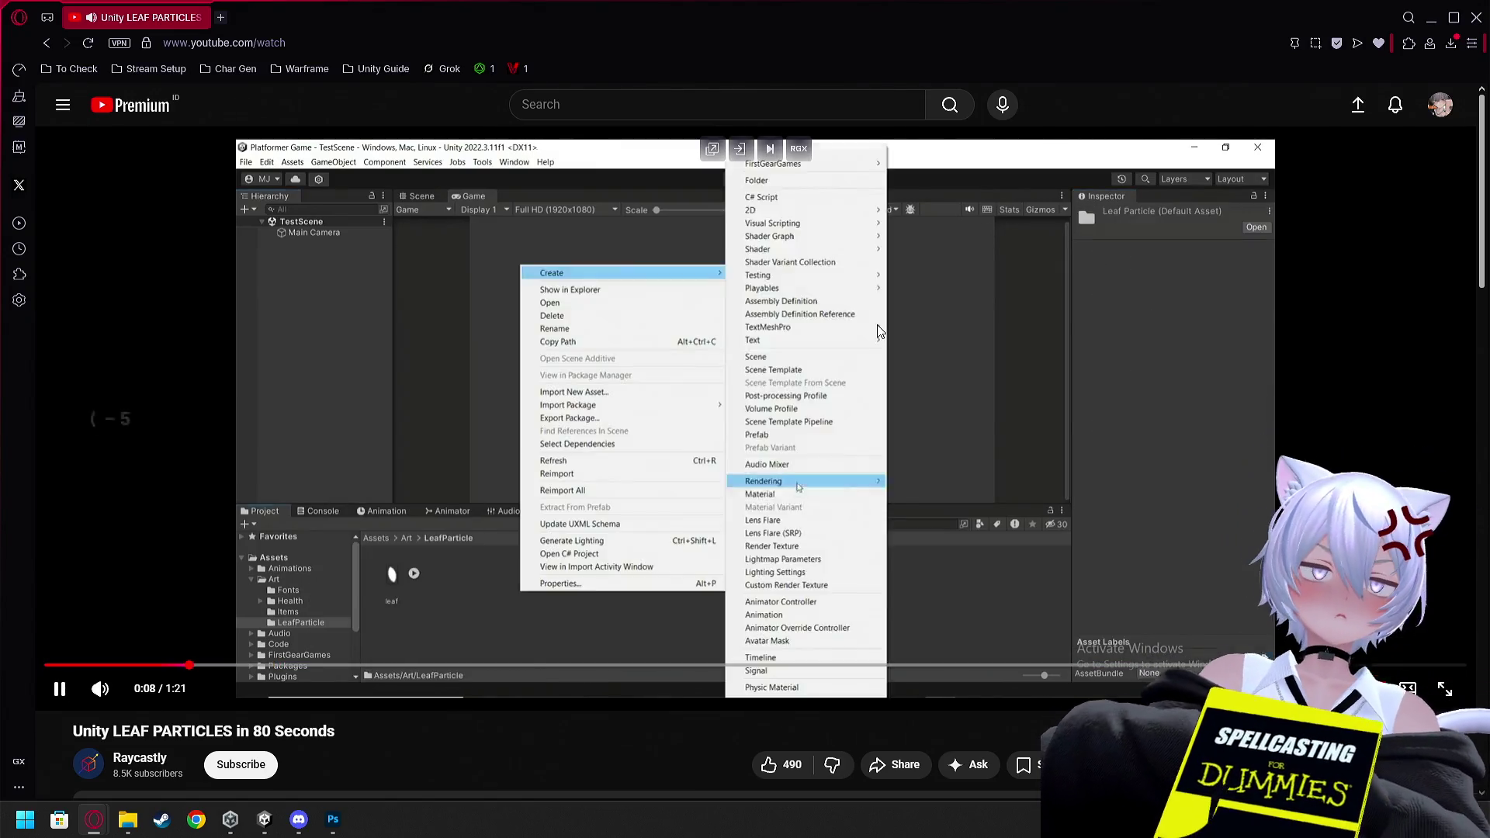
{"action": "key", "text": "Left"}
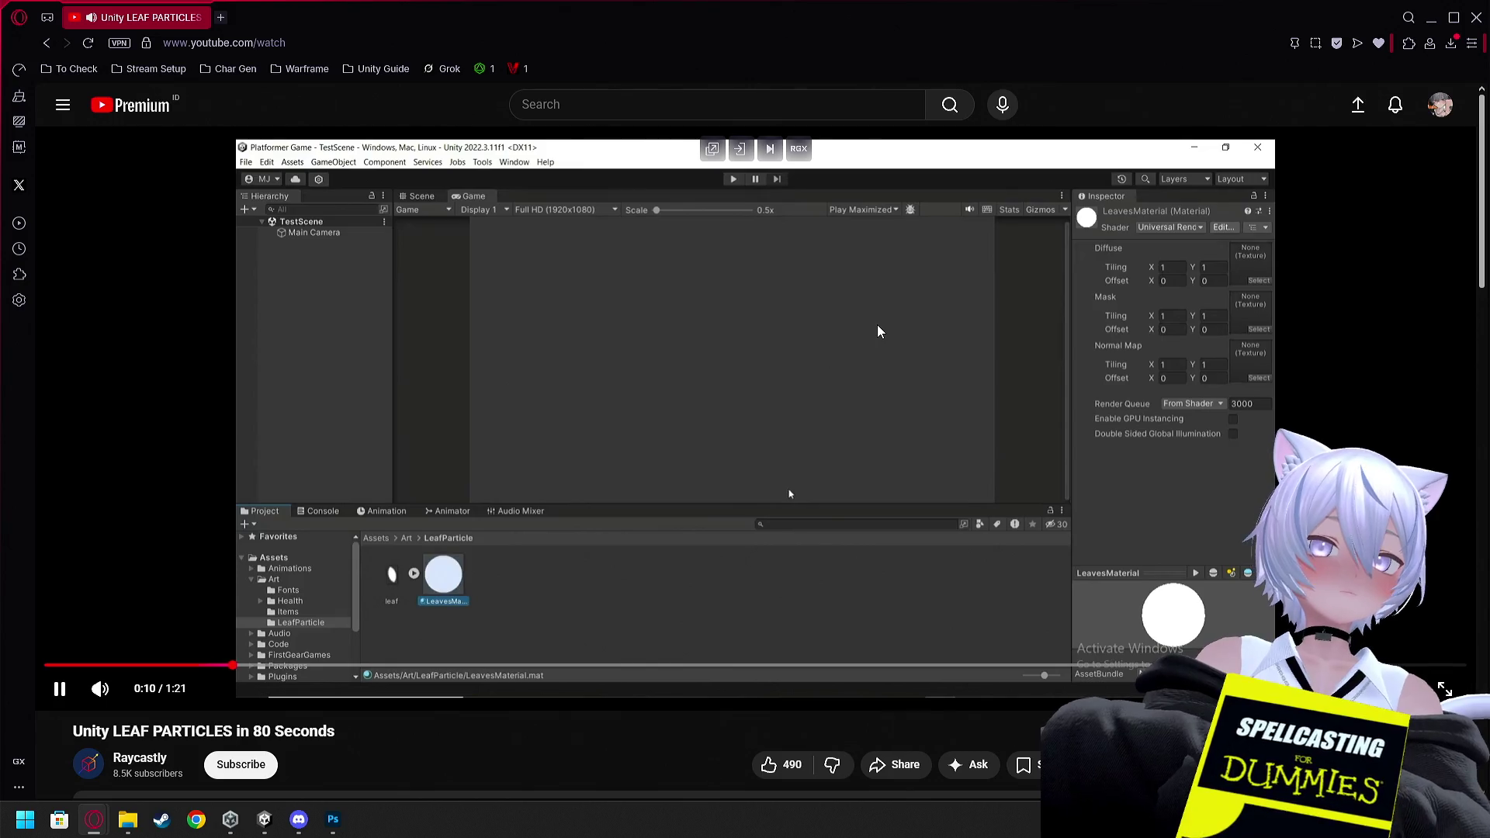
{"action": "left_click", "coordinate": [877, 326]}
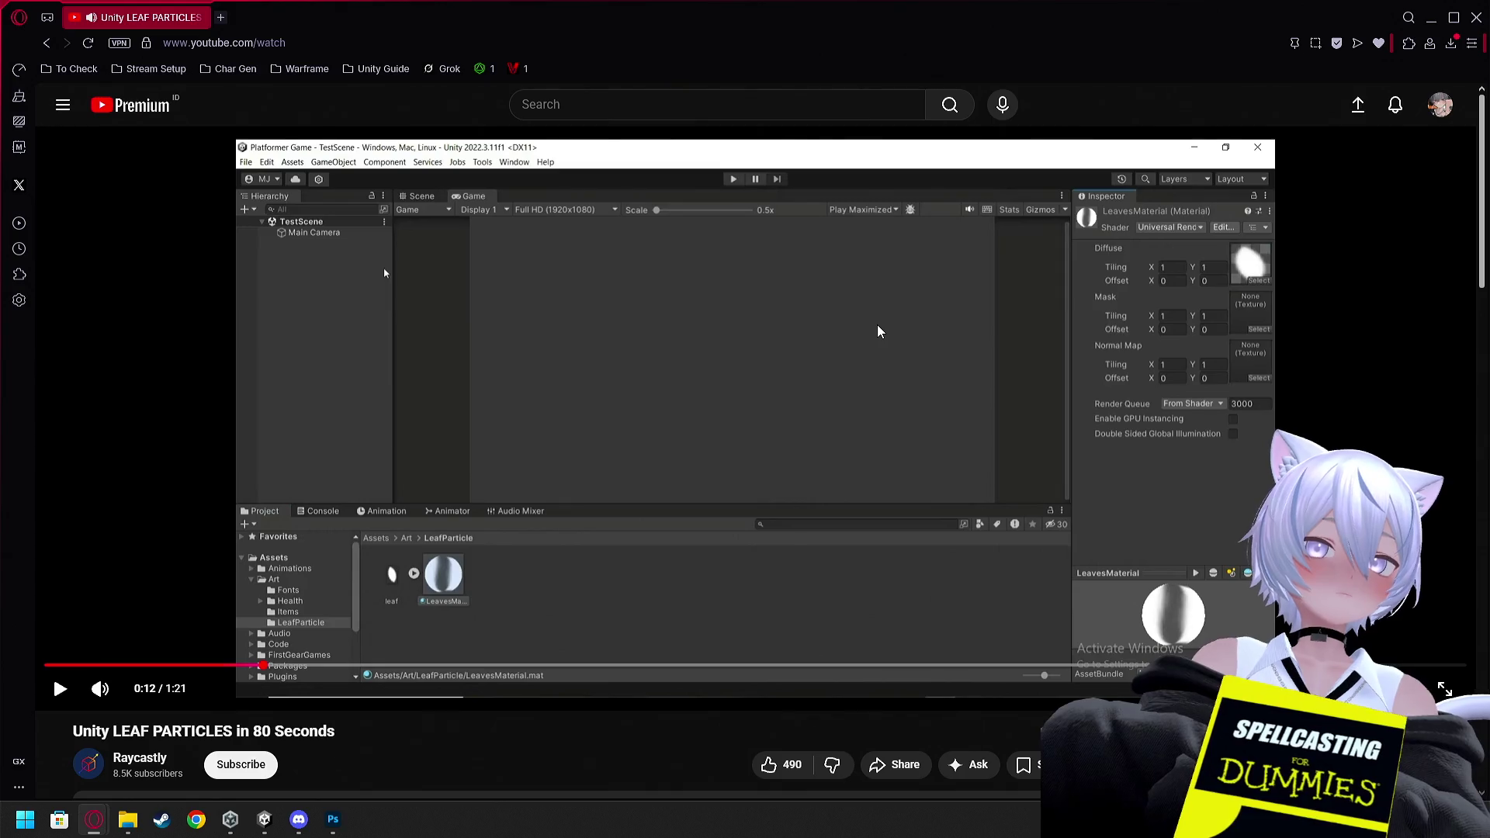
{"action": "key", "text": "alt+Tab"}
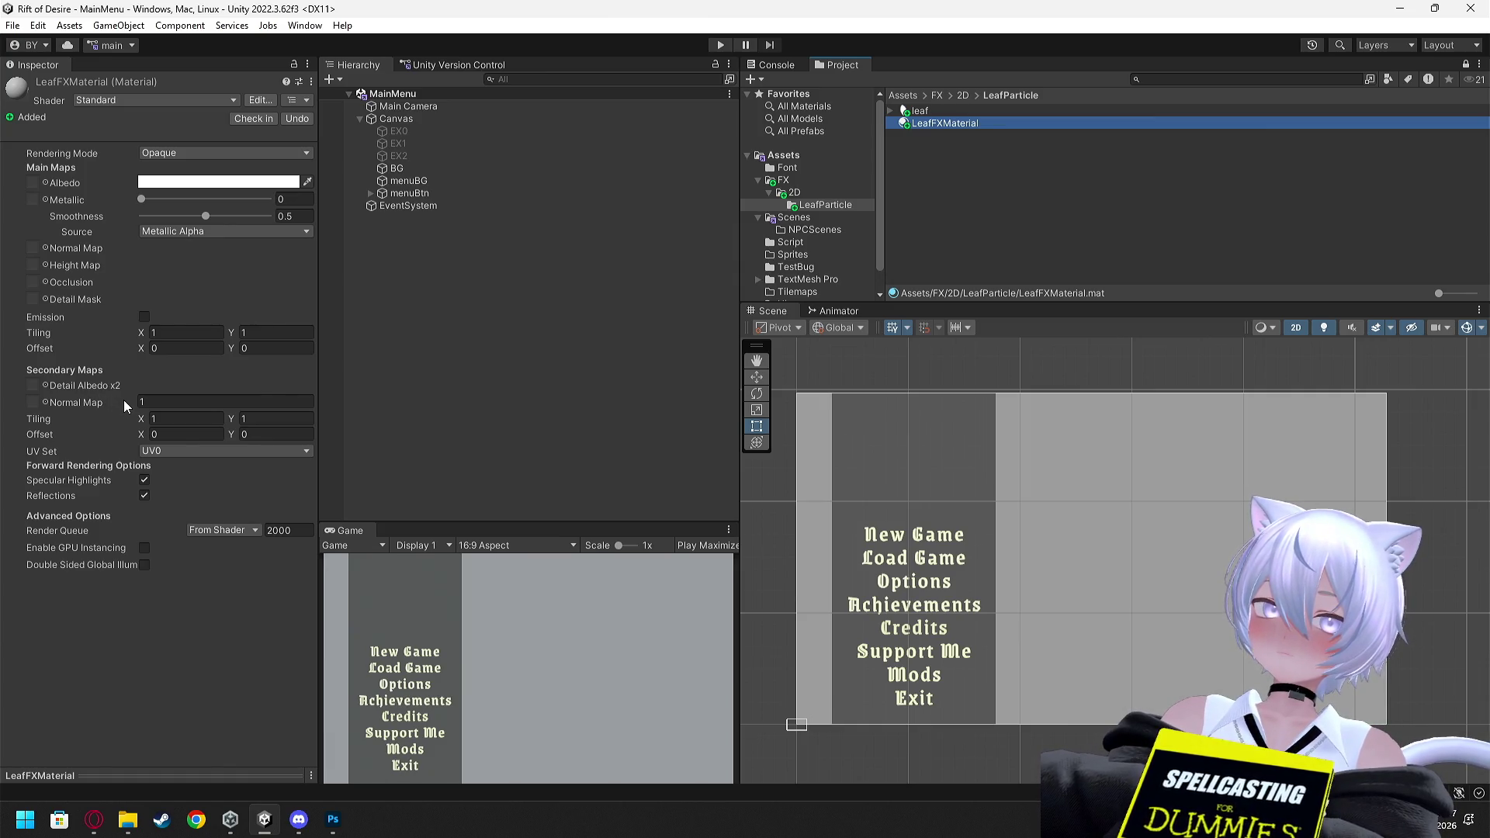
Assign the leaf texture to LeafFXMaterial's Albedo map
{"action": "left_click_drag", "start_coordinate": [935, 132], "coordinate": [395, 239]}
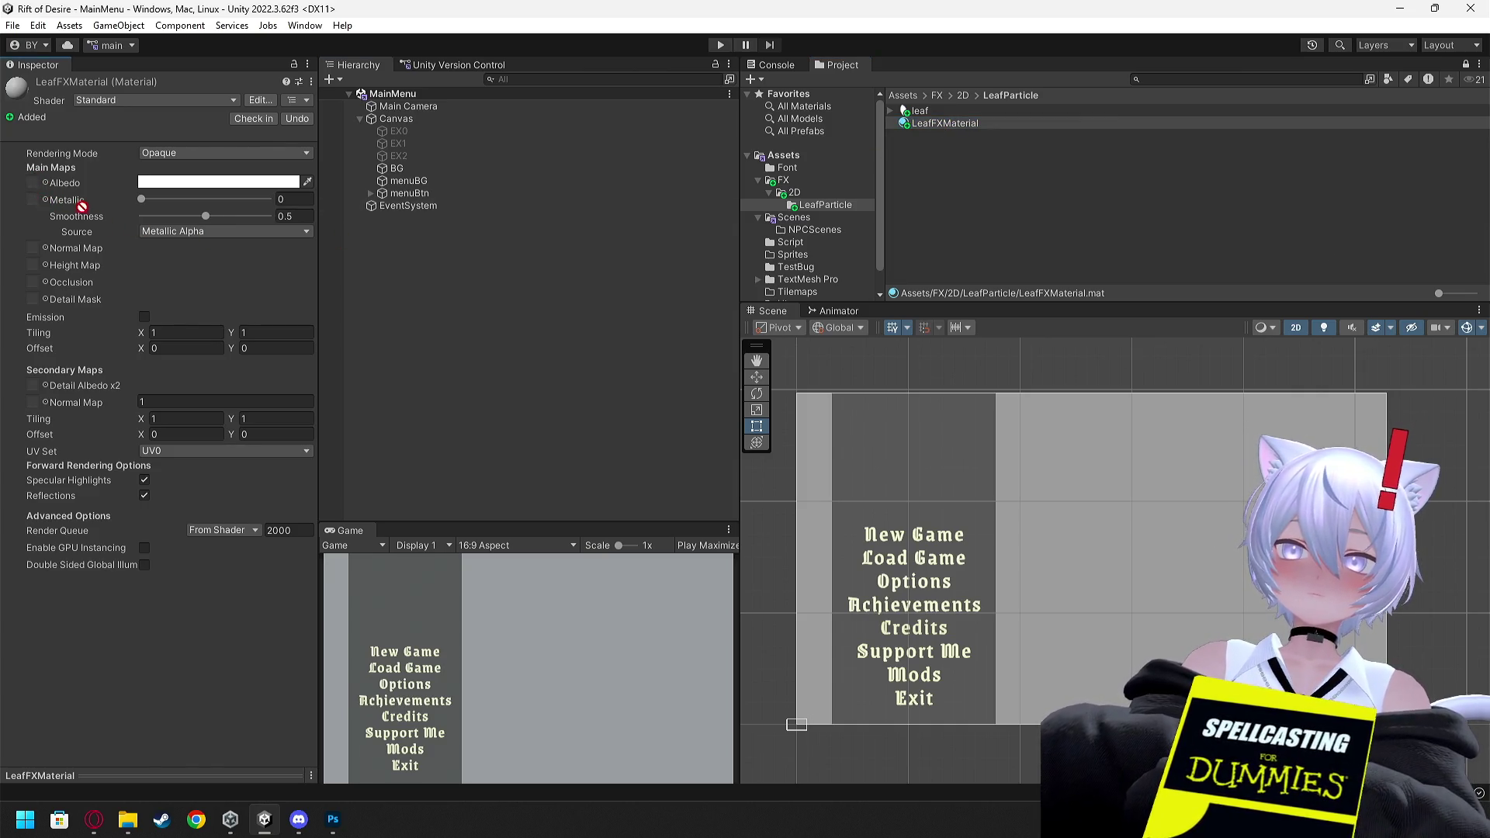
{"action": "mouse_move", "coordinate": [248, 202]}
{"action": "left_mouse_down"}
{"action": "mouse_move", "coordinate": [889, 160]}
{"action": "mouse_move", "coordinate": [333, 205]}
{"action": "mouse_move", "coordinate": [36, 192]}
{"action": "left_mouse_up"}
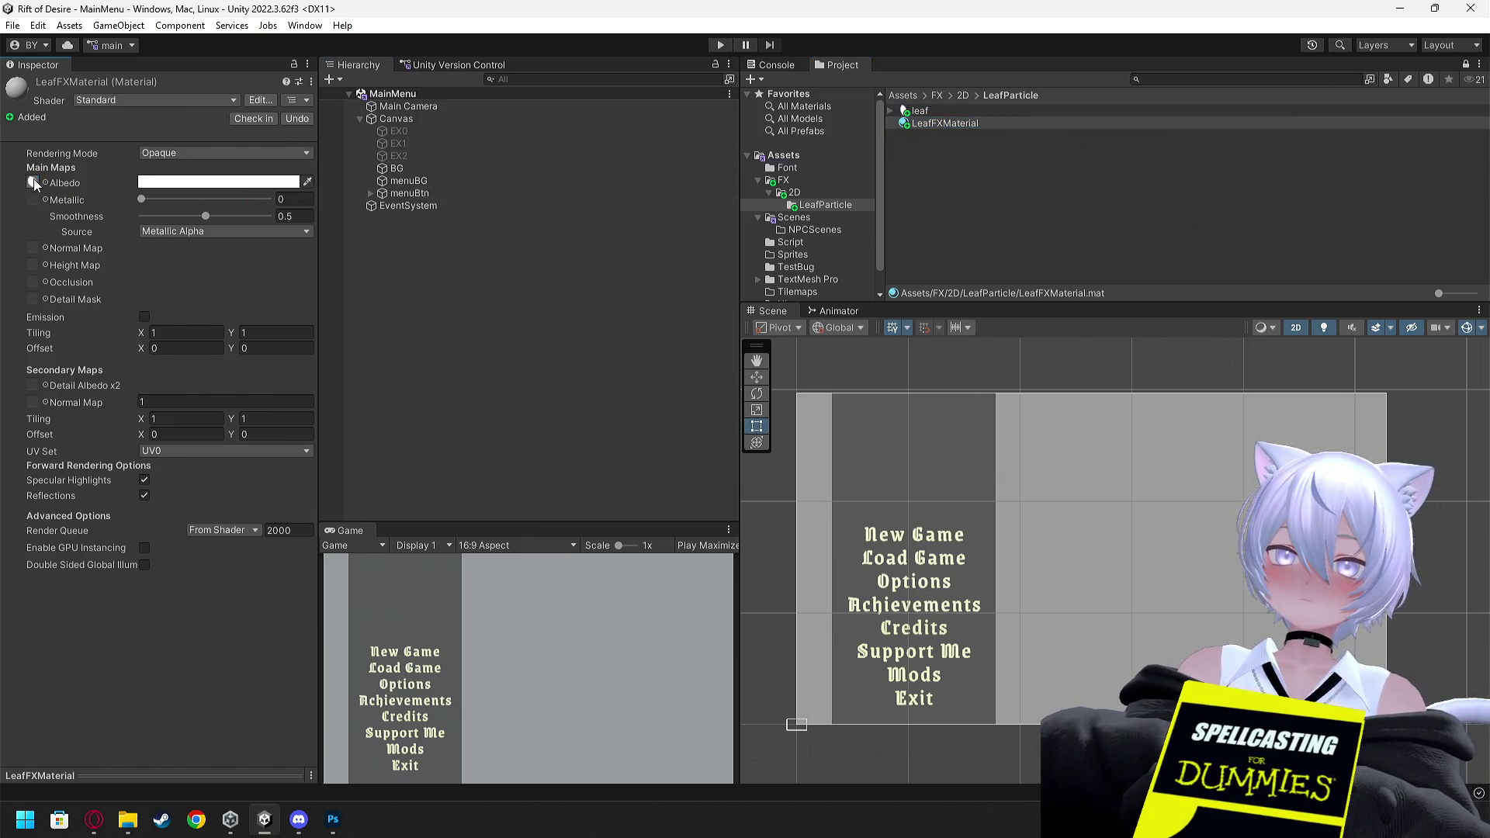
{"action": "left_click_drag", "start_coordinate": [37, 187], "coordinate": [33, 183]}
{"action": "left_click", "coordinate": [32, 183]}
{"action": "mouse_move", "coordinate": [921, 118]}
{"action": "left_mouse_down"}
{"action": "mouse_move", "coordinate": [53, 225]}
{"action": "mouse_move", "coordinate": [32, 249]}
{"action": "left_mouse_up"}
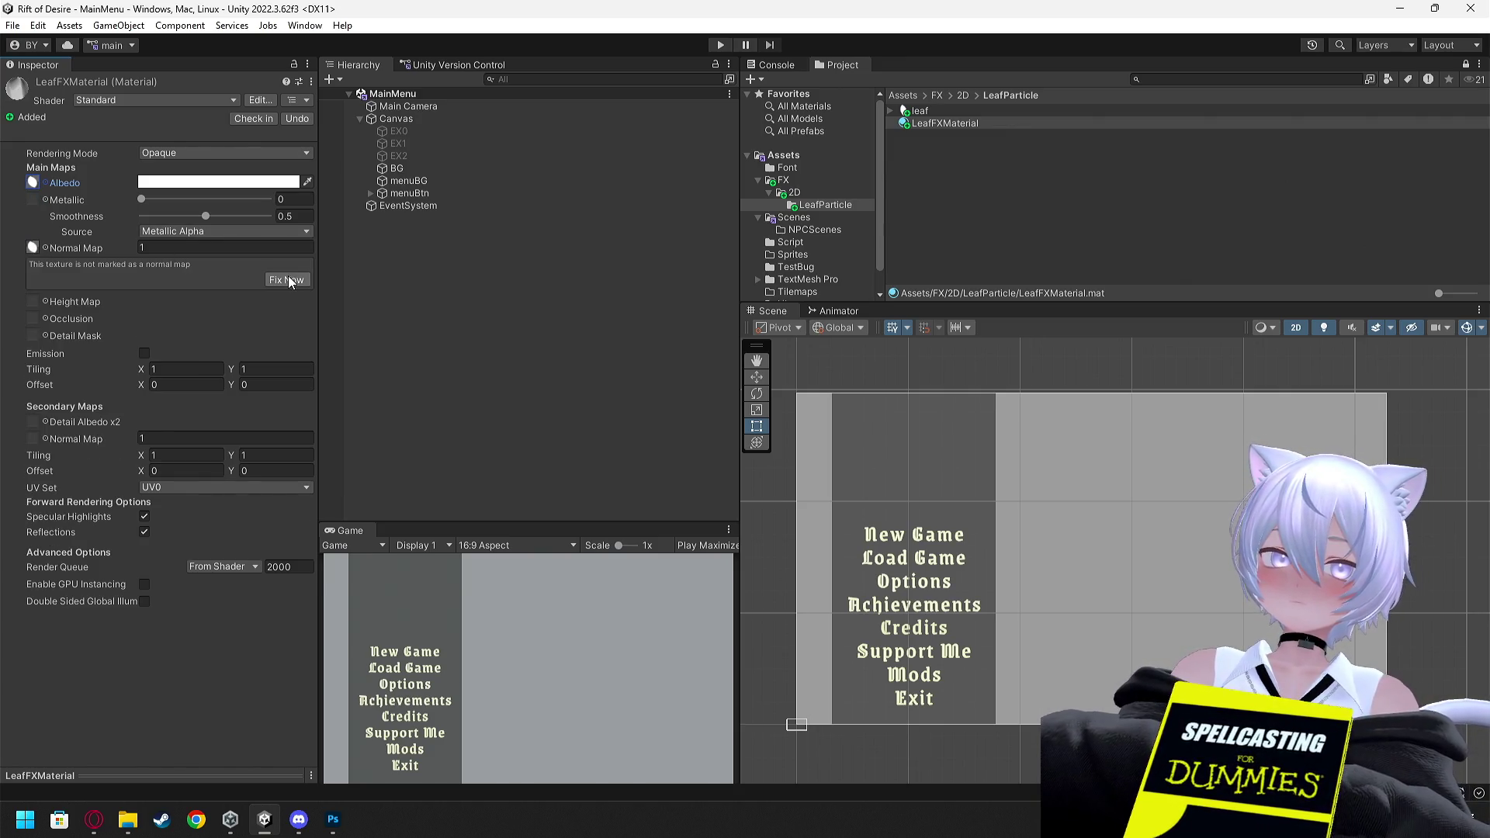
Clear LeafFXMaterial's Normal Map slot
{"action": "right_click", "coordinate": [32, 249]}
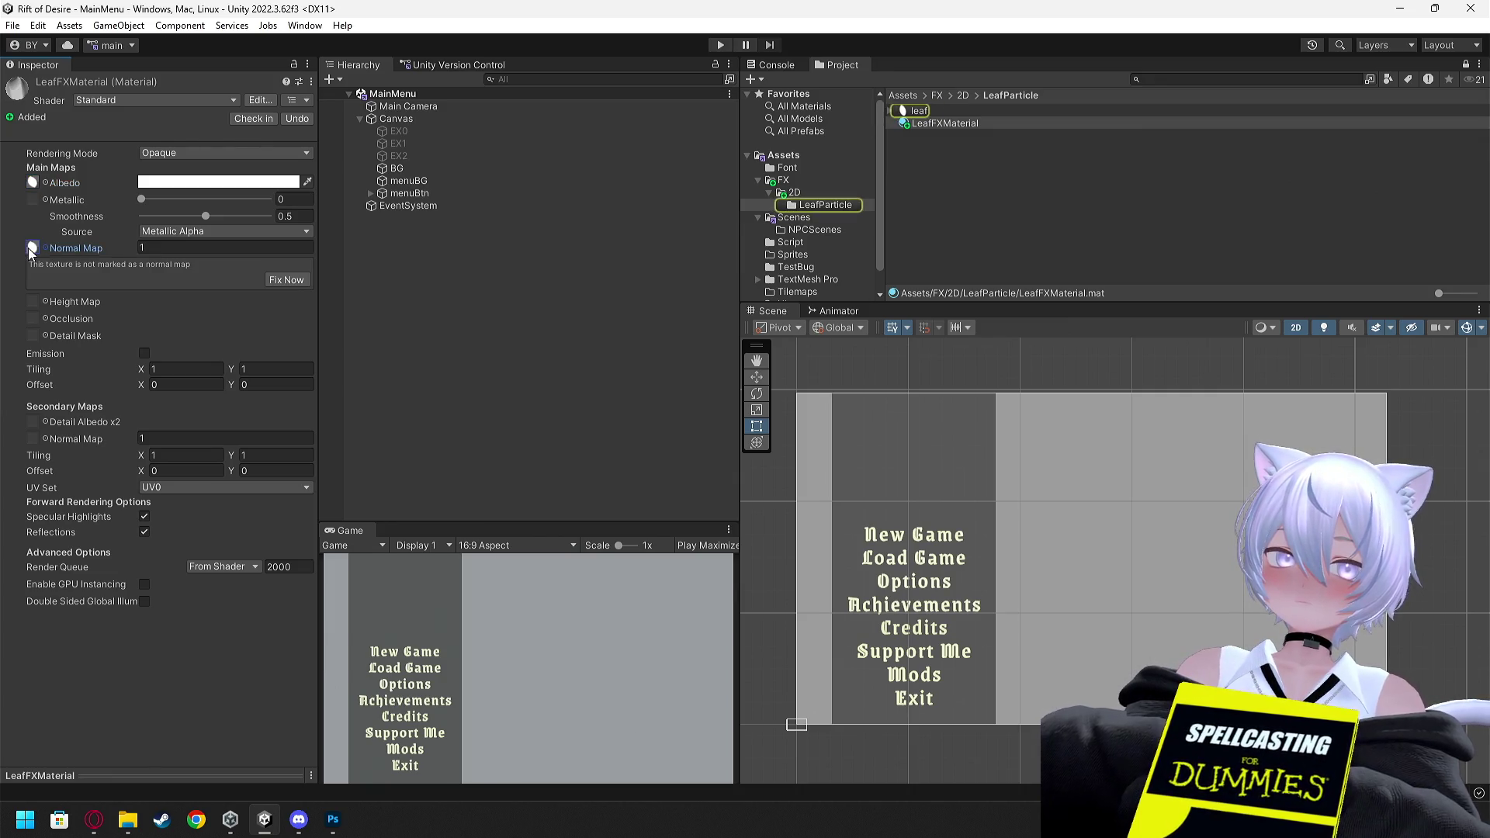
{"action": "left_click", "coordinate": [32, 248]}
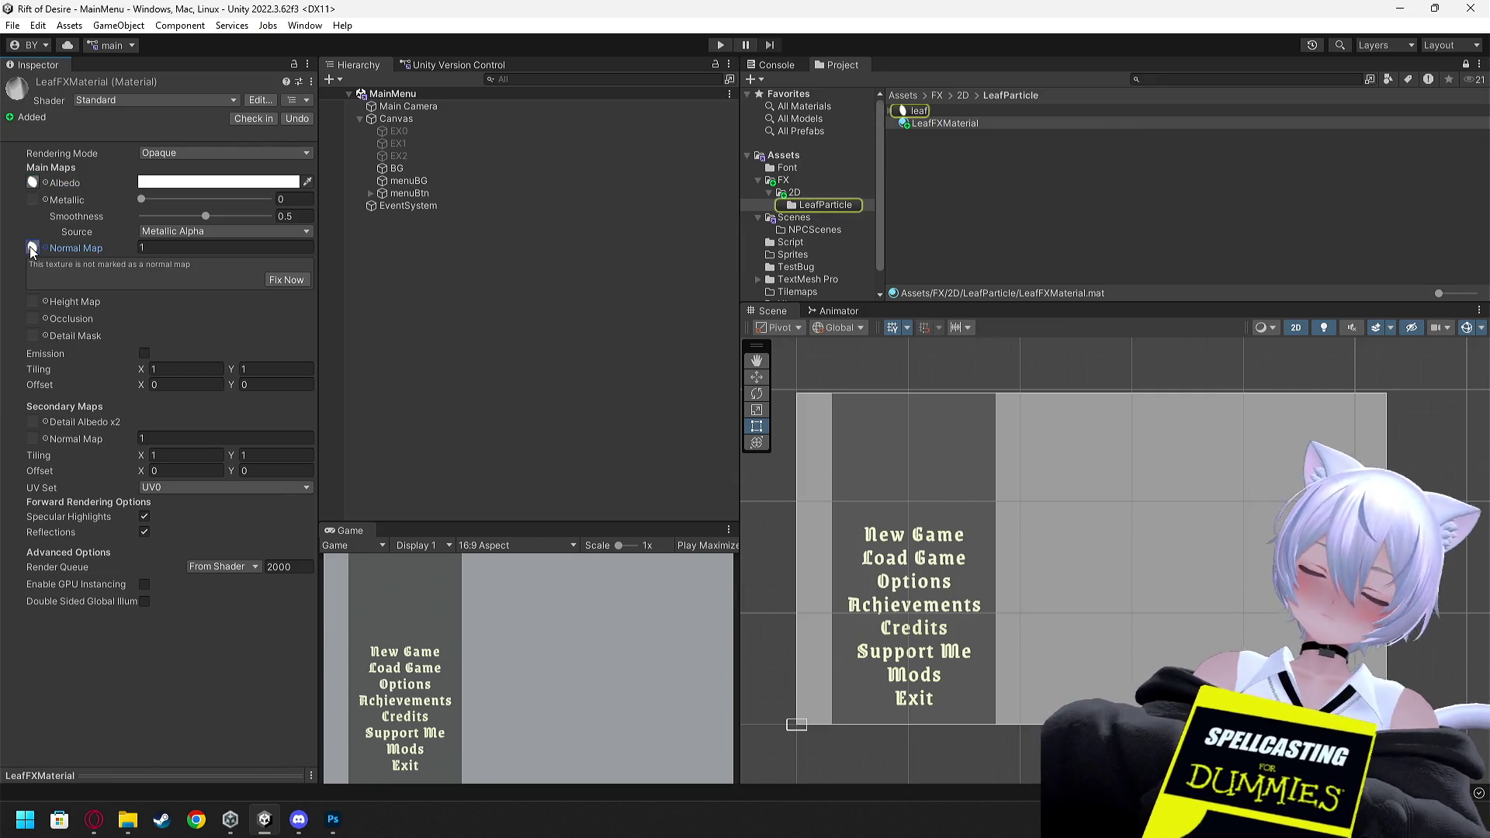
{"action": "key", "text": "Delete"}
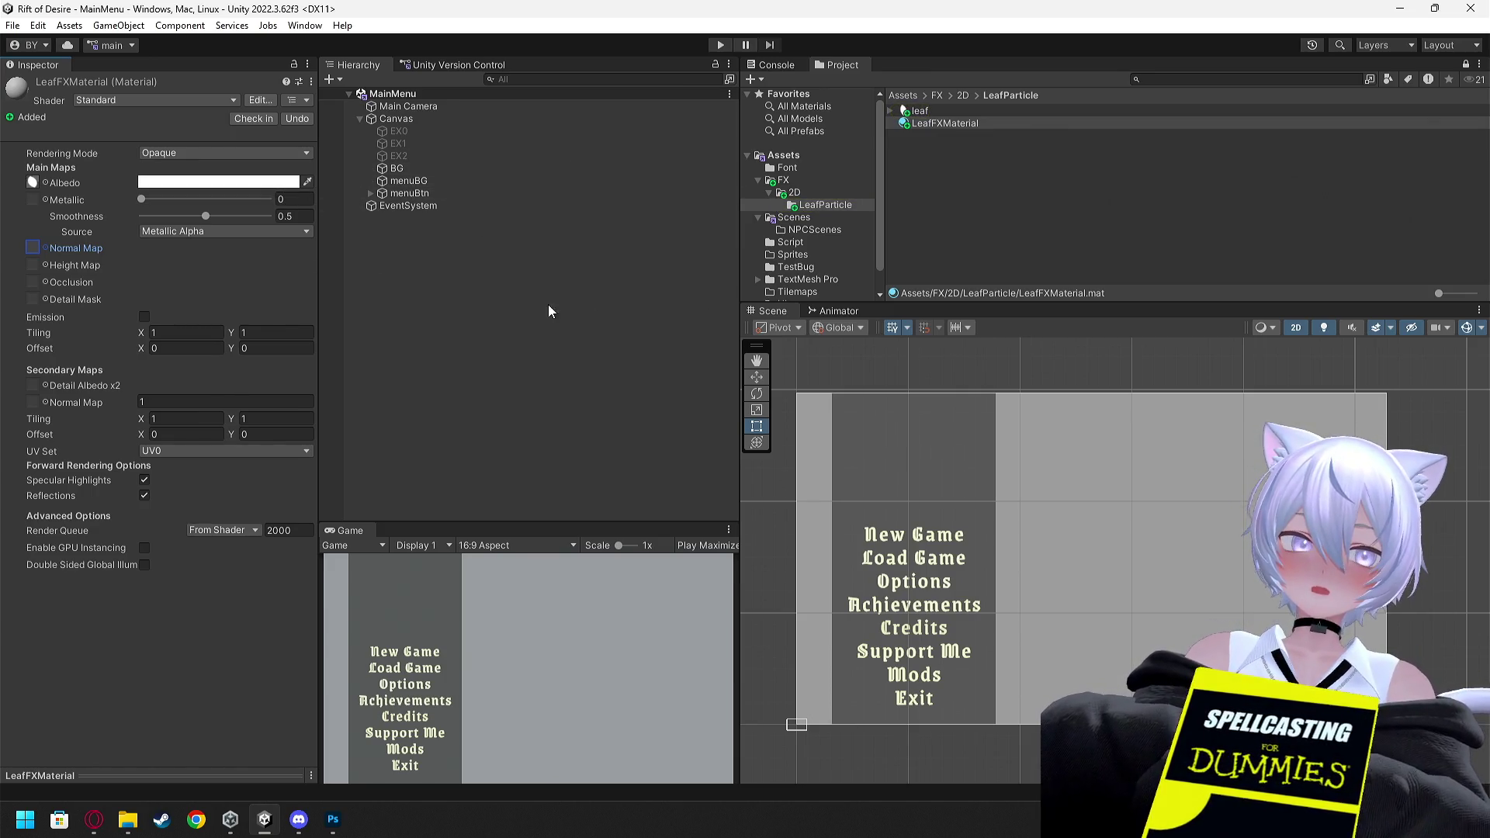
Play a bit more of the tutorial video, then return to Unity
{"action": "key", "text": "alt+space"}
{"action": "key", "text": "alt+Tab"}
{"action": "left_click", "coordinate": [804, 403]}
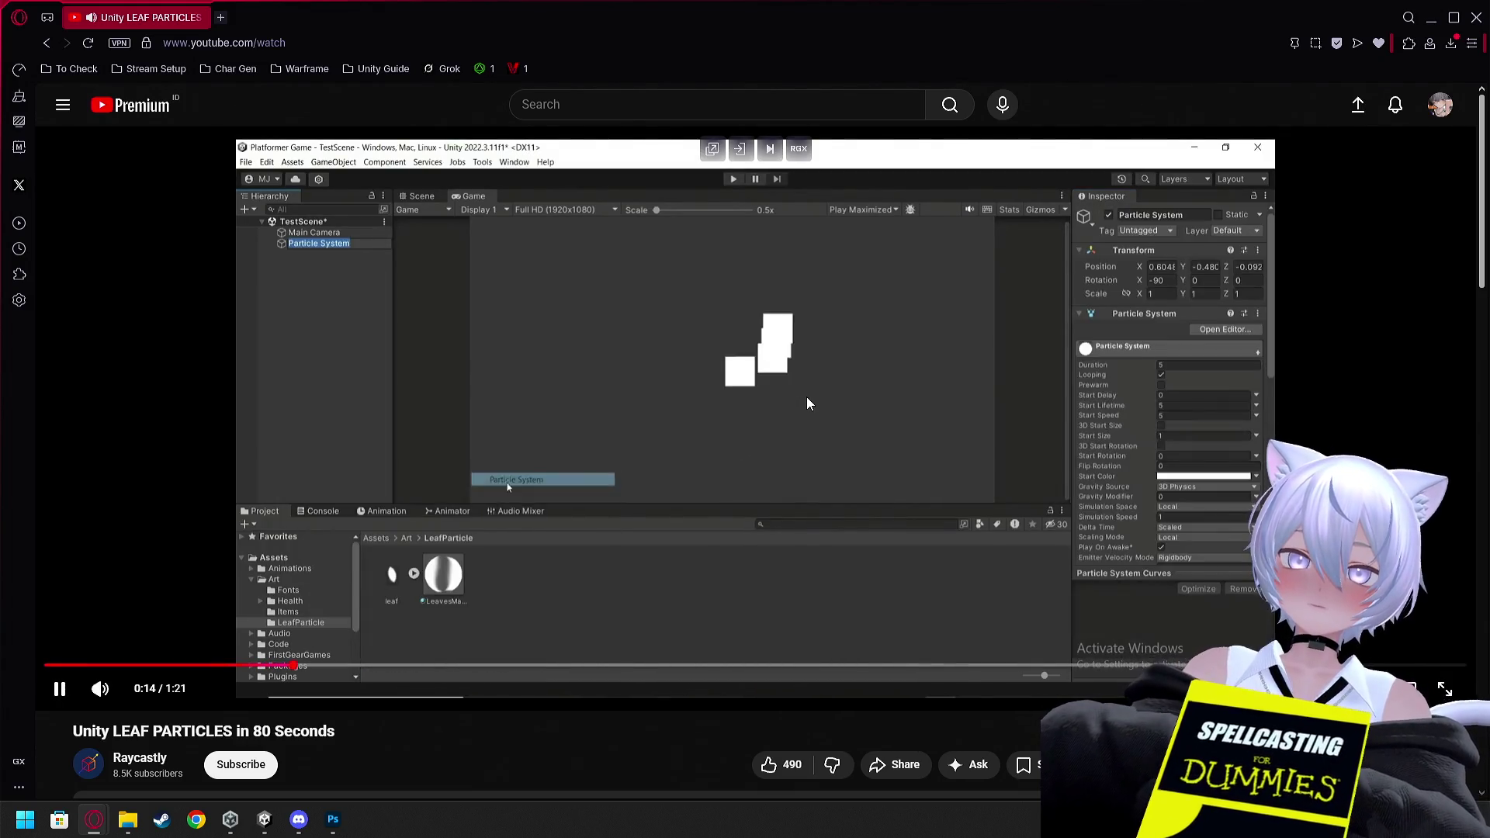
{"action": "left_click", "coordinate": [808, 398]}
{"action": "key", "text": "alt+Tab"}
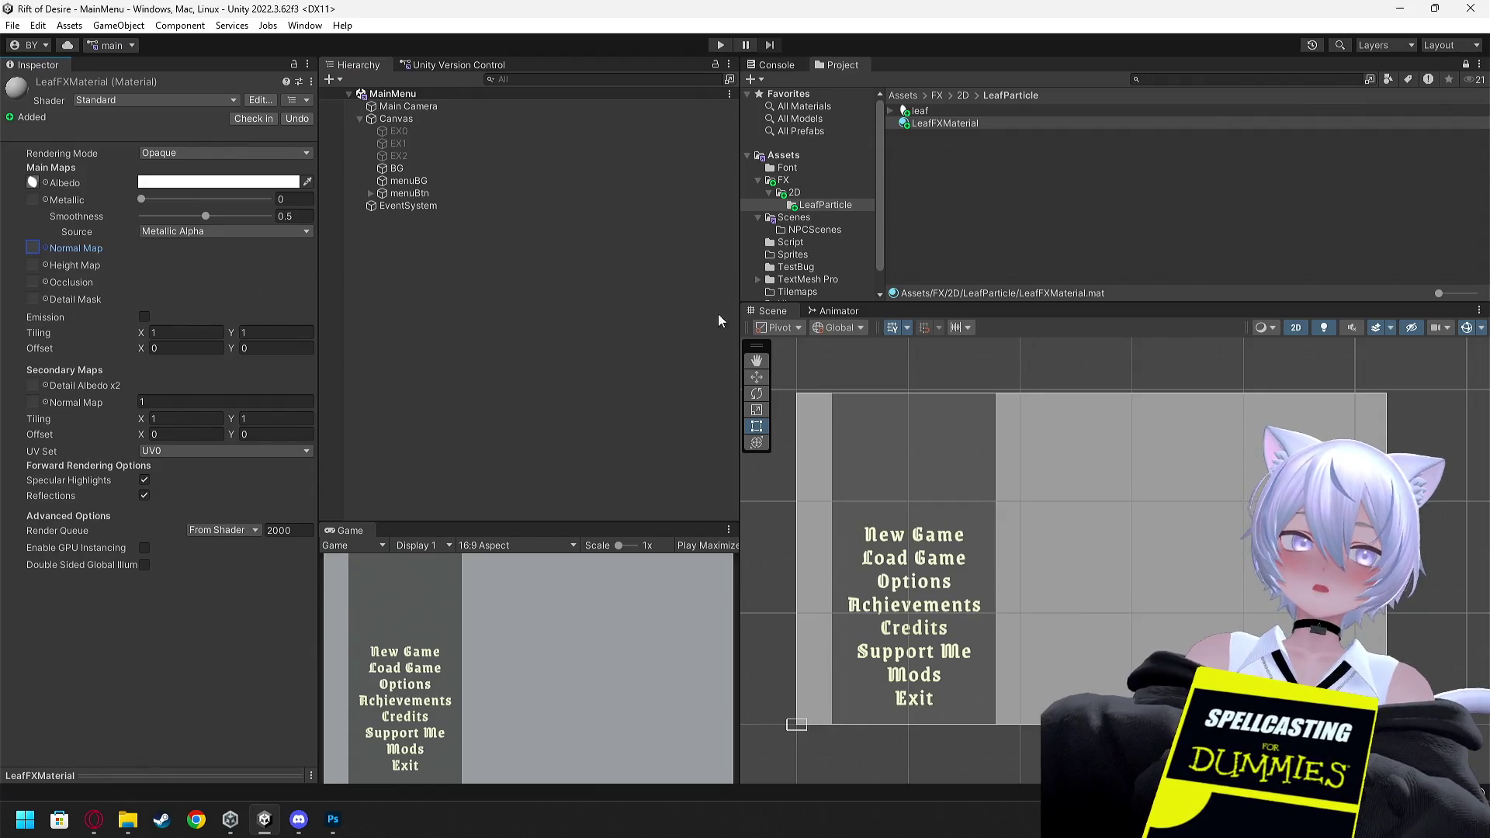
Add a Particle System from the Hierarchy's Effects submenu
{"action": "right_click", "coordinate": [418, 243]}
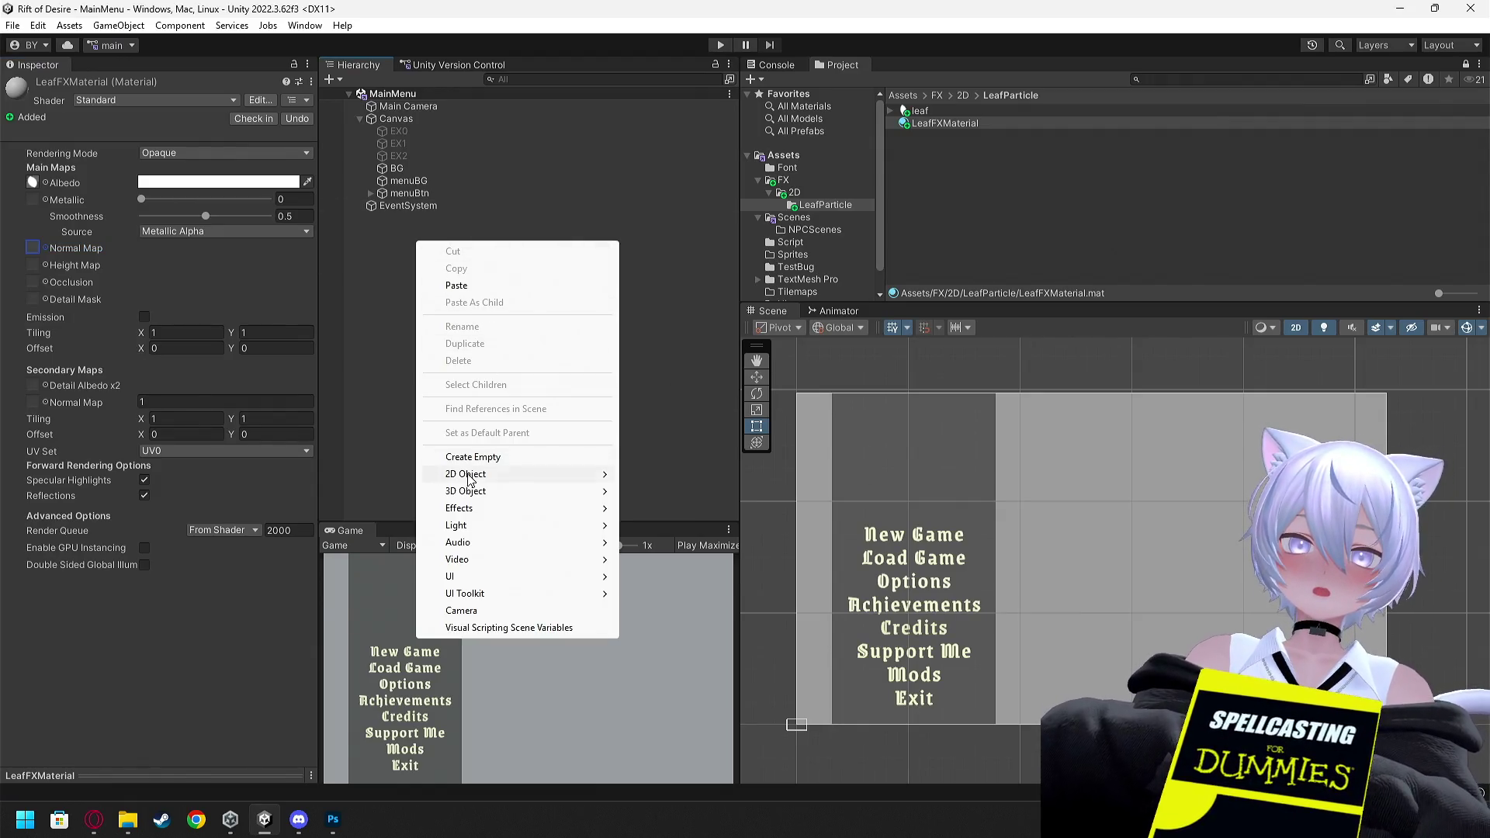
{"action": "mouse_move", "coordinate": [512, 475]}
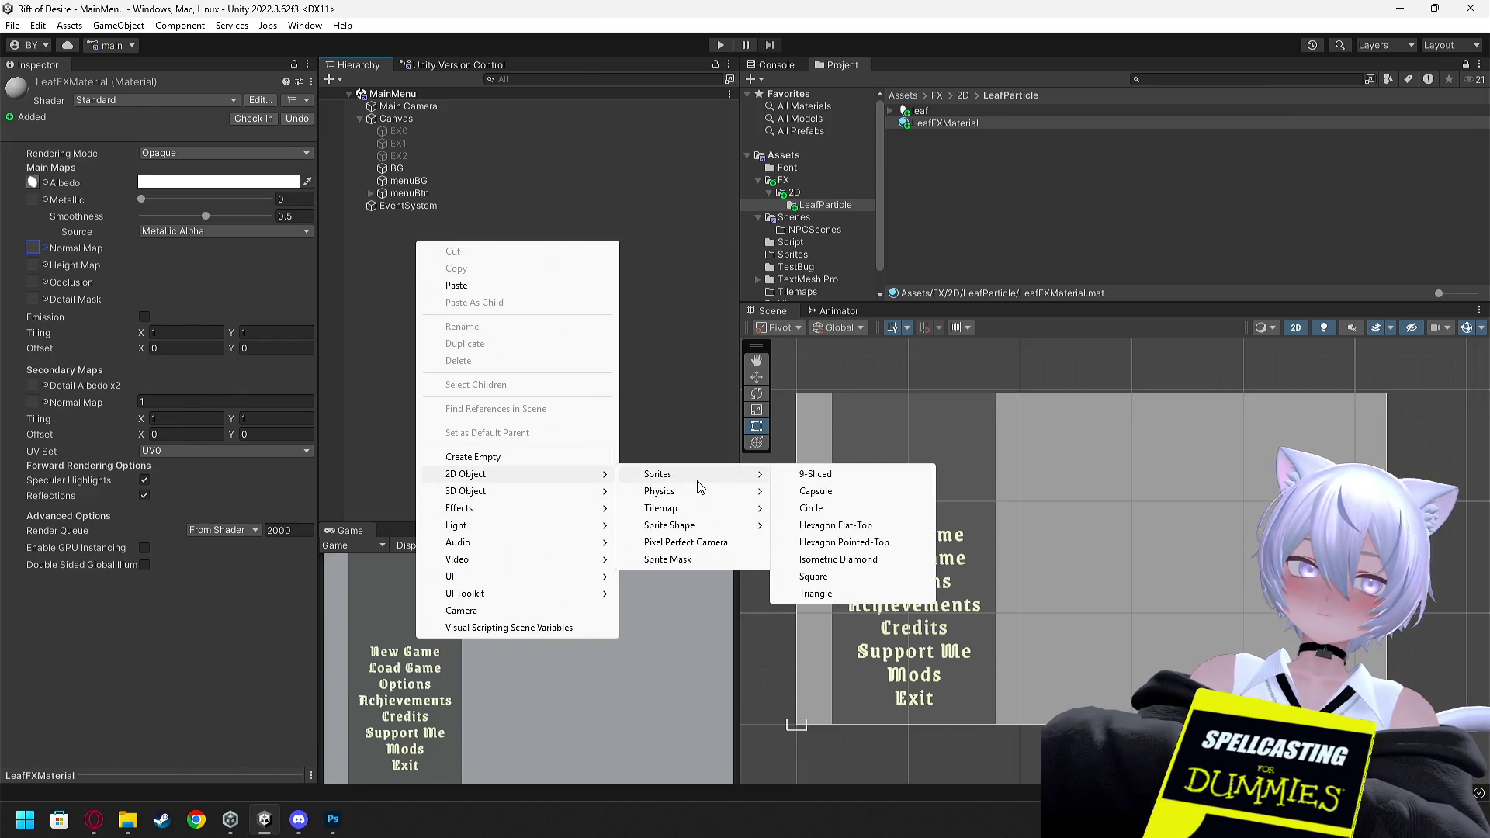
{"action": "mouse_move", "coordinate": [701, 496]}
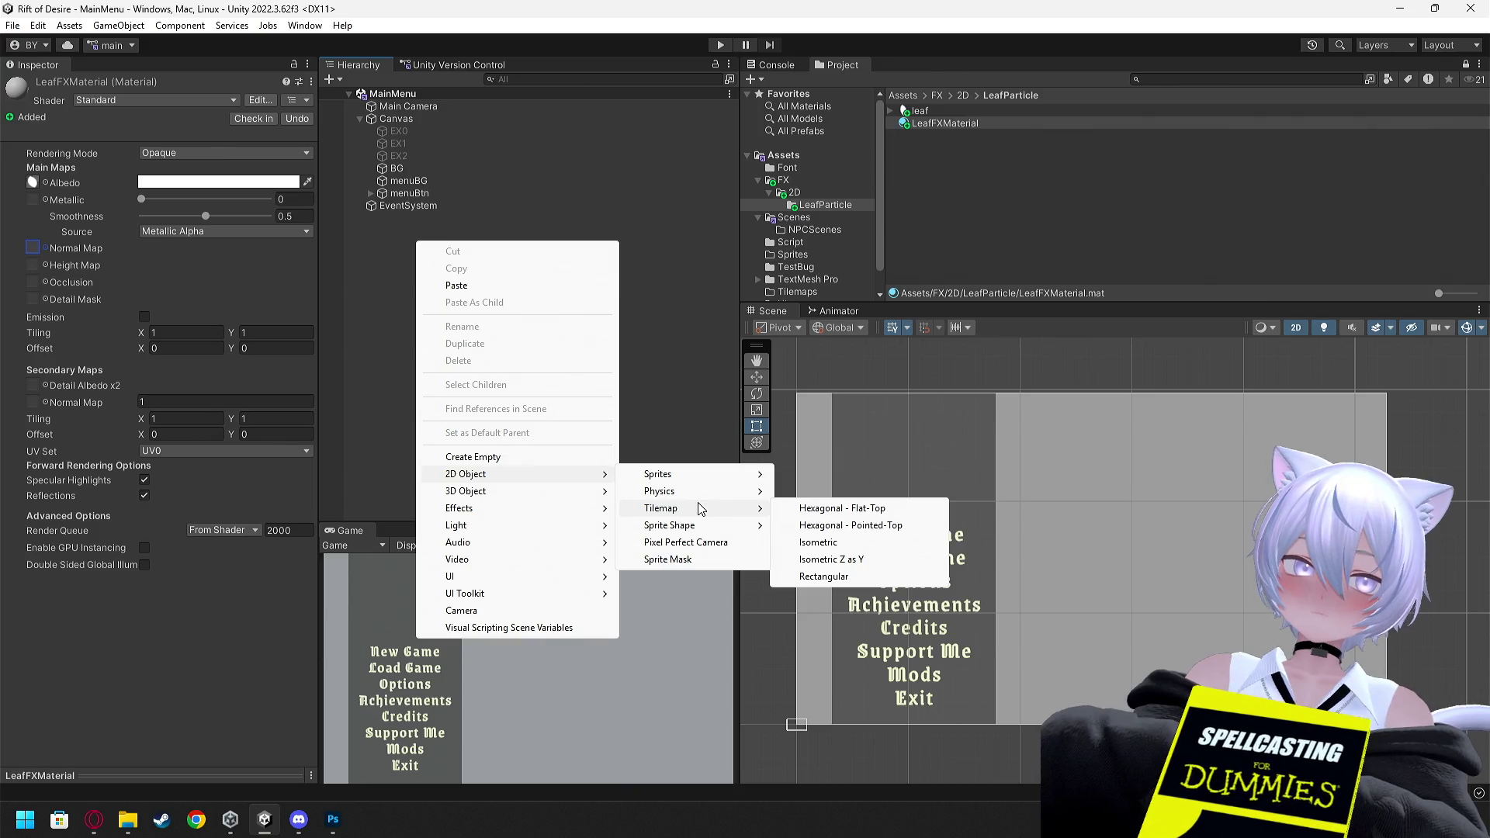
{"action": "mouse_move", "coordinate": [702, 525]}
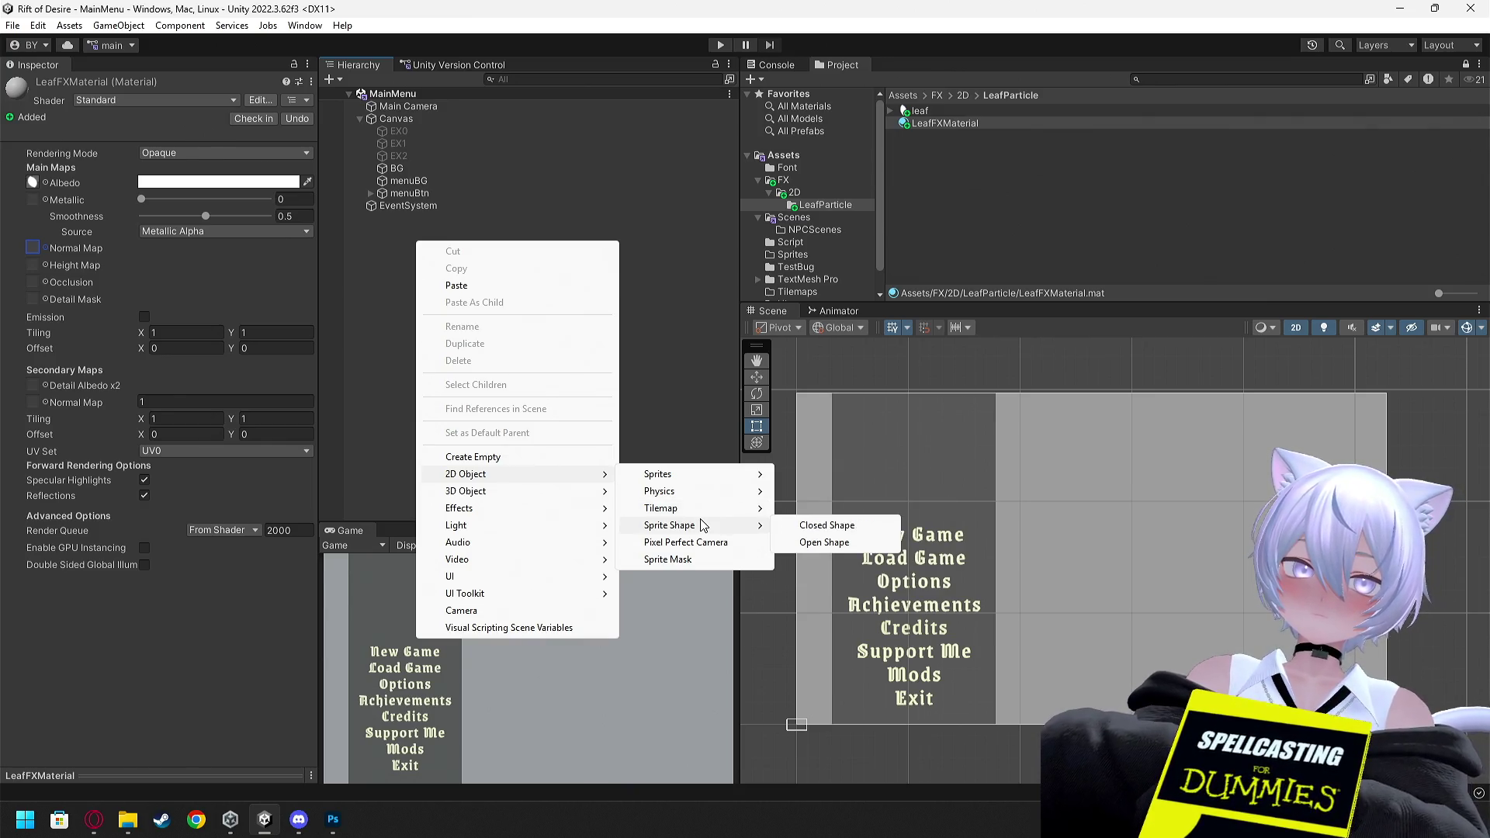
{"action": "mouse_move", "coordinate": [574, 491]}
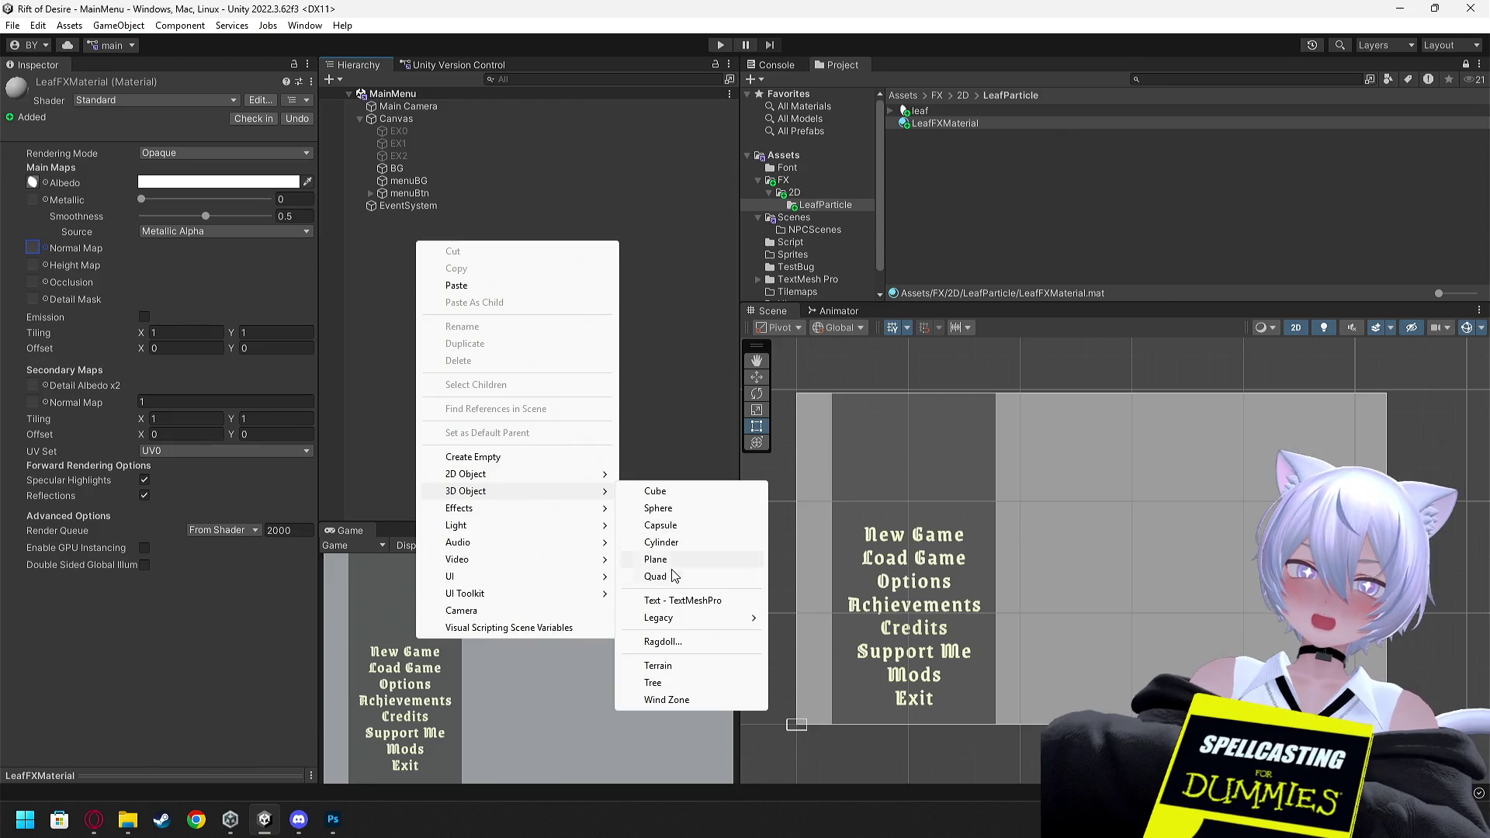
{"action": "mouse_move", "coordinate": [685, 621]}
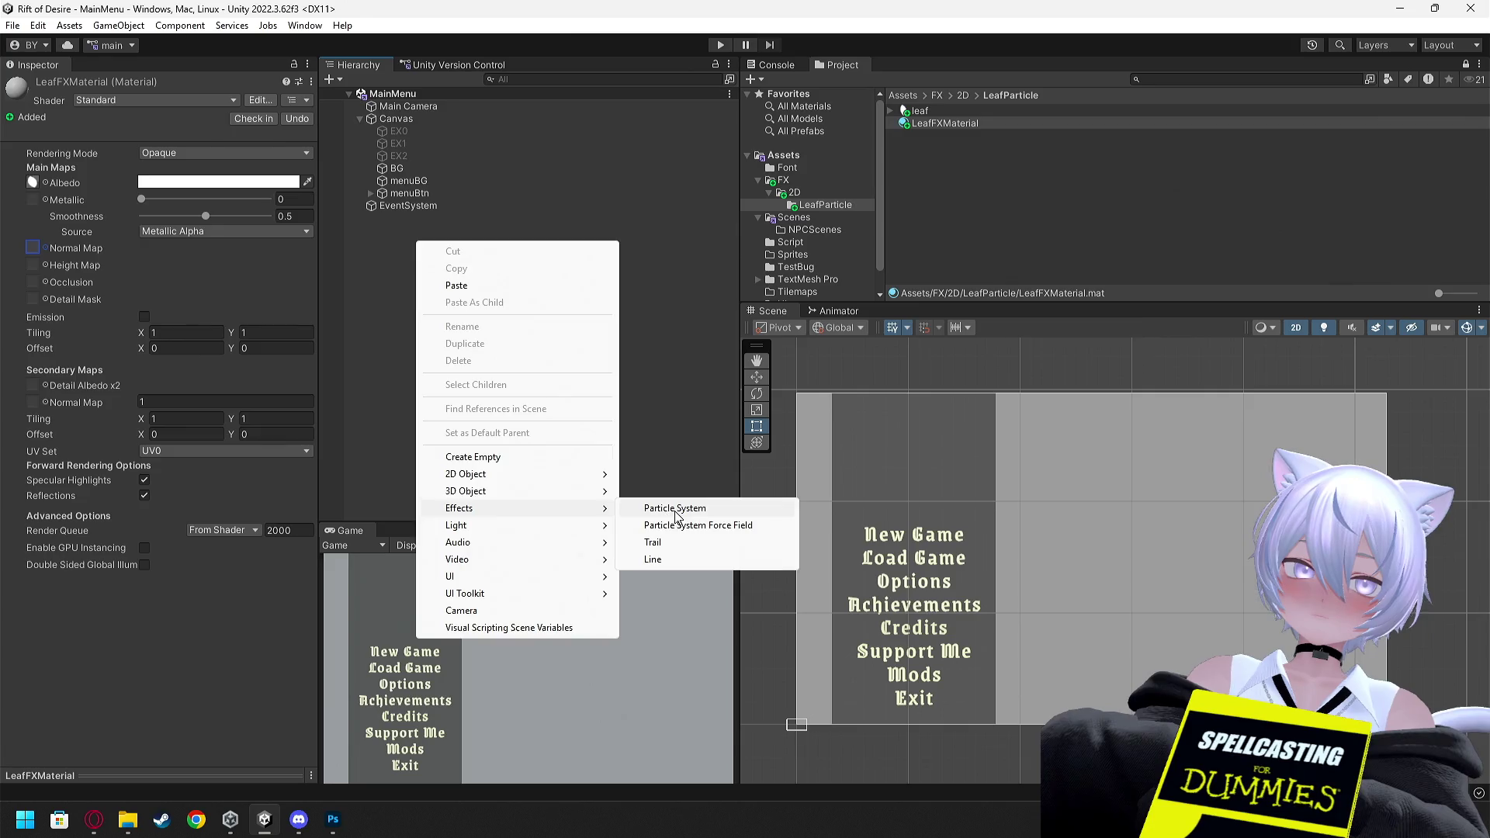
{"action": "left_click", "coordinate": [669, 508]}
Move the Particle System under Canvas above BG and reselect it in the Inspector
{"action": "left_click", "coordinate": [444, 273]}
{"action": "mouse_move", "coordinate": [411, 218]}
{"action": "left_mouse_down"}
{"action": "mouse_move", "coordinate": [394, 217]}
{"action": "mouse_move", "coordinate": [413, 163]}
{"action": "left_mouse_up"}
{"action": "scroll", "coordinate": [1164, 590], "scroll_direction": "up", "scroll_amount": 5}
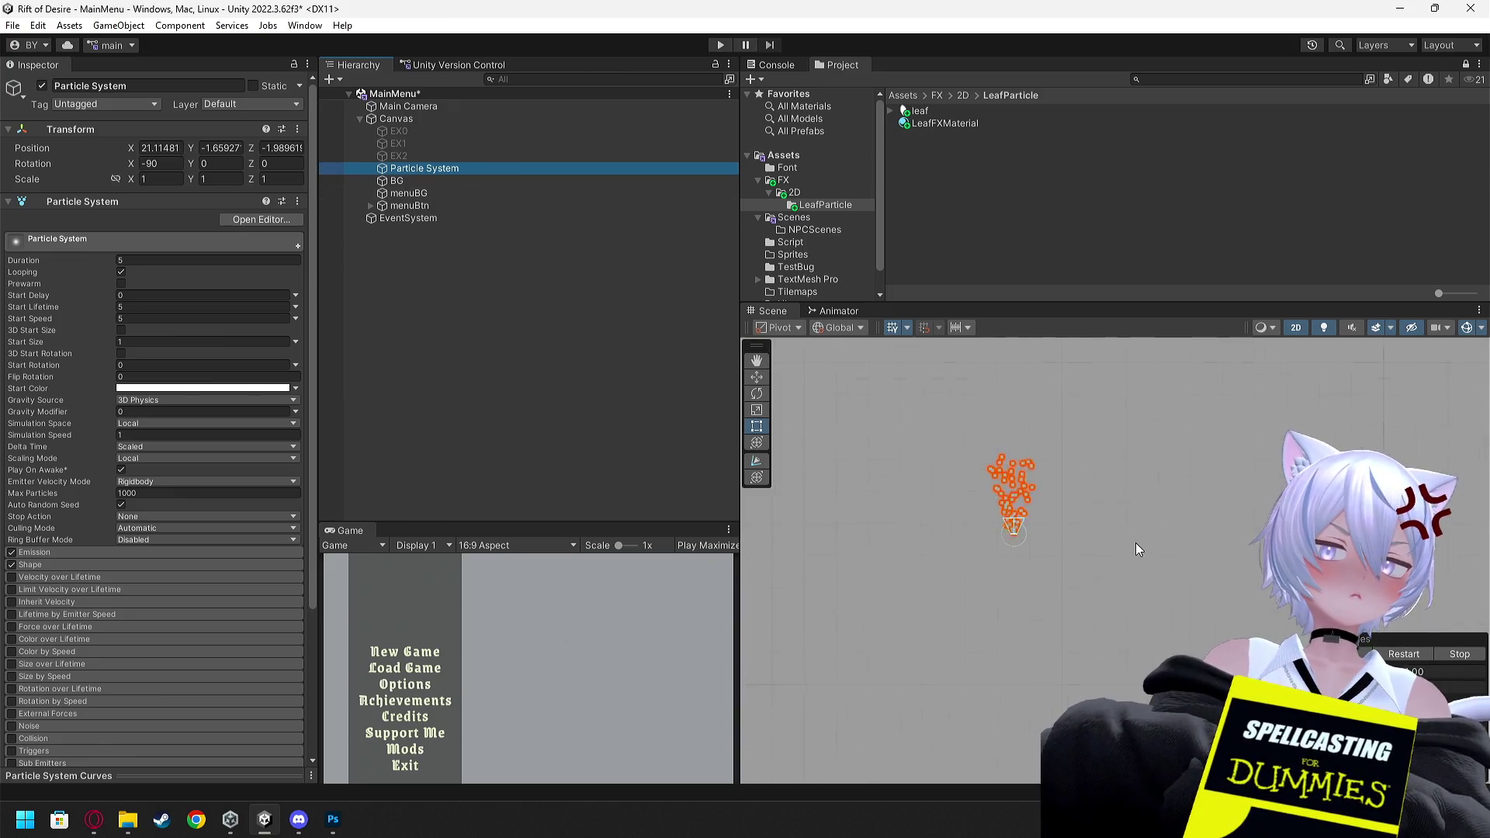
{"action": "scroll", "coordinate": [1135, 541], "scroll_direction": "down", "scroll_amount": 3}
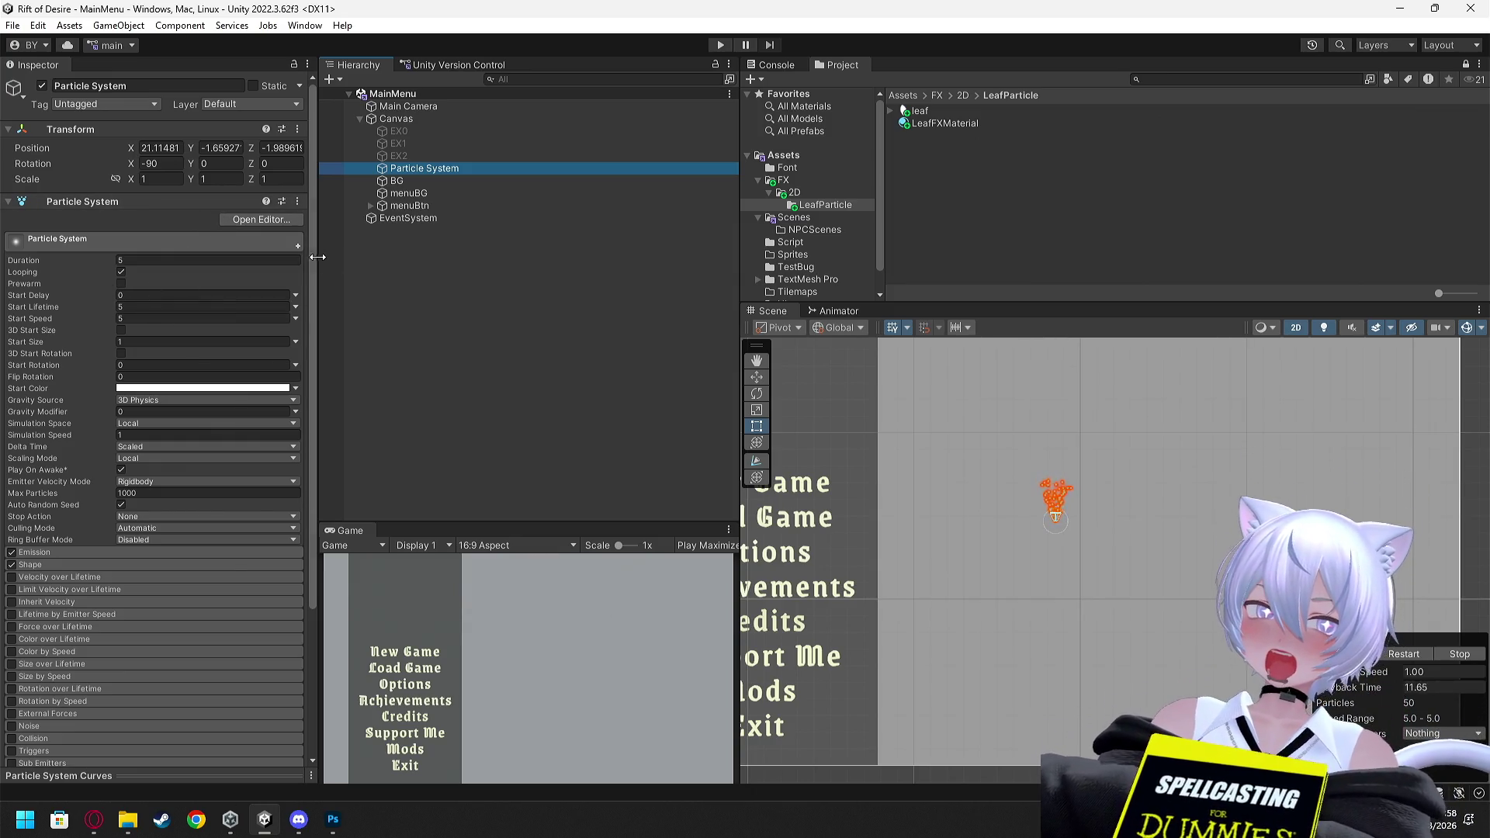
{"action": "mouse_move", "coordinate": [322, 264]}
{"action": "left_mouse_down"}
{"action": "mouse_move", "coordinate": [354, 262]}
{"action": "mouse_move", "coordinate": [306, 264]}
{"action": "left_mouse_up"}
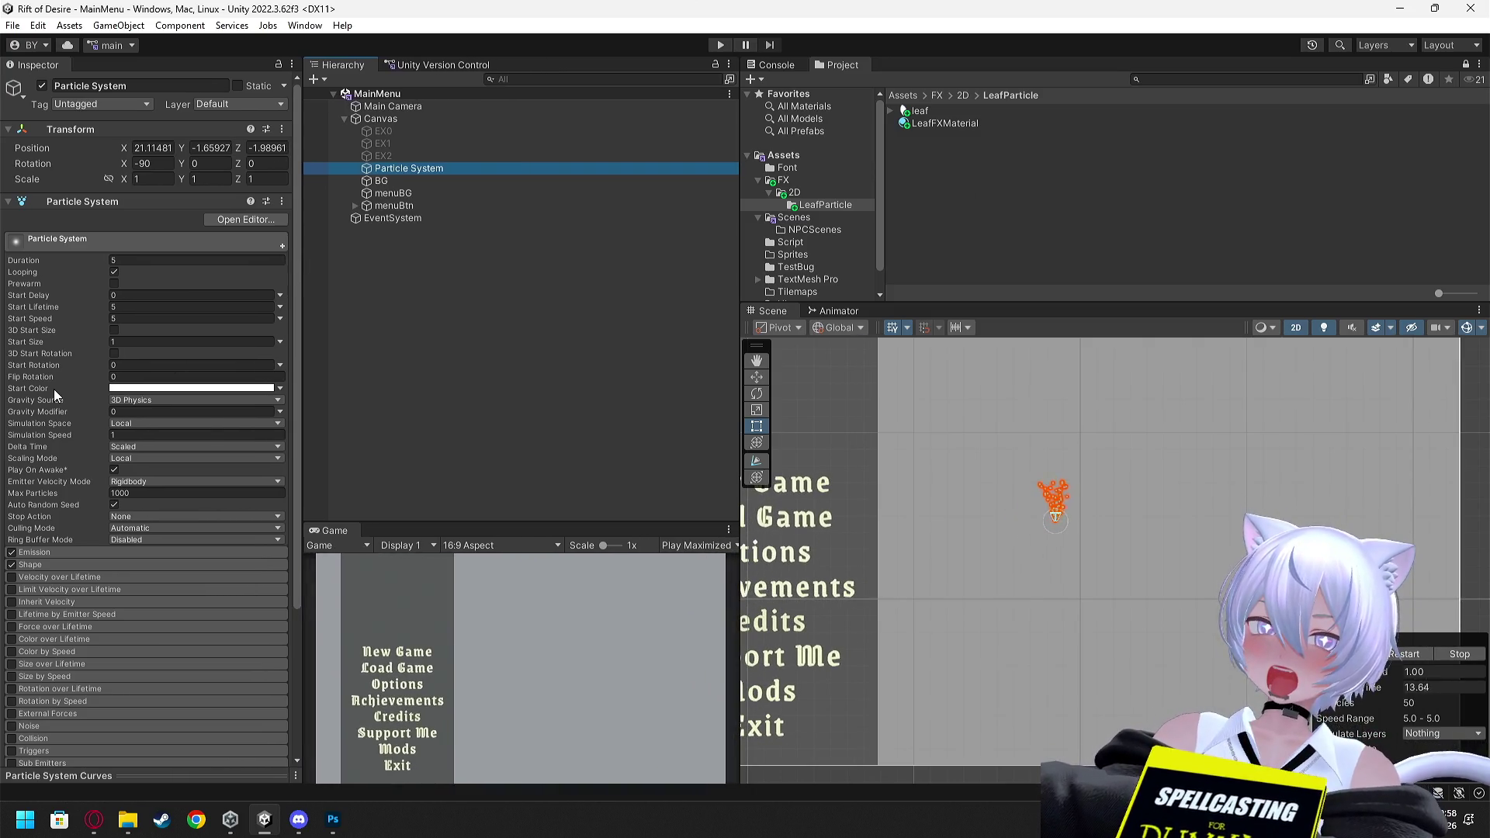
{"action": "right_click", "coordinate": [54, 391]}
{"action": "left_click", "coordinate": [371, 294]}
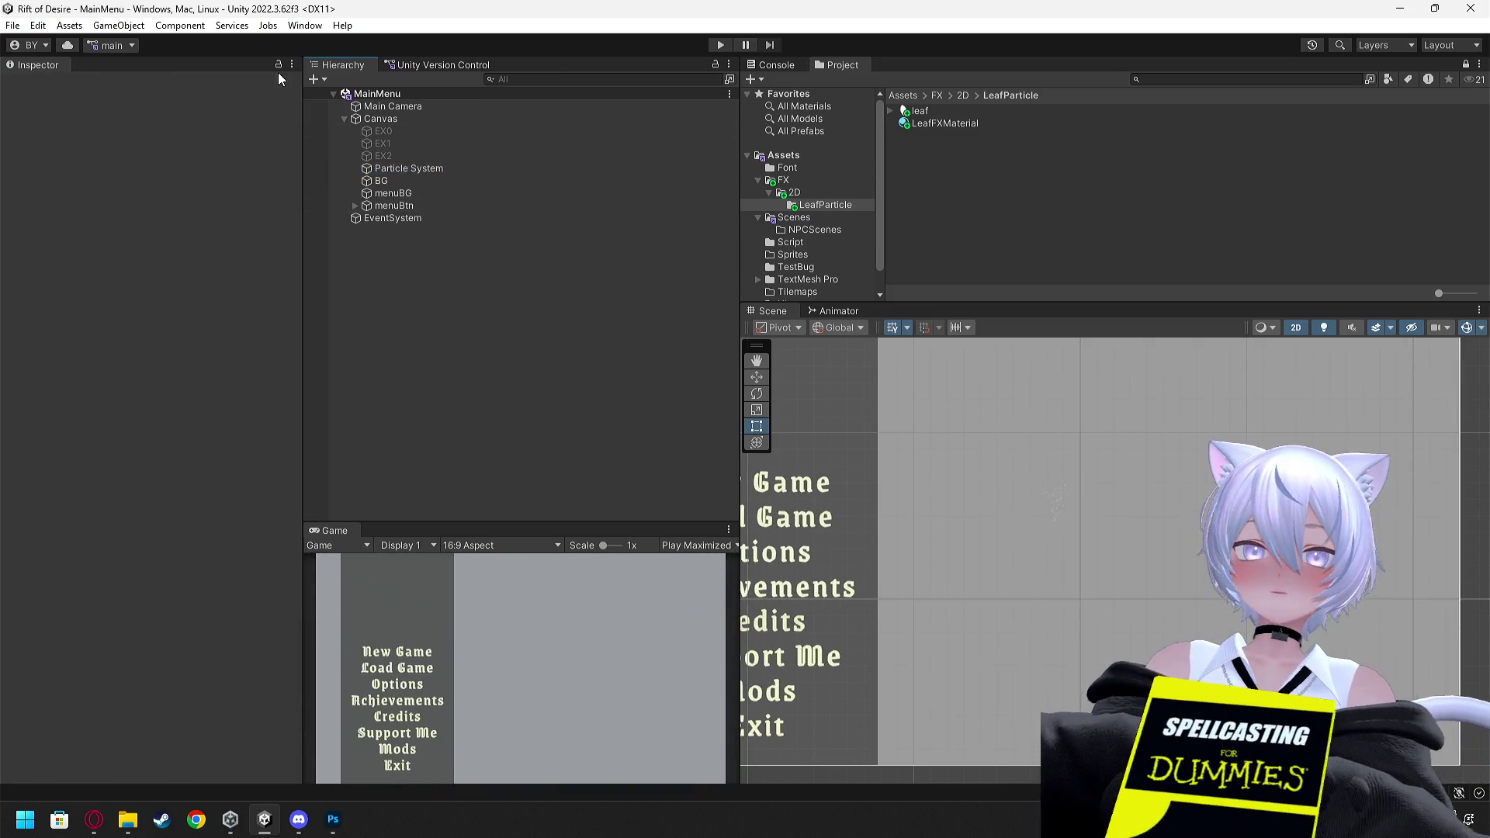
{"action": "left_click", "coordinate": [393, 118]}
{"action": "left_click", "coordinate": [410, 106]}
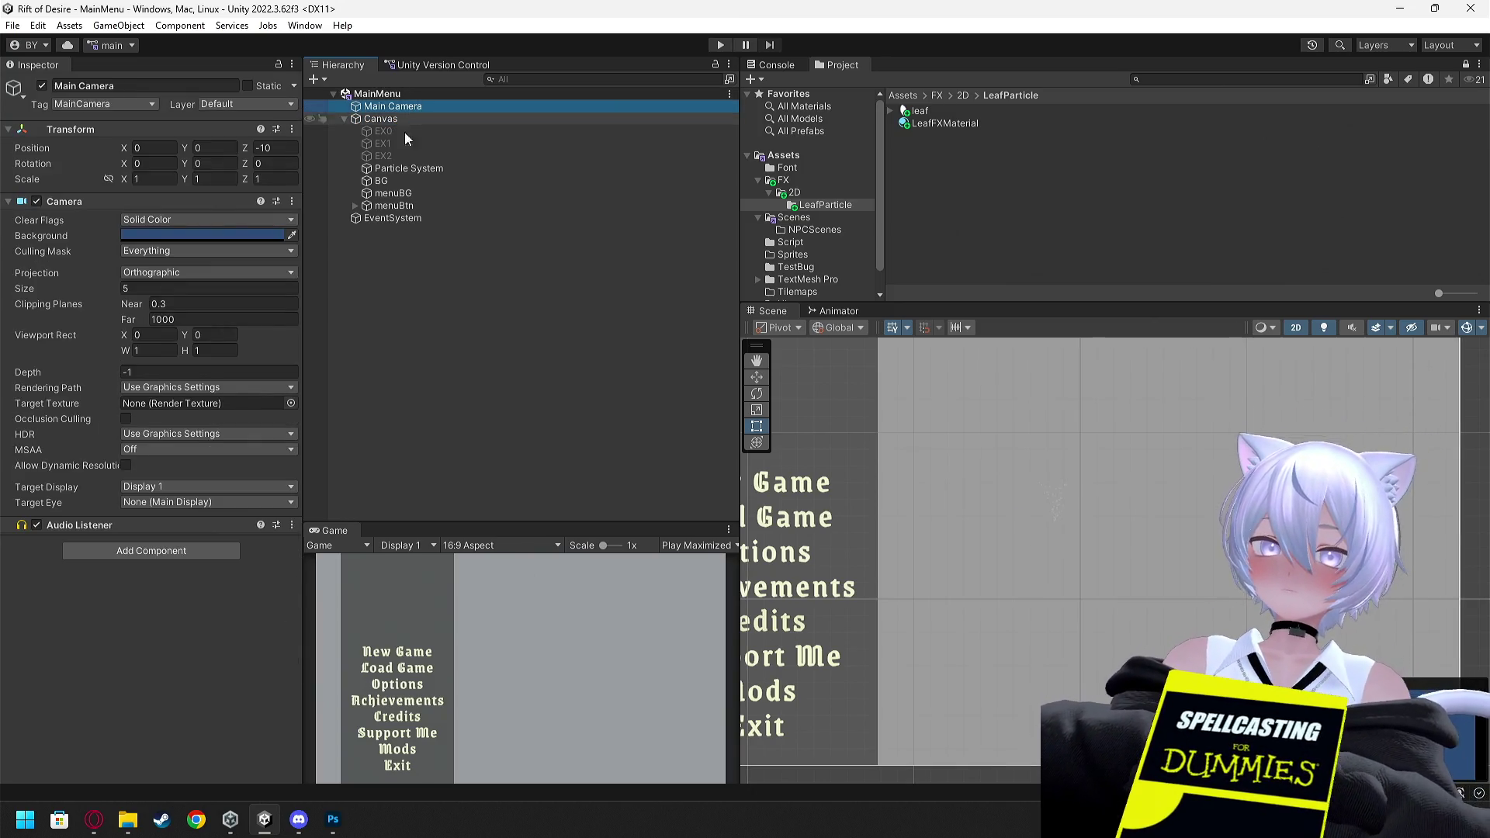
{"action": "left_click", "coordinate": [408, 168]}
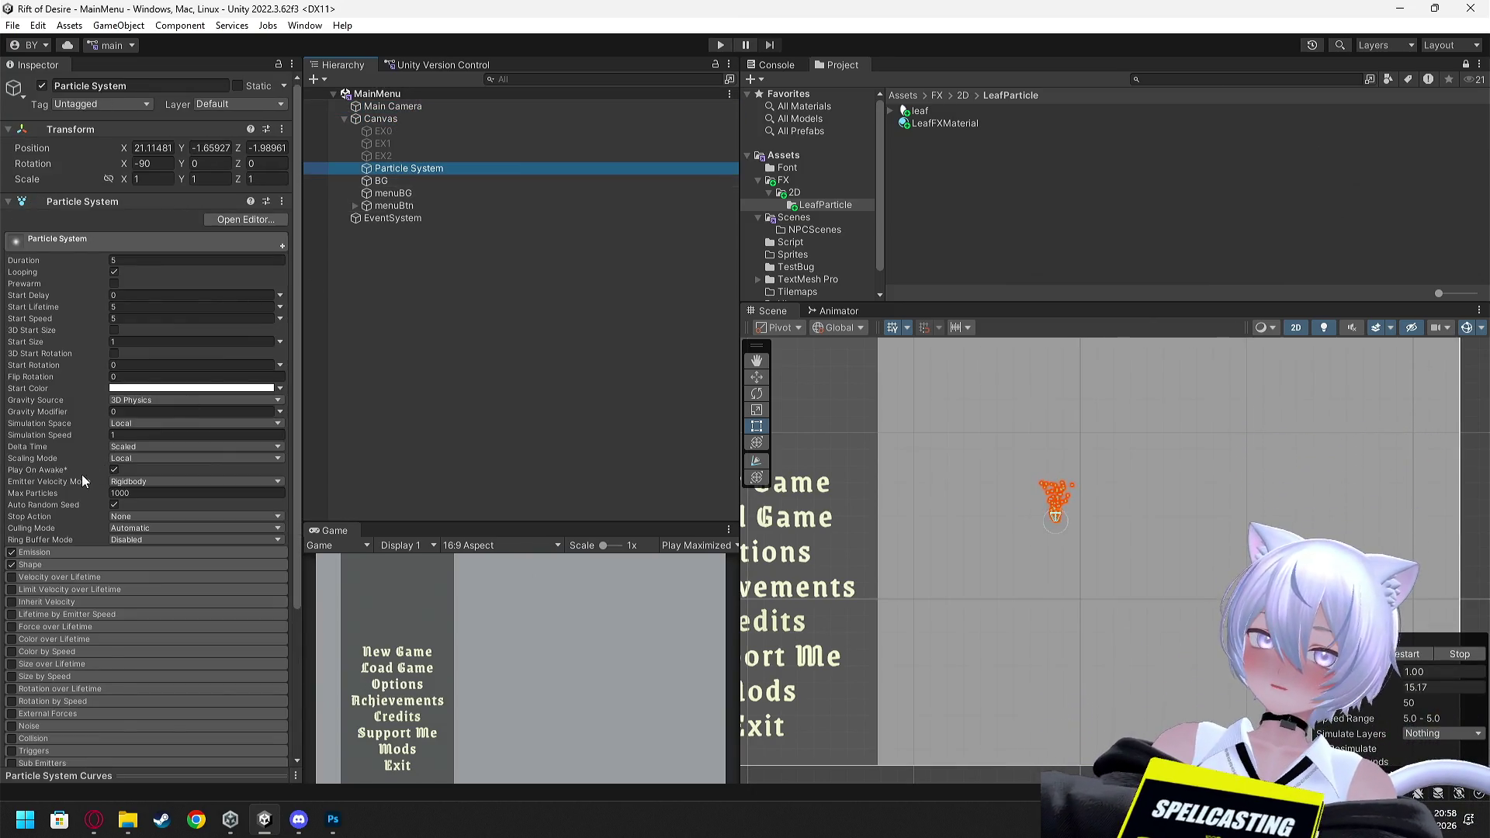
Scroll the Particle System Inspector through duration, start lifetime and start speed up to Transform
{"action": "scroll", "coordinate": [81, 475], "scroll_direction": "down", "scroll_amount": 2}
{"action": "scroll", "coordinate": [78, 477], "scroll_direction": "up", "scroll_amount": 3}
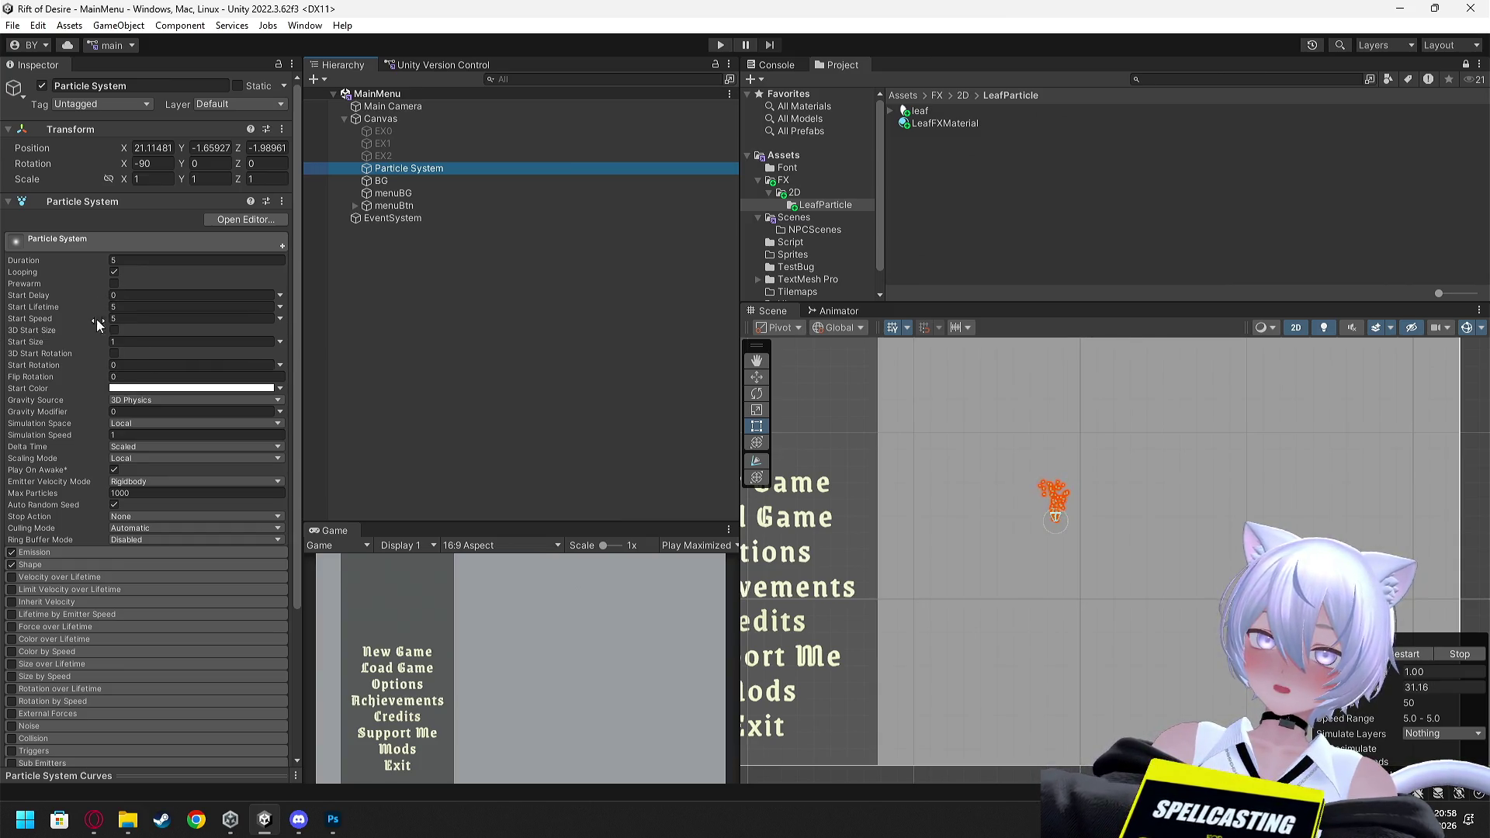
{"action": "scroll", "coordinate": [76, 449], "scroll_direction": "down", "scroll_amount": 3}
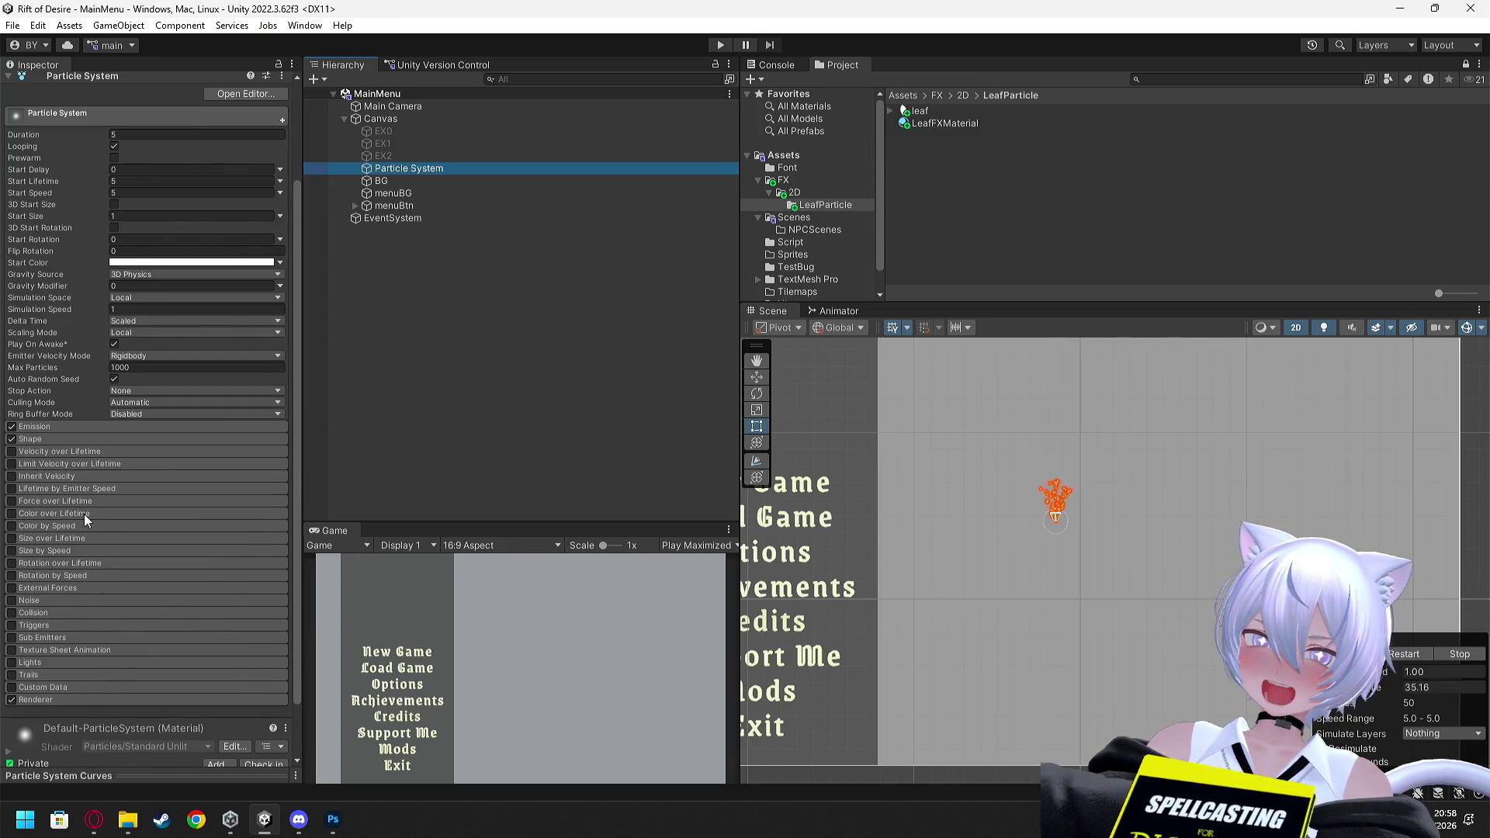
{"action": "scroll", "coordinate": [79, 613], "scroll_direction": "down", "scroll_amount": 1}
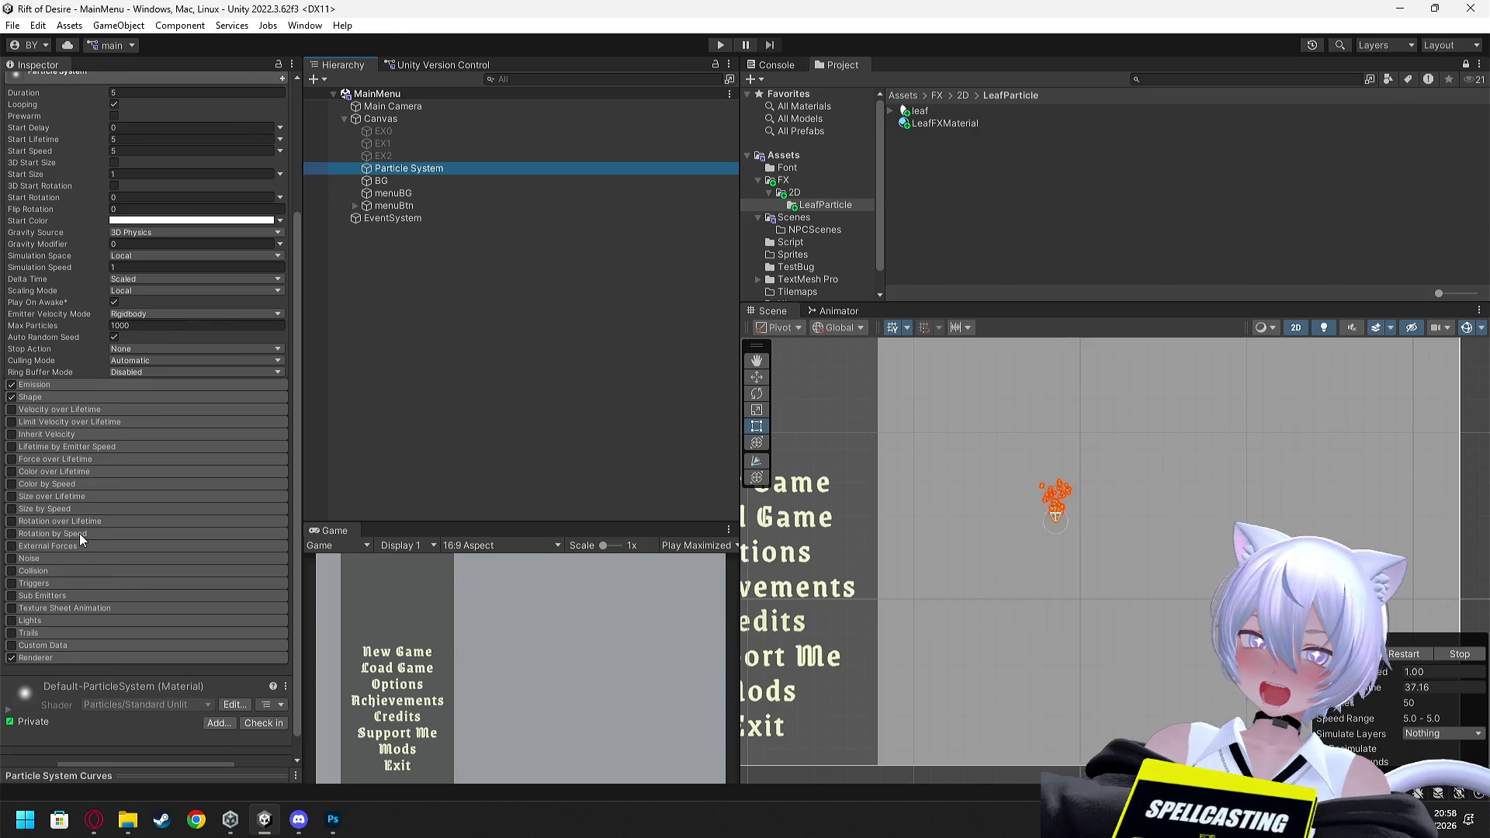
{"action": "scroll", "coordinate": [60, 441], "scroll_direction": "up", "scroll_amount": 1}
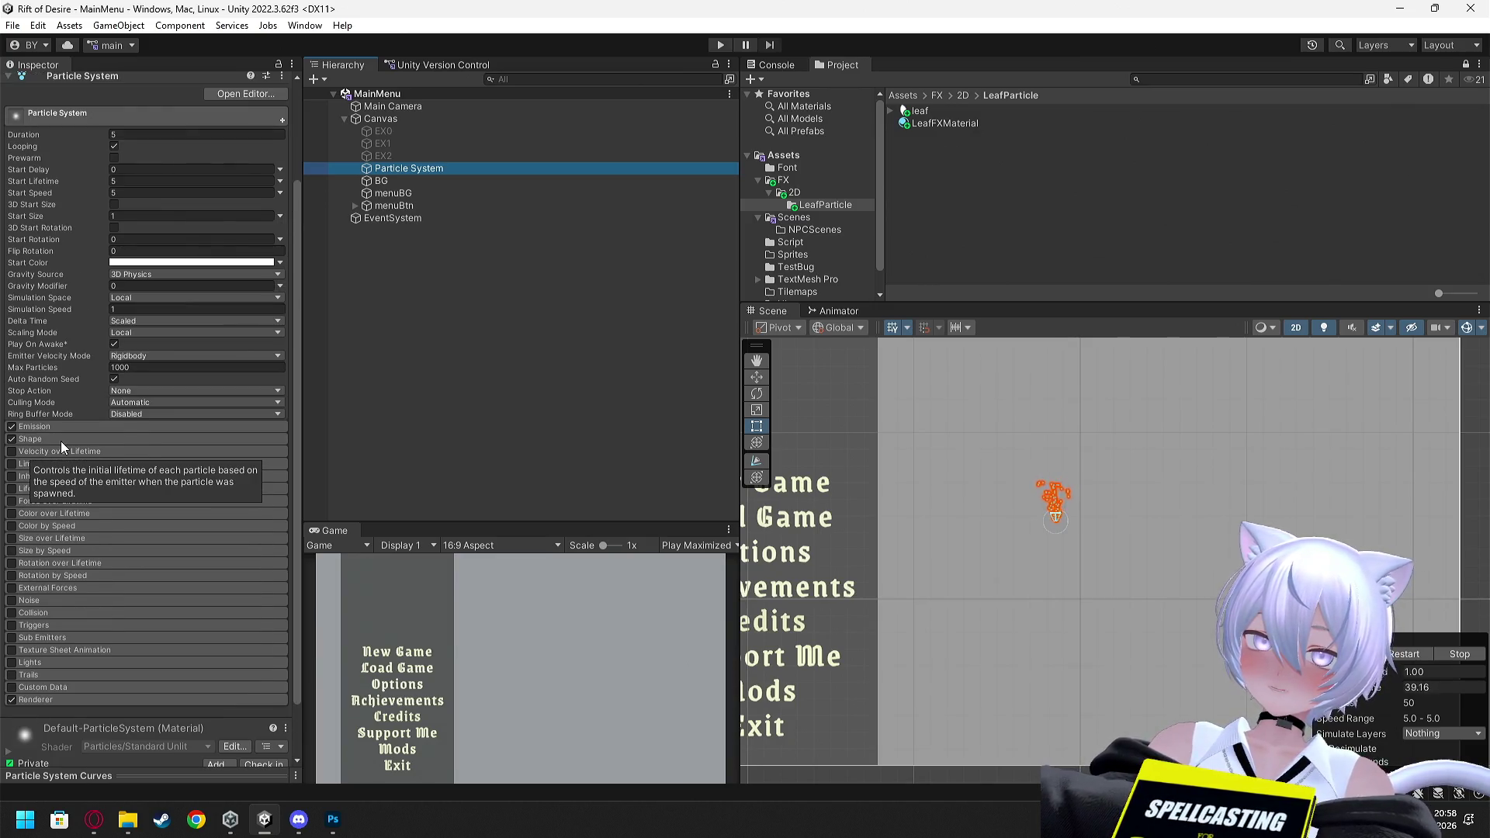
{"action": "scroll", "coordinate": [61, 441], "scroll_direction": "up", "scroll_amount": 1}
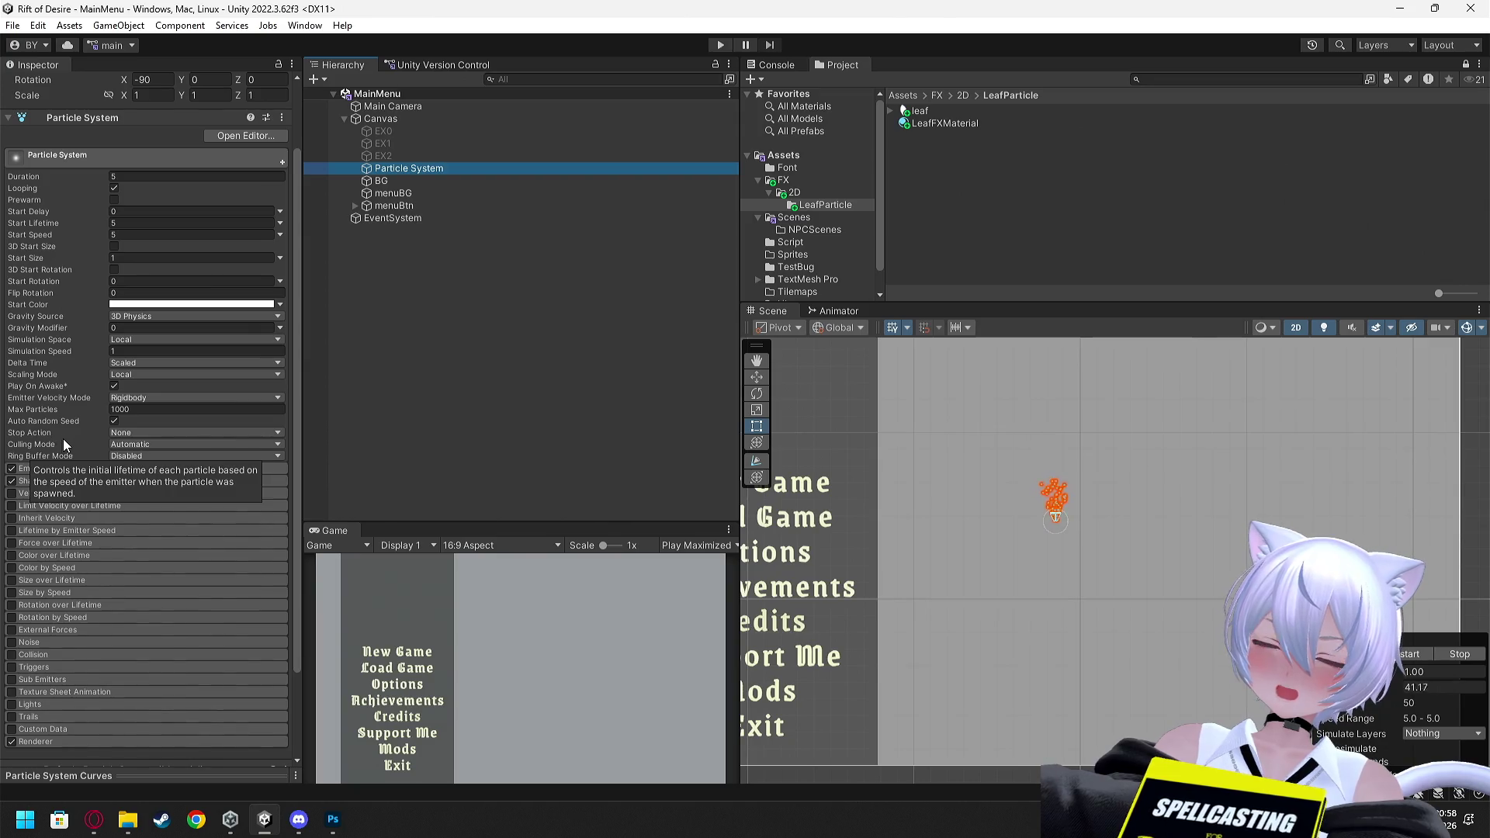
{"action": "scroll", "coordinate": [124, 397], "scroll_direction": "up", "scroll_amount": 1}
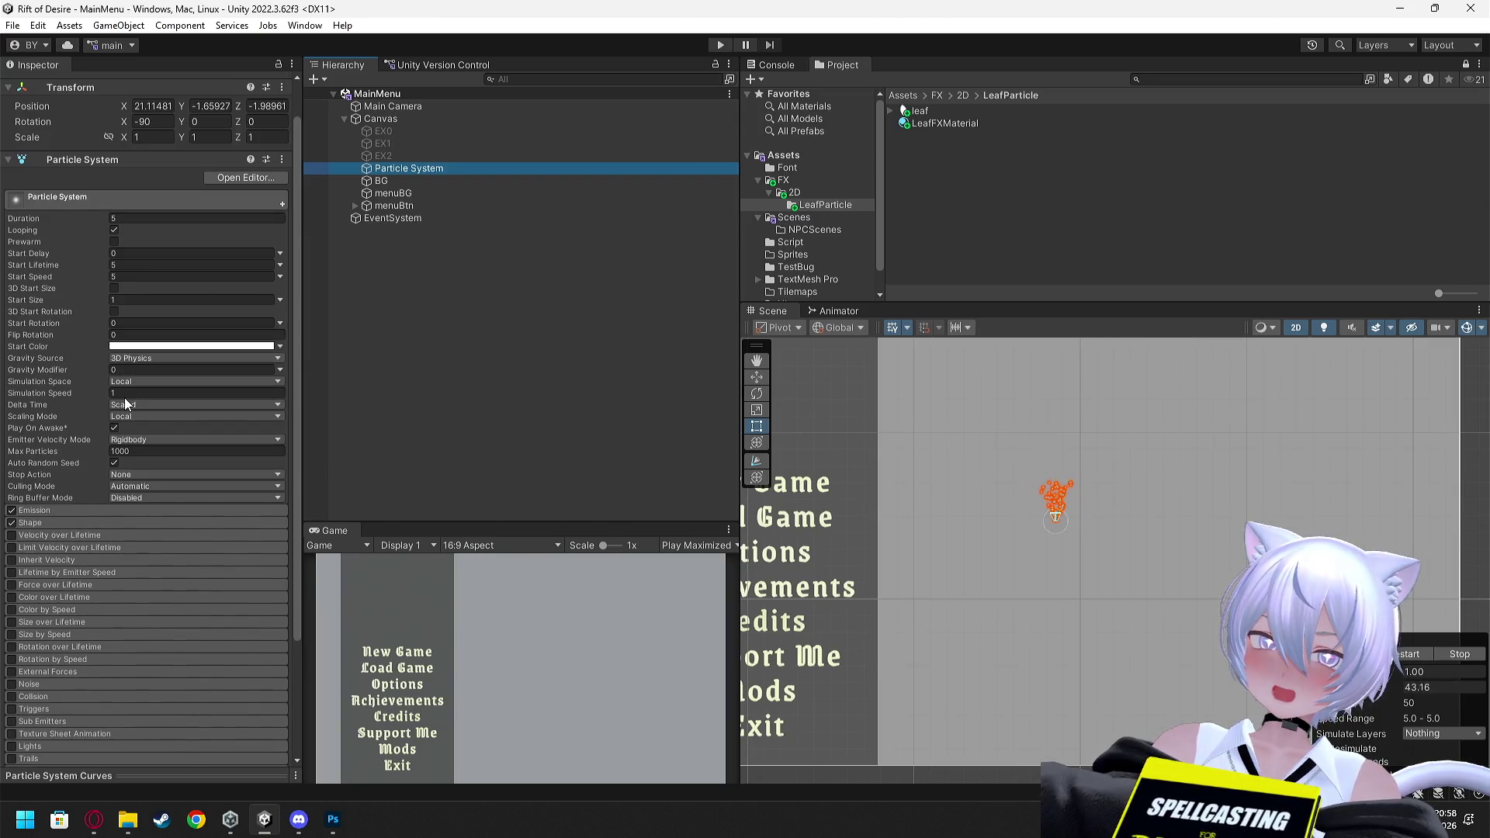
{"action": "scroll", "coordinate": [114, 386], "scroll_direction": "up", "scroll_amount": 1}
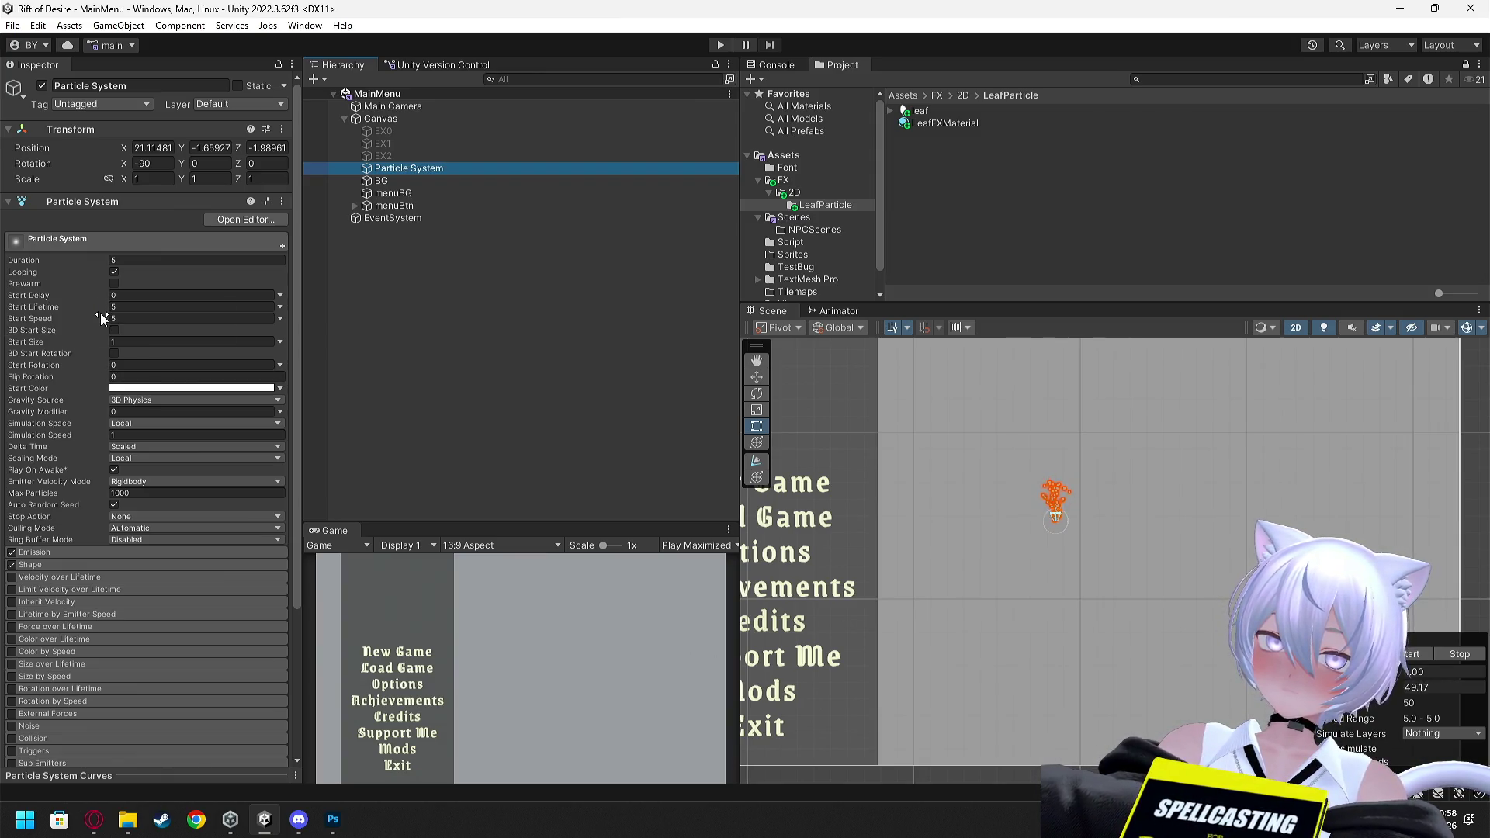
{"action": "scroll", "coordinate": [1001, 519], "scroll_direction": "down", "scroll_amount": 2}
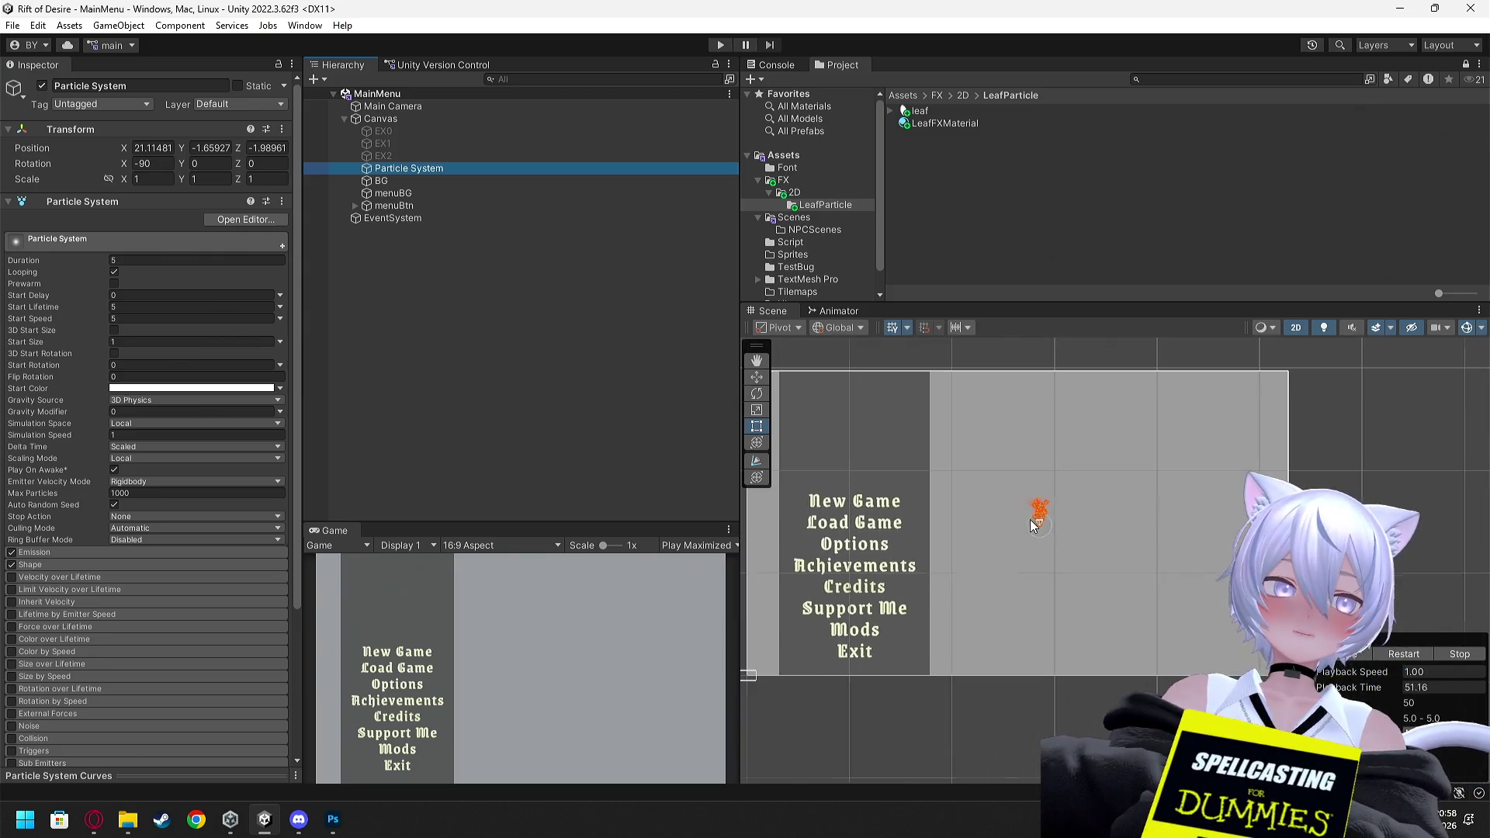
Scale the Particle System uniformly to 11.28 on X, Y and Z
{"action": "left_click", "coordinate": [1035, 526]}
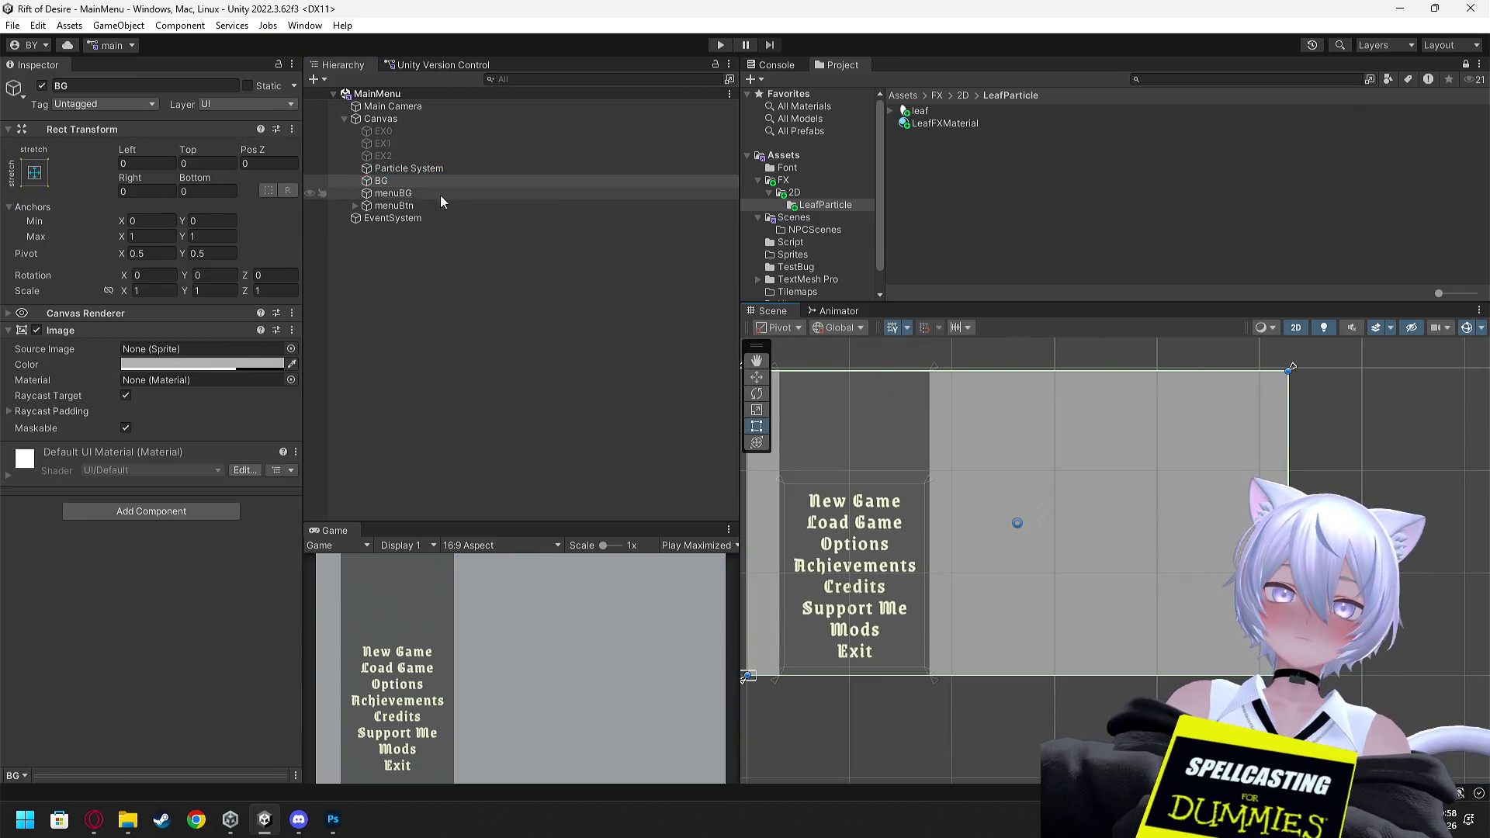
{"action": "left_click", "coordinate": [401, 169]}
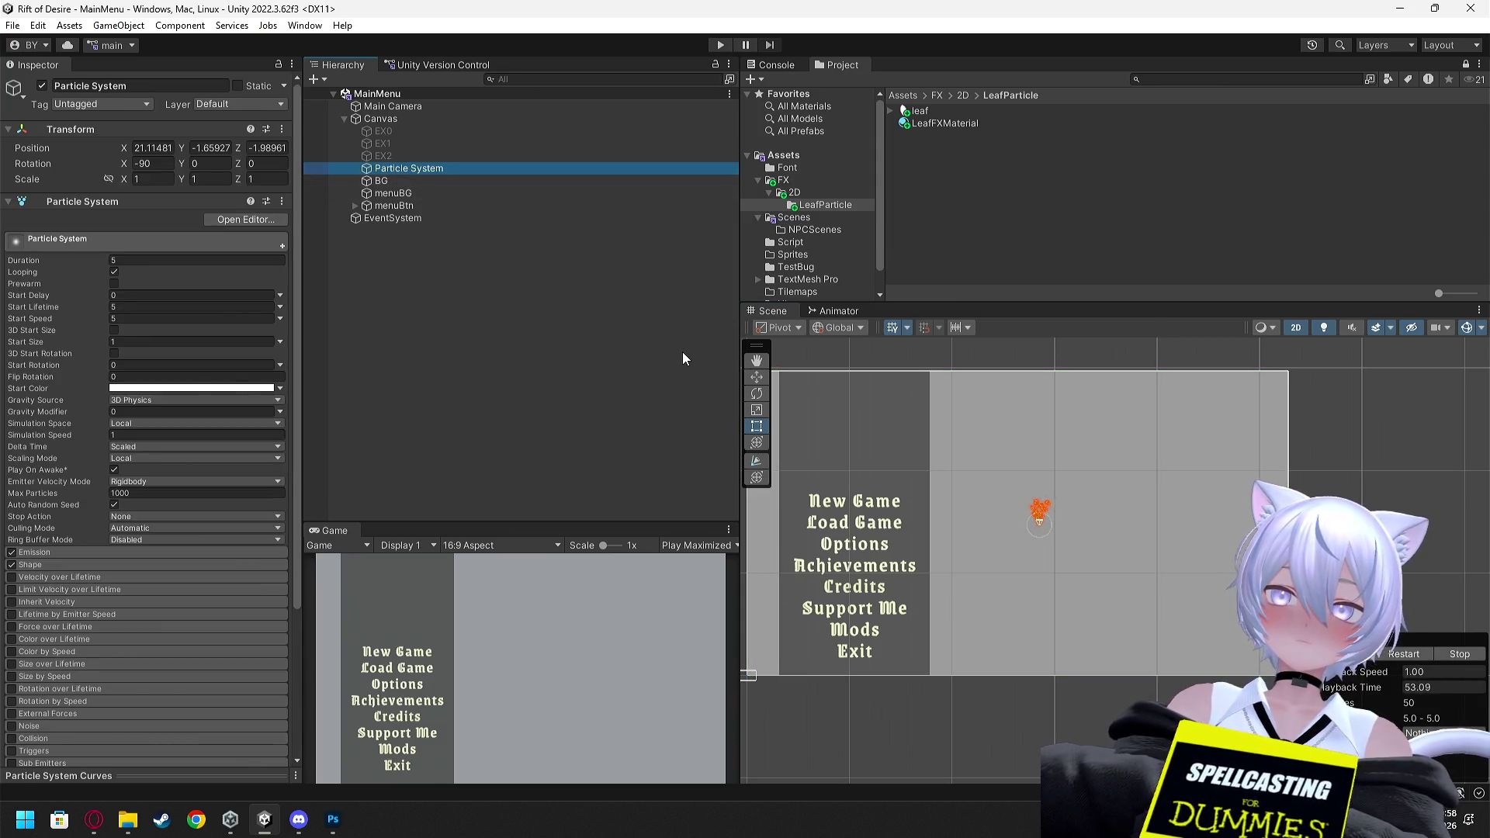
{"action": "left_click_drag", "start_coordinate": [170, 180], "coordinate": [331, 193]}
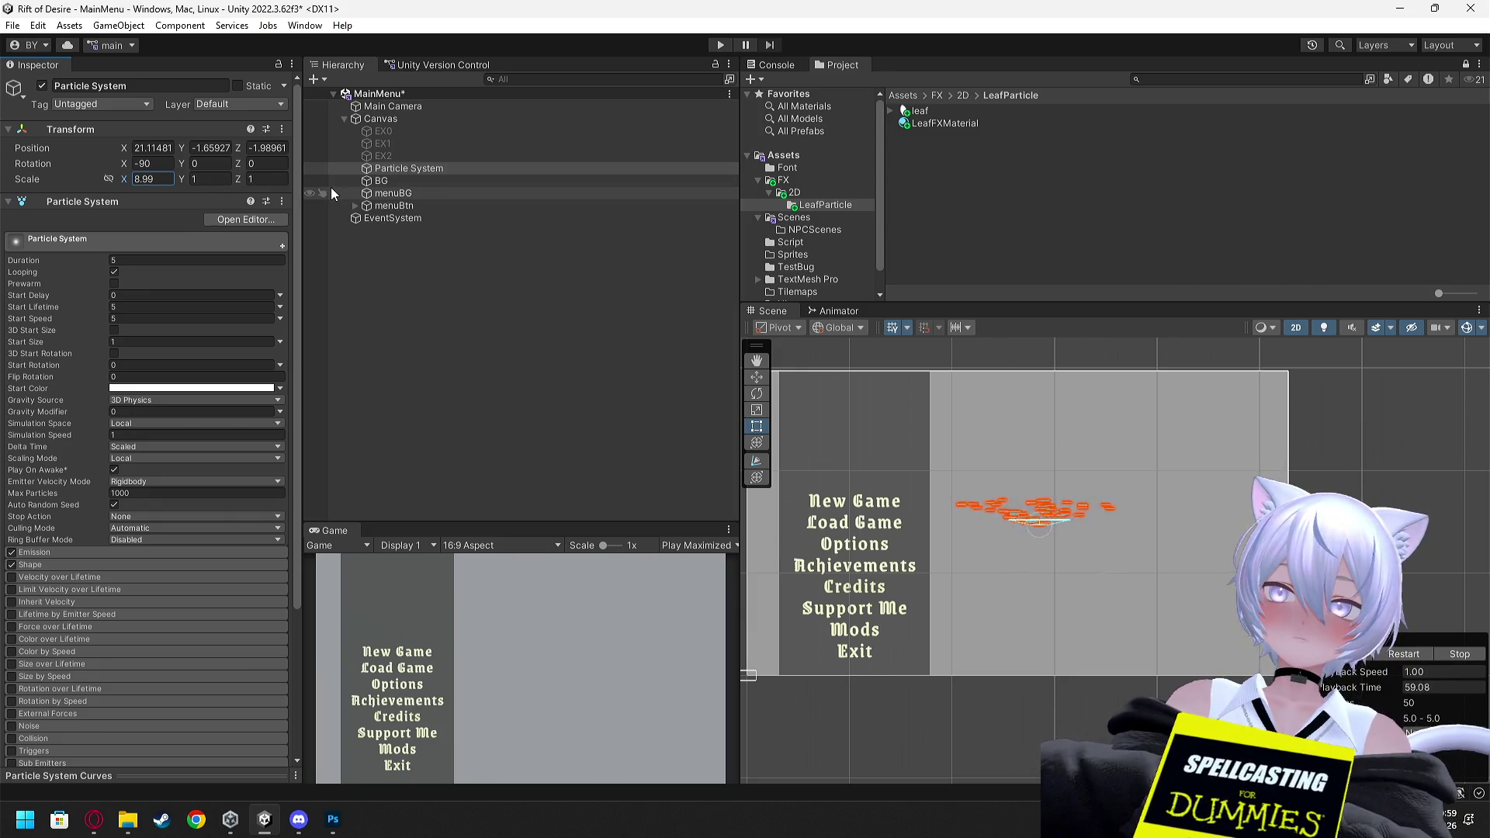
{"action": "key", "text": "ctrl+z"}
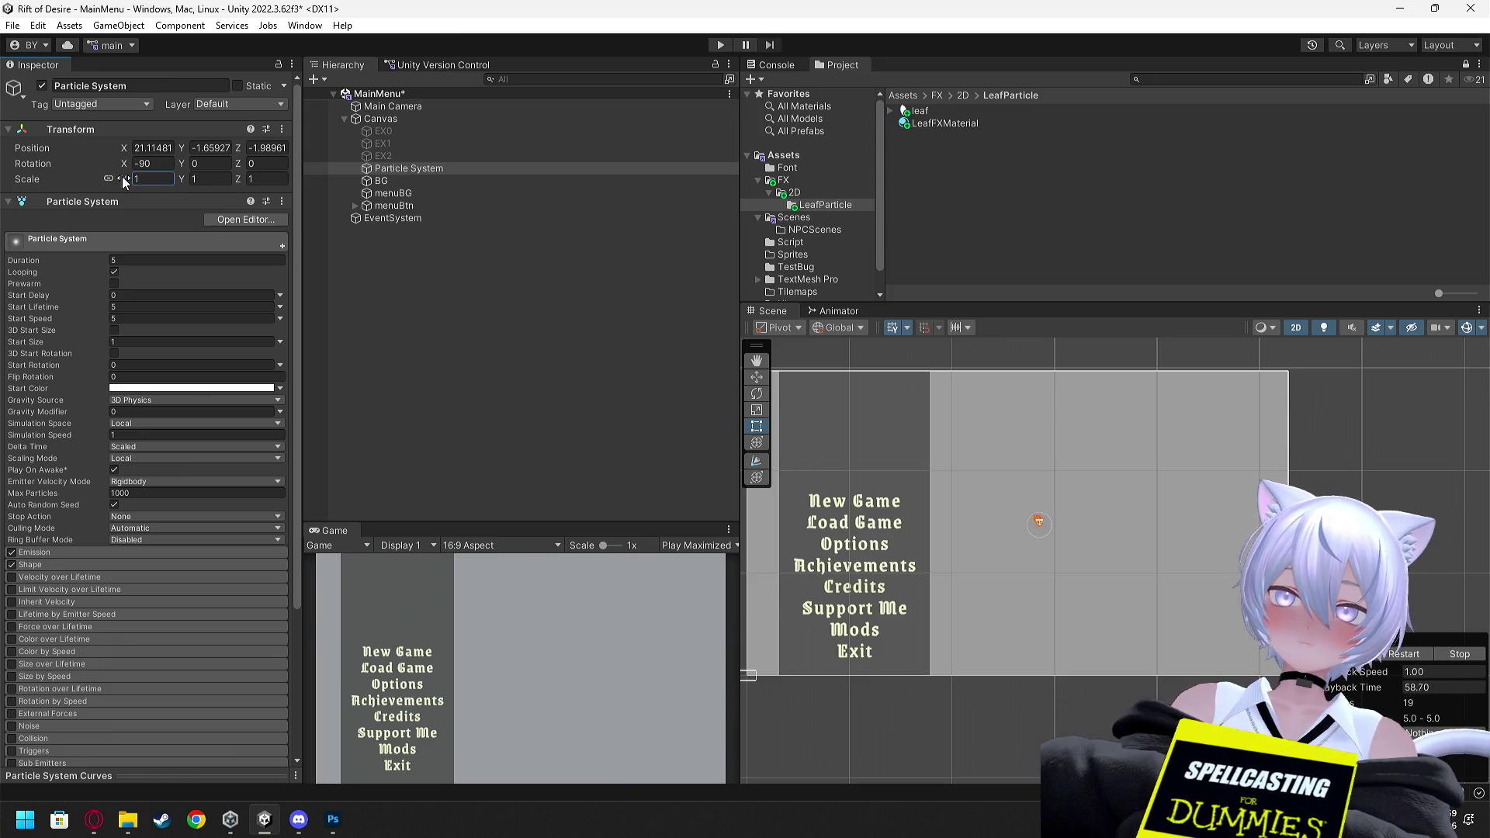
{"action": "mouse_move", "coordinate": [244, 183]}
{"action": "left_mouse_down"}
{"action": "mouse_move", "coordinate": [440, 197]}
{"action": "mouse_move", "coordinate": [186, 180]}
{"action": "left_mouse_up"}
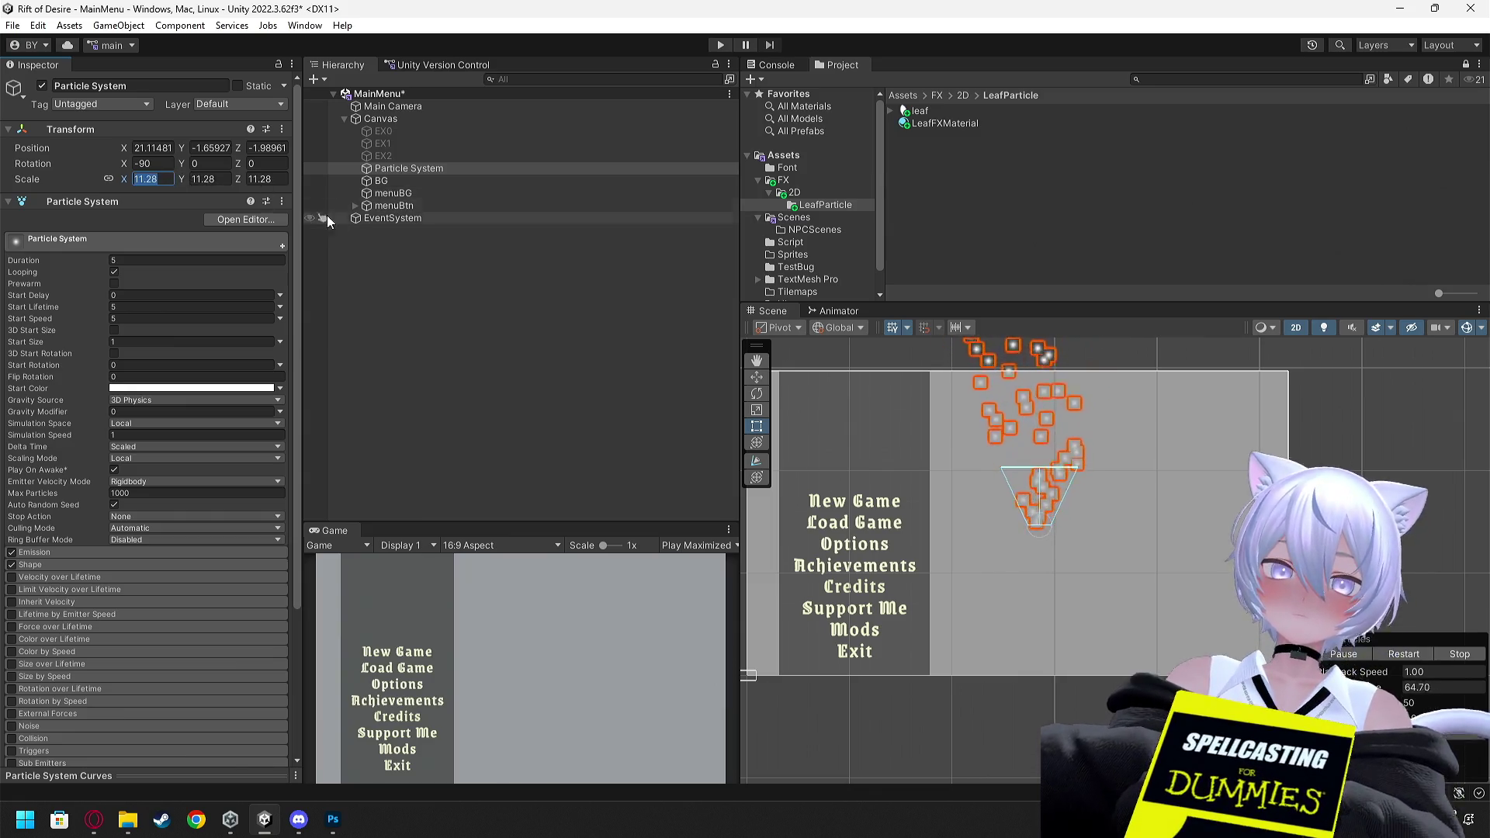
Resume the leaf particles tutorial, then return to Unity
{"action": "key", "text": "alt+Tab"}
{"action": "left_click", "coordinate": [546, 372]}
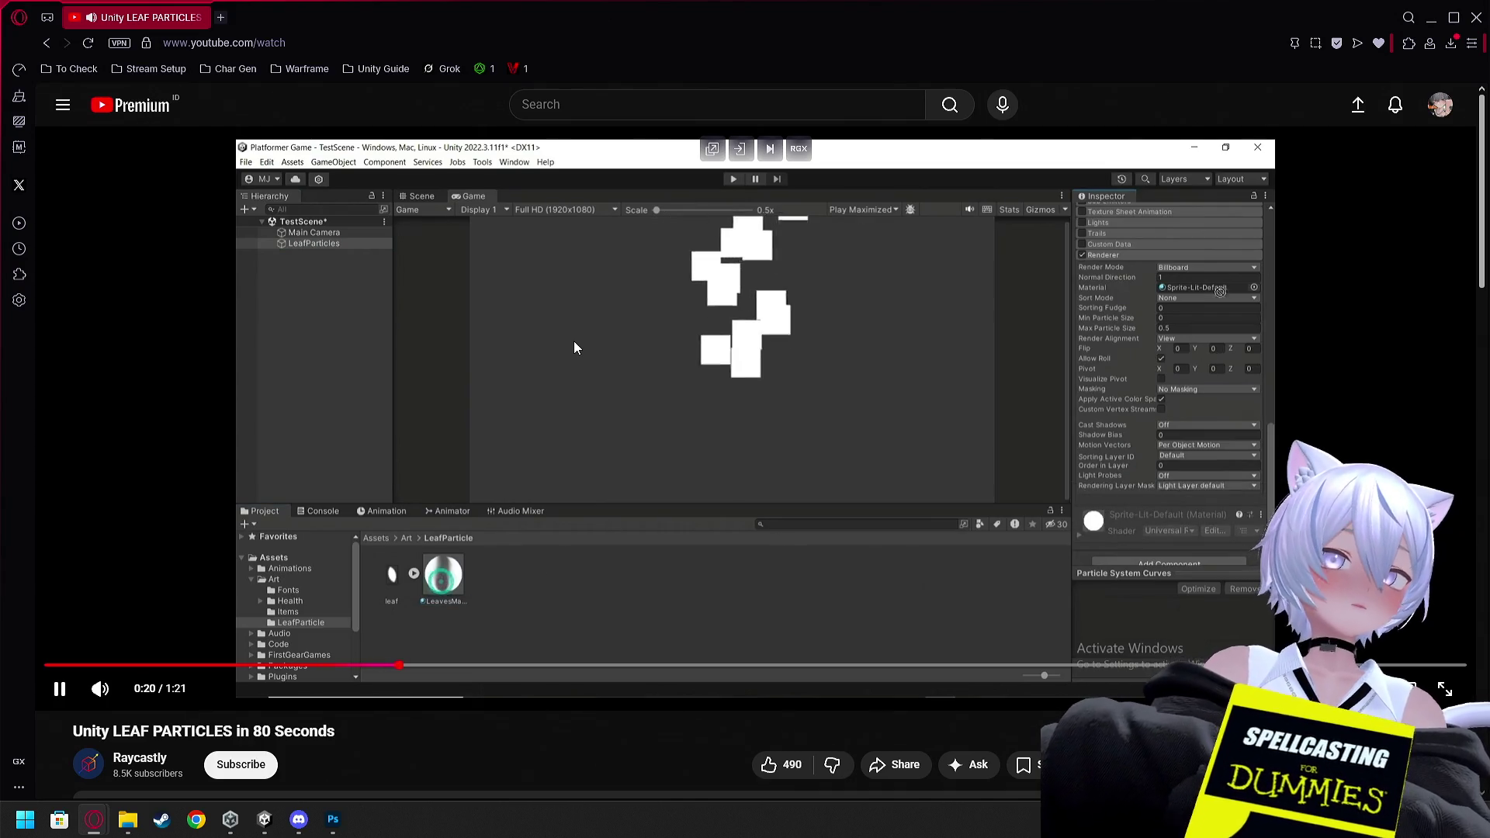
{"action": "key", "text": "alt+Tab"}
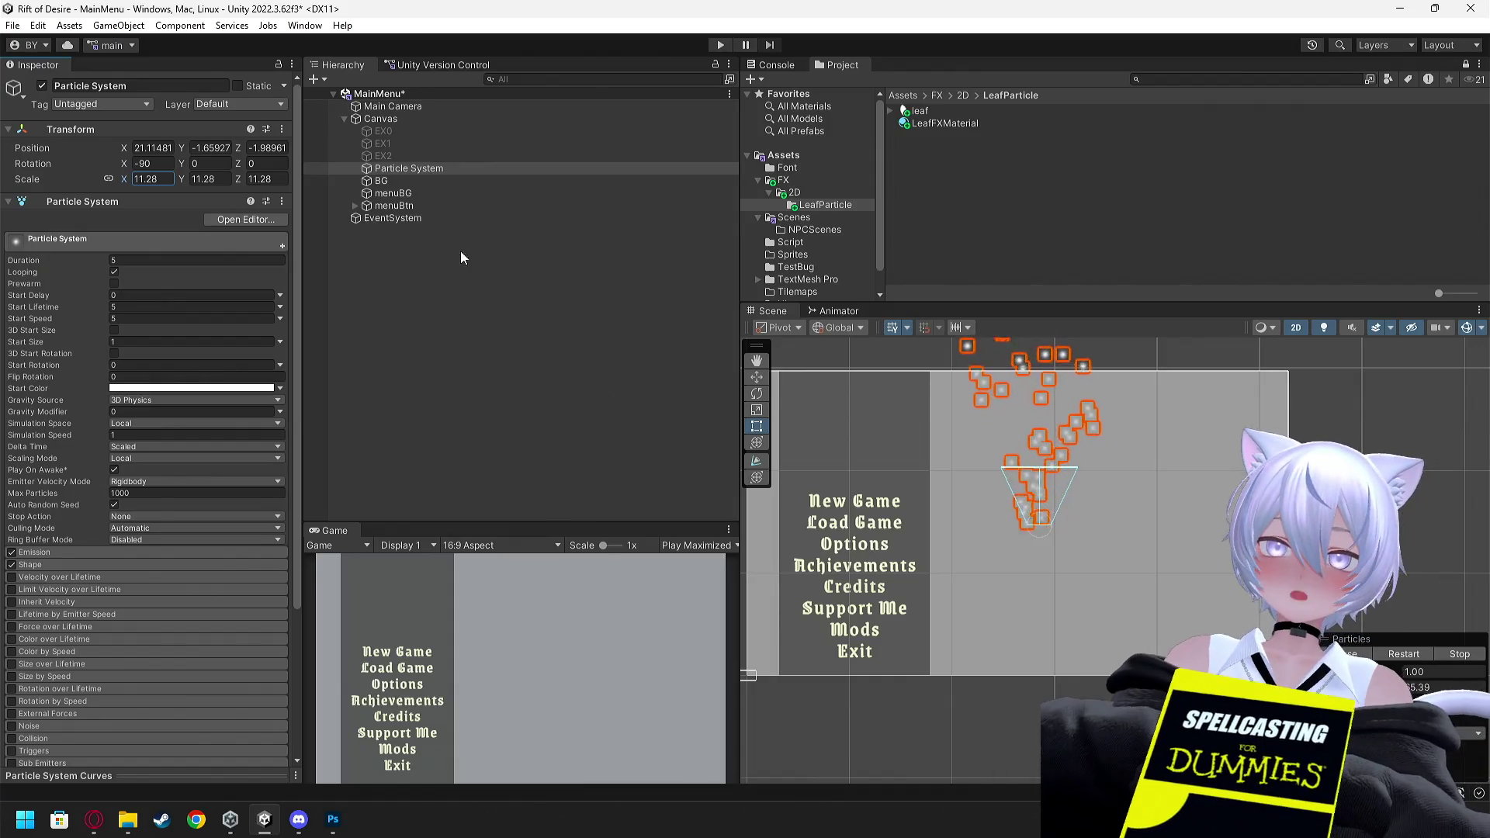
Assign LeafFXMaterial to the Particle System's Renderer module Material slot
{"action": "scroll", "coordinate": [201, 393], "scroll_direction": "down", "scroll_amount": 5}
{"action": "left_click", "coordinate": [44, 634]}
{"action": "scroll", "coordinate": [160, 590], "scroll_direction": "down", "scroll_amount": 3}
{"action": "scroll", "coordinate": [162, 589], "scroll_direction": "down", "scroll_amount": 2}
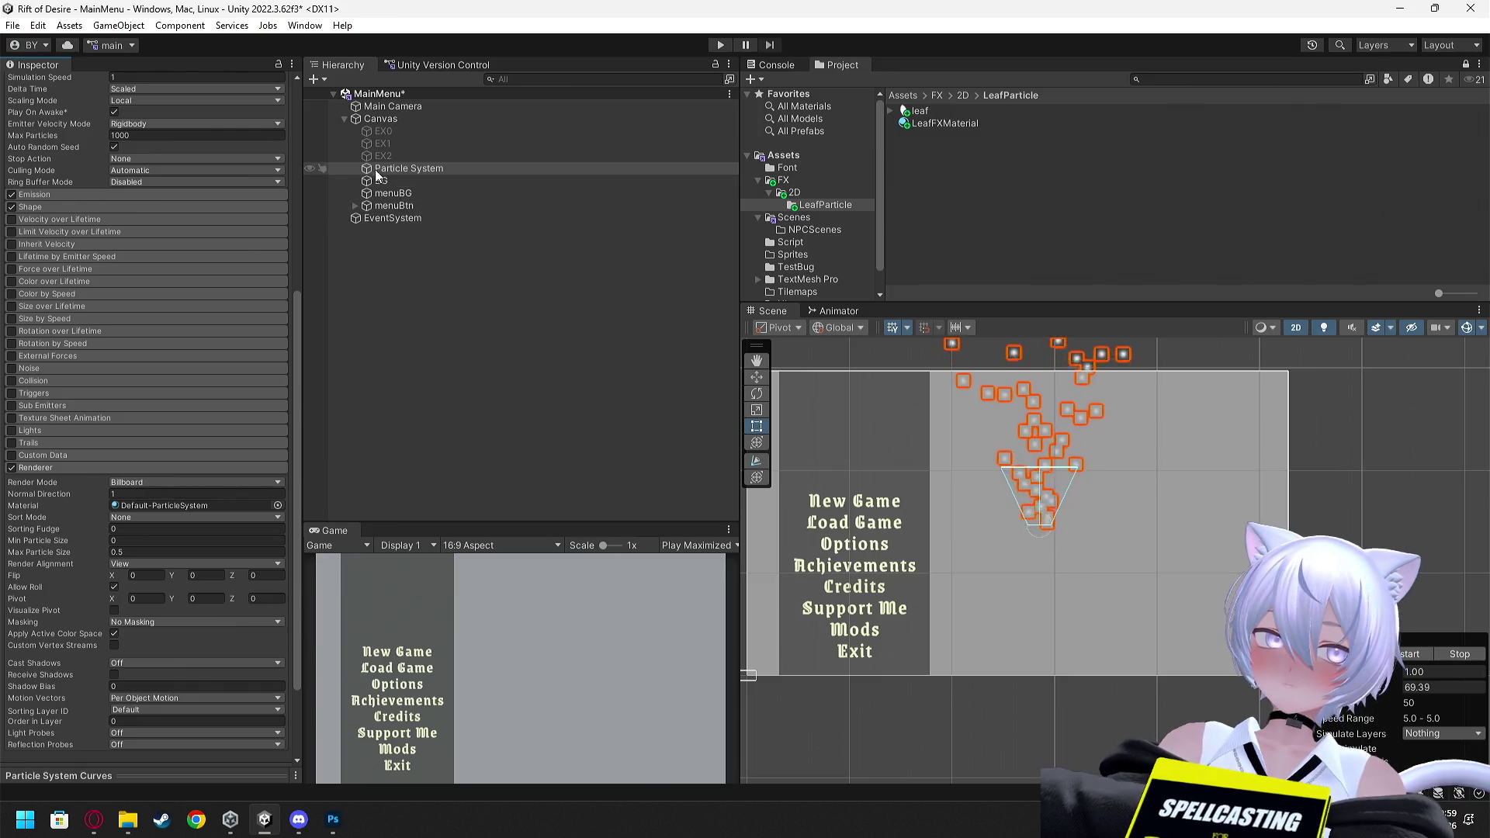
{"action": "mouse_move", "coordinate": [934, 124]}
{"action": "left_mouse_down"}
{"action": "mouse_move", "coordinate": [769, 160]}
{"action": "mouse_move", "coordinate": [175, 506]}
{"action": "left_mouse_up"}
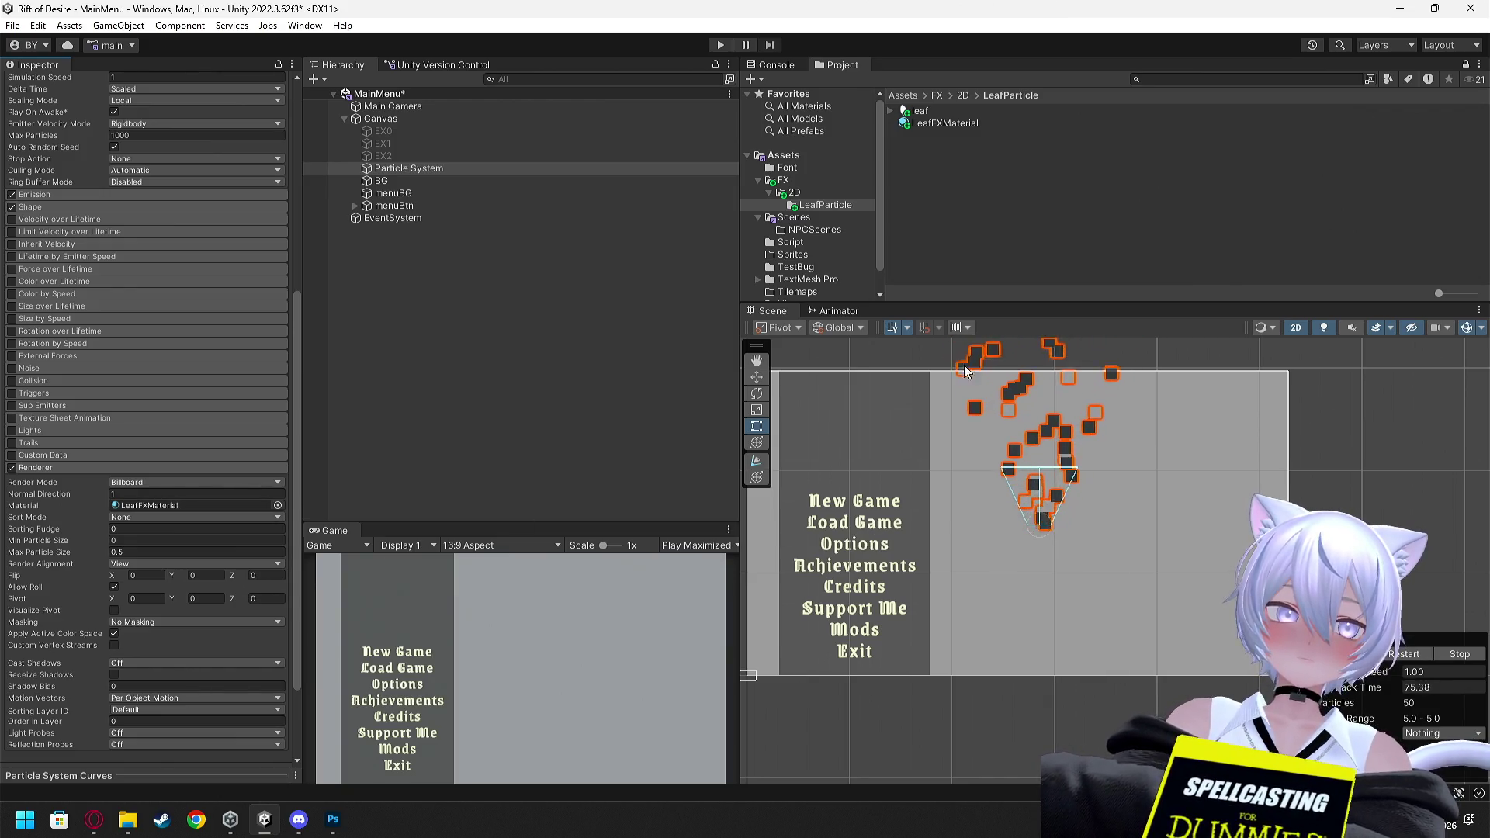
Inspect LeafFXMaterial and its leaf texture, then reselect the Particle System
{"action": "left_click", "coordinate": [952, 124]}
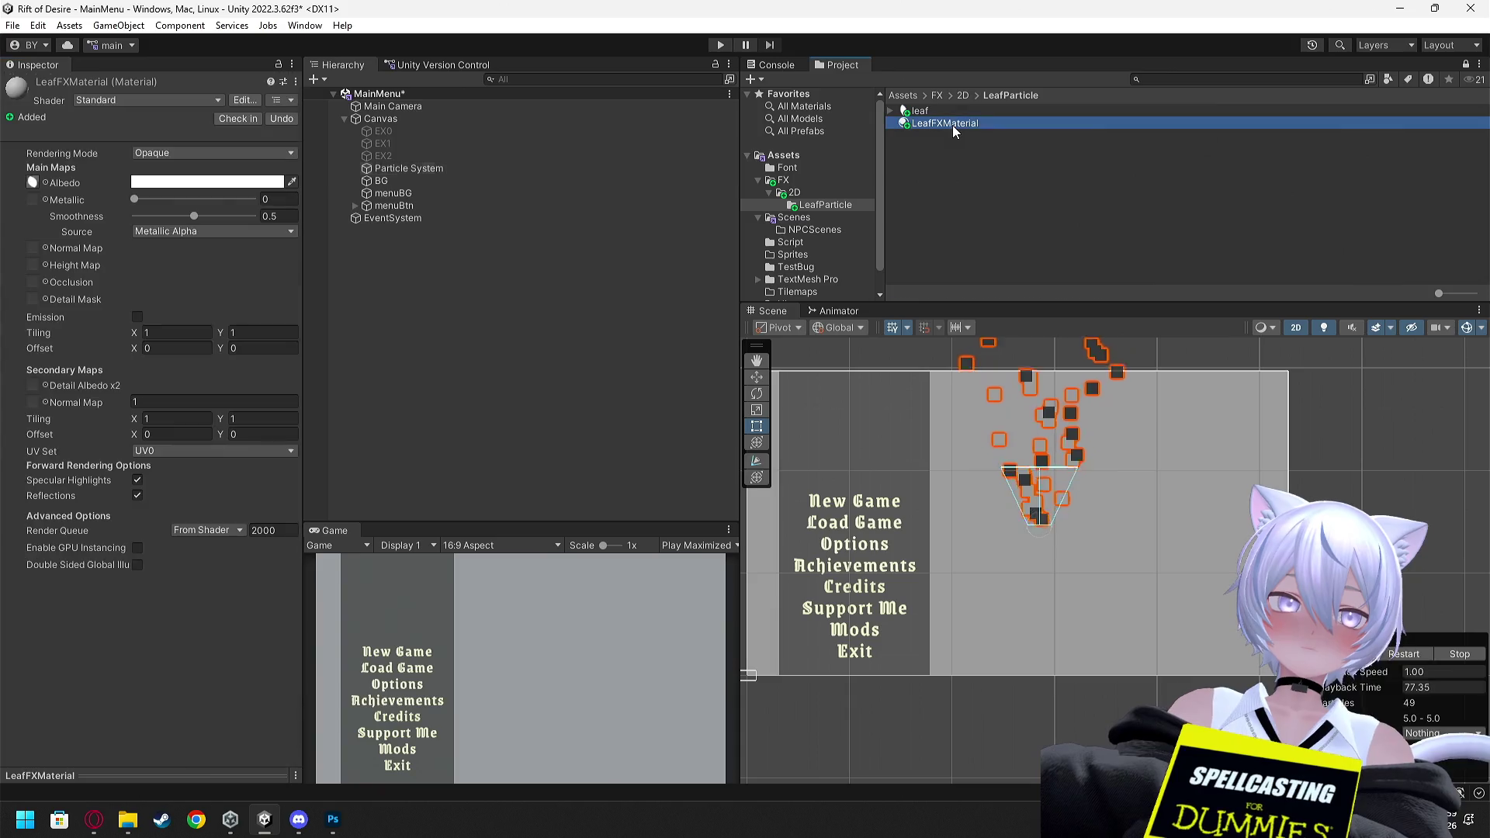
{"action": "left_click", "coordinate": [33, 182]}
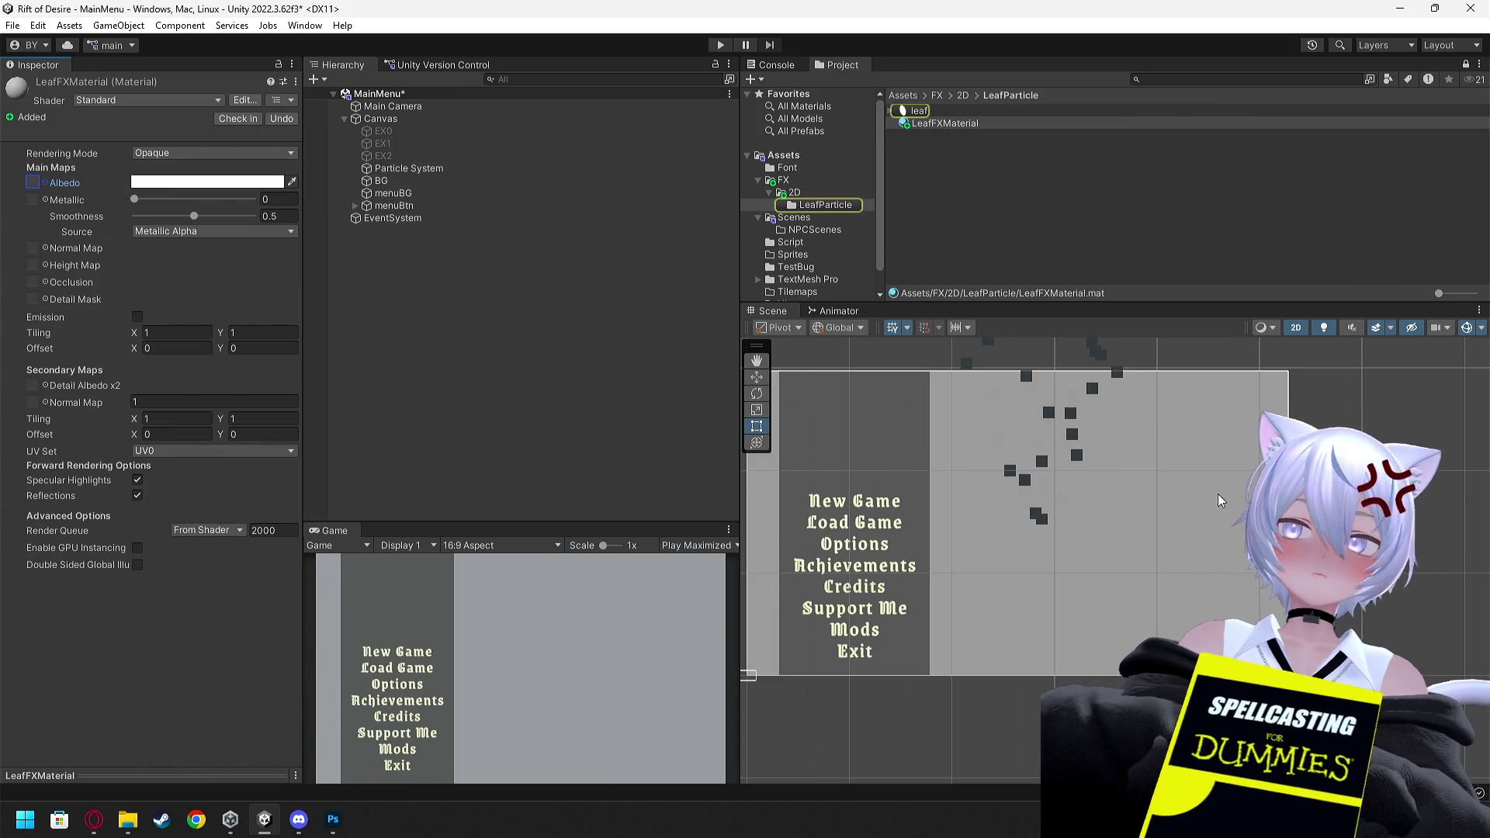
{"action": "left_click", "coordinate": [1014, 515]}
{"action": "left_click", "coordinate": [970, 582]}
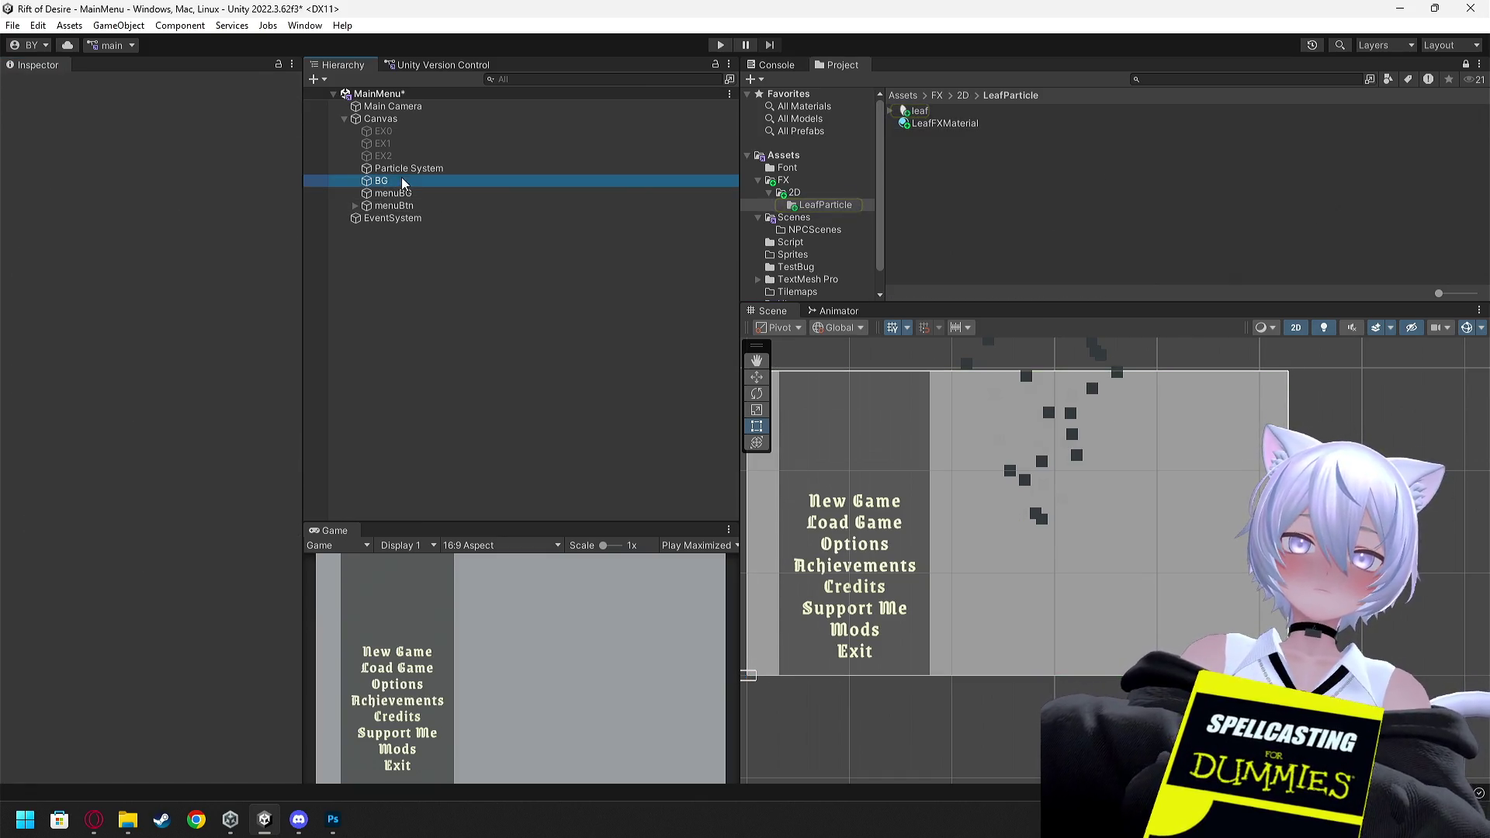
{"action": "left_click", "coordinate": [412, 168]}
{"action": "left_click", "coordinate": [947, 124]}
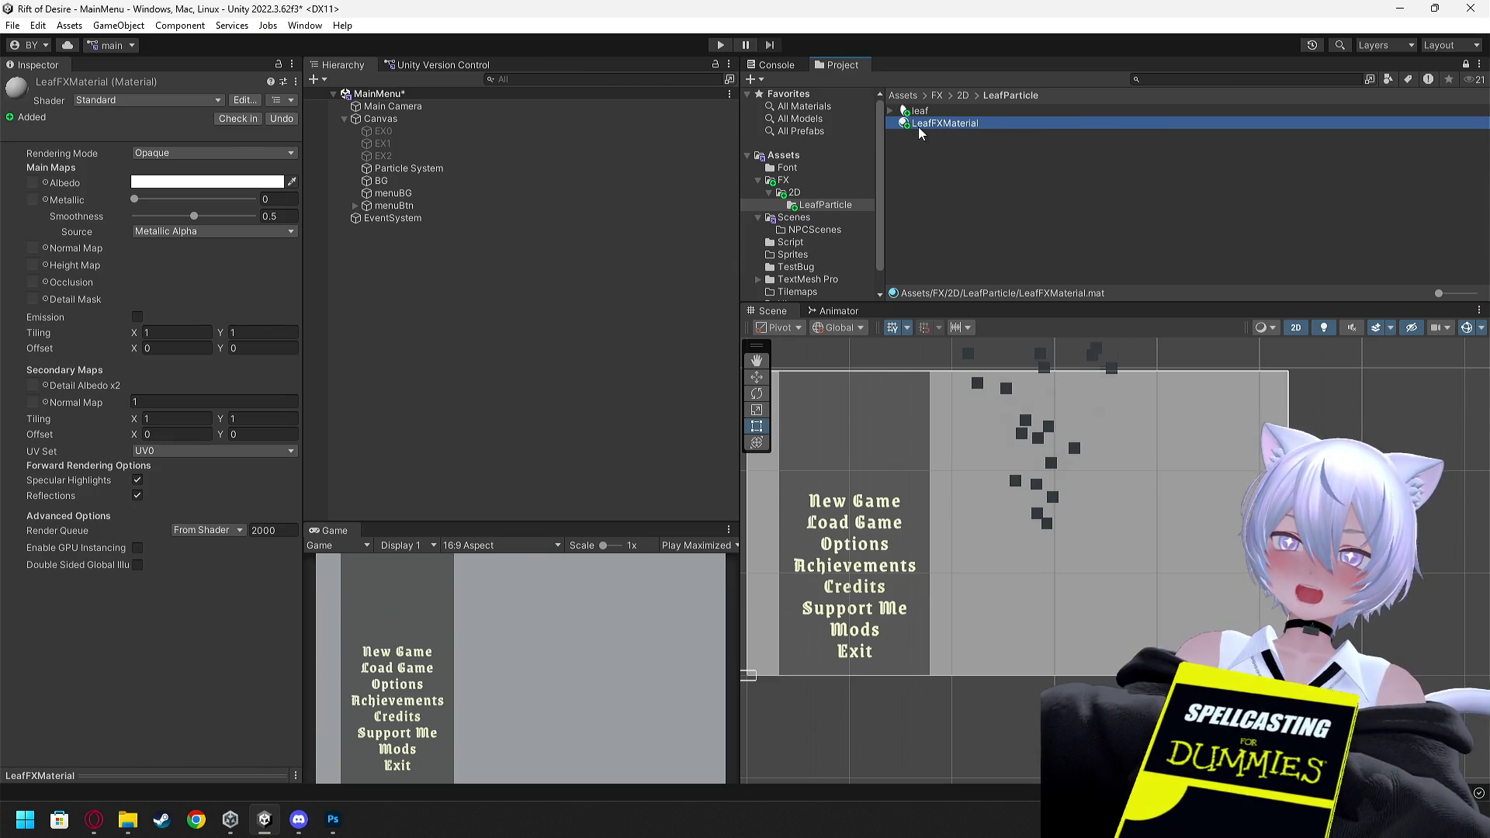
Try LeafFXMaterial's Rendering Mode as Cutout and Fade, then return it to Opaque
{"action": "left_click", "coordinate": [240, 155]}
{"action": "left_click", "coordinate": [209, 188]}
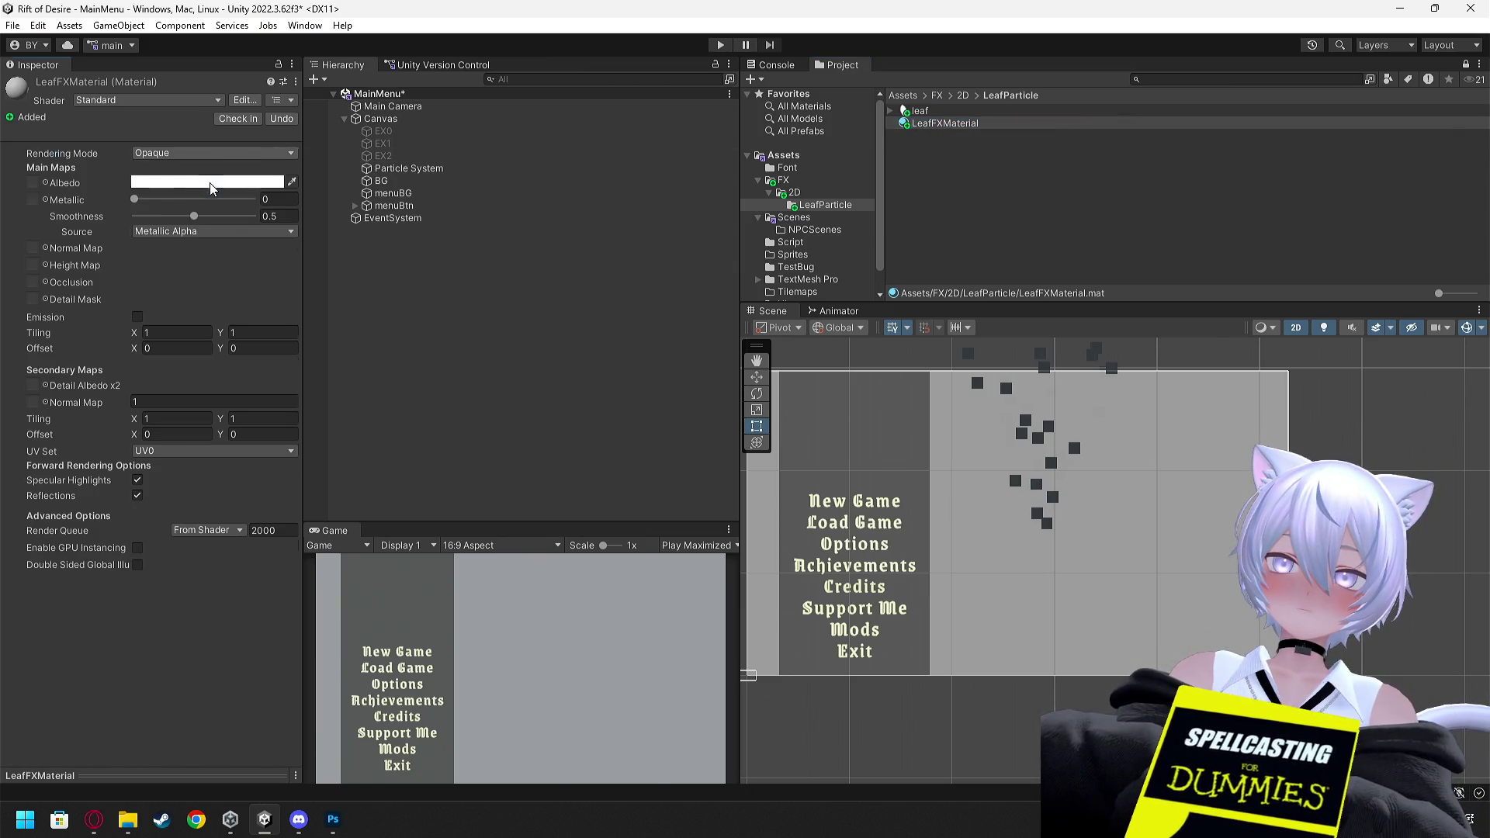
{"action": "left_click", "coordinate": [226, 152]}
{"action": "left_click", "coordinate": [200, 204]}
{"action": "left_click", "coordinate": [211, 154]}
{"action": "left_click", "coordinate": [190, 205]}
{"action": "left_click", "coordinate": [199, 153]}
{"action": "left_click", "coordinate": [201, 169]}
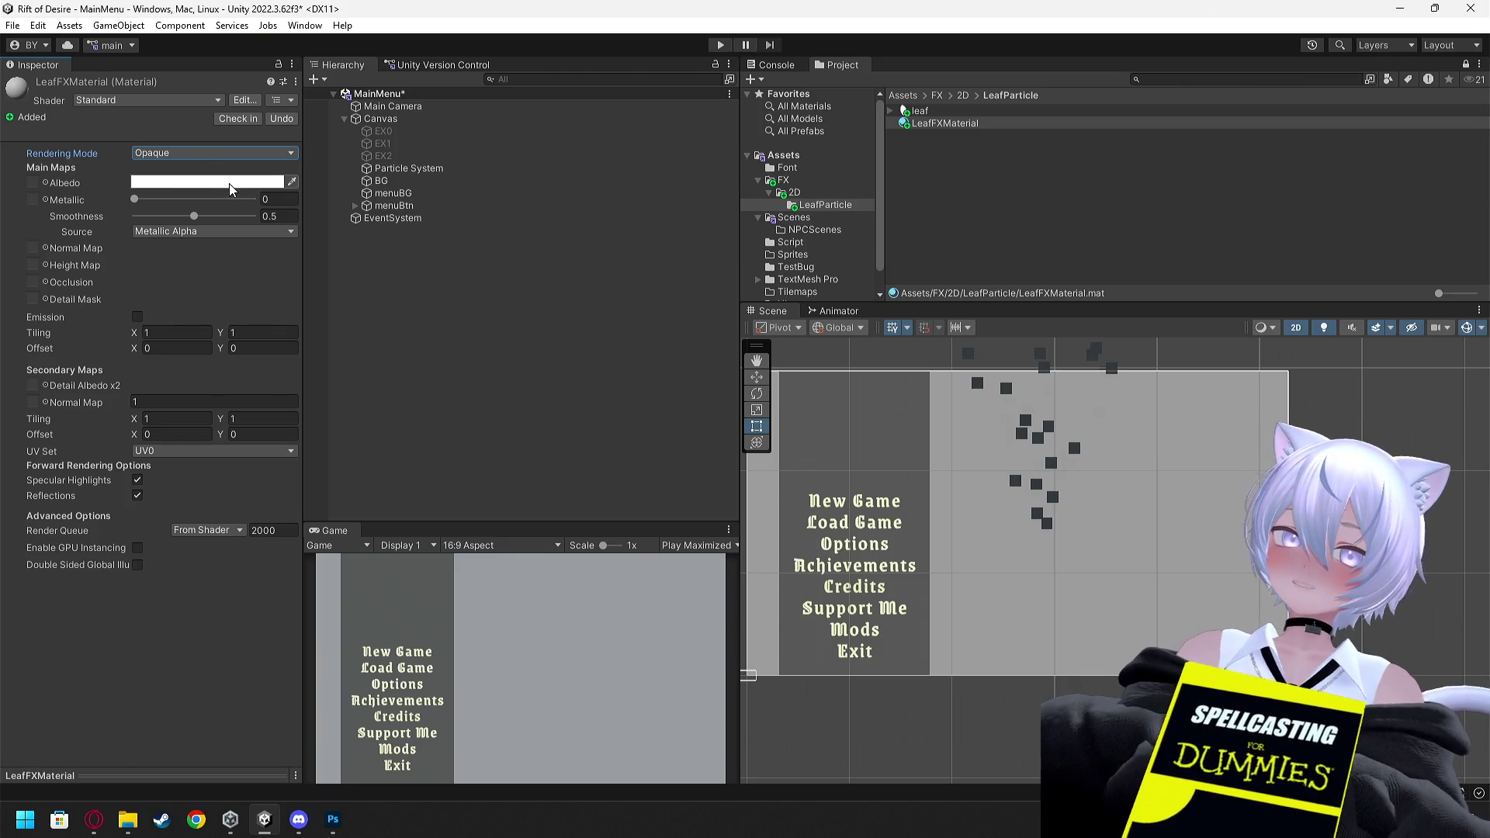
{"action": "right_click", "coordinate": [973, 184]}
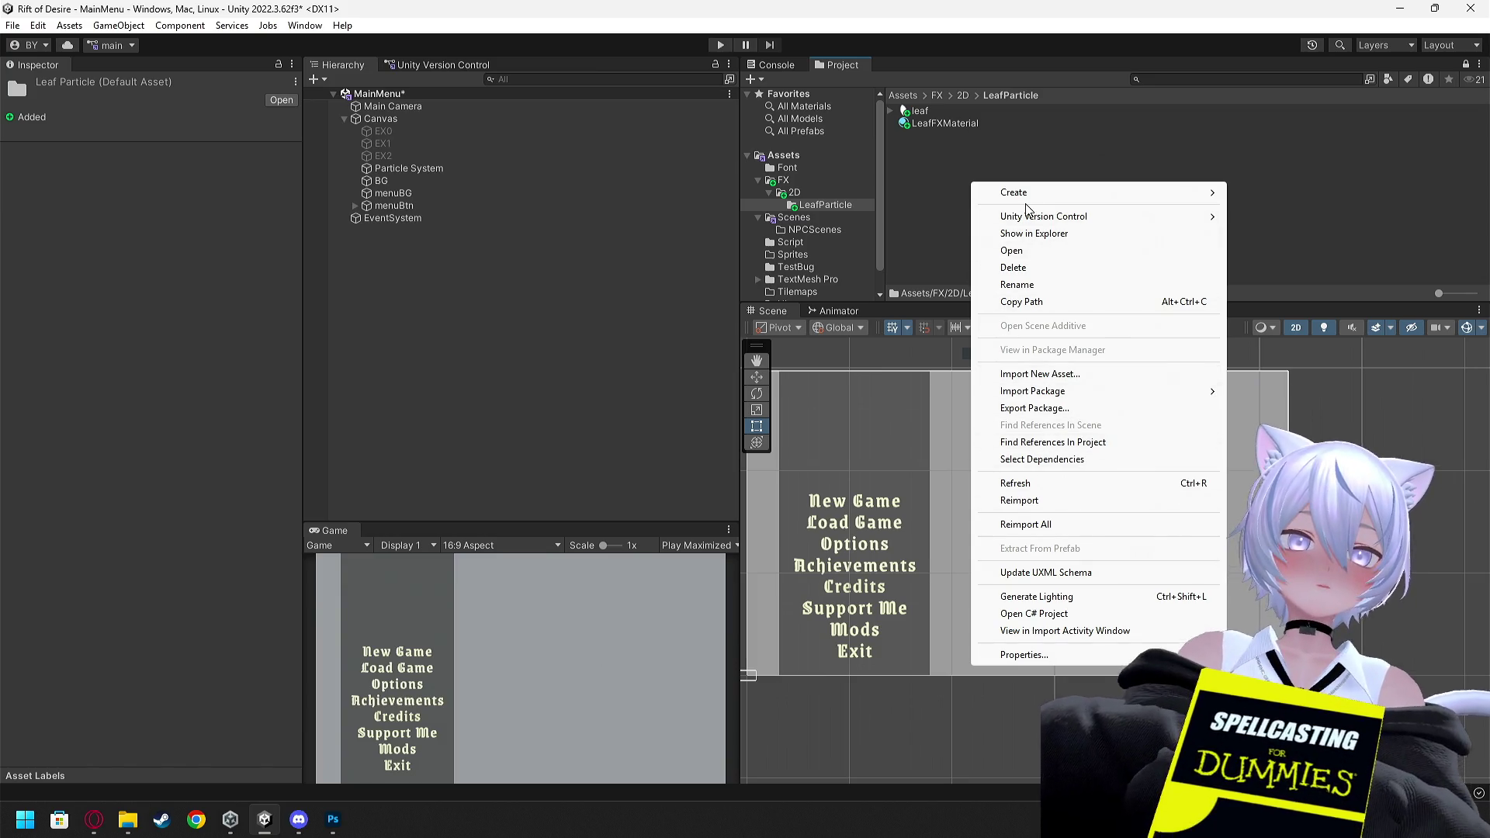
Reveal the Material entry under Create in the LeafParticle folder's context menu
{"action": "mouse_move", "coordinate": [1149, 192]}
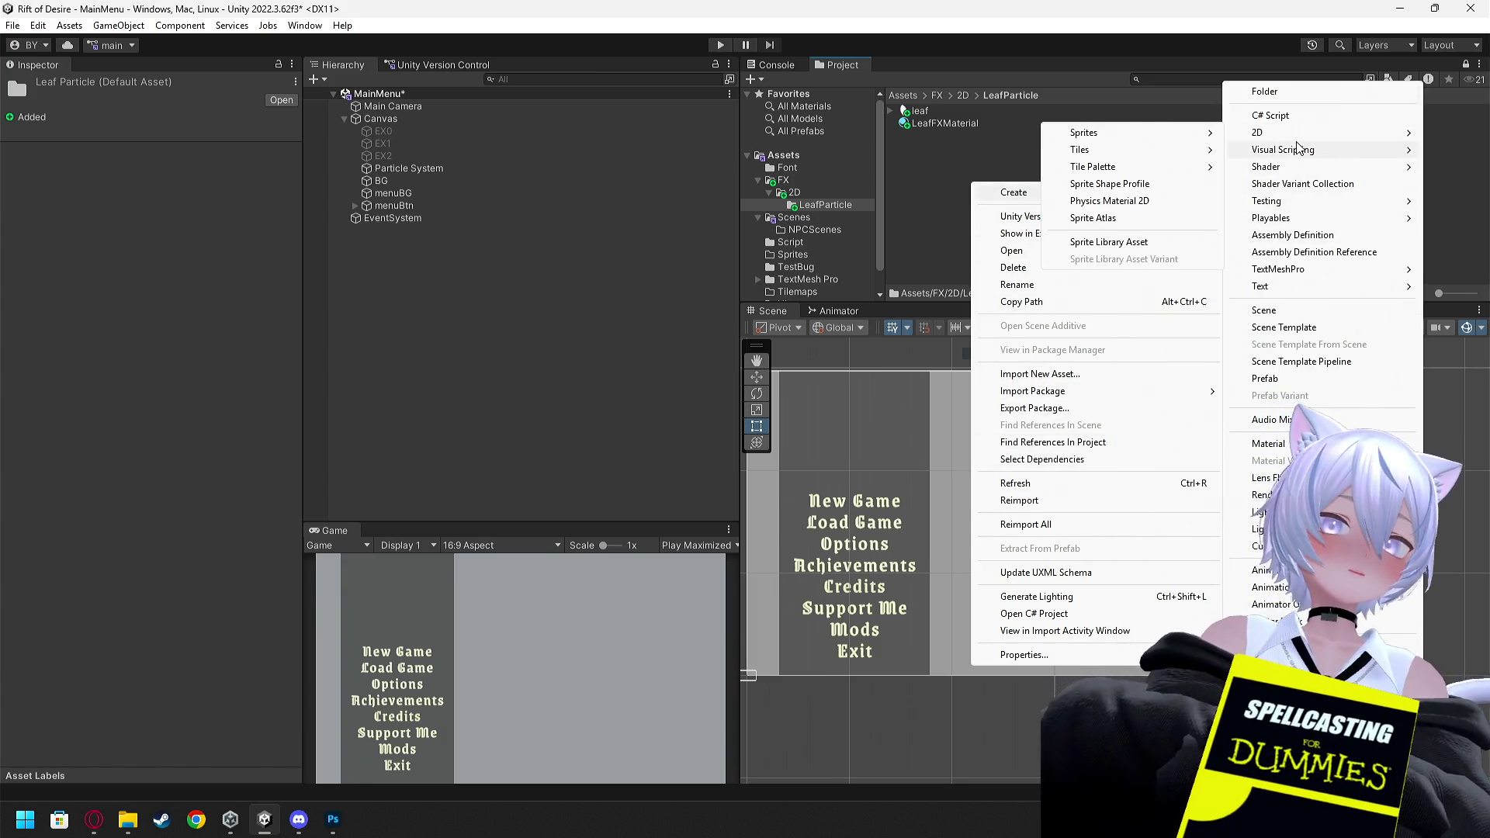
{"action": "mouse_move", "coordinate": [1304, 150]}
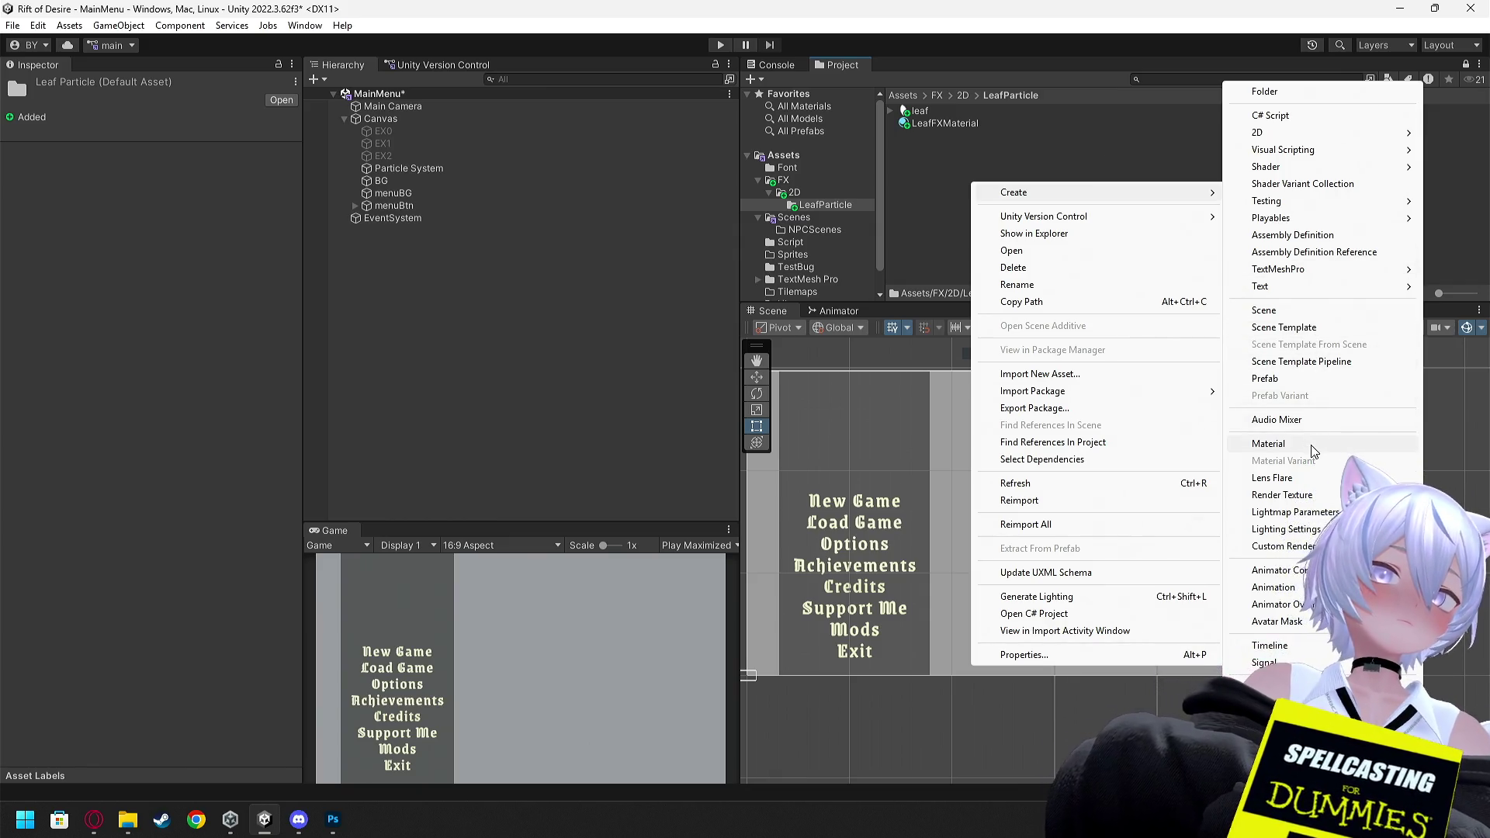
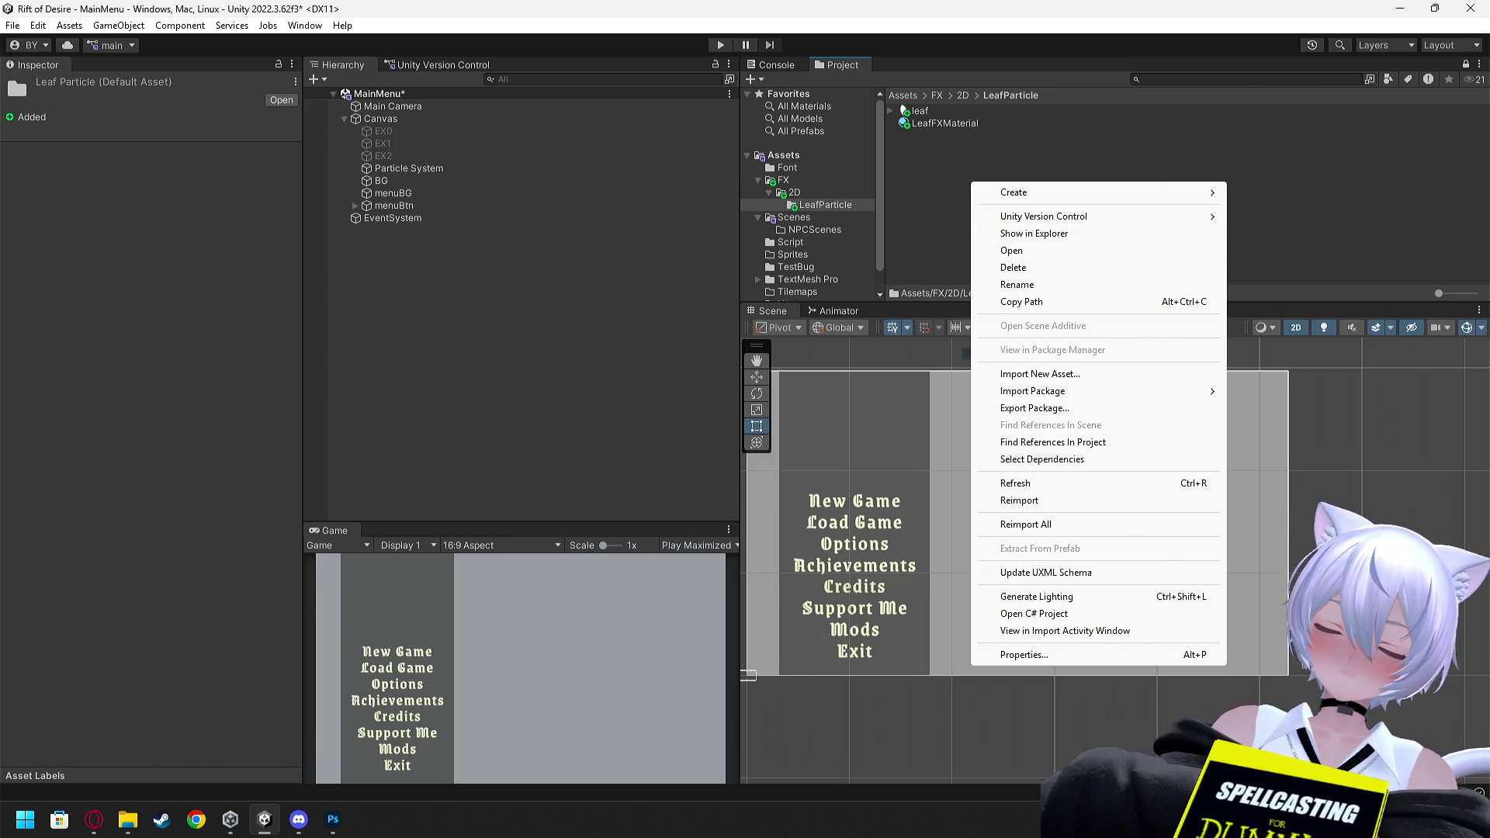
Close the Project asset options menu and cycle through open windows toward the tutorial
{"action": "key", "text": "Escape"}
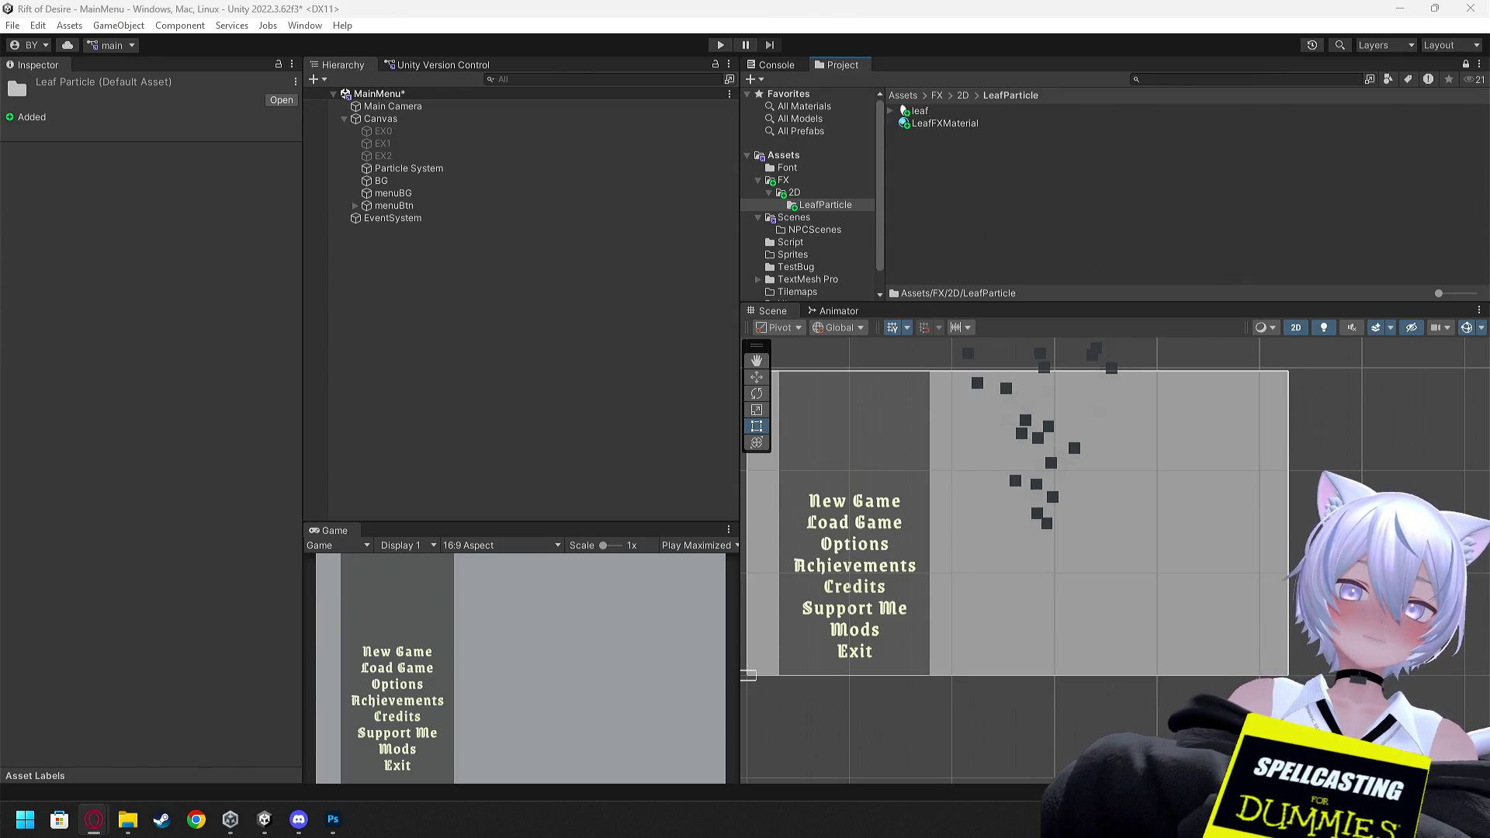
{"action": "key", "text": "alt+Tab"}
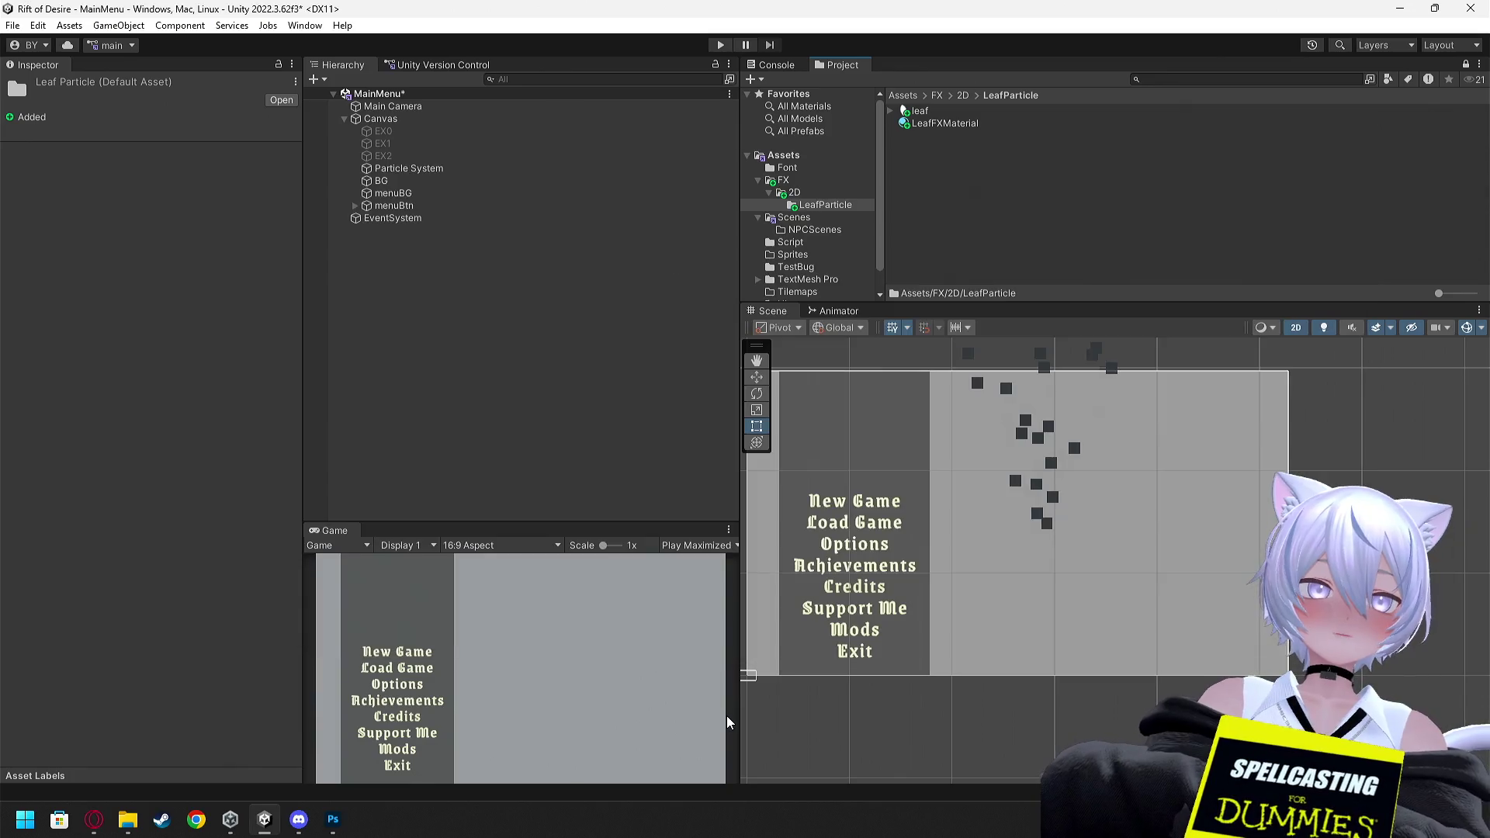
{"action": "key", "text": "alt+Tab"}
{"action": "key", "text": "alt+Tab"}
{"action": "key", "text": "alt+Tab"}
{"action": "key", "text": "alt+Tab"}
{"action": "key", "text": "alt+Tab"}
{"action": "key", "text": "alt+Tab"}
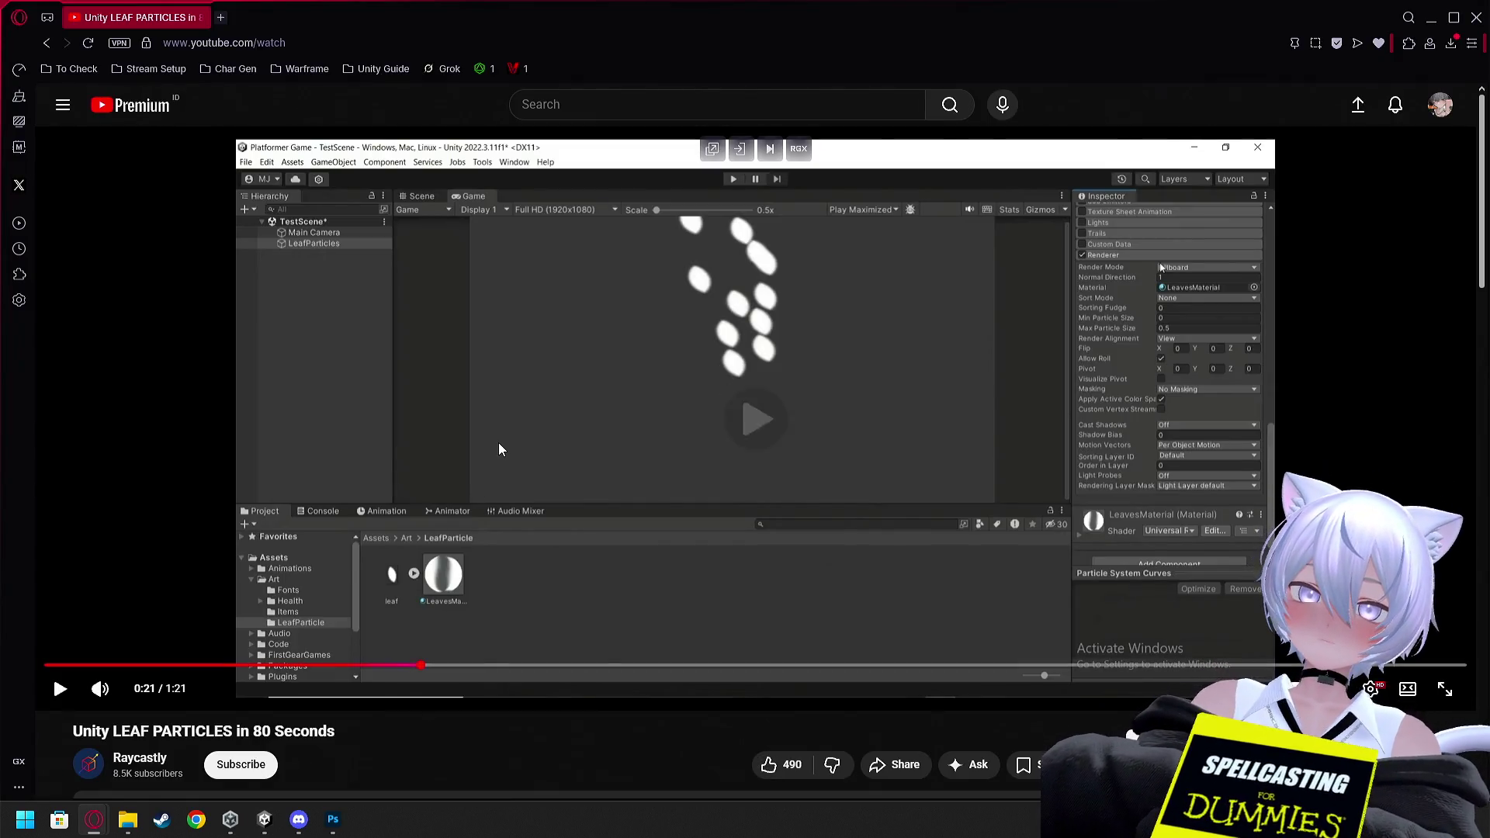
Play the leaf particles tutorial and rewind it to around 0:10
{"action": "left_click", "coordinate": [498, 449]}
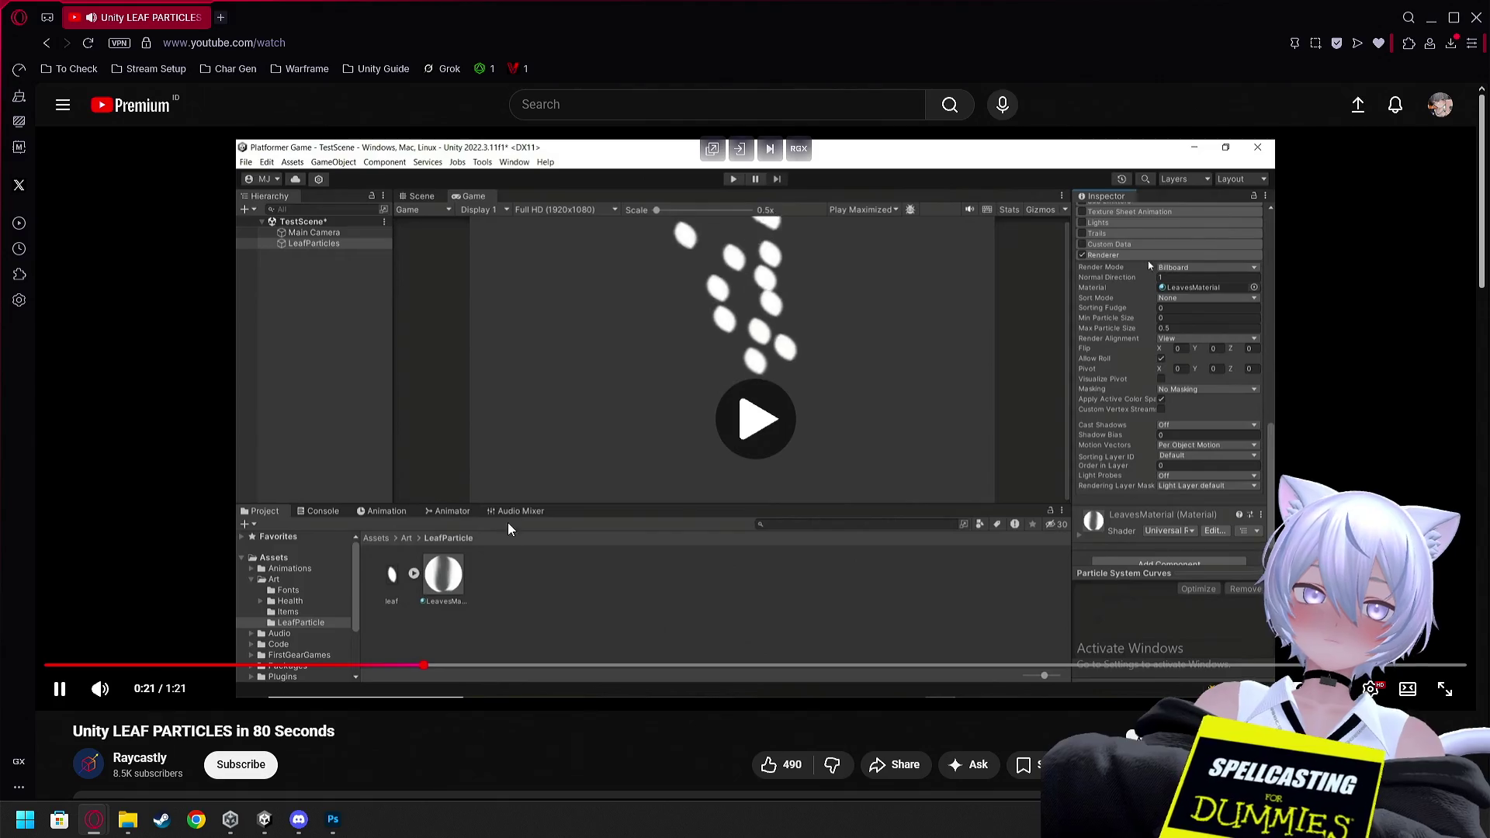
{"action": "scroll", "coordinate": [365, 683], "scroll_direction": "down", "scroll_amount": 2}
{"action": "scroll", "coordinate": [380, 658], "scroll_direction": "down", "scroll_amount": 6}
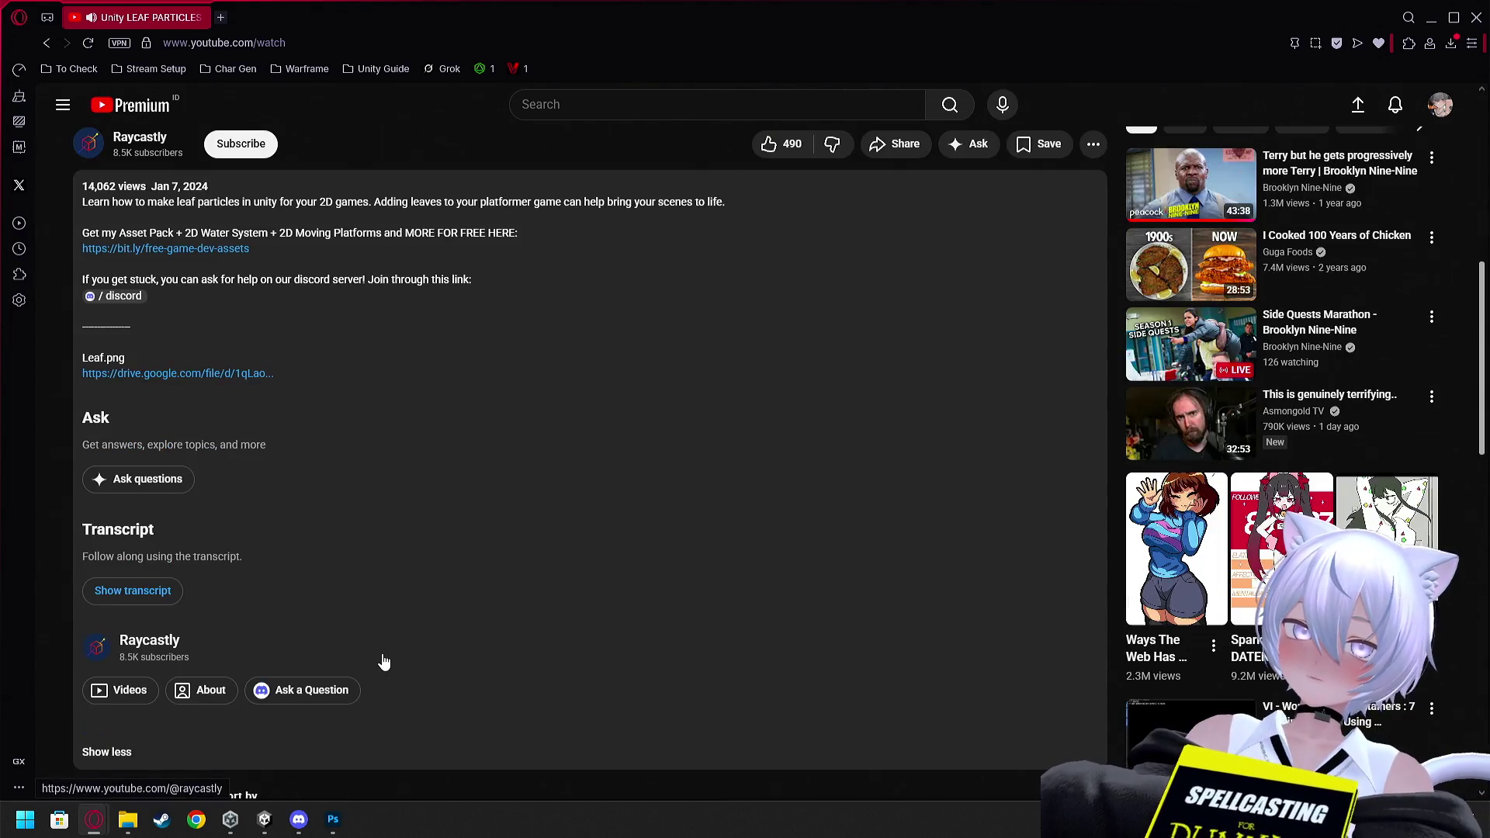
{"action": "scroll", "coordinate": [386, 642], "scroll_direction": "up", "scroll_amount": 8}
{"action": "mouse_move", "coordinate": [116, 695]}
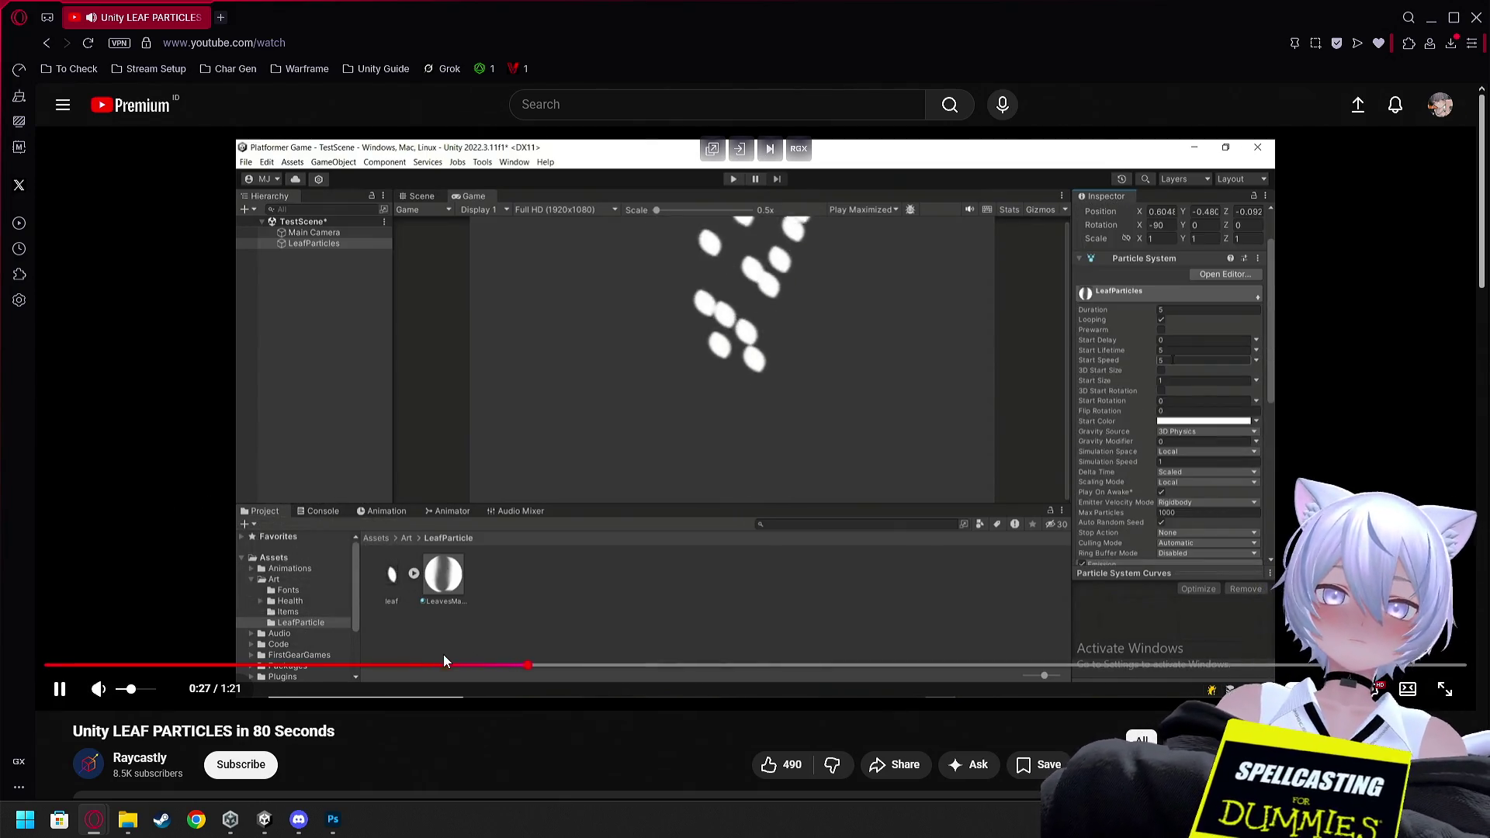
{"action": "left_click", "coordinate": [436, 667]}
{"action": "left_click_drag", "start_coordinate": [437, 668], "coordinate": [227, 665]}
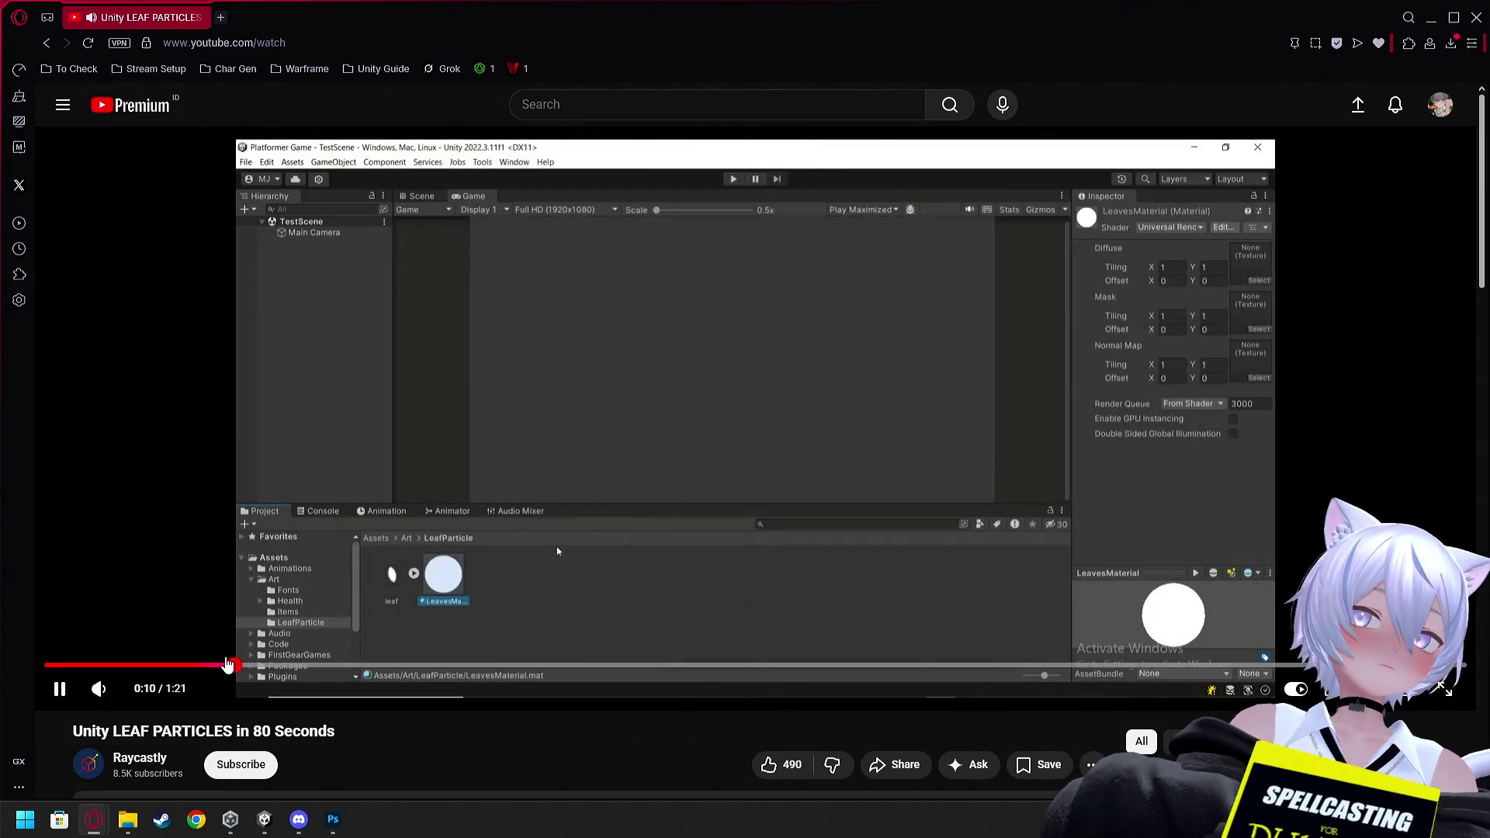
Replay the 0:06–0:09 part where the leaf material is created and renamed, then return to Unity
{"action": "left_click", "coordinate": [442, 482]}
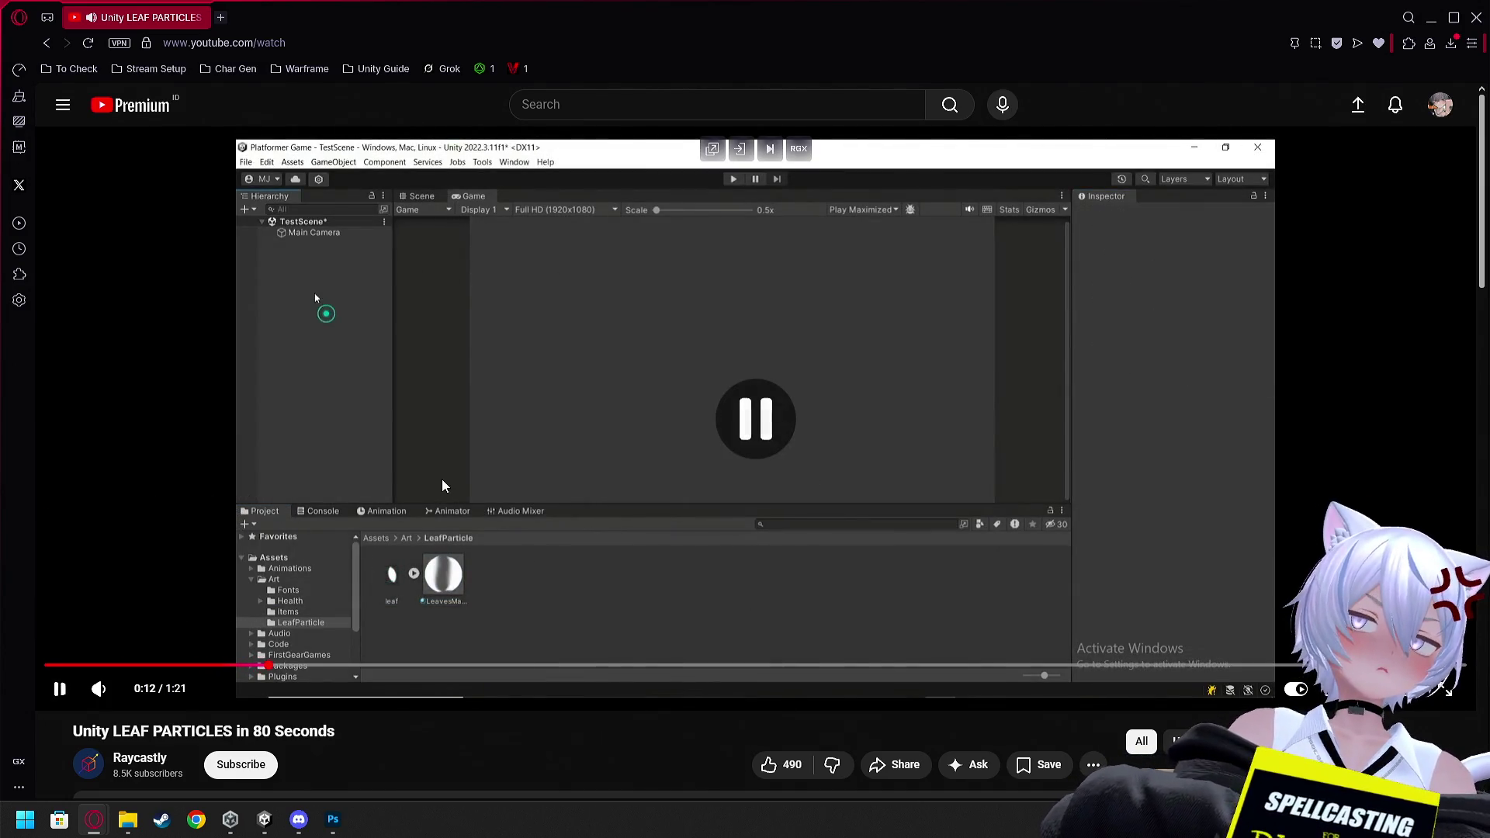
{"action": "left_click", "coordinate": [165, 665]}
{"action": "left_click", "coordinate": [345, 579]}
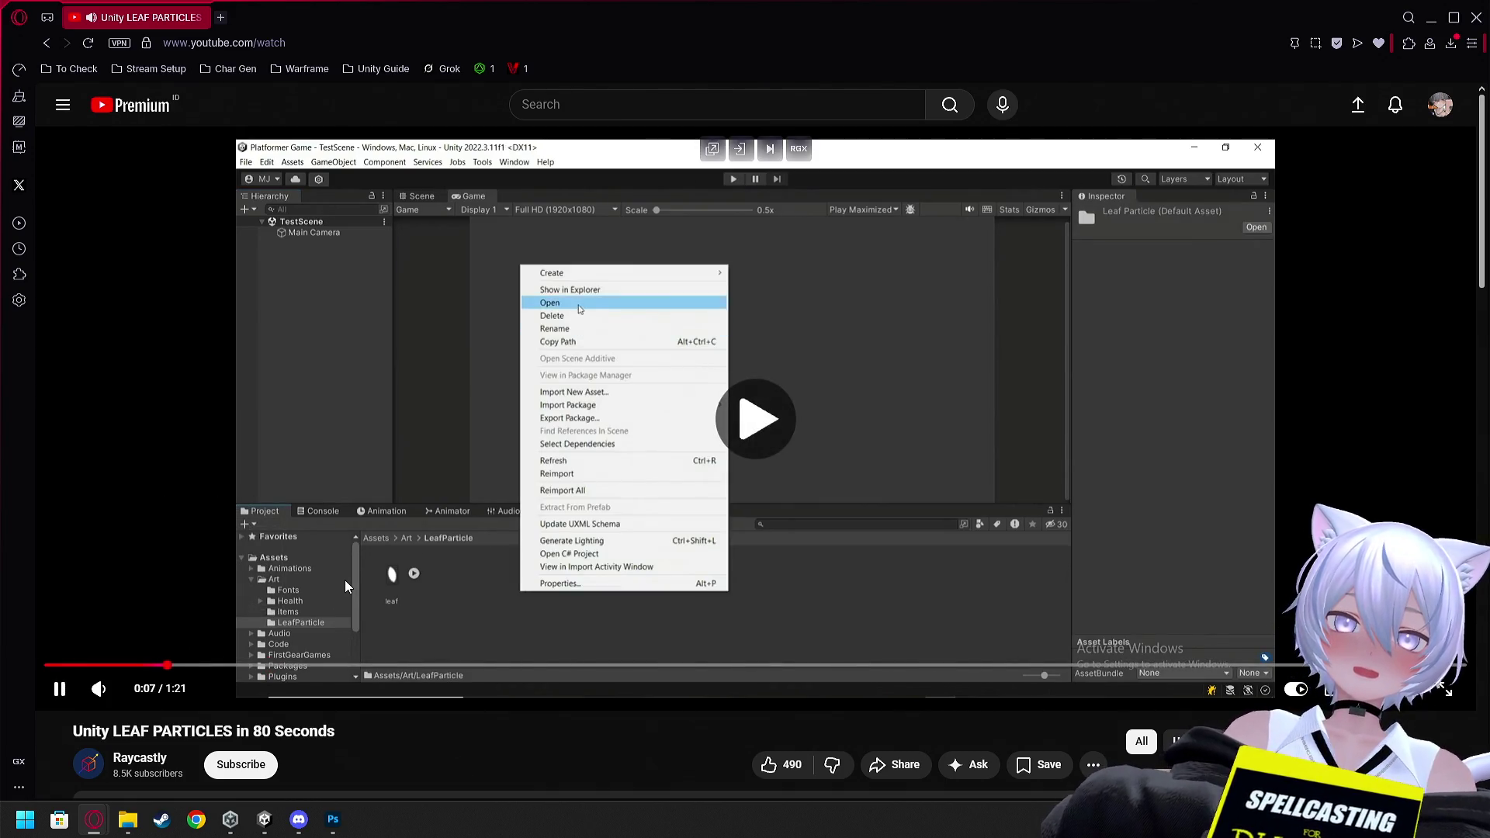
{"action": "left_click", "coordinate": [344, 580]}
{"action": "left_click", "coordinate": [345, 580]}
{"action": "left_click", "coordinate": [791, 494]}
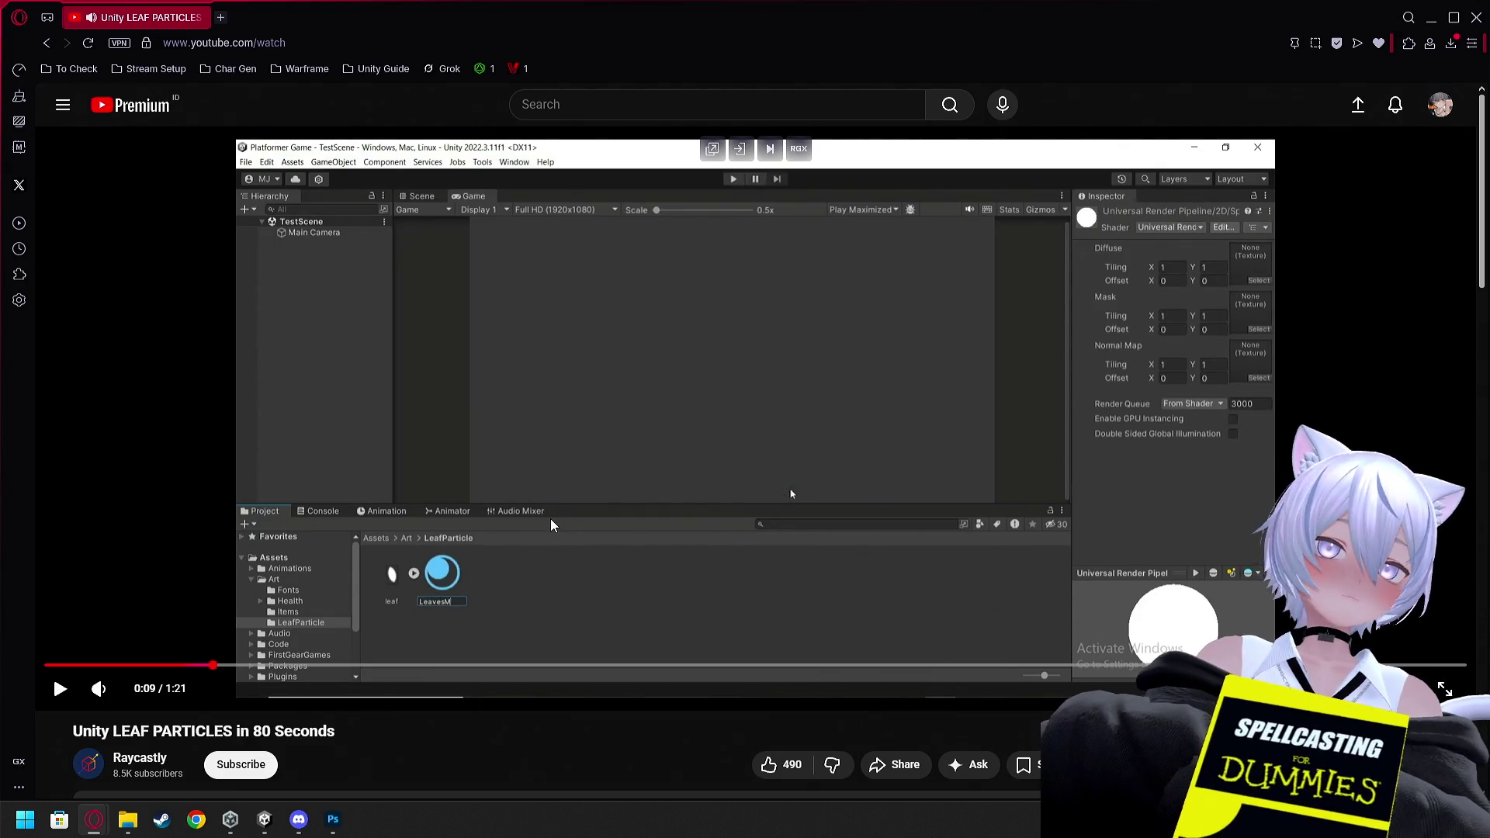
{"action": "key", "text": "alt+Tab"}
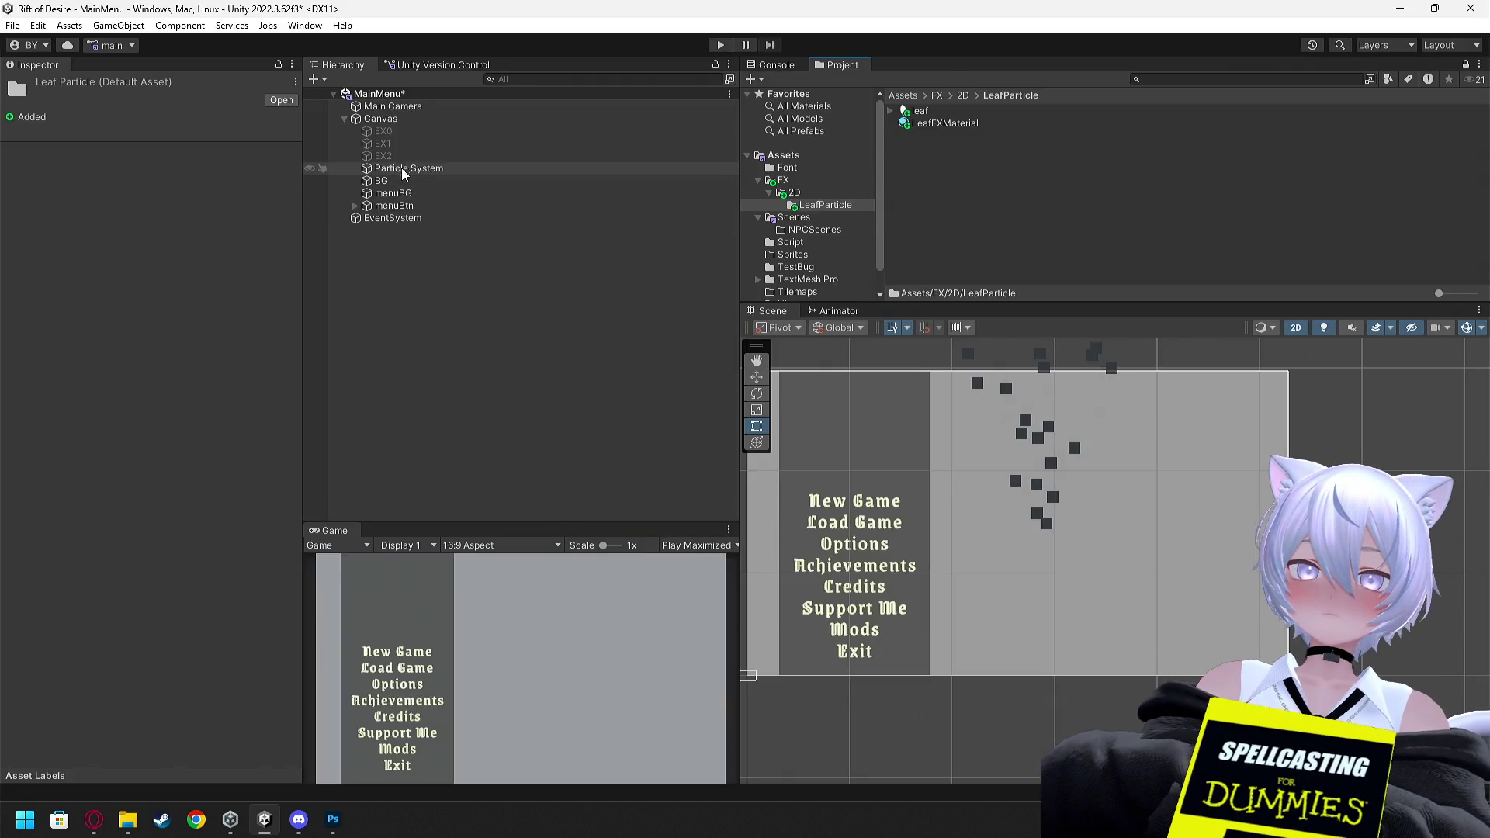
Delete the LeafFXMaterial asset from the LeafParticle folder
{"action": "left_click", "coordinate": [931, 124]}
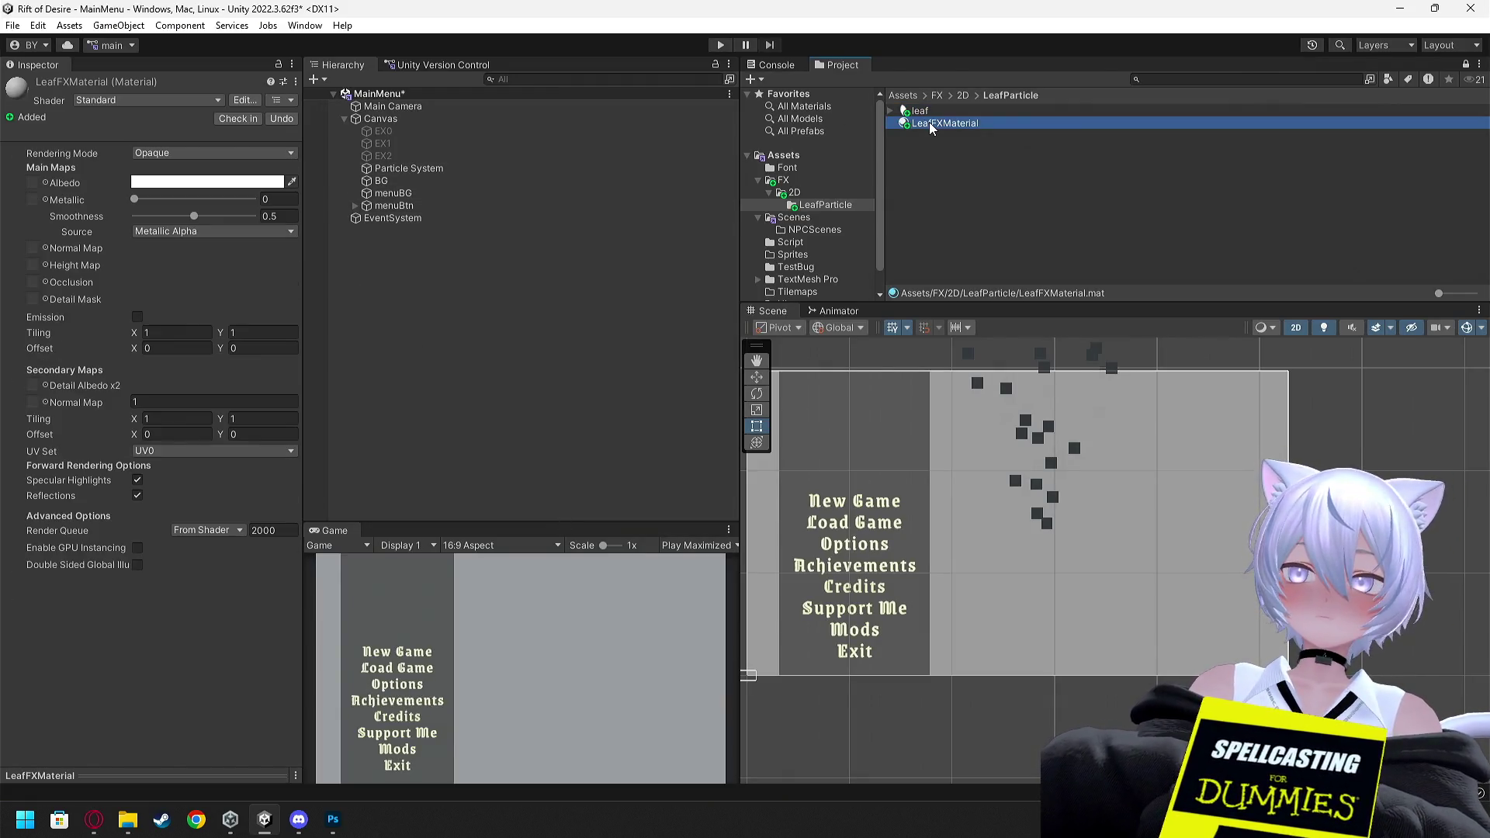
{"action": "right_click", "coordinate": [931, 128]}
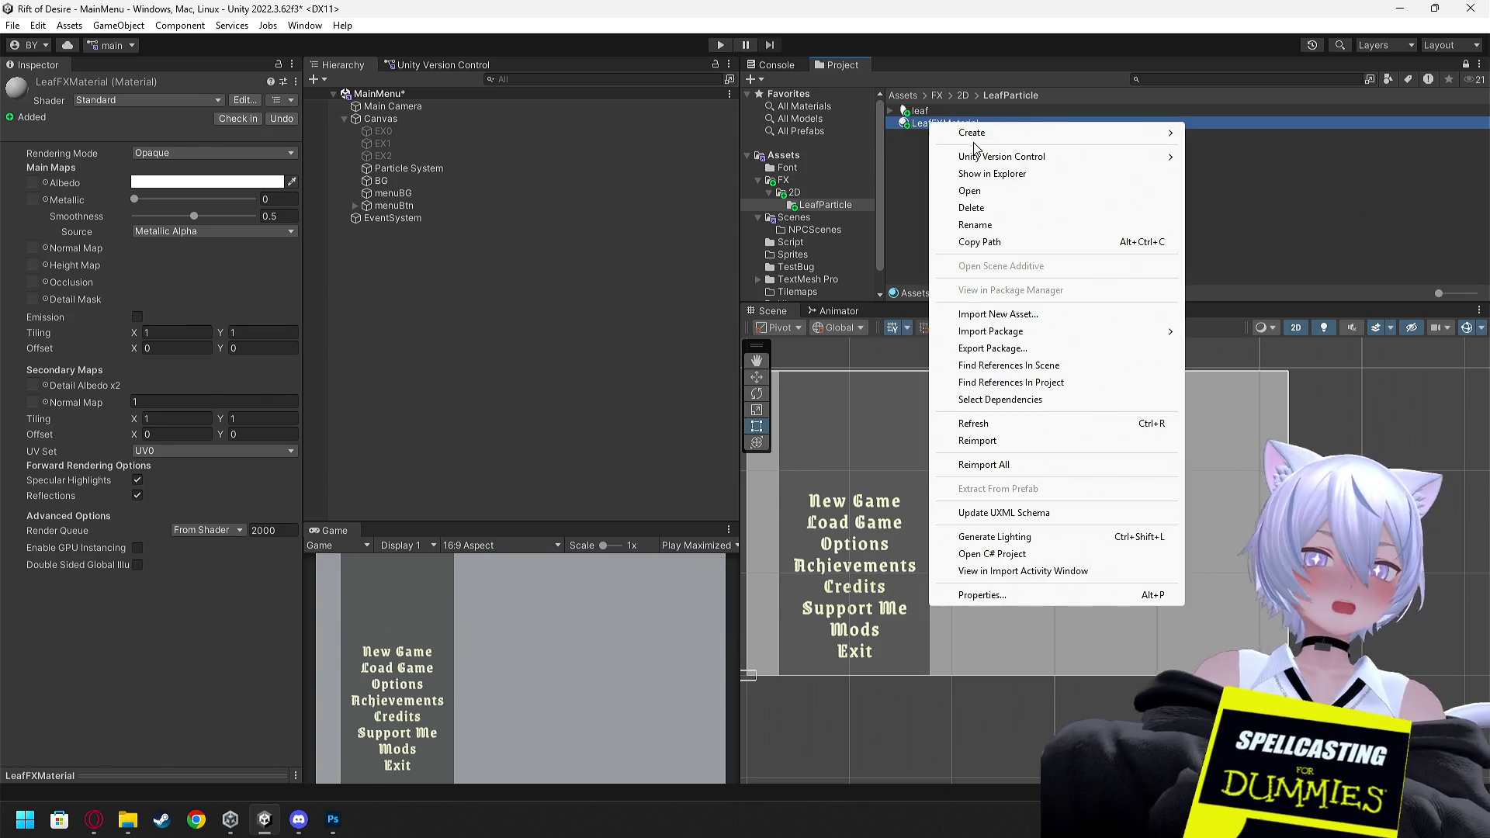
{"action": "left_click", "coordinate": [970, 207]}
{"action": "left_click", "coordinate": [774, 437]}
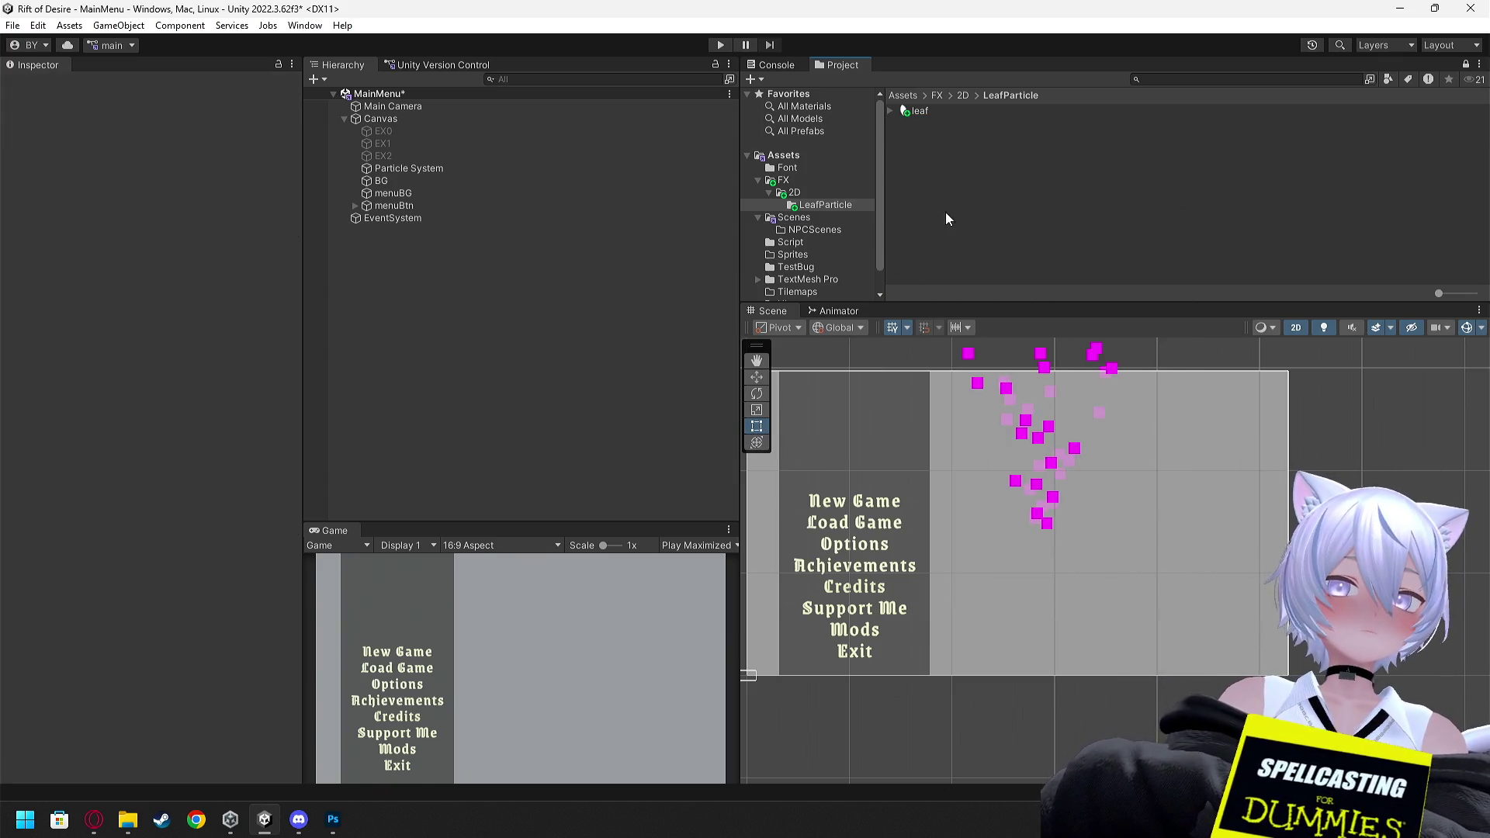
Create a New Material in LeafParticle and look over its shader choices without changing them
{"action": "right_click", "coordinate": [959, 209]}
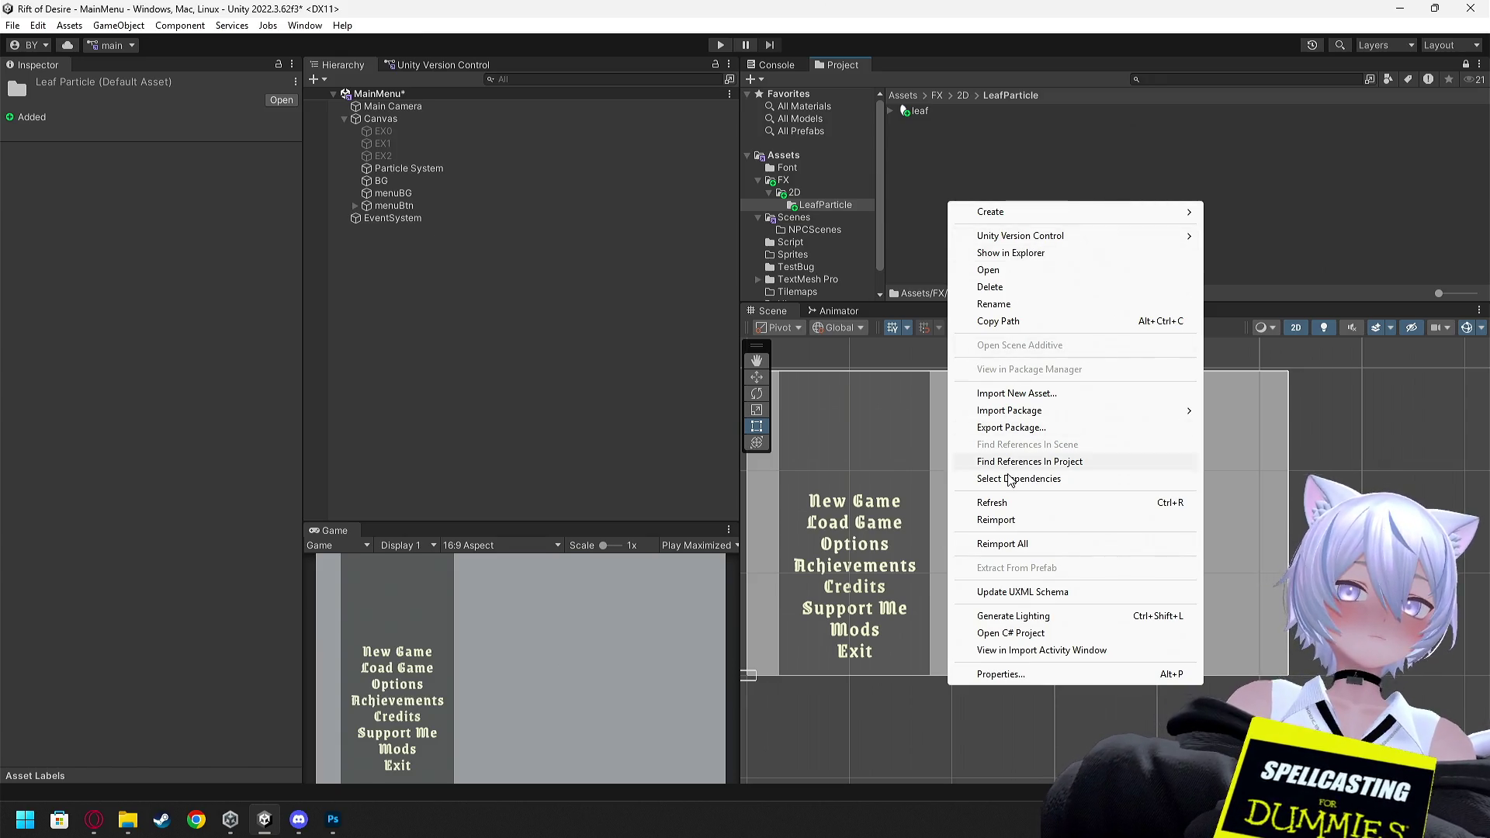
{"action": "mouse_move", "coordinate": [1009, 213]}
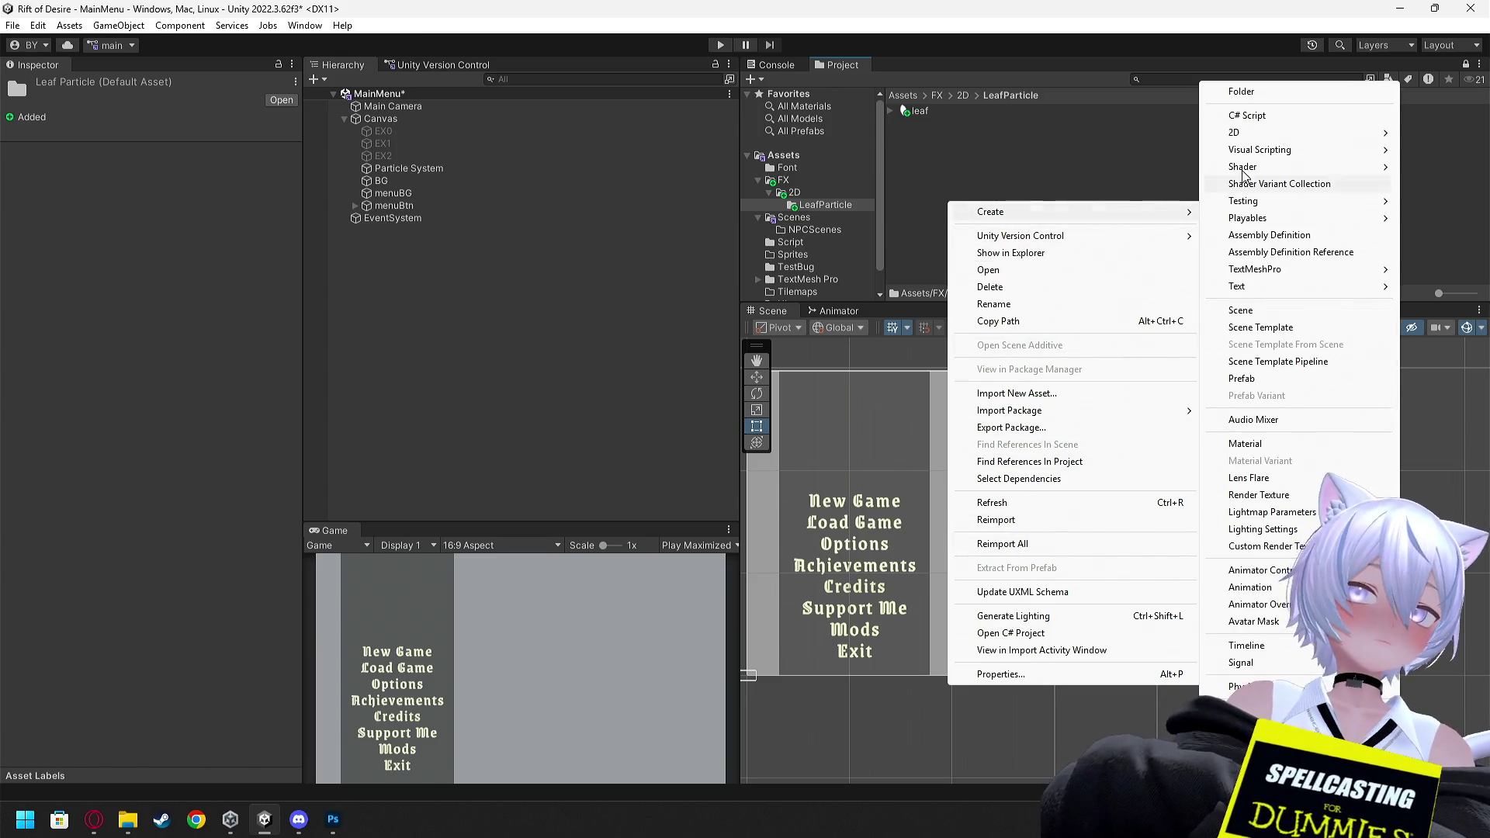
{"action": "mouse_move", "coordinate": [1269, 136]}
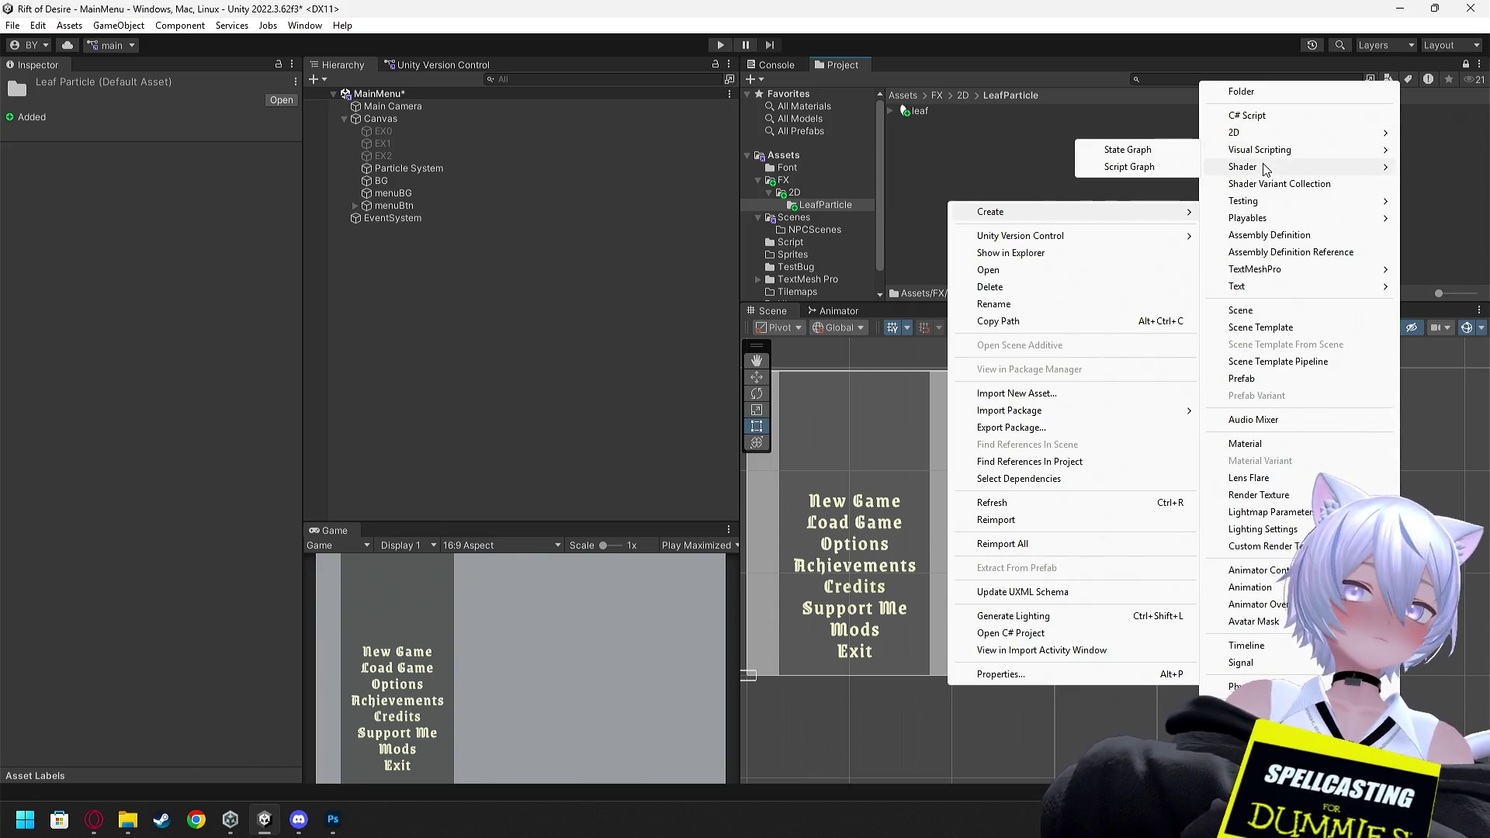
{"action": "mouse_move", "coordinate": [1257, 167]}
{"action": "mouse_move", "coordinate": [1265, 286]}
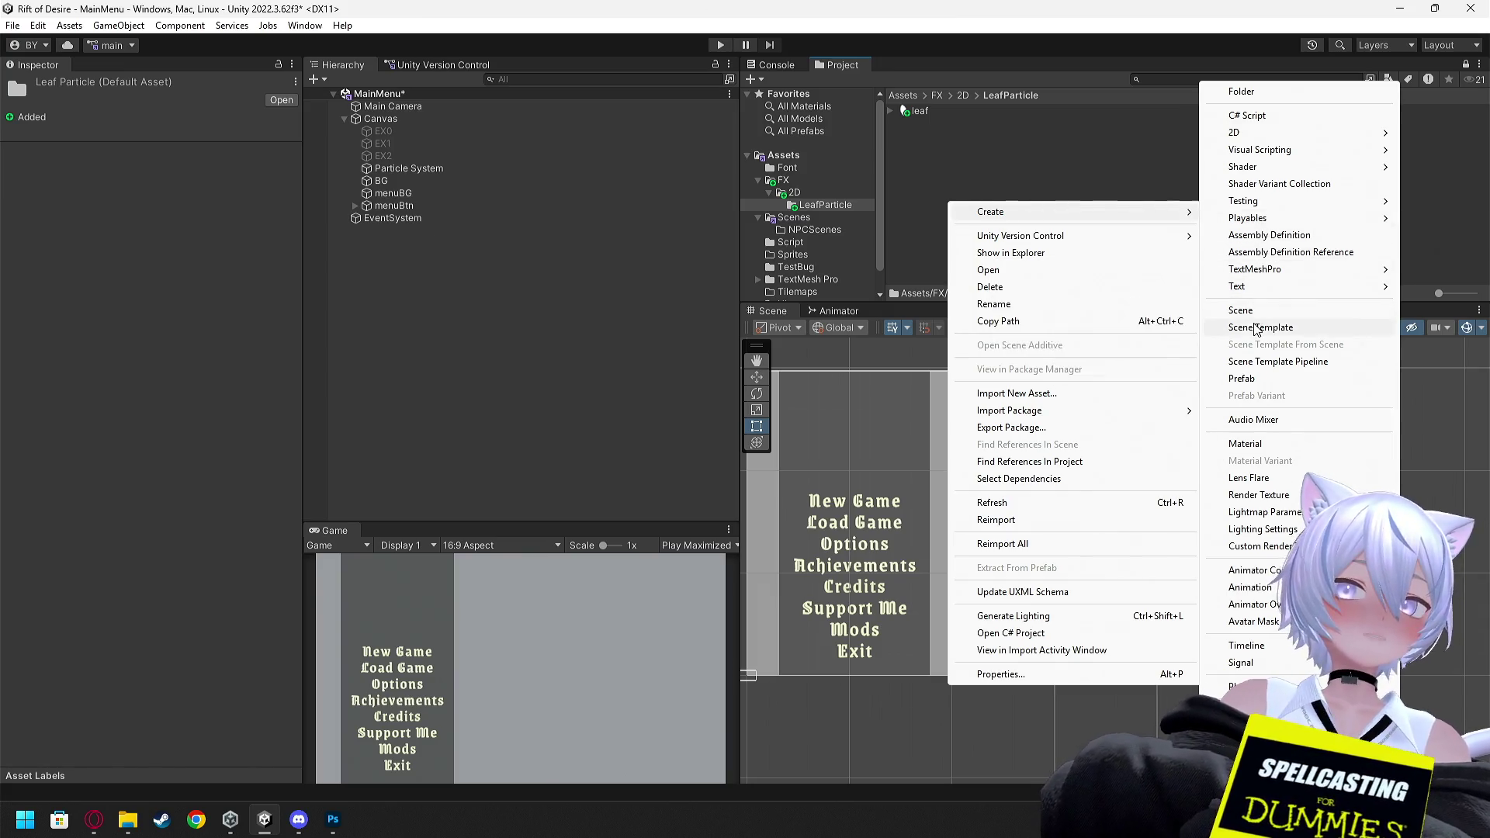
{"action": "left_click", "coordinate": [1275, 446]}
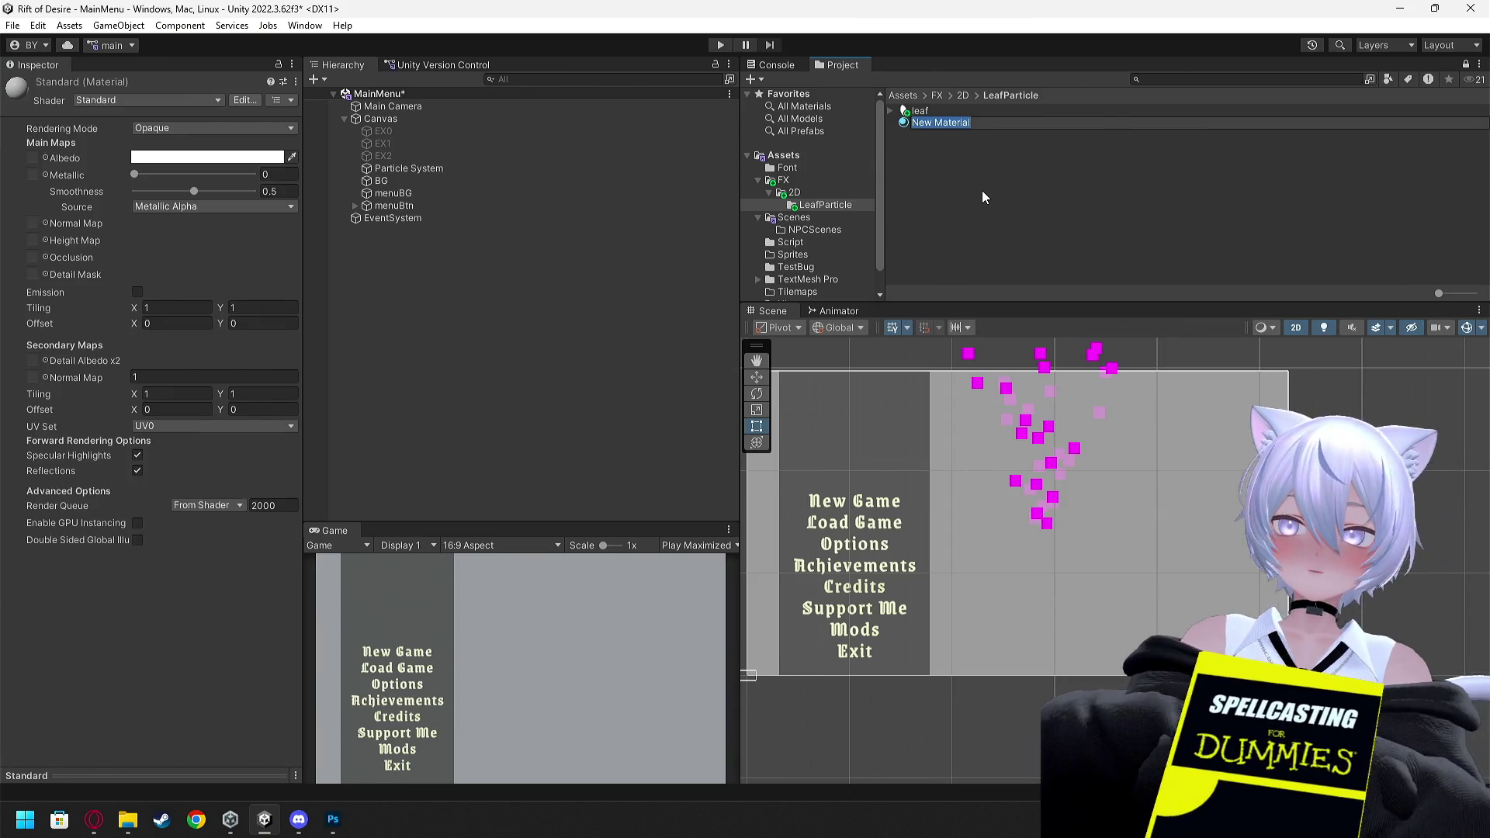
{"action": "left_click", "coordinate": [151, 99]}
{"action": "left_click", "coordinate": [195, 89]}
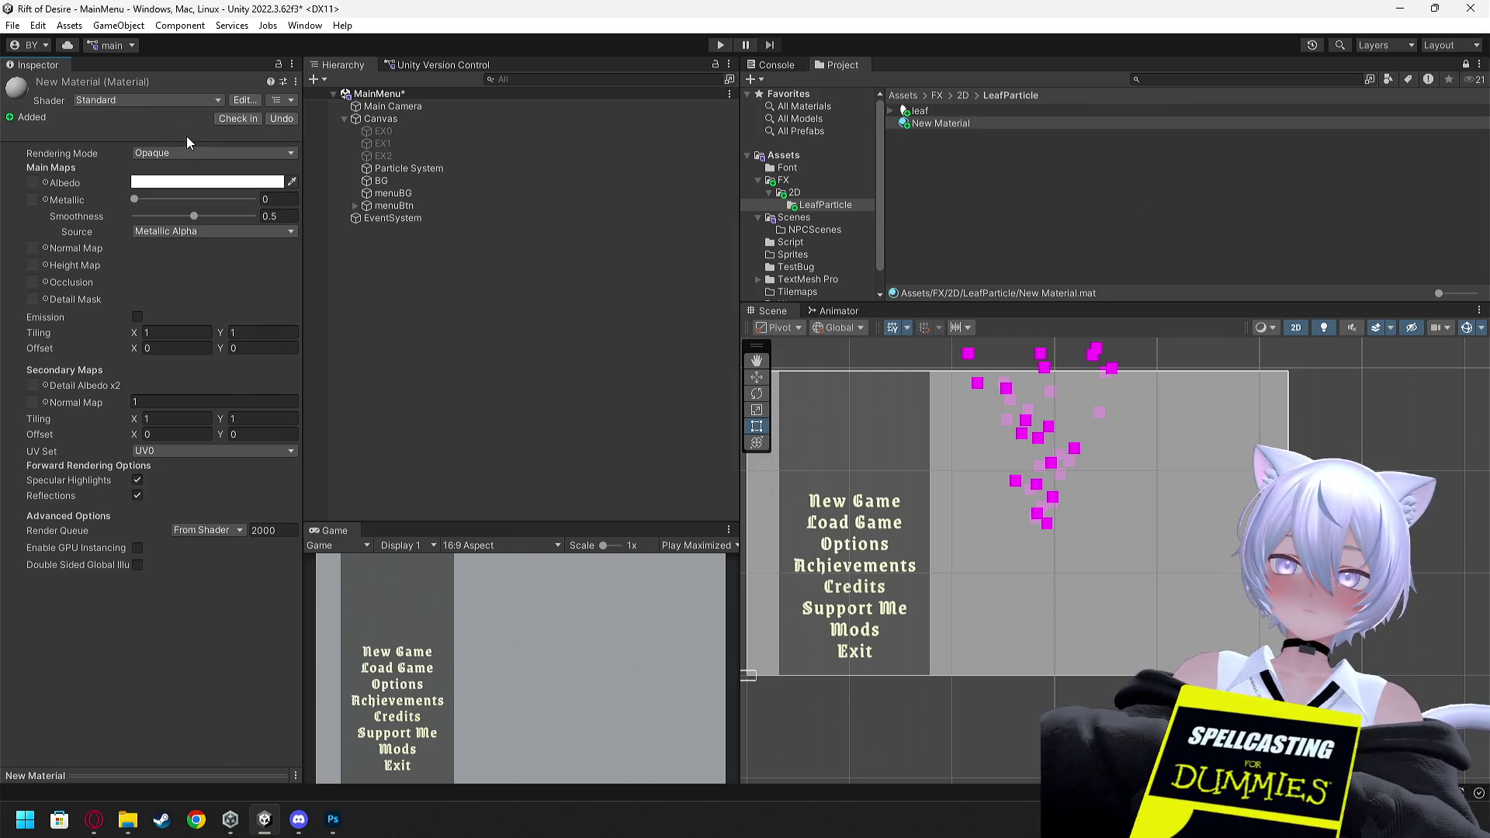
Delete New Material as well and scroll to the tutorial's comments
{"action": "right_click", "coordinate": [950, 122]}
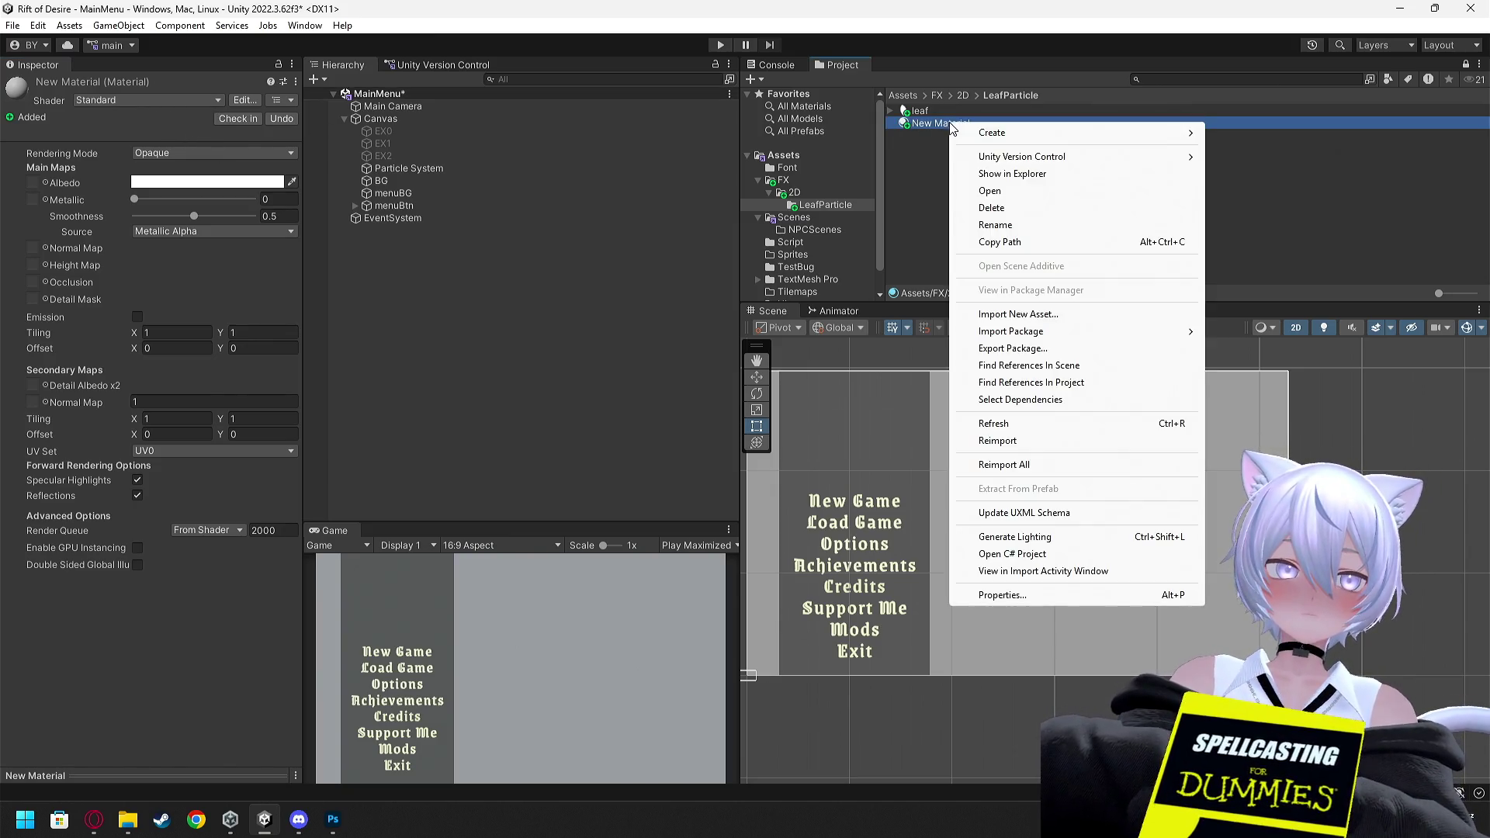
{"action": "left_click", "coordinate": [998, 214]}
{"action": "left_click", "coordinate": [769, 437]}
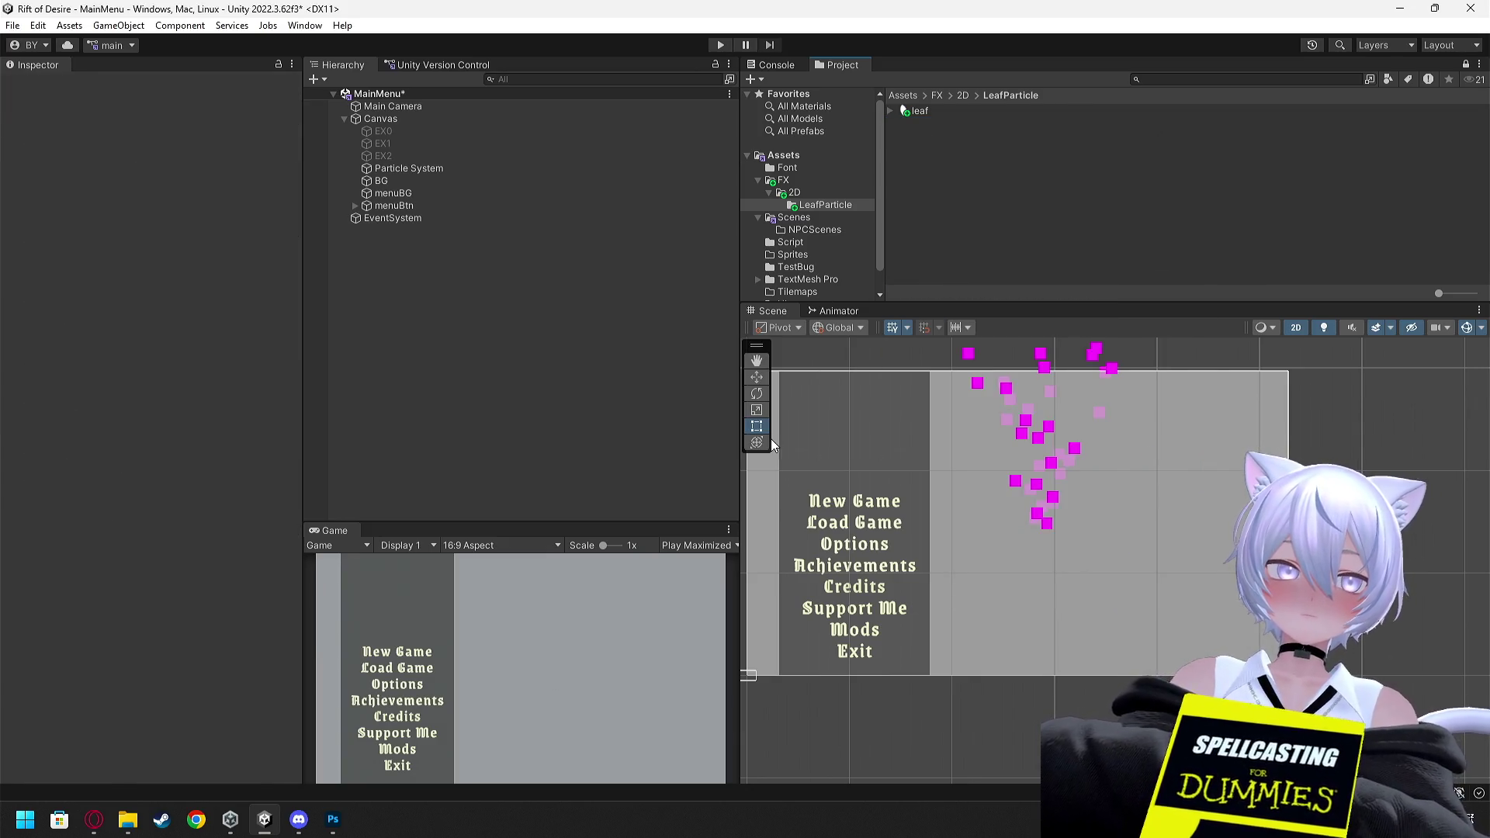
{"action": "key", "text": "alt+Tab"}
{"action": "scroll", "coordinate": [510, 691], "scroll_direction": "down", "scroll_amount": 20}
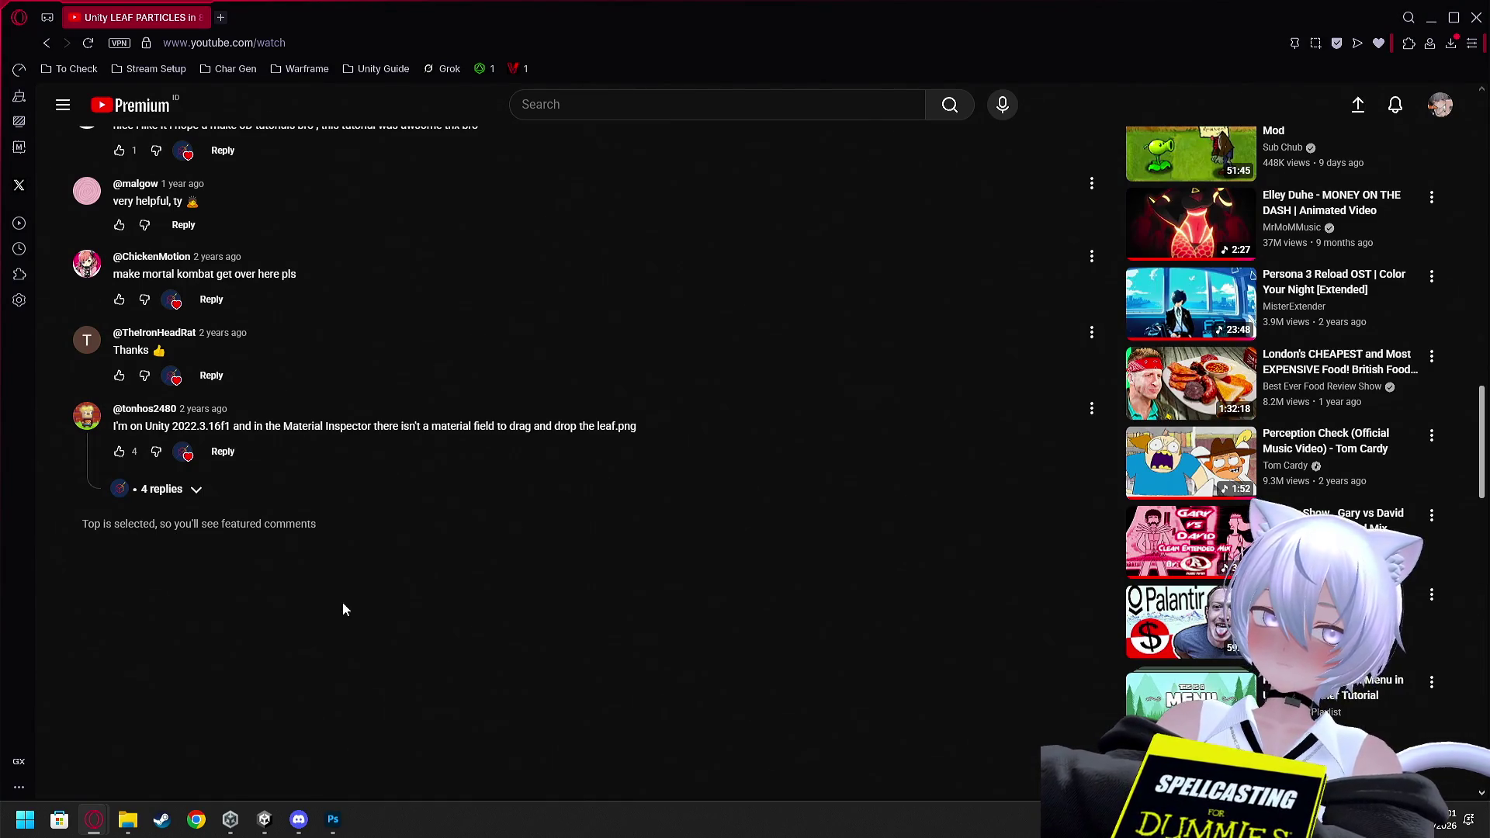
Expand and read the 4 replies under the missing material field comment
{"action": "left_click", "coordinate": [185, 497]}
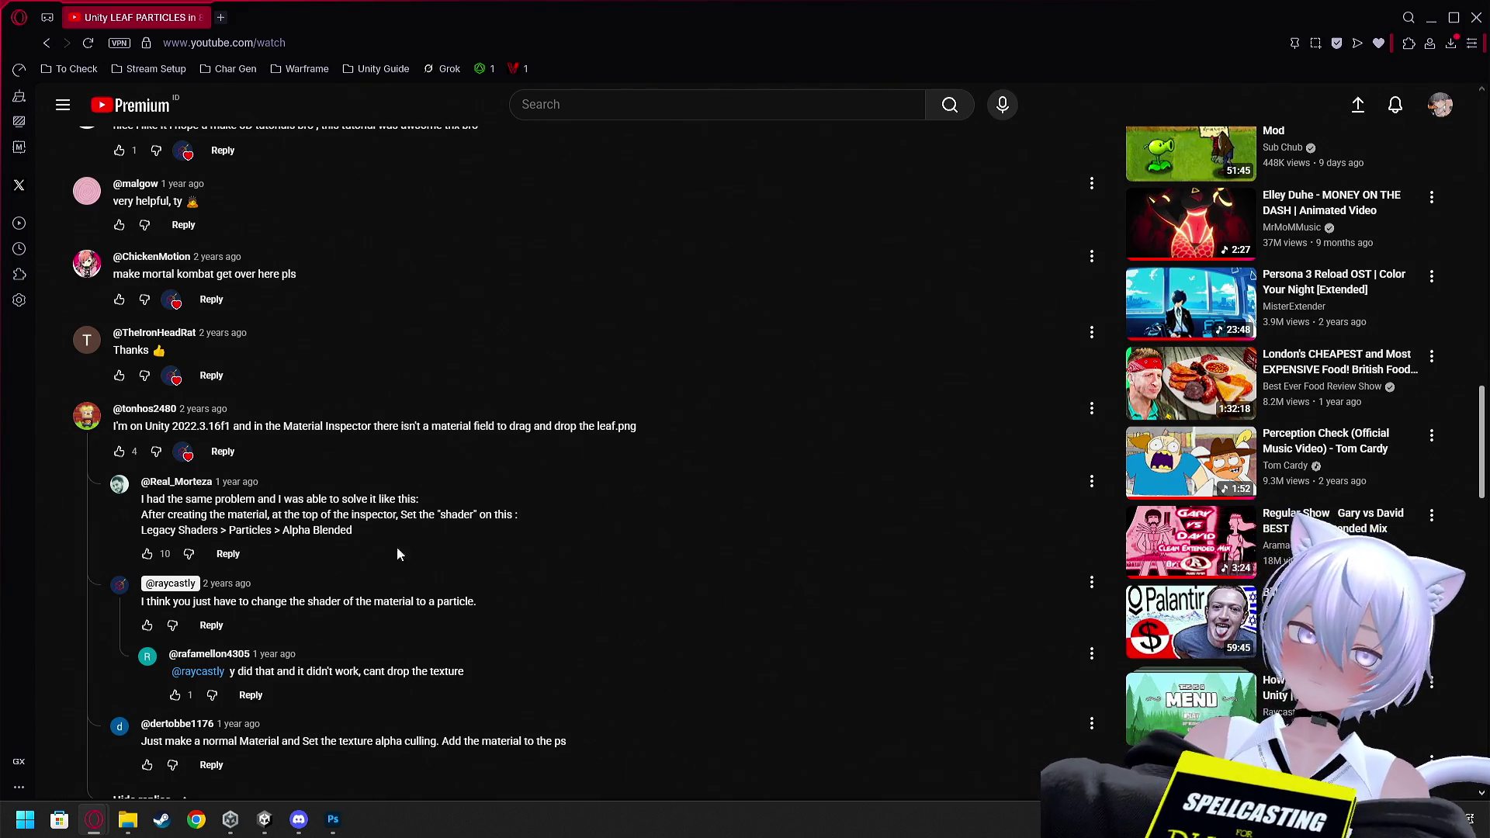
{"action": "key", "text": "alt+Tab"}
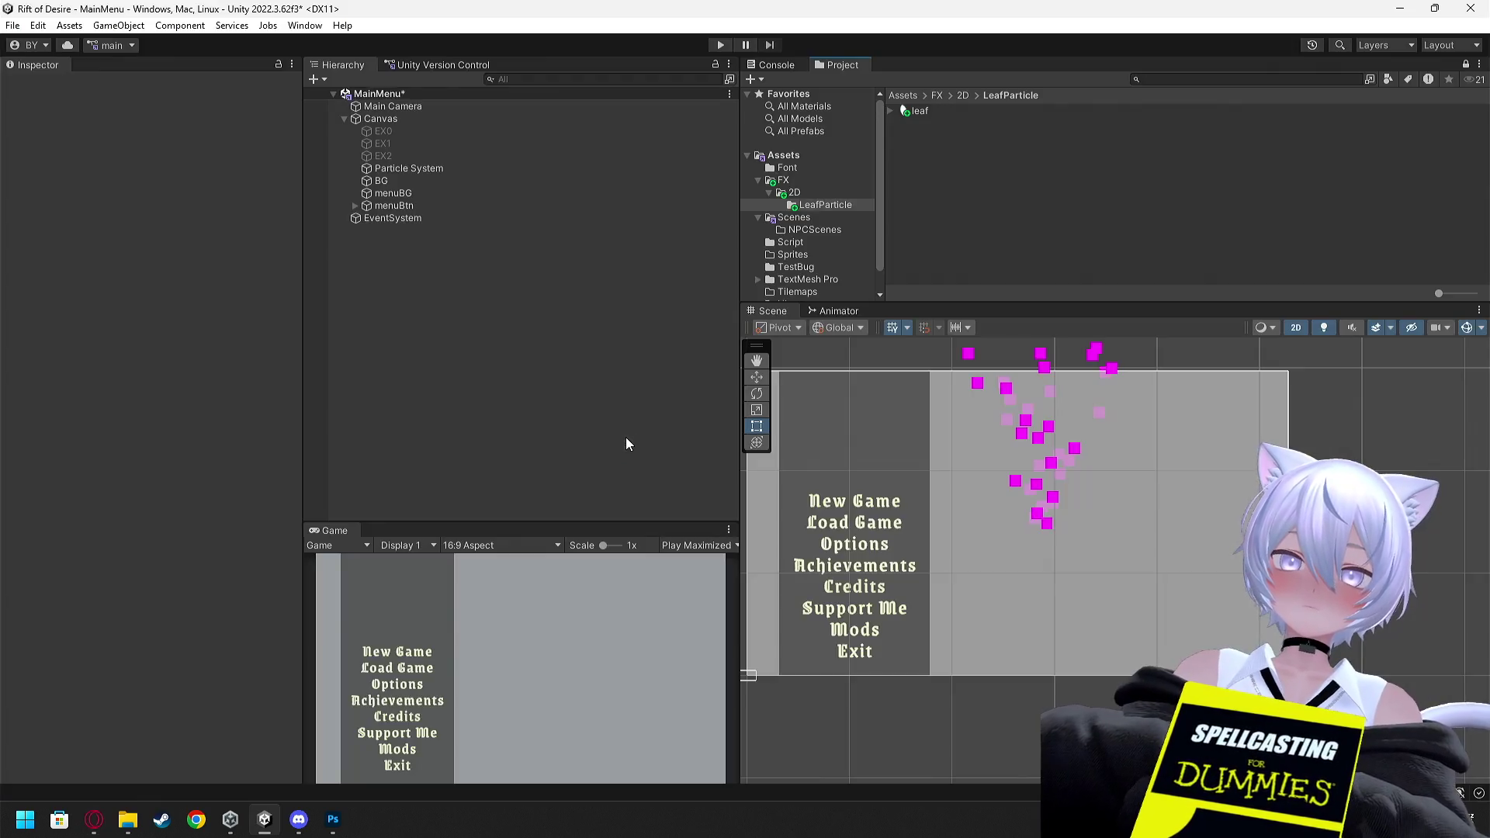
Create a New Material in LeafParticle, inspect its Rendering Mode and Source choices, and select it
{"action": "right_click", "coordinate": [955, 156]}
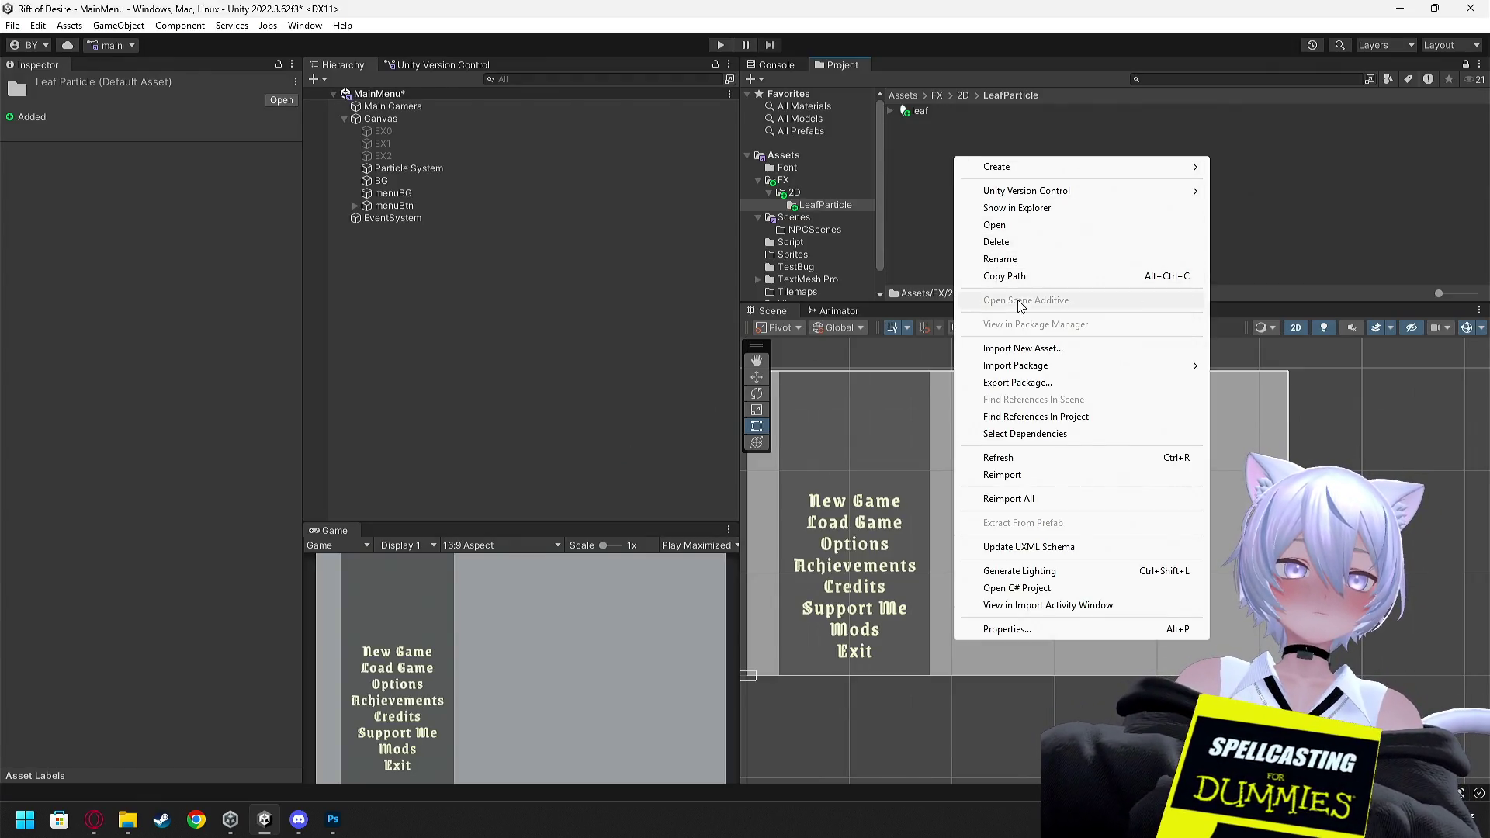
{"action": "mouse_move", "coordinate": [1023, 169]}
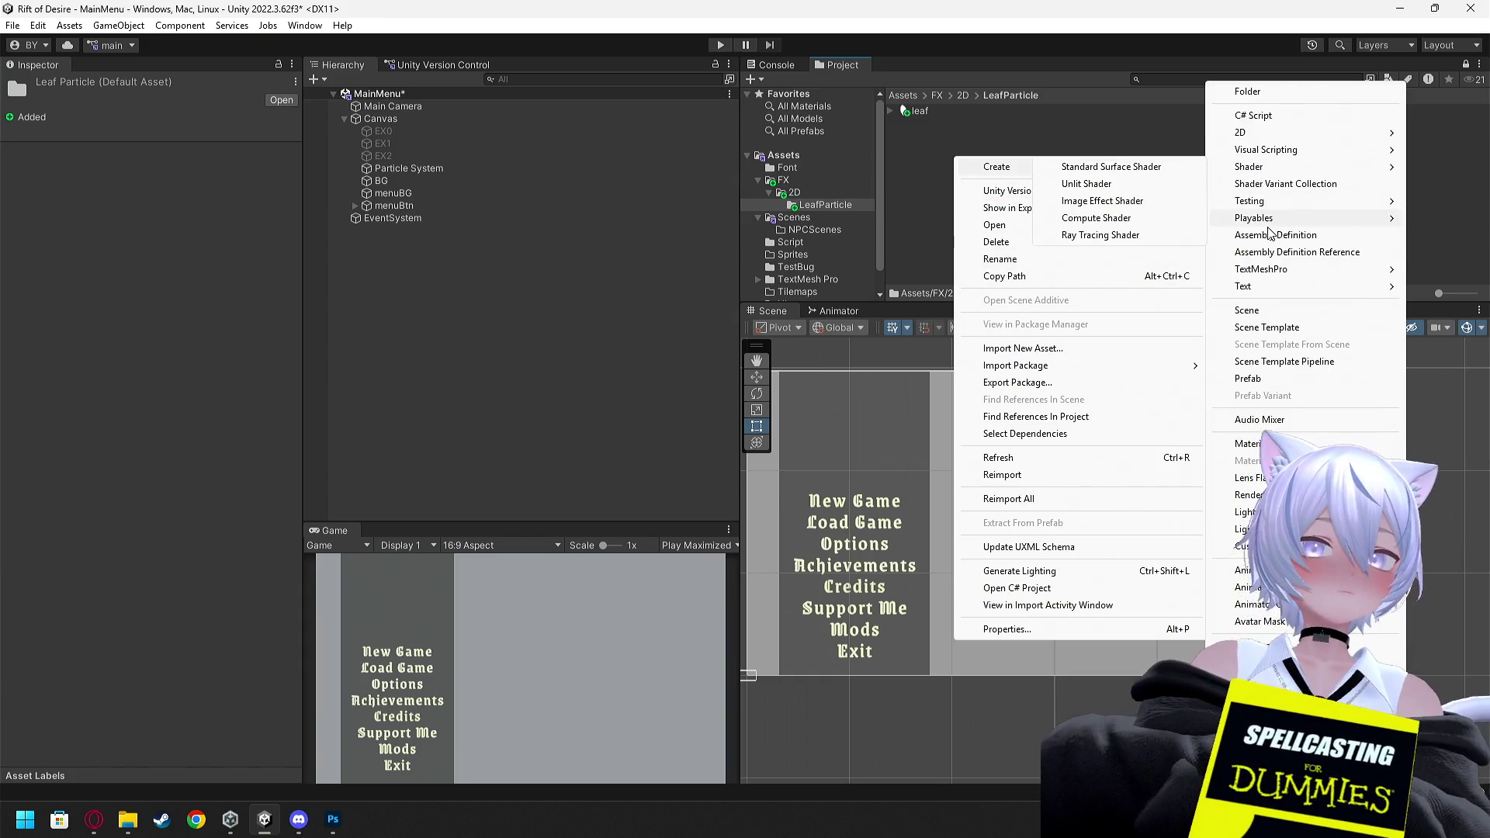
{"action": "left_click", "coordinate": [1281, 445]}
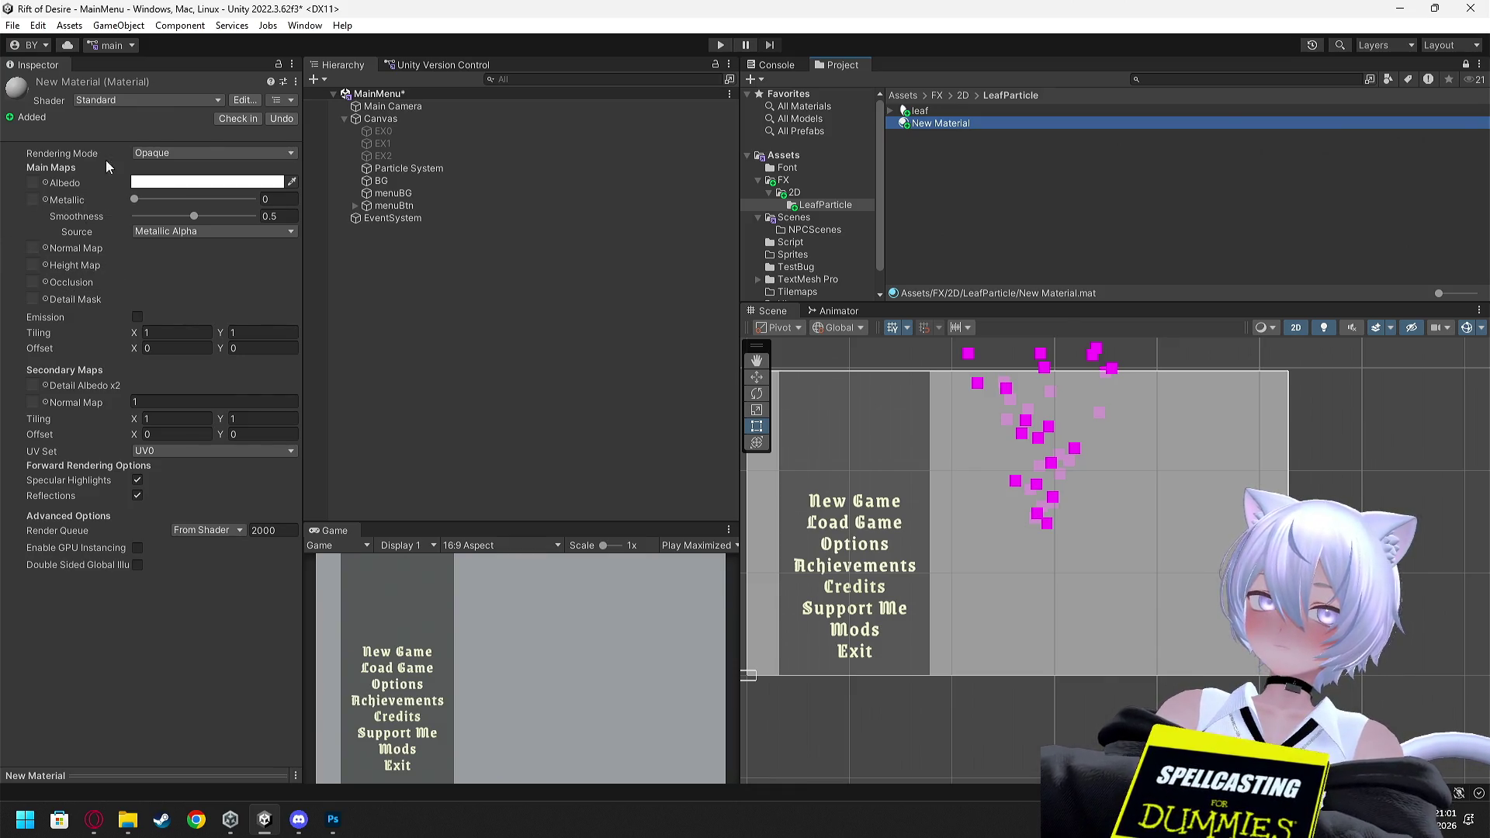
{"action": "left_click", "coordinate": [154, 154]}
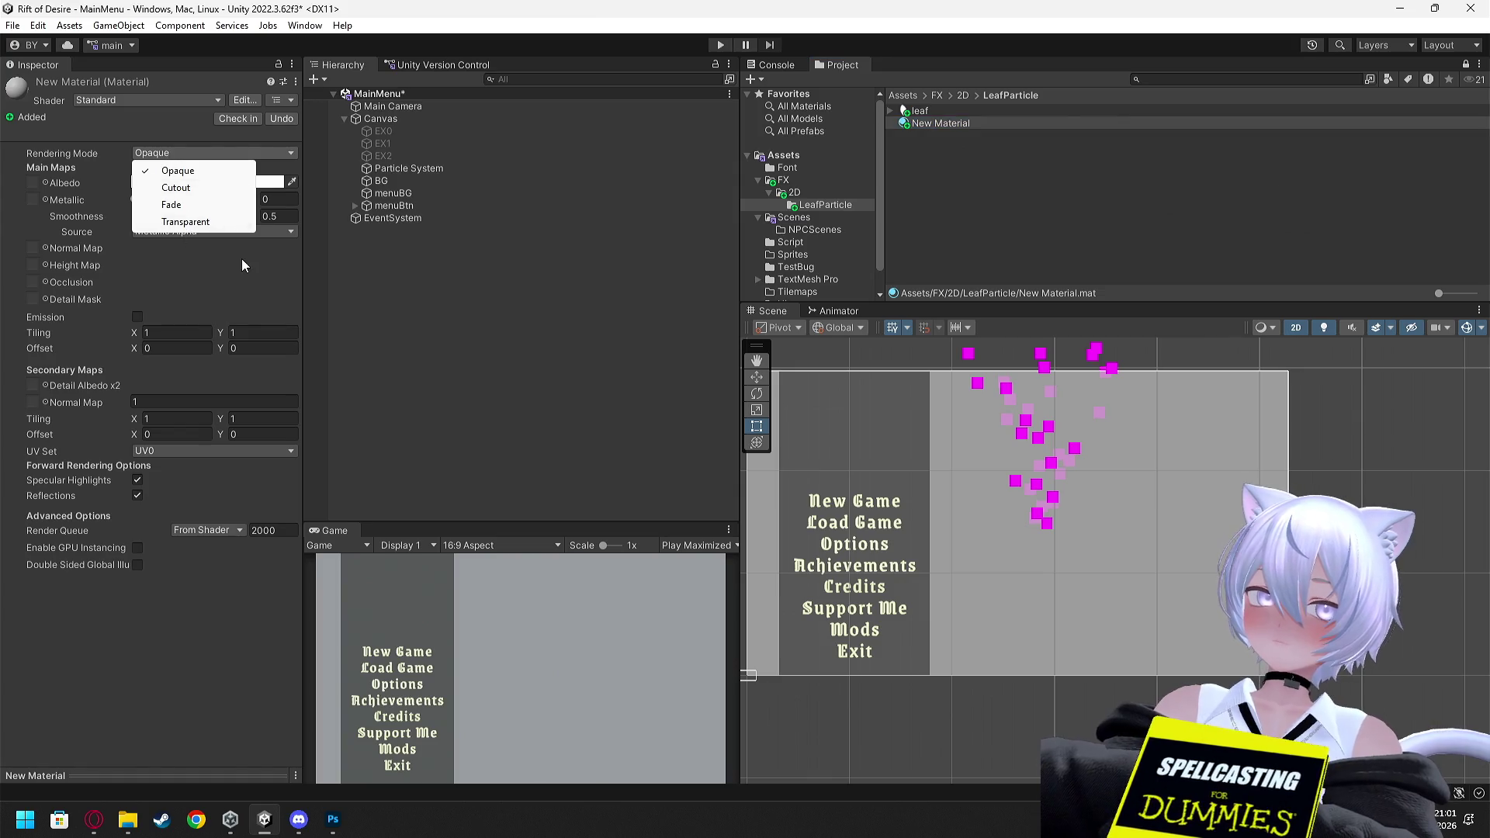
{"action": "left_click", "coordinate": [243, 232]}
{"action": "left_click", "coordinate": [325, 267]}
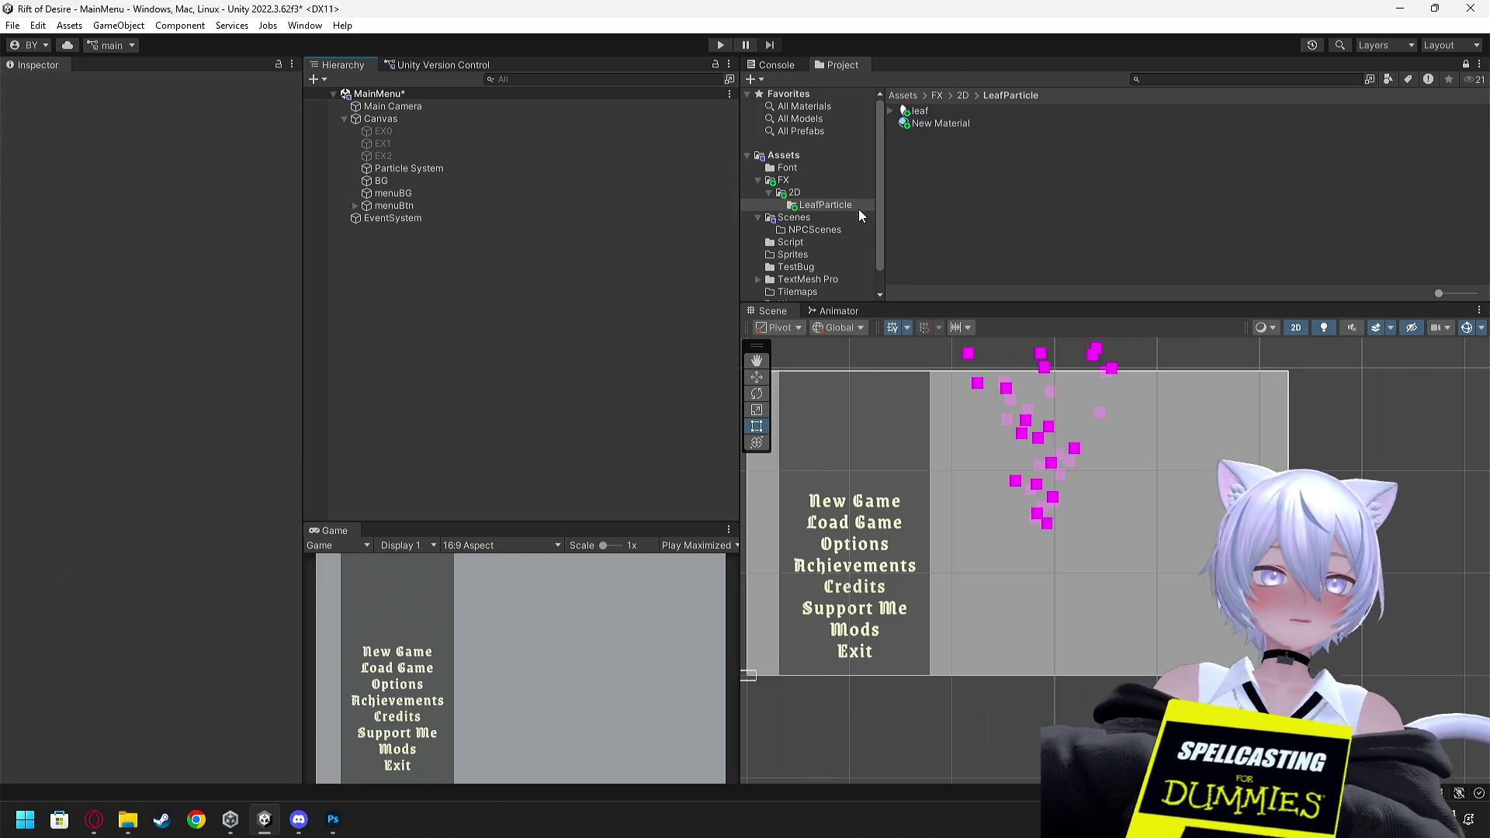
{"action": "left_click", "coordinate": [948, 124]}
{"action": "key", "text": "alt+Tab"}
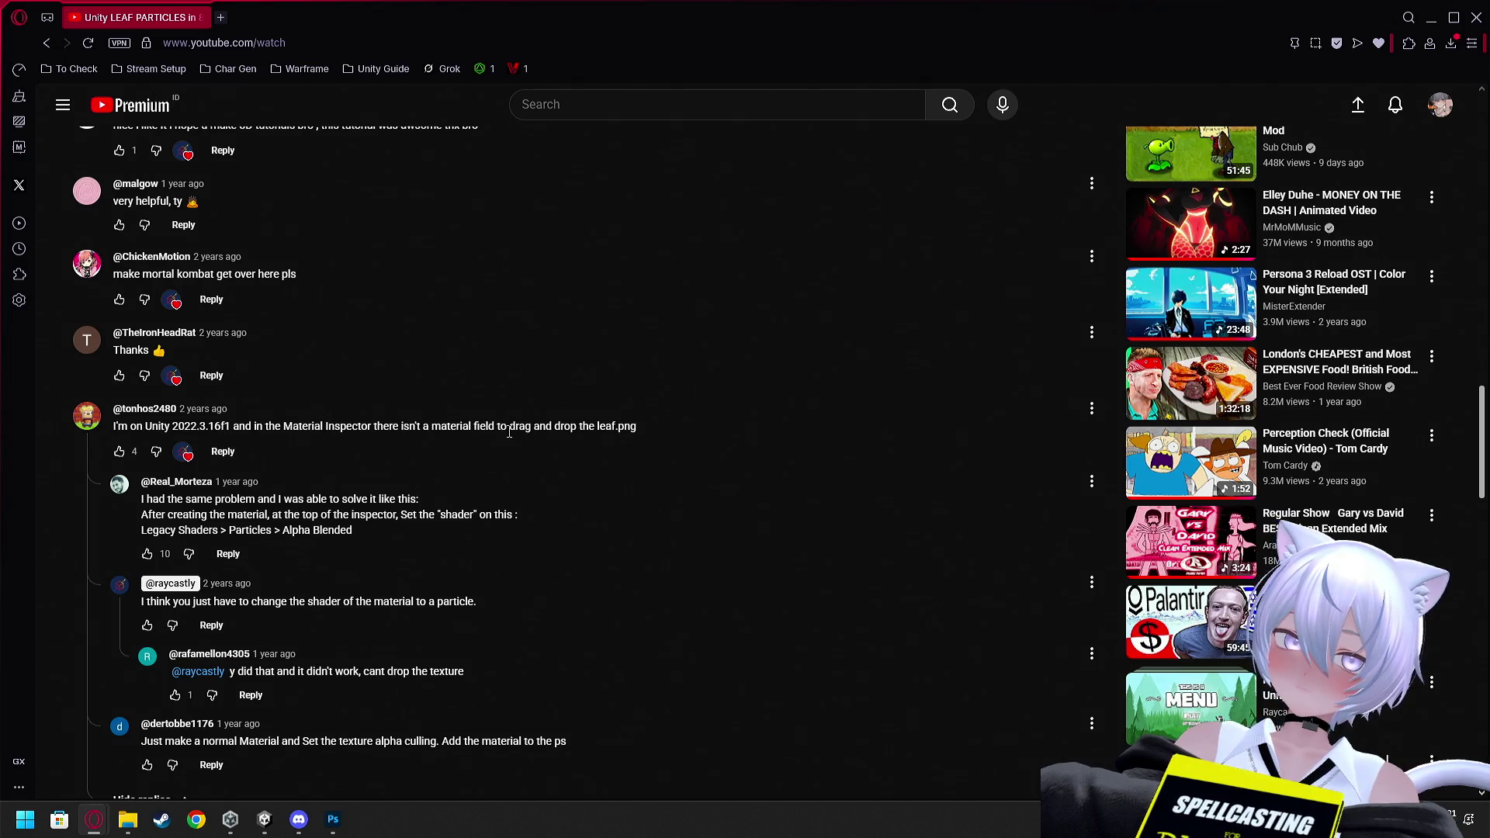
Read the replies about the leaf material's shader, comparing them against the Unity editor
{"action": "scroll", "coordinate": [509, 433], "scroll_direction": "down", "scroll_amount": 1}
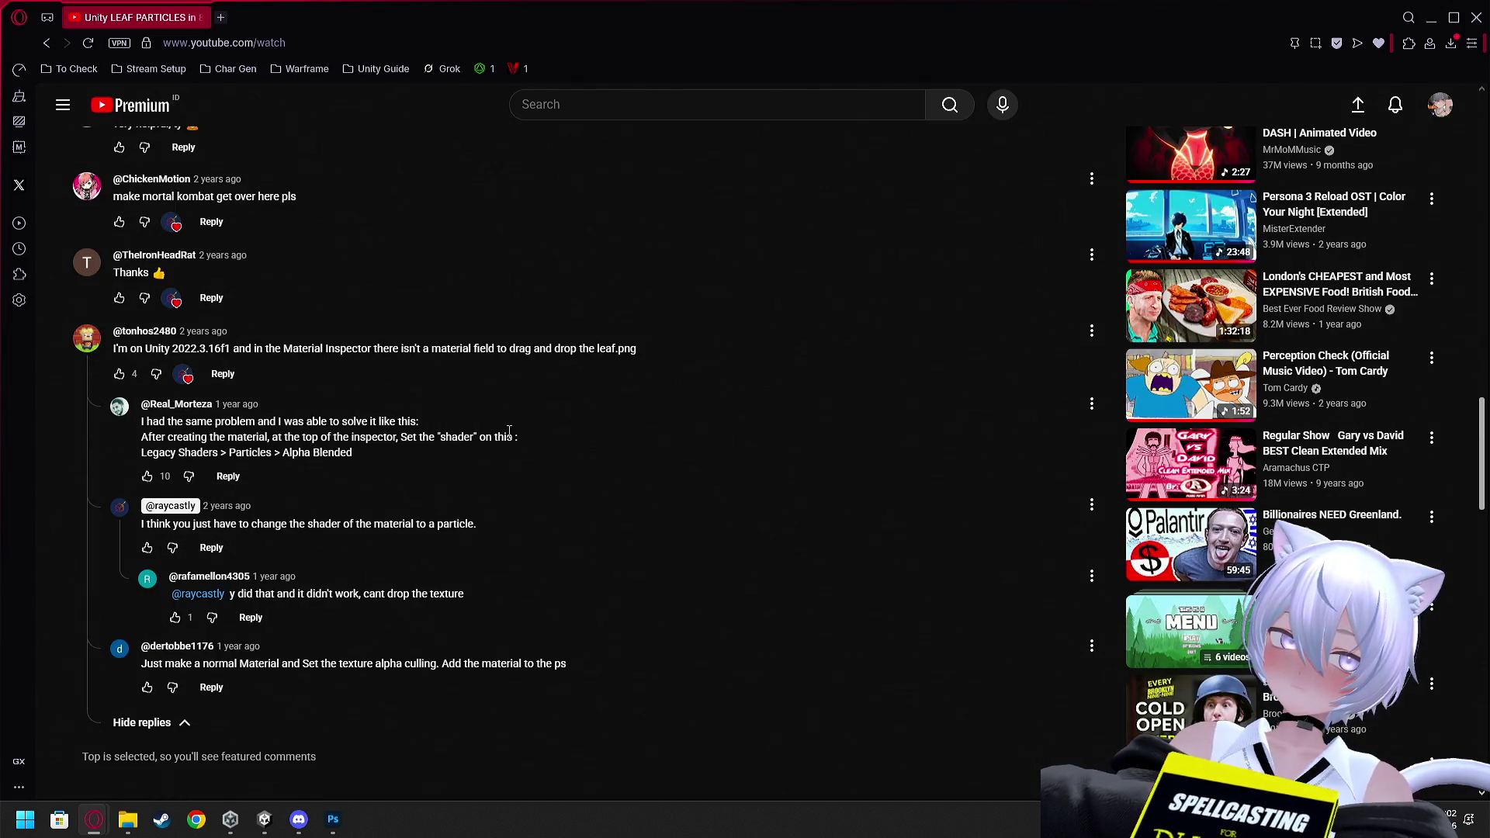
{"action": "key", "text": "alt+Tab"}
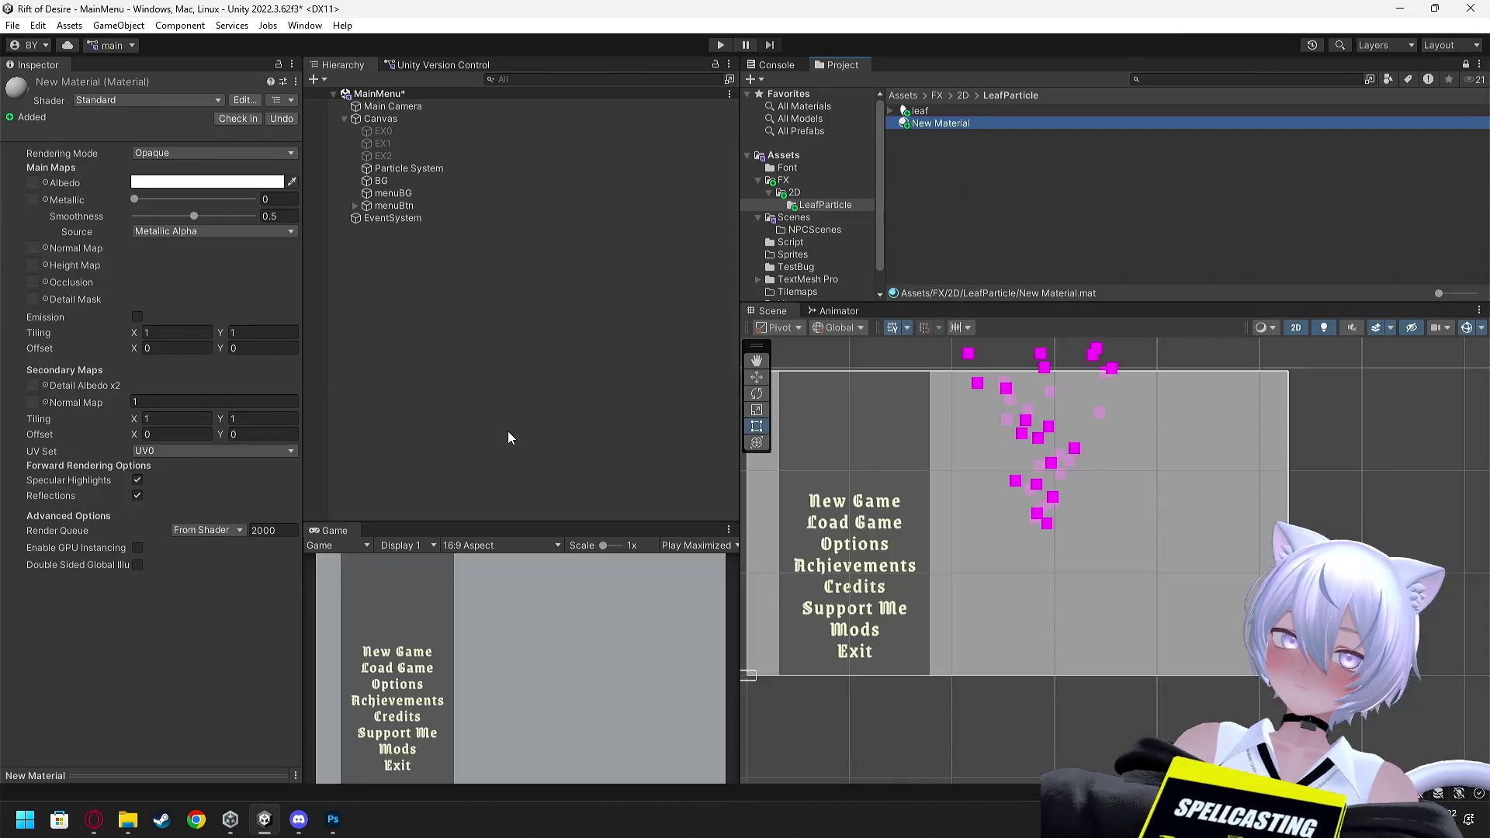
{"action": "key", "text": "alt+Tab"}
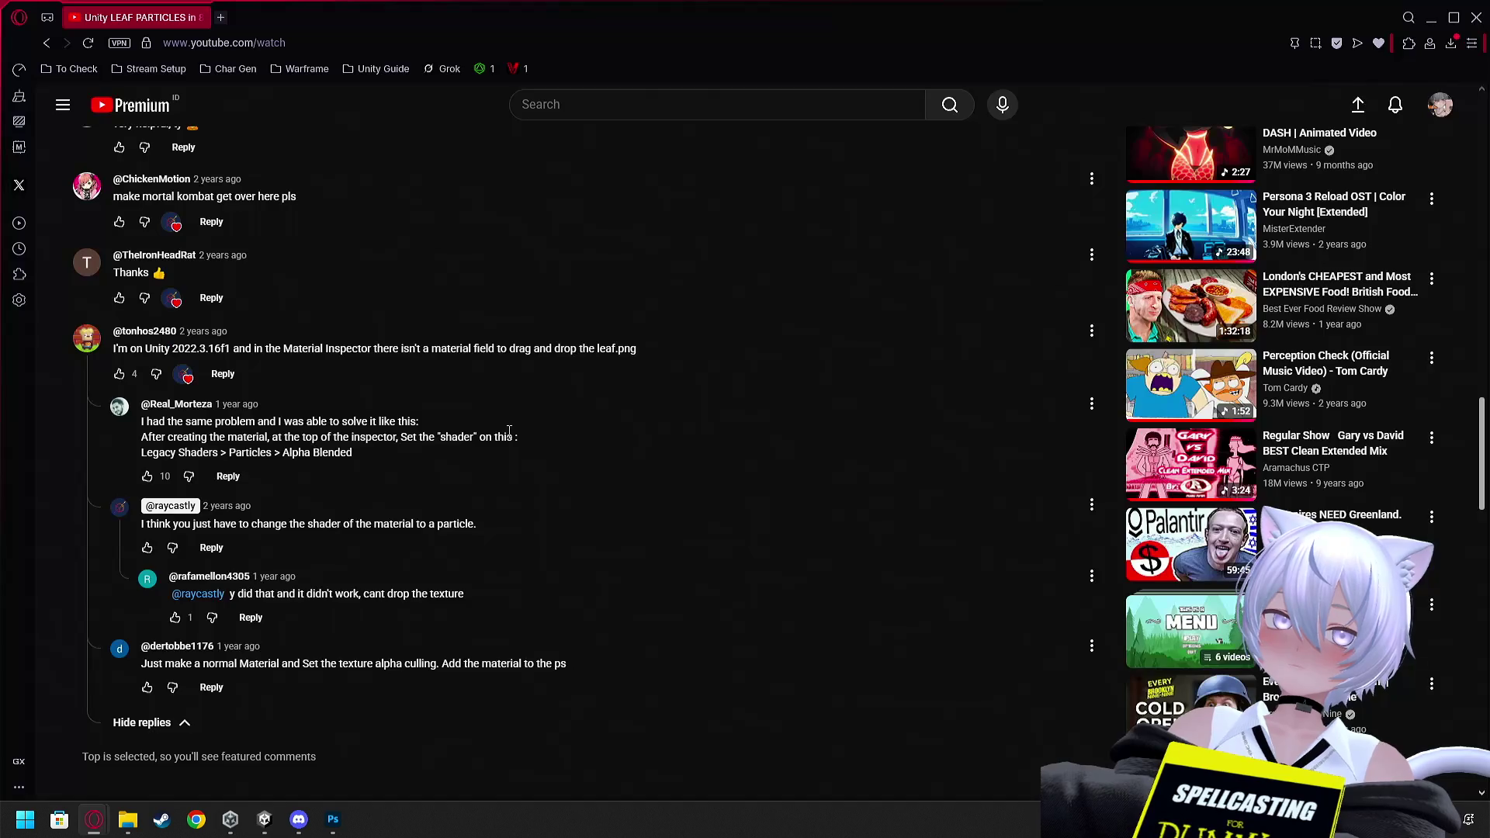
{"action": "key", "text": "alt+Tab"}
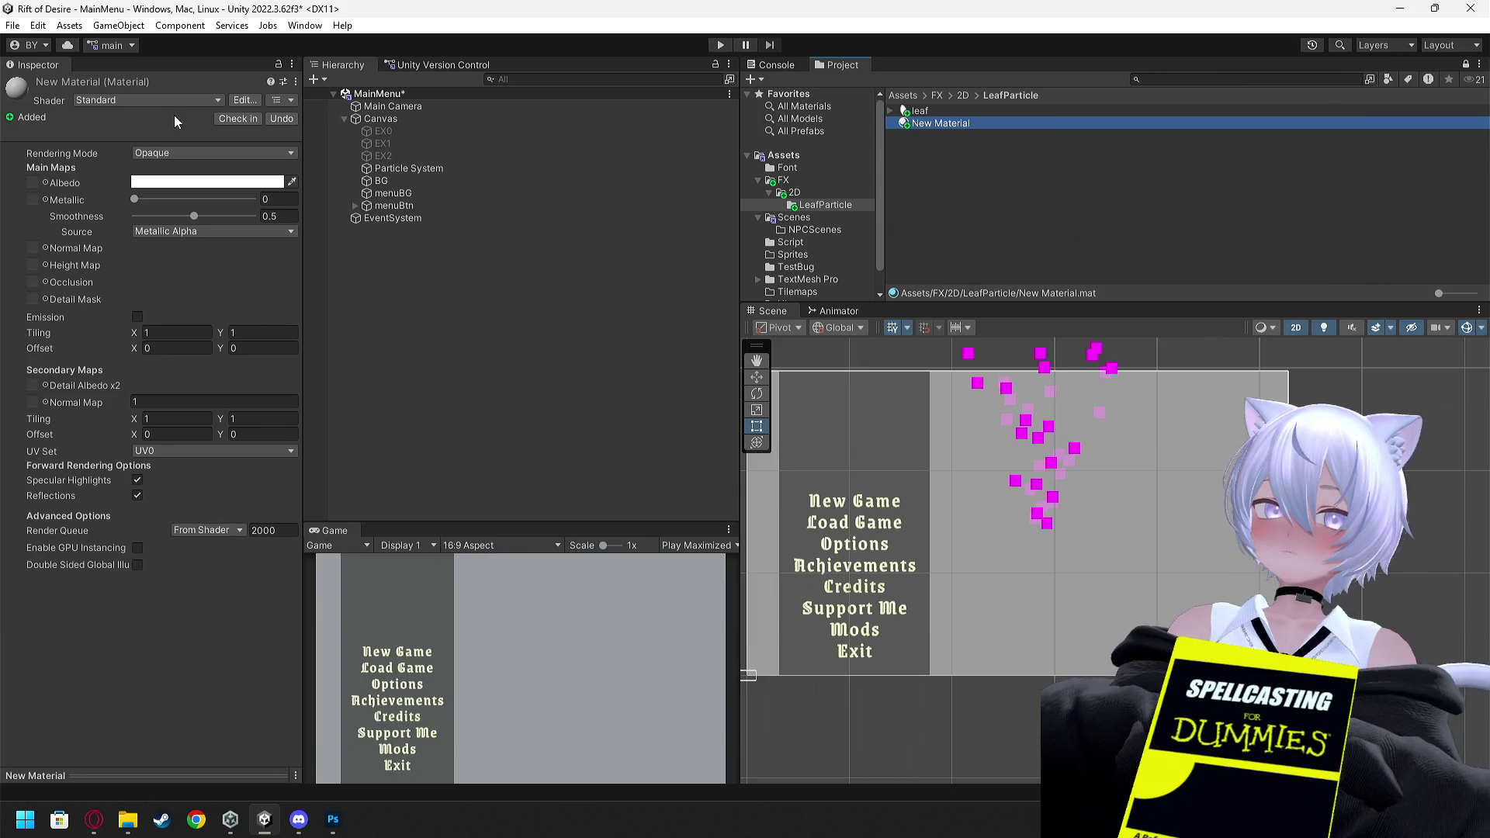
{"action": "key", "text": "alt+Tab"}
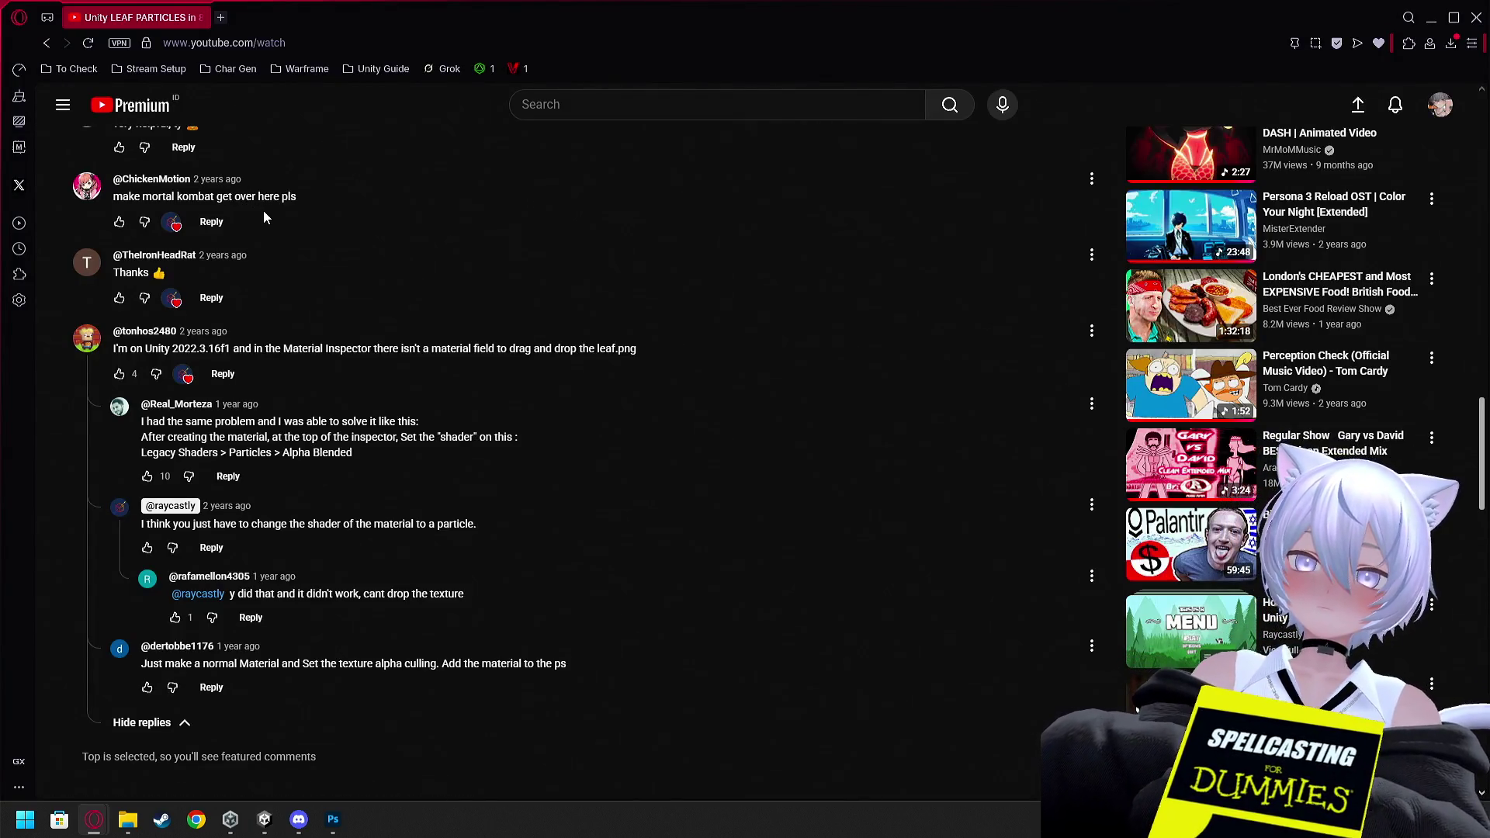
{"action": "scroll", "coordinate": [303, 299], "scroll_direction": "down", "scroll_amount": 1}
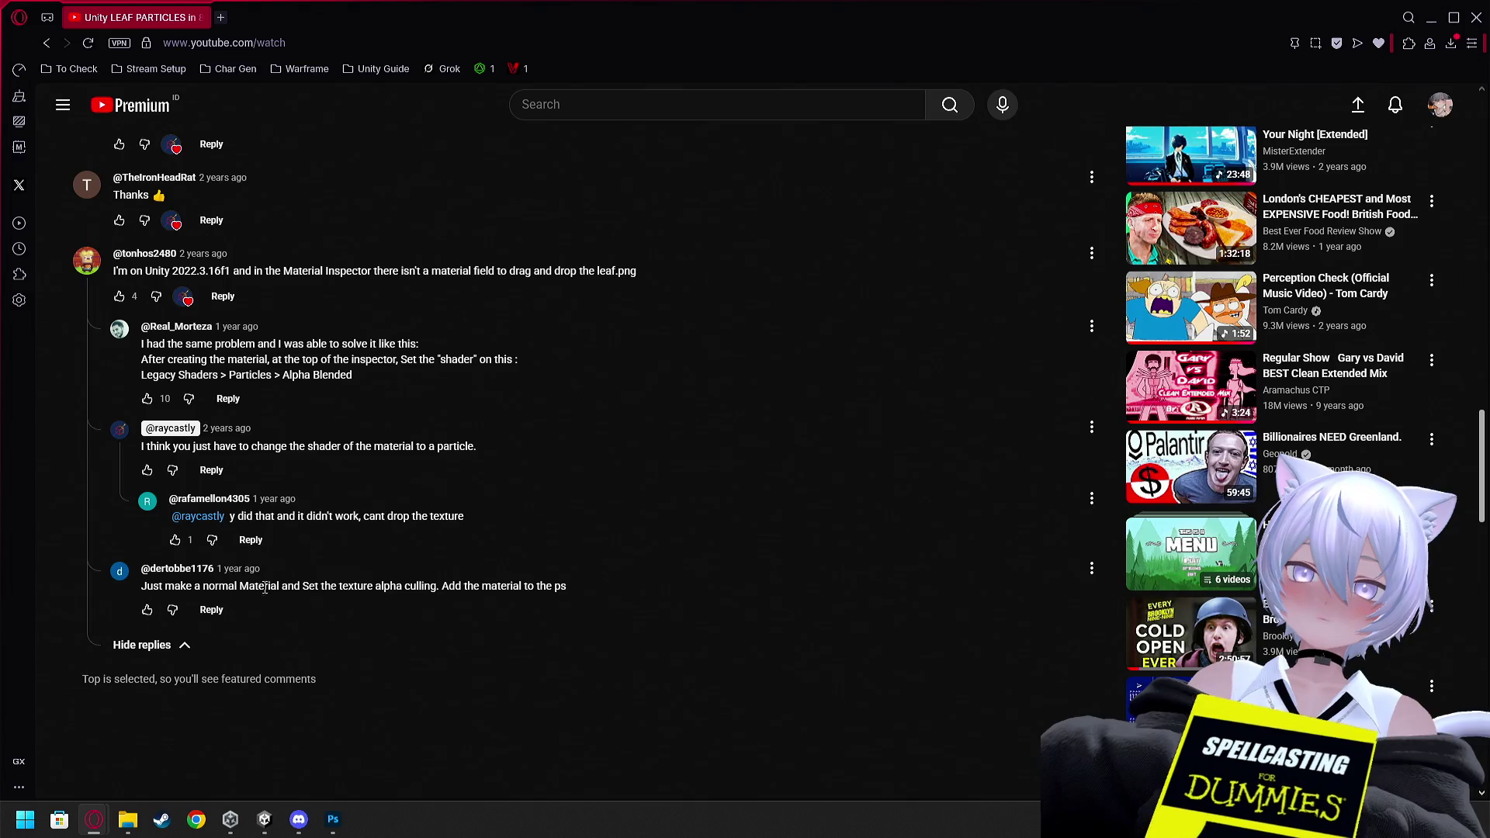
{"action": "key", "text": "alt+Tab"}
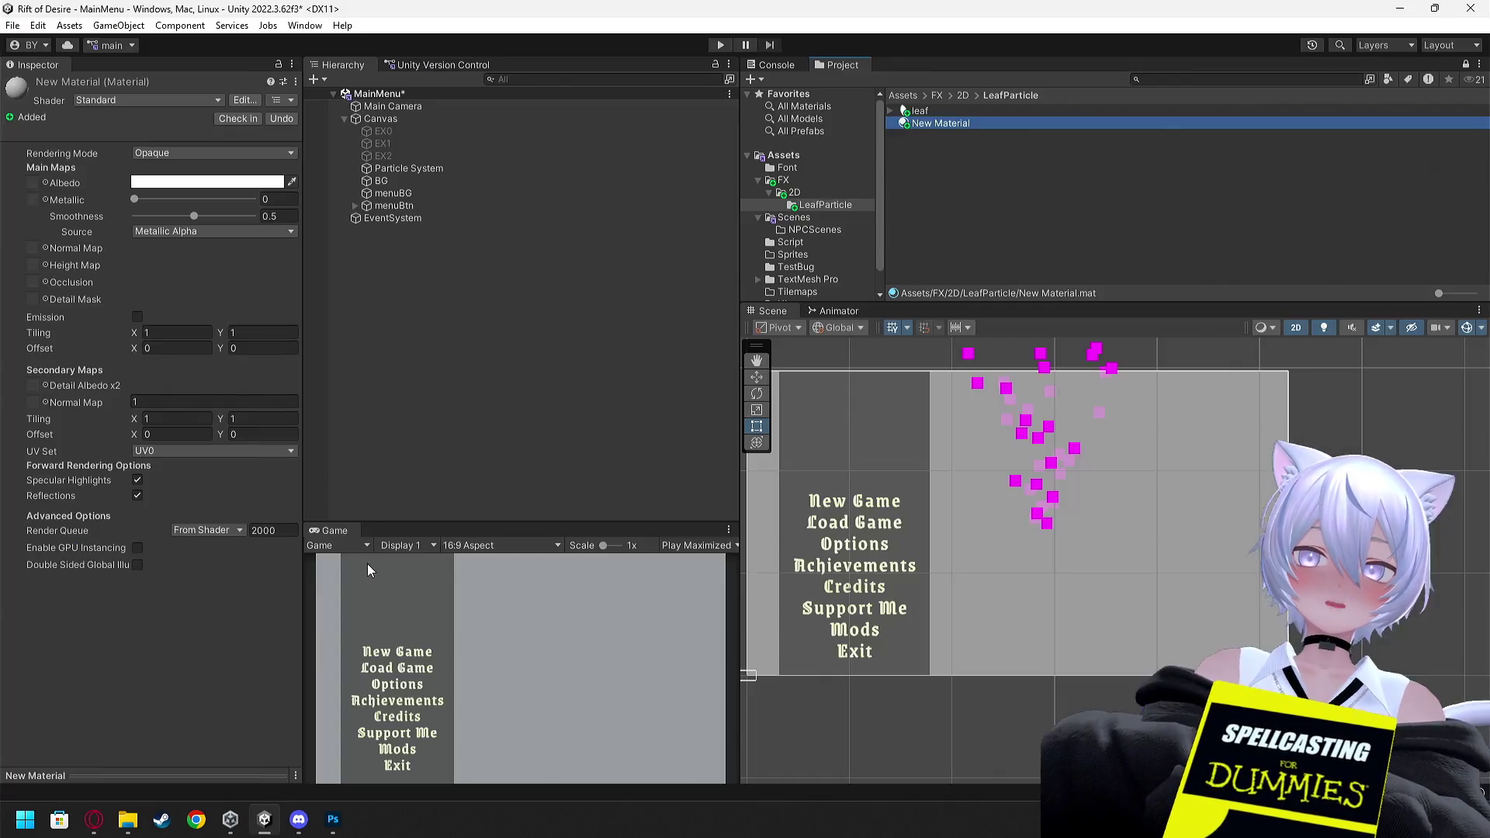
{"action": "key", "text": "alt+Tab"}
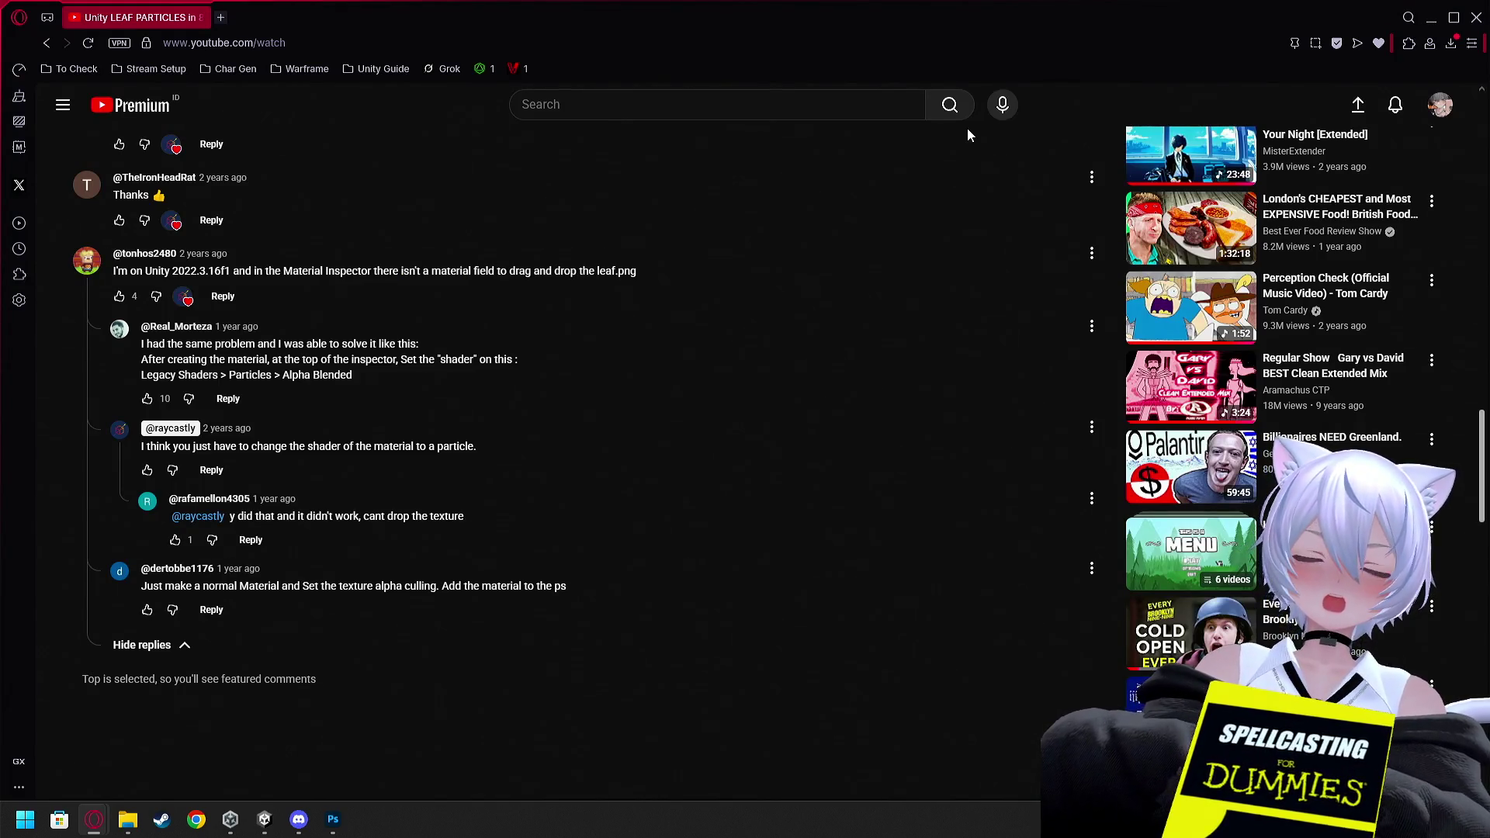
{"action": "key", "text": "alt+Tab"}
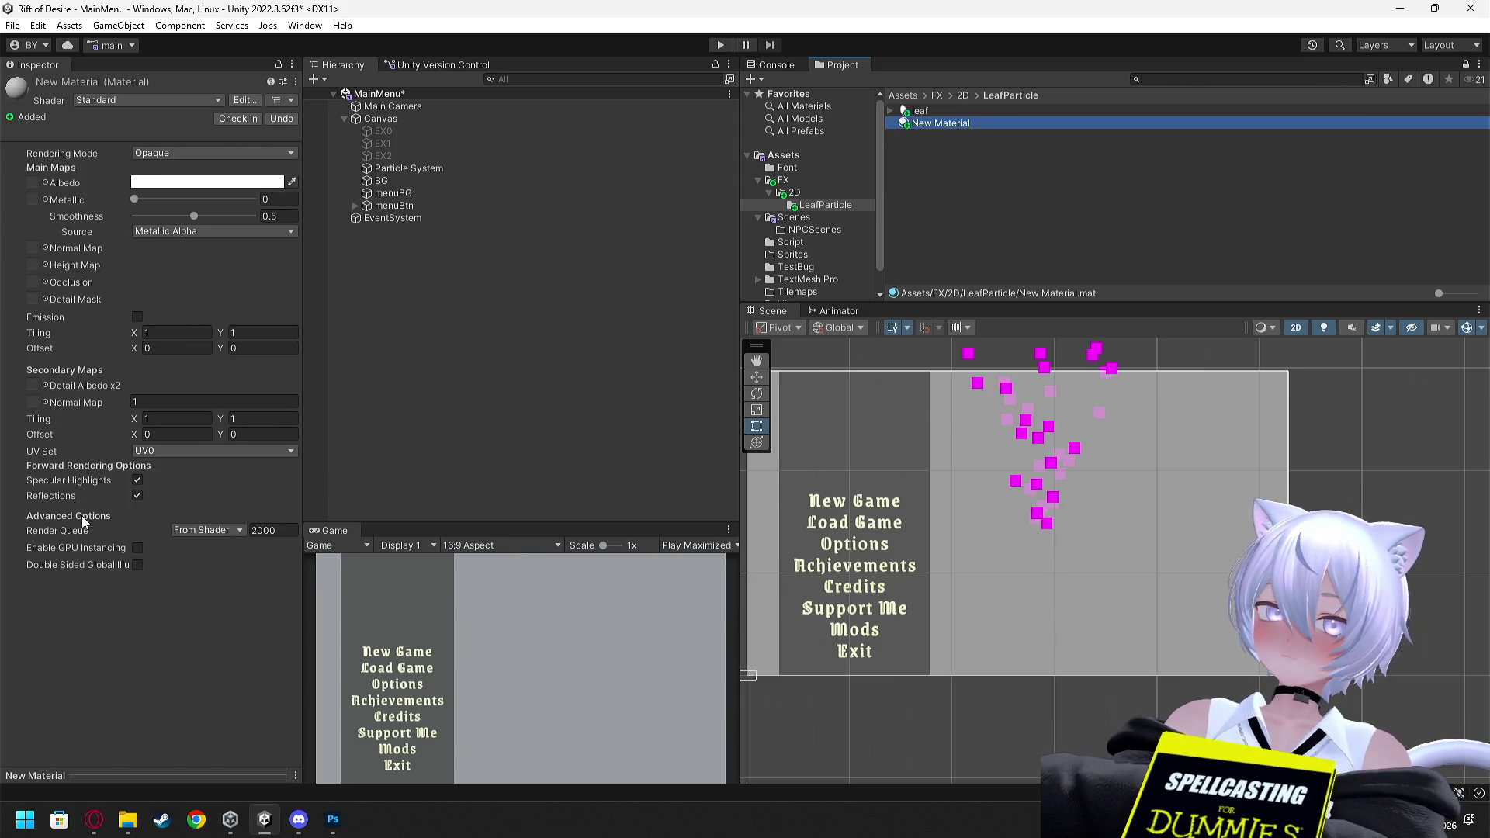
Check New Material's Render Queue and Rendering Mode choices without changing them
{"action": "left_click", "coordinate": [191, 534]}
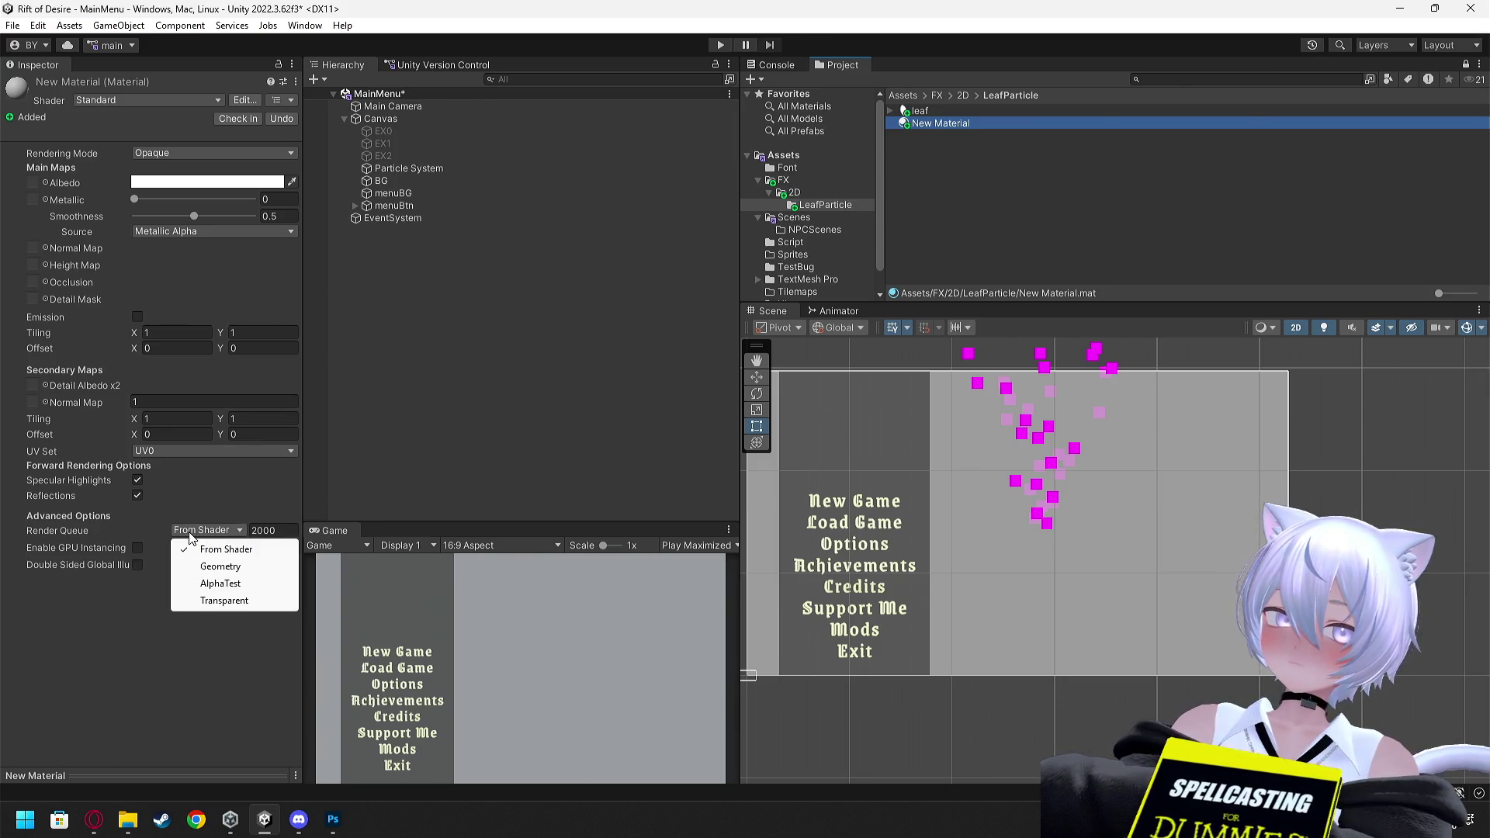
{"action": "left_click", "coordinate": [100, 613]}
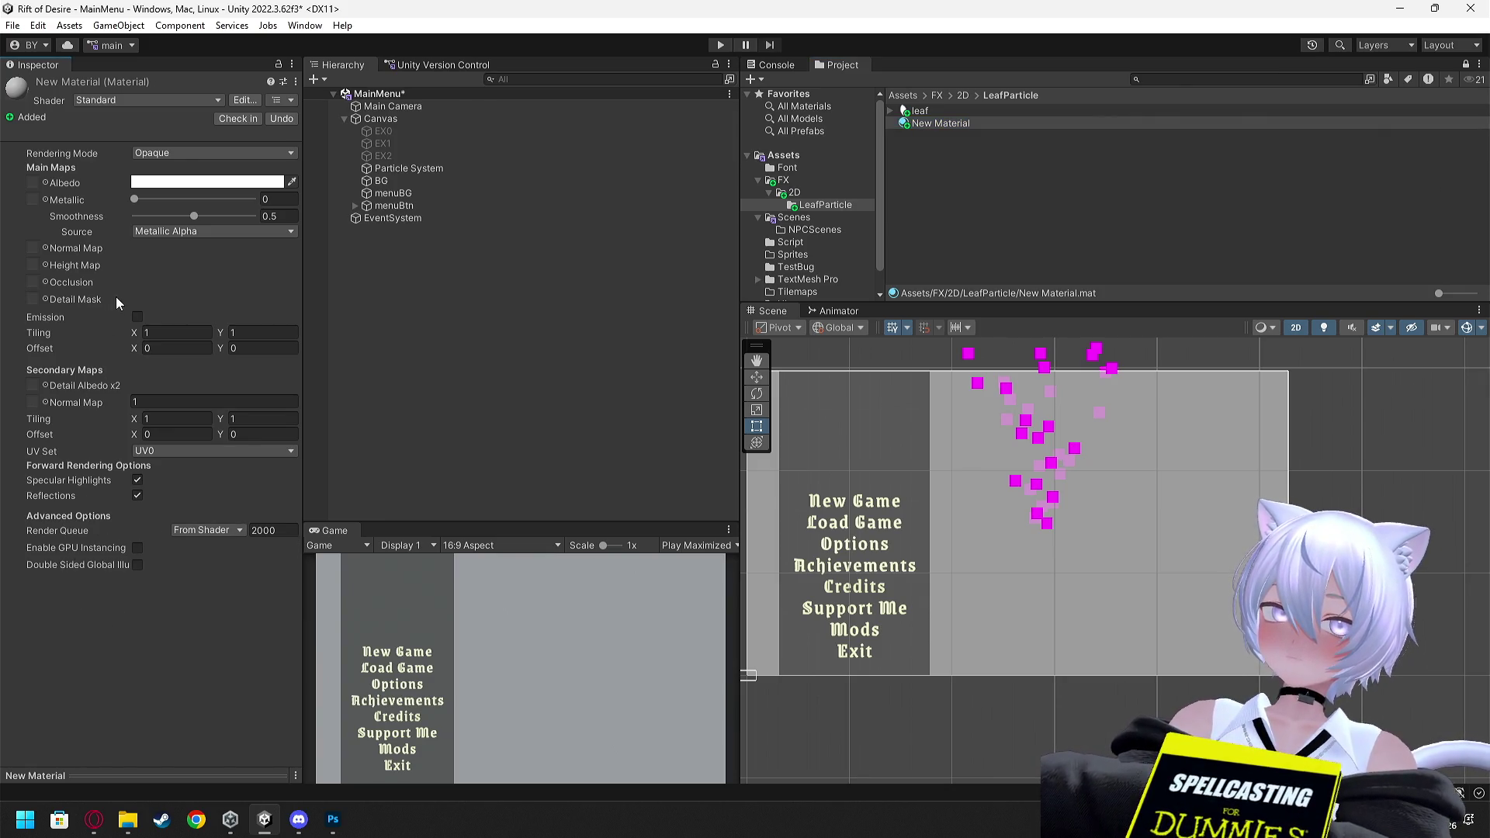
{"action": "left_click", "coordinate": [163, 153]}
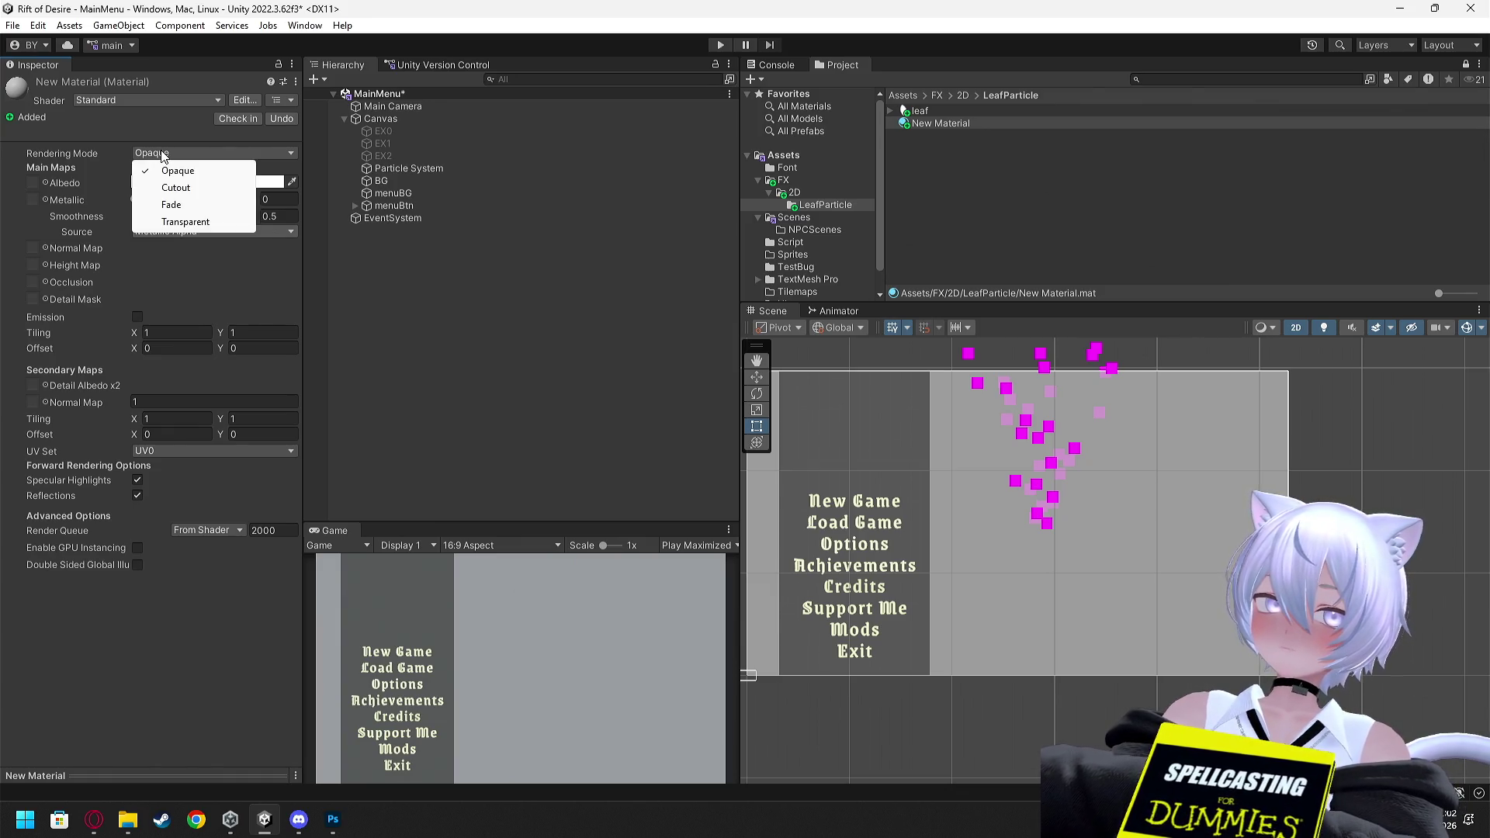
{"action": "left_click", "coordinate": [386, 272]}
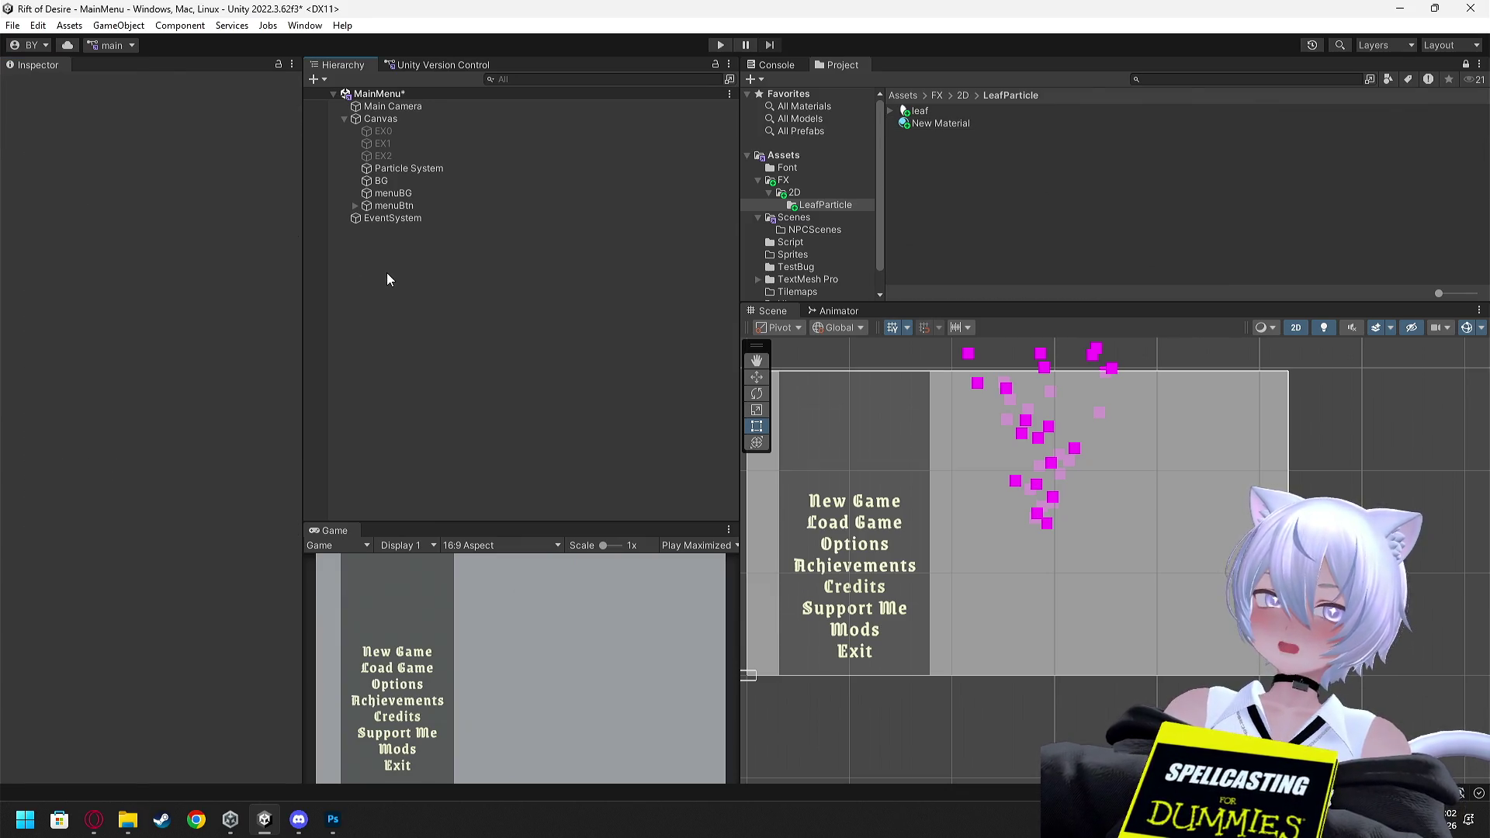
{"action": "left_click", "coordinate": [936, 125]}
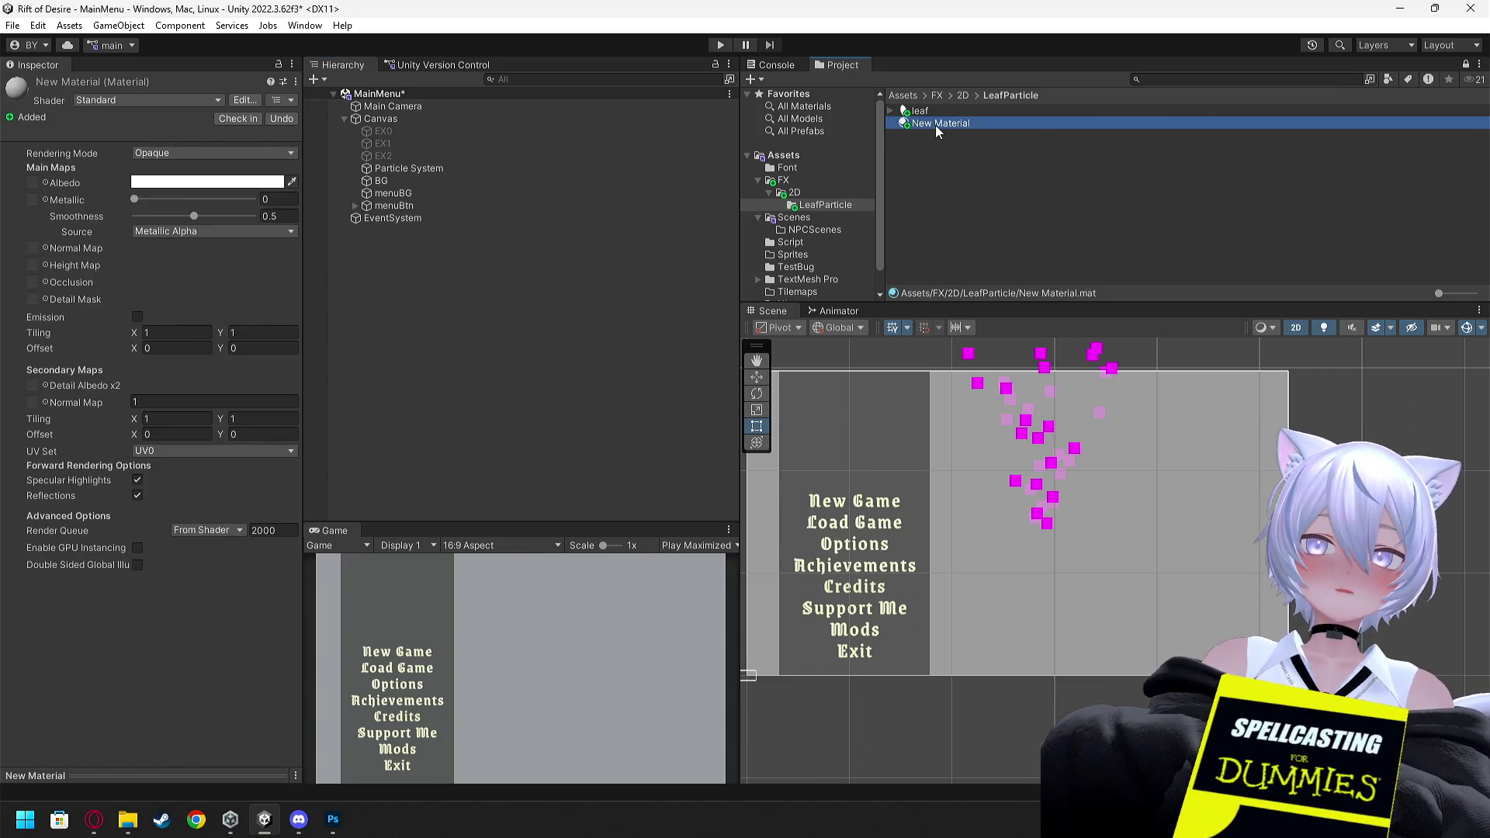
Switch the Scene view to 3D and orbit around the main menu board
{"action": "left_click_drag", "start_coordinate": [1059, 427], "coordinate": [1105, 430]}
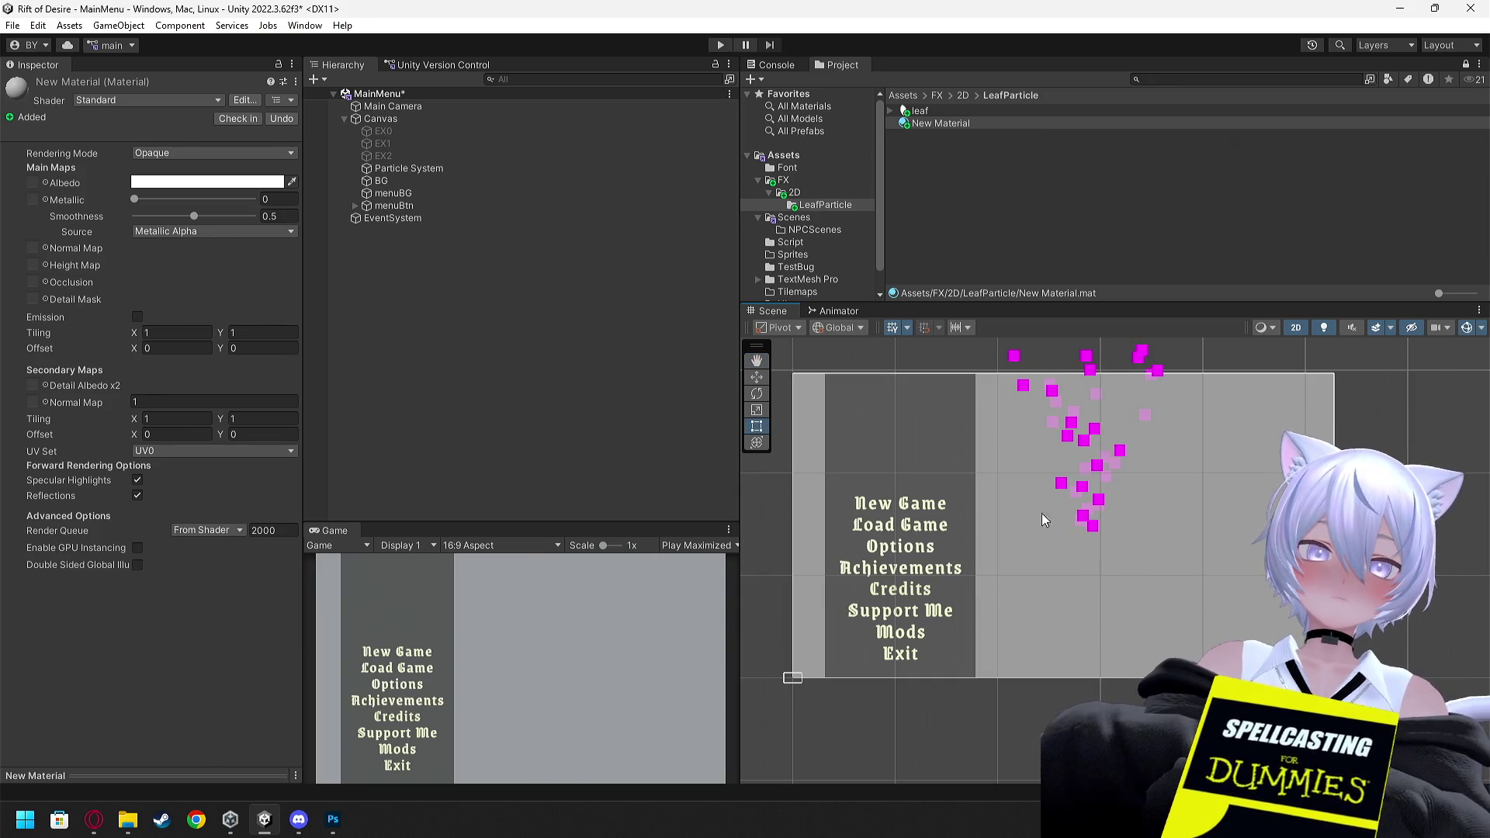
{"action": "key", "text": "w"}
{"action": "left_click", "coordinate": [1296, 327]}
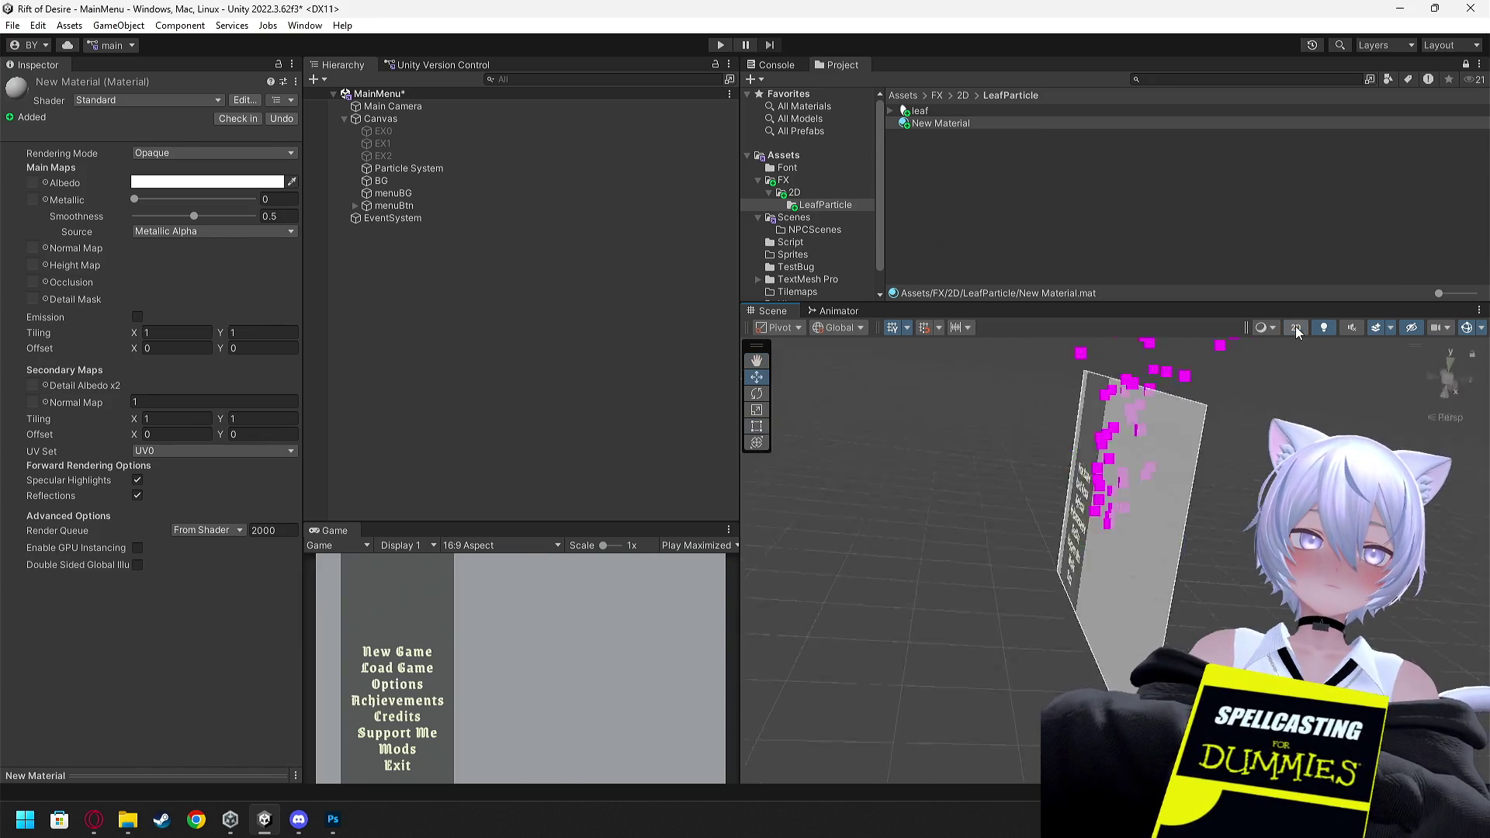
{"action": "left_click_drag", "start_coordinate": [1074, 473], "coordinate": [1129, 464]}
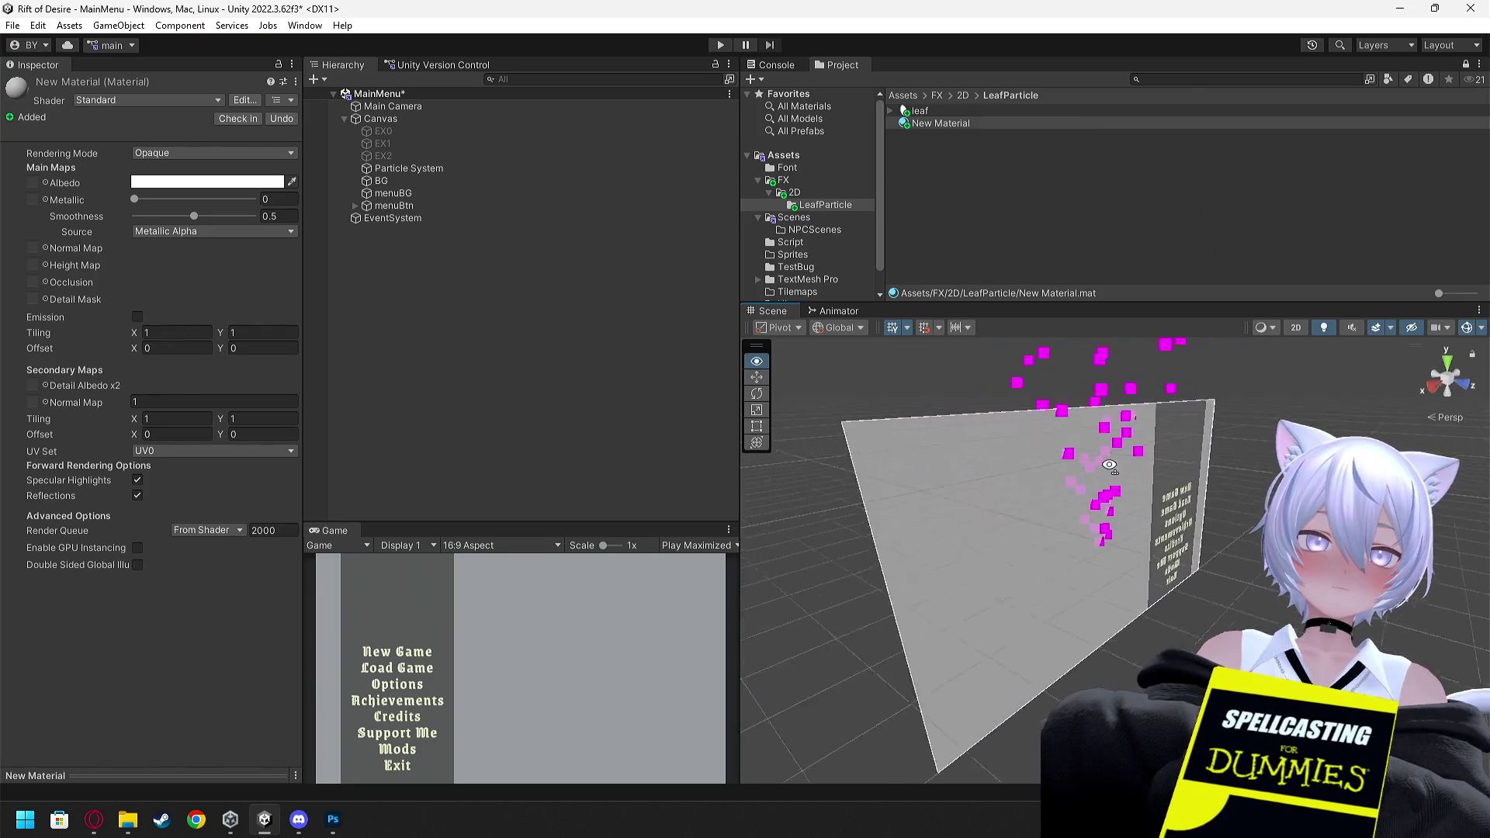
{"action": "left_click", "coordinate": [1295, 327]}
{"action": "left_click", "coordinate": [1295, 333]}
{"action": "mouse_move", "coordinate": [1294, 334]}
{"action": "left_mouse_down"}
{"action": "mouse_move", "coordinate": [1332, 373]}
{"action": "mouse_move", "coordinate": [1480, 343]}
{"action": "mouse_move", "coordinate": [1382, 338]}
{"action": "left_mouse_up"}
Recheck New Material and the leaf texture, return to 2D, and select the Particle System
{"action": "left_click", "coordinate": [962, 118]}
{"action": "left_click", "coordinate": [966, 110]}
{"action": "left_click", "coordinate": [959, 122]}
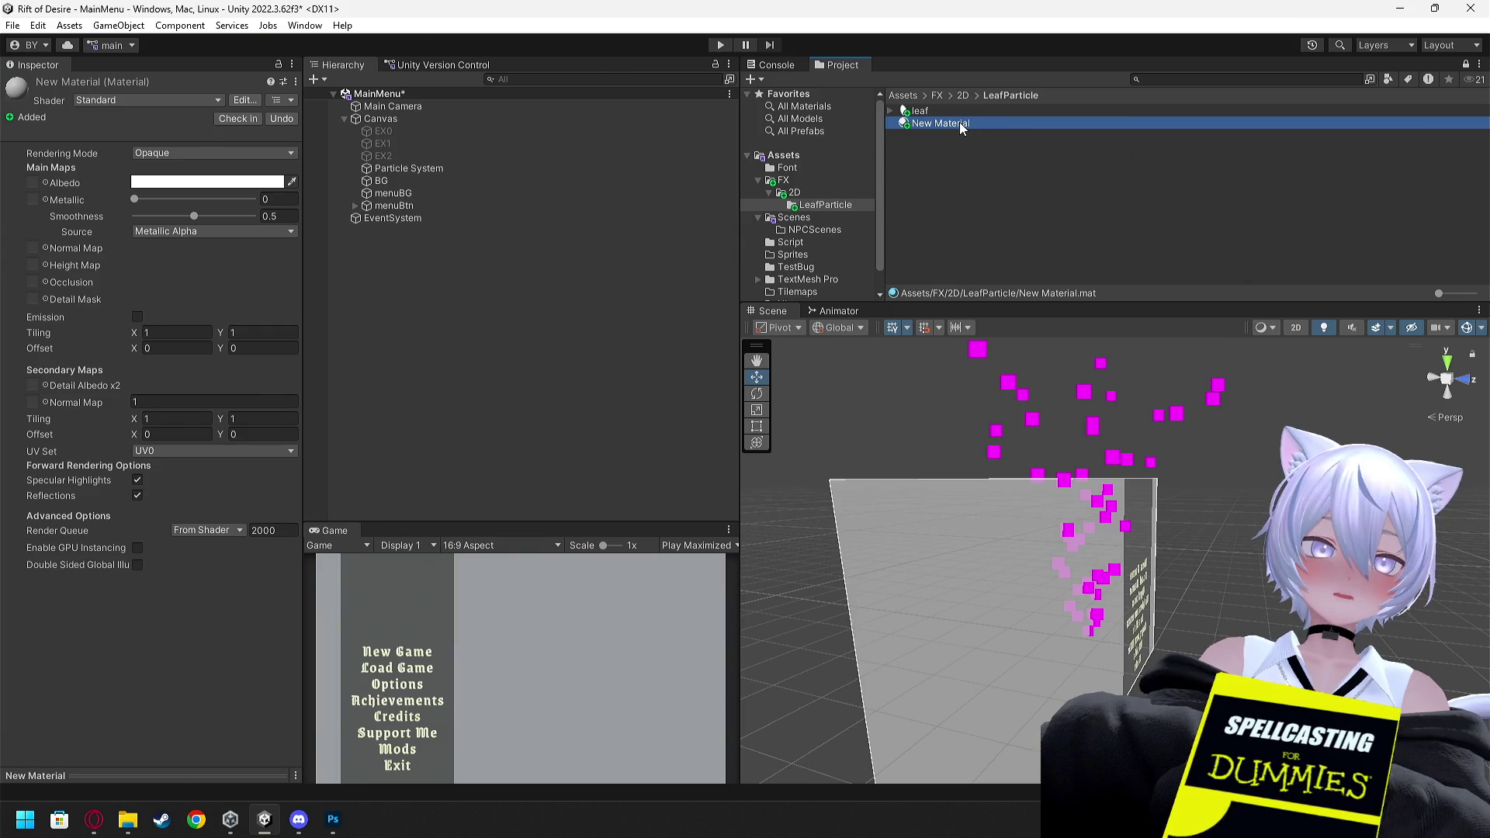
{"action": "mouse_move", "coordinate": [1027, 382]}
{"action": "left_mouse_down"}
{"action": "mouse_move", "coordinate": [1253, 397]}
{"action": "mouse_move", "coordinate": [1277, 373]}
{"action": "mouse_move", "coordinate": [1088, 366]}
{"action": "mouse_move", "coordinate": [1068, 393]}
{"action": "left_mouse_up"}
{"action": "left_click", "coordinate": [1295, 327]}
{"action": "left_click", "coordinate": [1148, 418]}
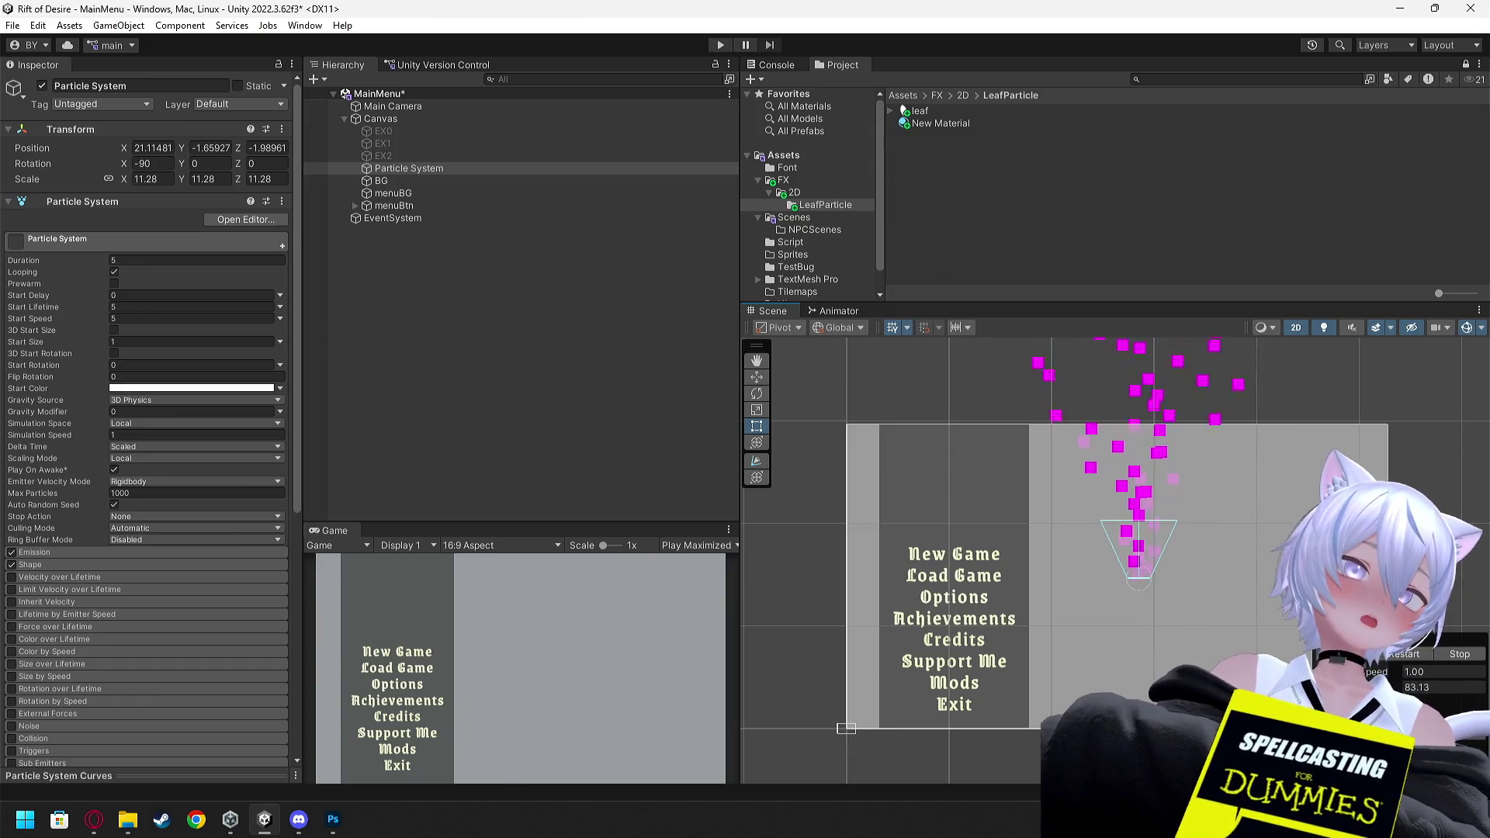
Try assigning New Material to the Particle System Renderer's Material slot, which stays Missing
{"action": "left_click", "coordinate": [925, 125]}
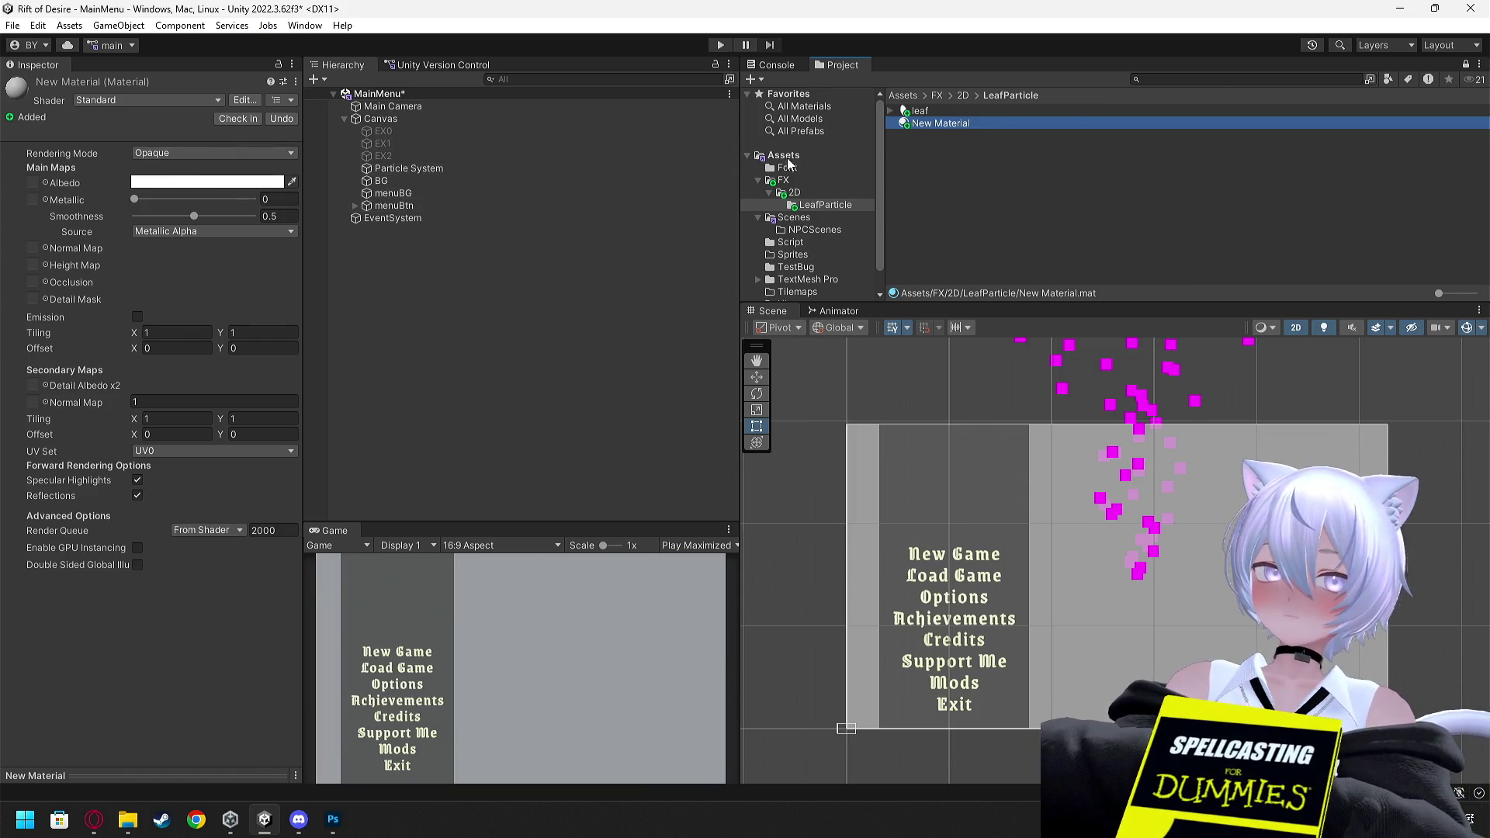
{"action": "left_click", "coordinate": [395, 169]}
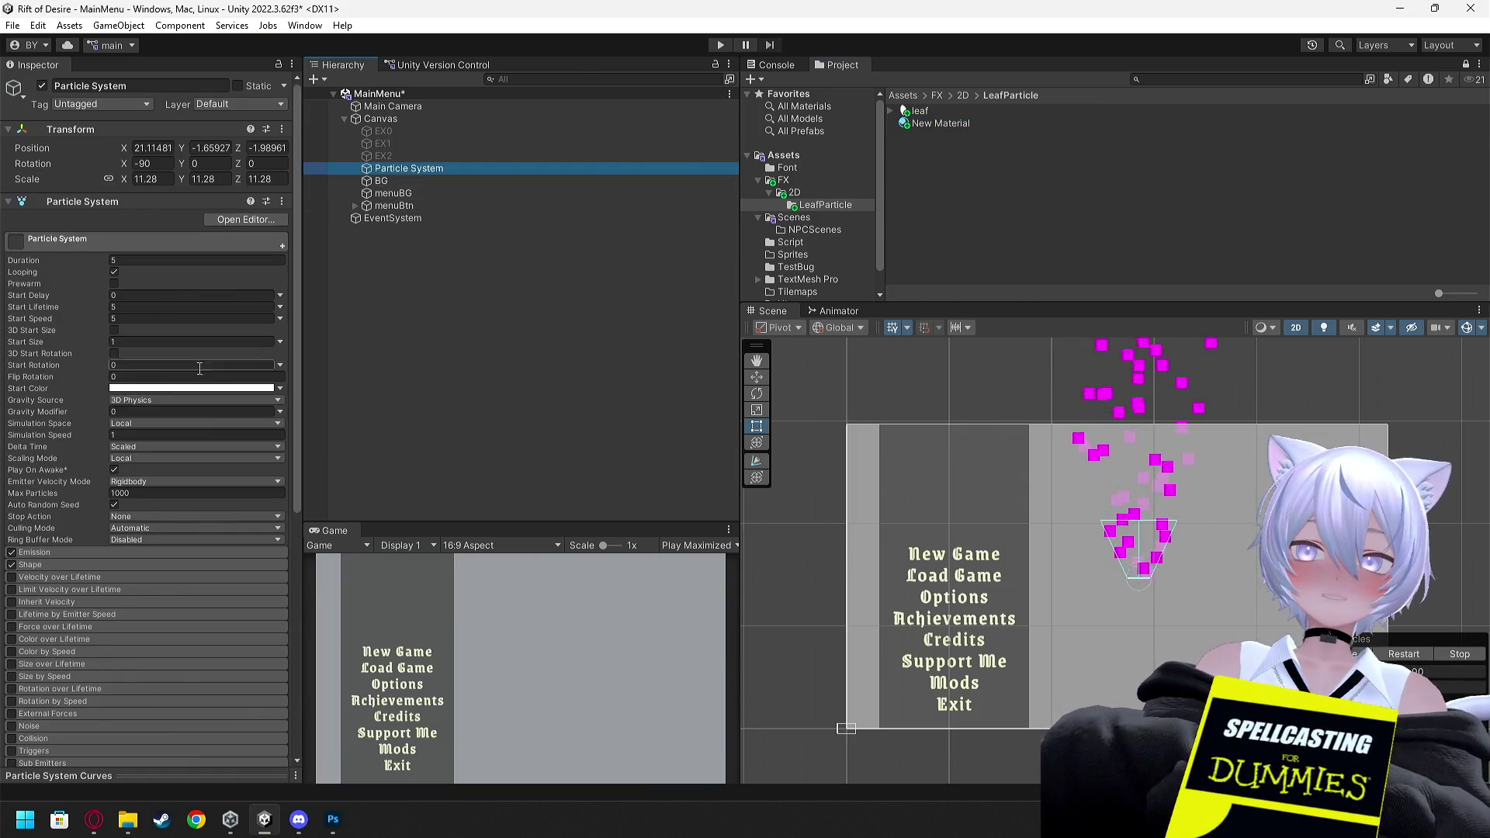
{"action": "scroll", "coordinate": [167, 490], "scroll_direction": "down", "scroll_amount": 10}
{"action": "scroll", "coordinate": [168, 486], "scroll_direction": "up", "scroll_amount": 3}
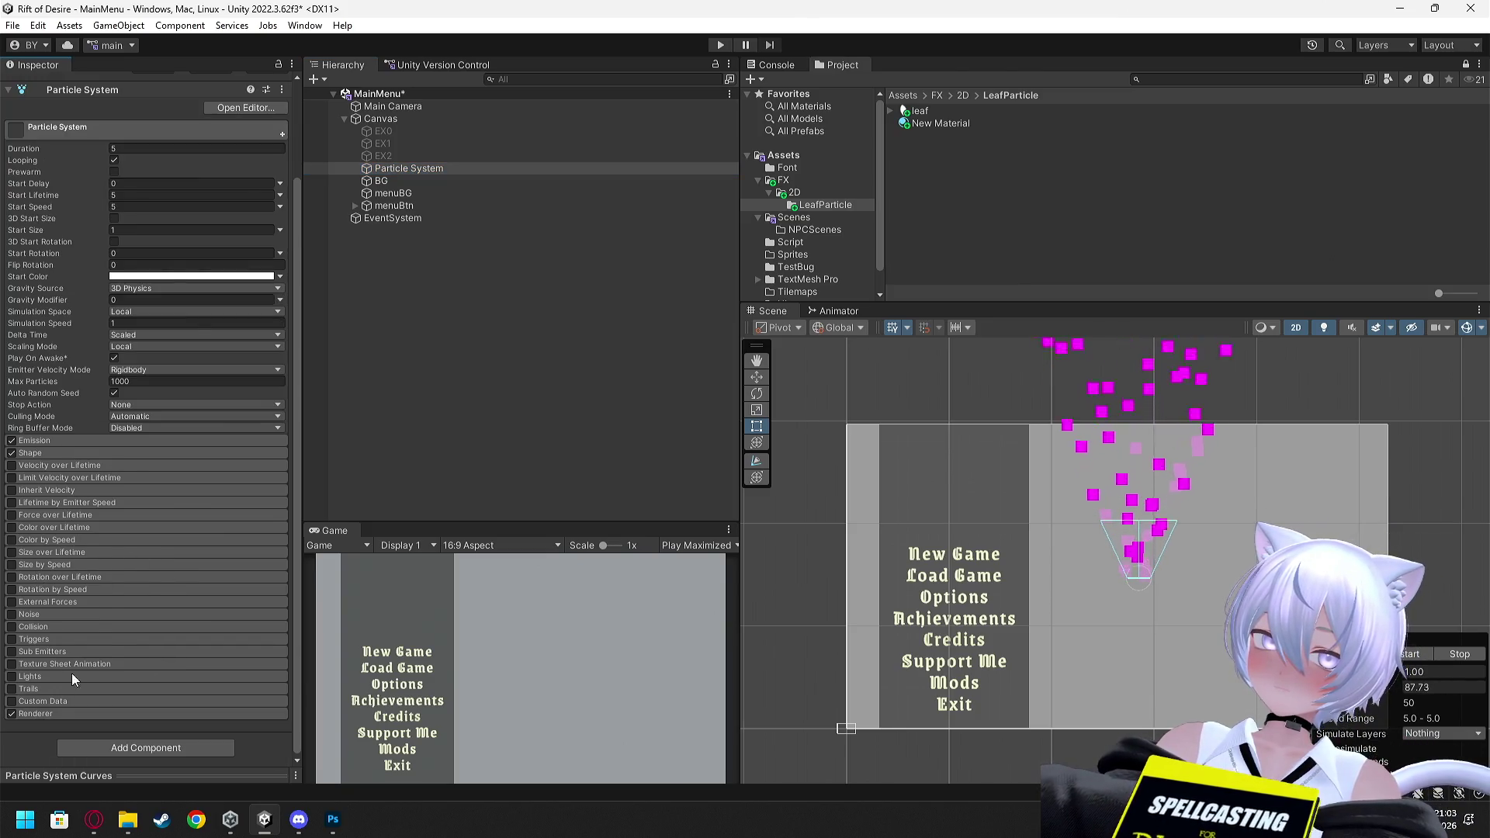
{"action": "scroll", "coordinate": [167, 597], "scroll_direction": "down", "scroll_amount": 6}
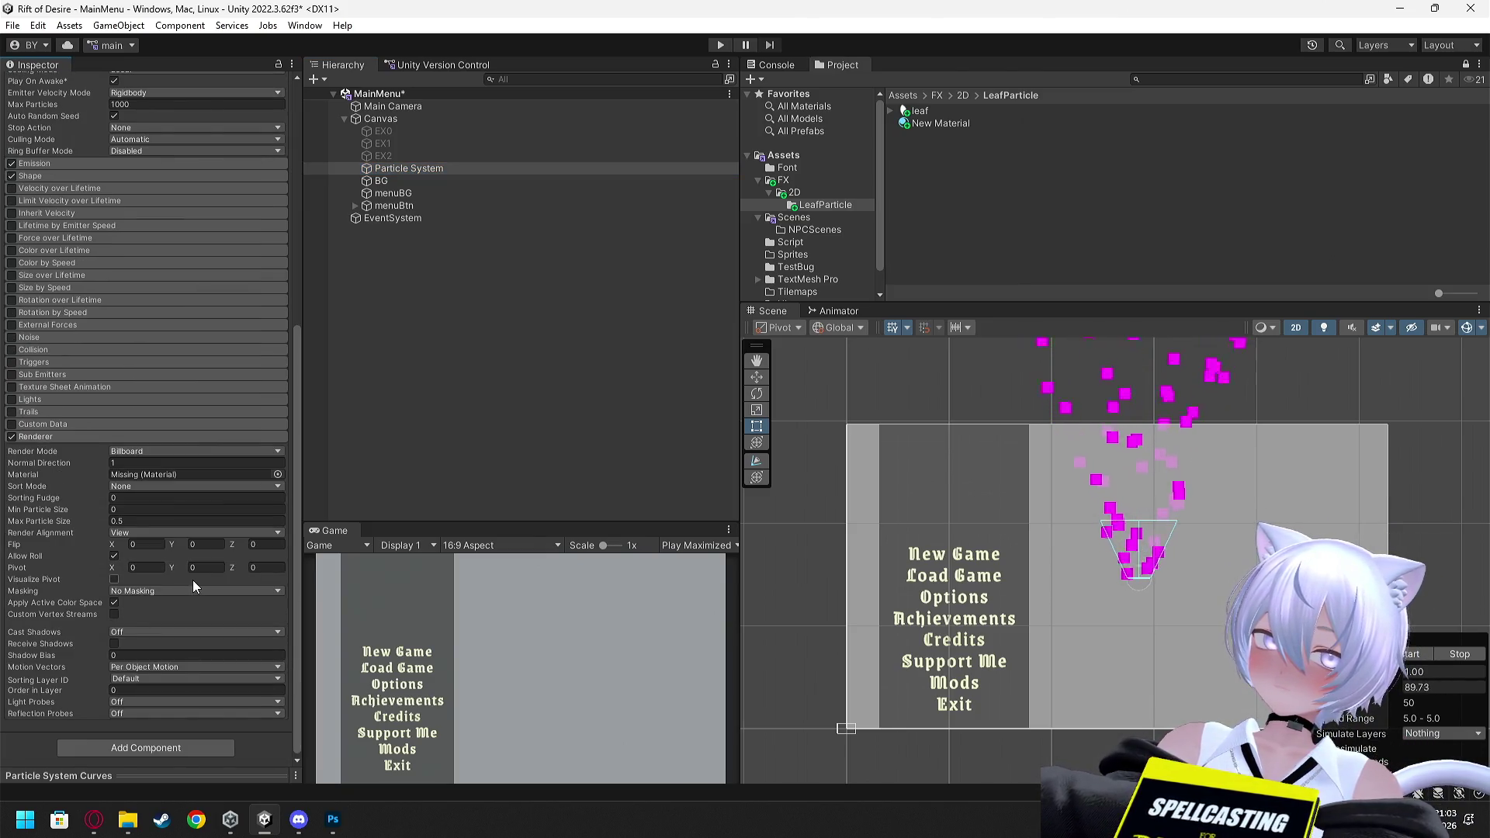
{"action": "mouse_move", "coordinate": [939, 123]}
{"action": "left_mouse_down"}
{"action": "mouse_move", "coordinate": [389, 463]}
{"action": "mouse_move", "coordinate": [136, 474]}
{"action": "left_mouse_up"}
{"action": "left_click", "coordinate": [277, 474]}
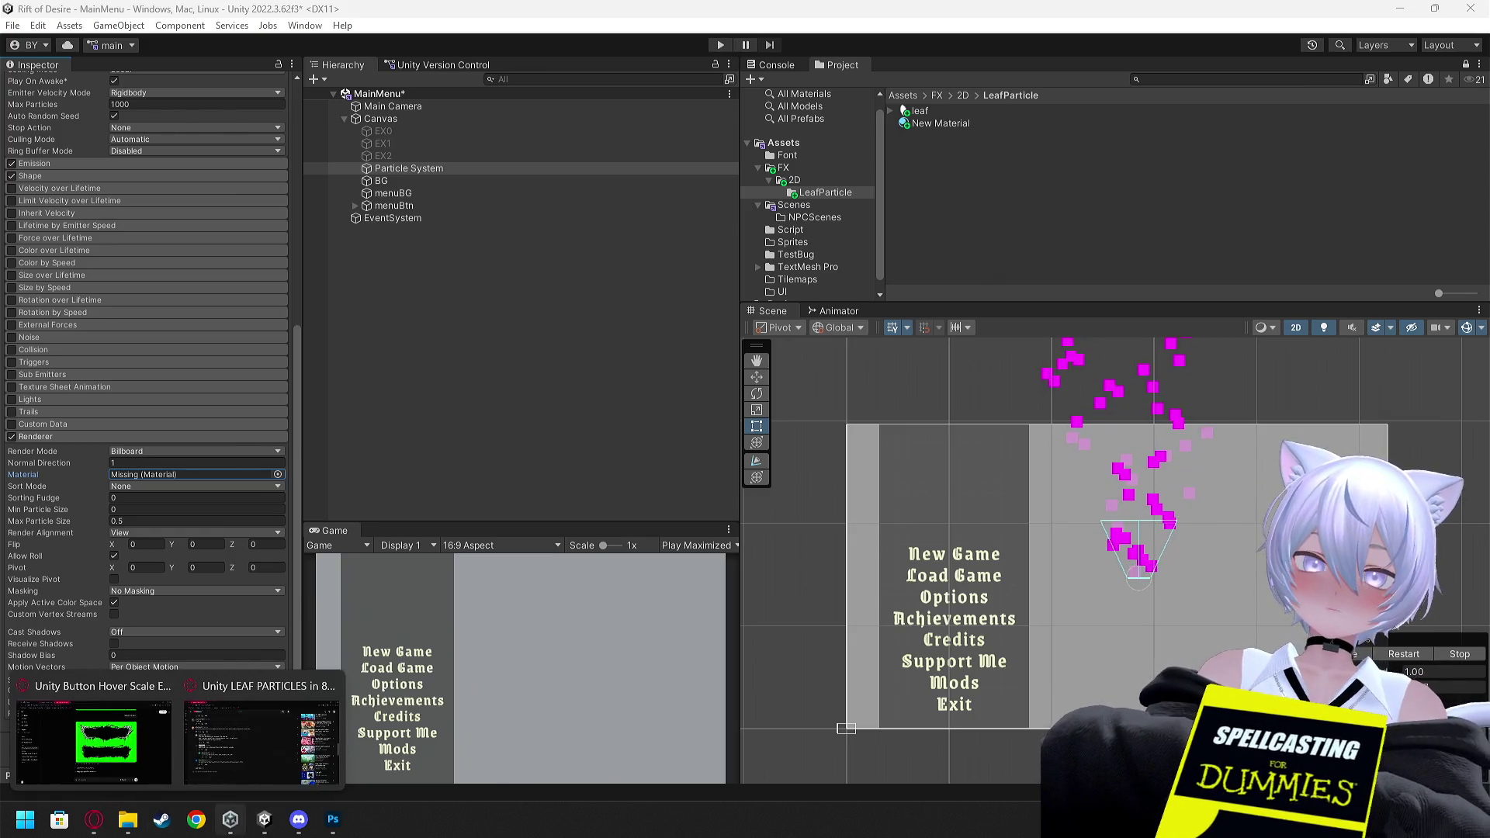
{"action": "left_click", "coordinate": [94, 819]}
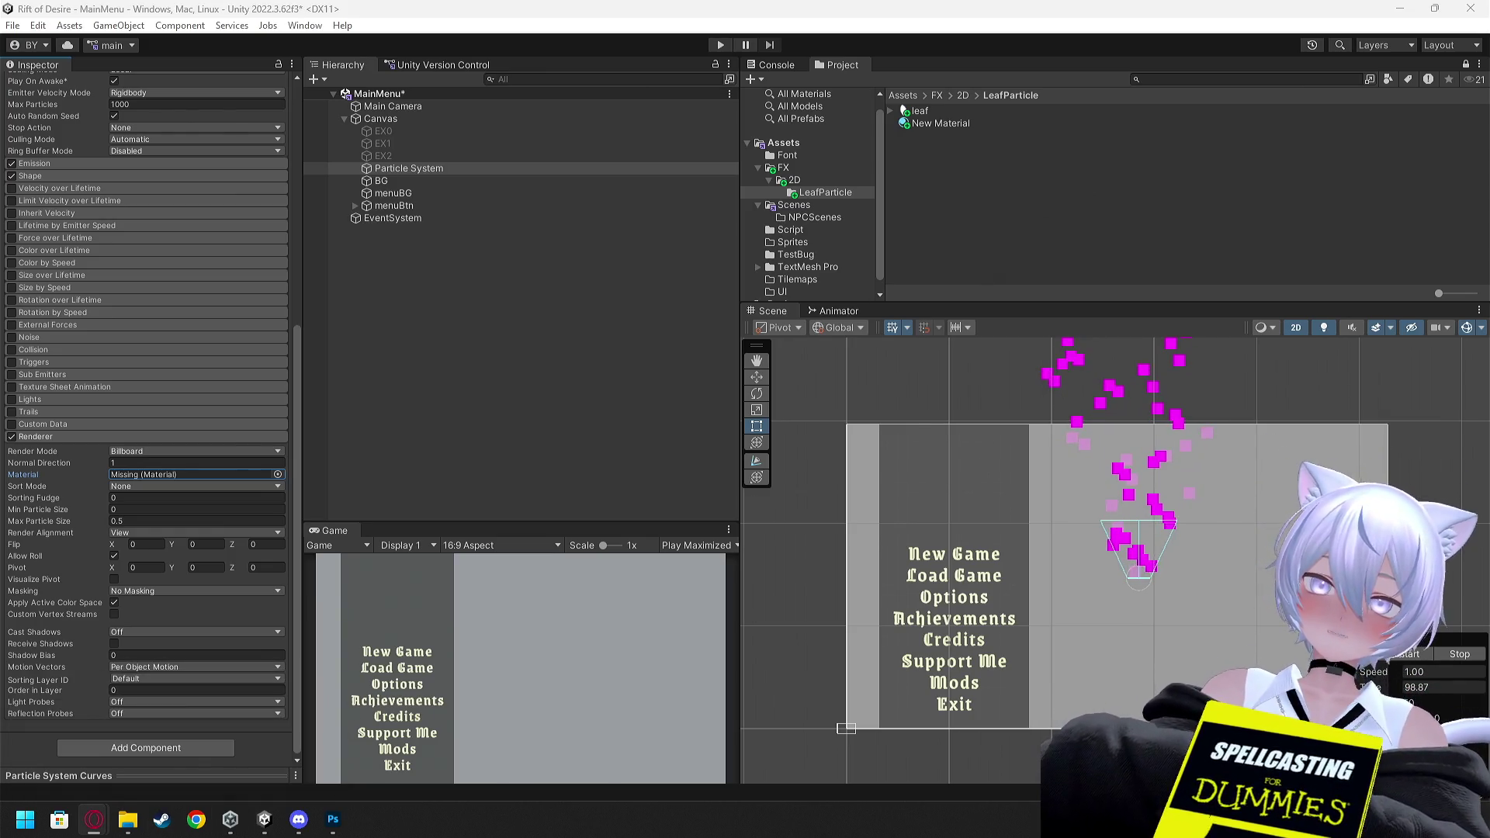
Google 'unity 2d leaf particle' and open the Unity LEAF PARTICLES in 80 Seconds video
{"action": "key", "text": "alt+Tab"}
{"action": "left_click", "coordinate": [343, 319]}
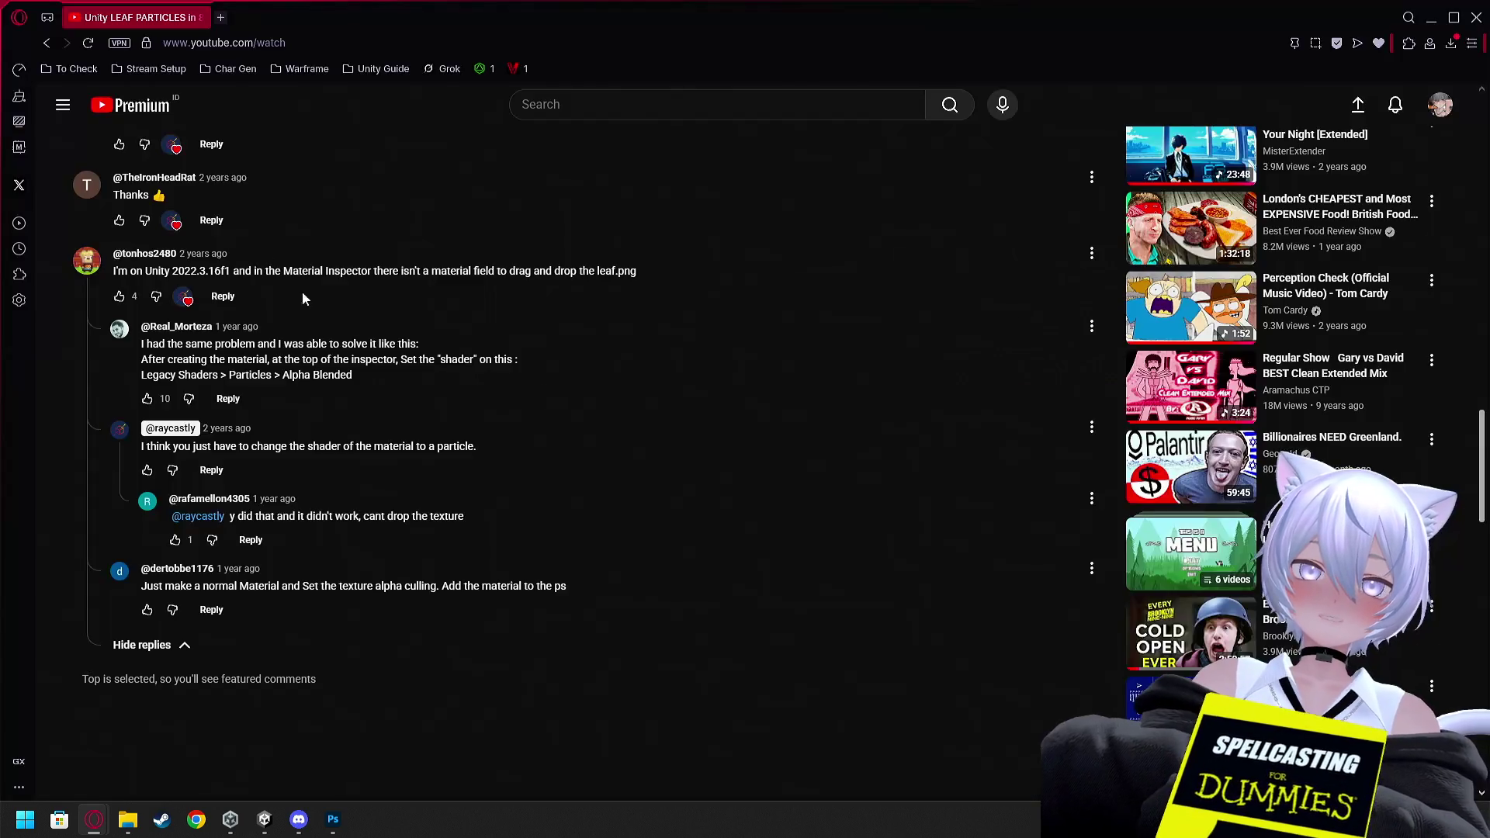
{"action": "left_click", "coordinate": [43, 43]}
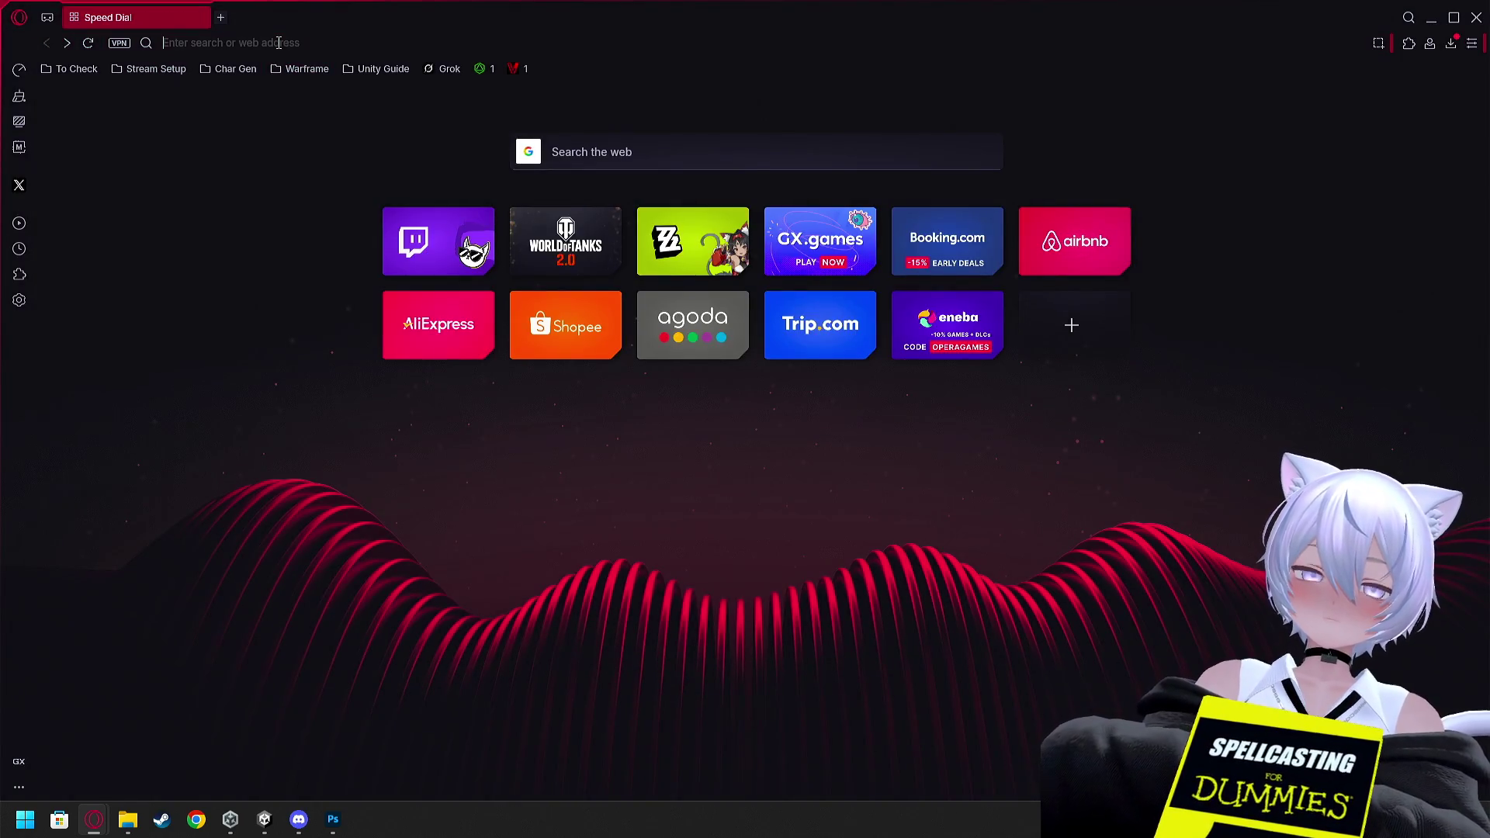
{"action": "left_click", "coordinate": [279, 42]}
{"action": "type", "text": "UNITY 2D"}
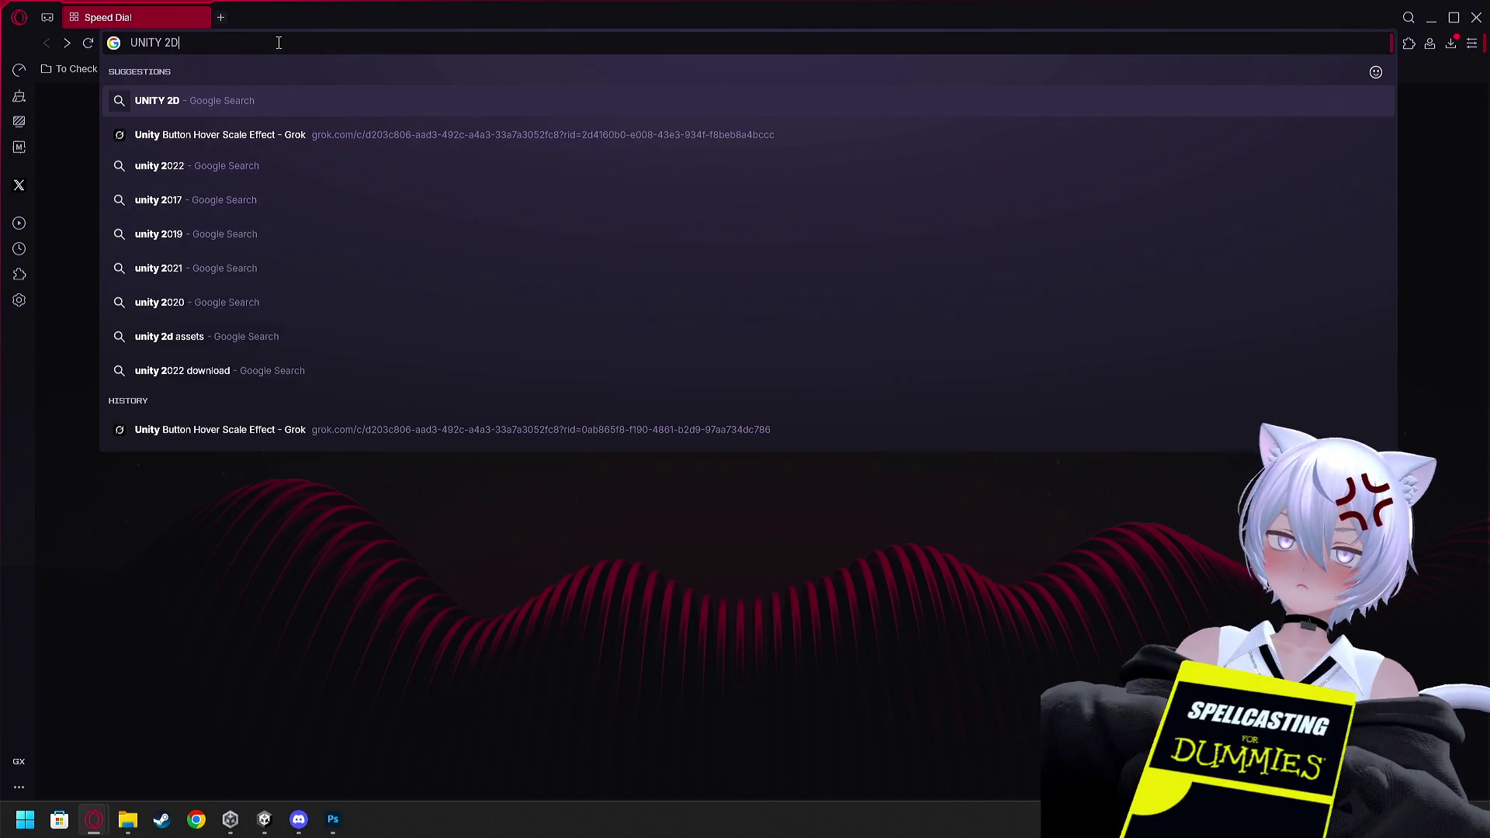
{"action": "type", "text": " LEAF PARTICLE"}
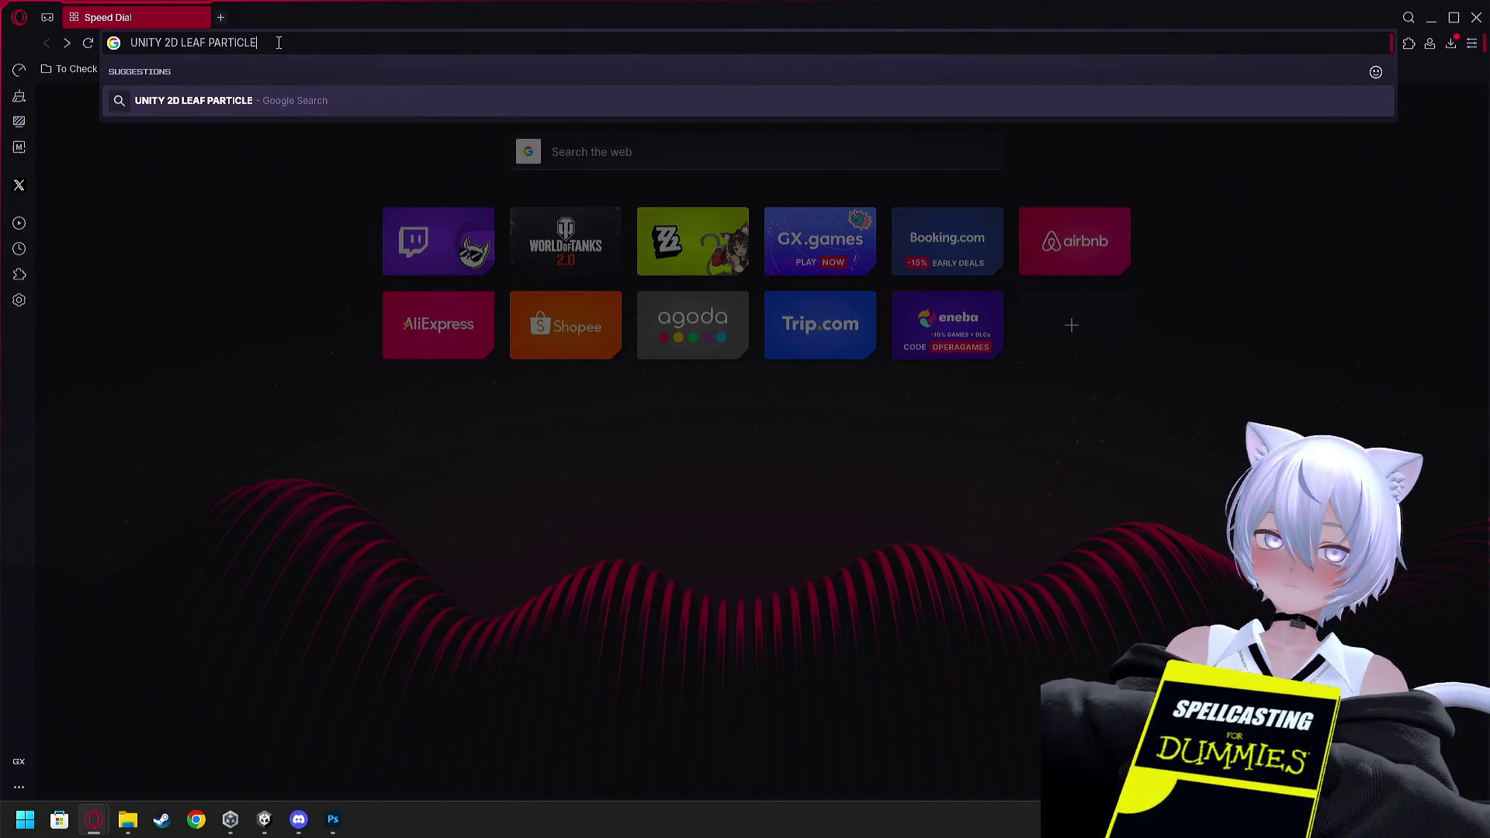
{"action": "key", "text": "Return"}
{"action": "left_click", "coordinate": [543, 259]}
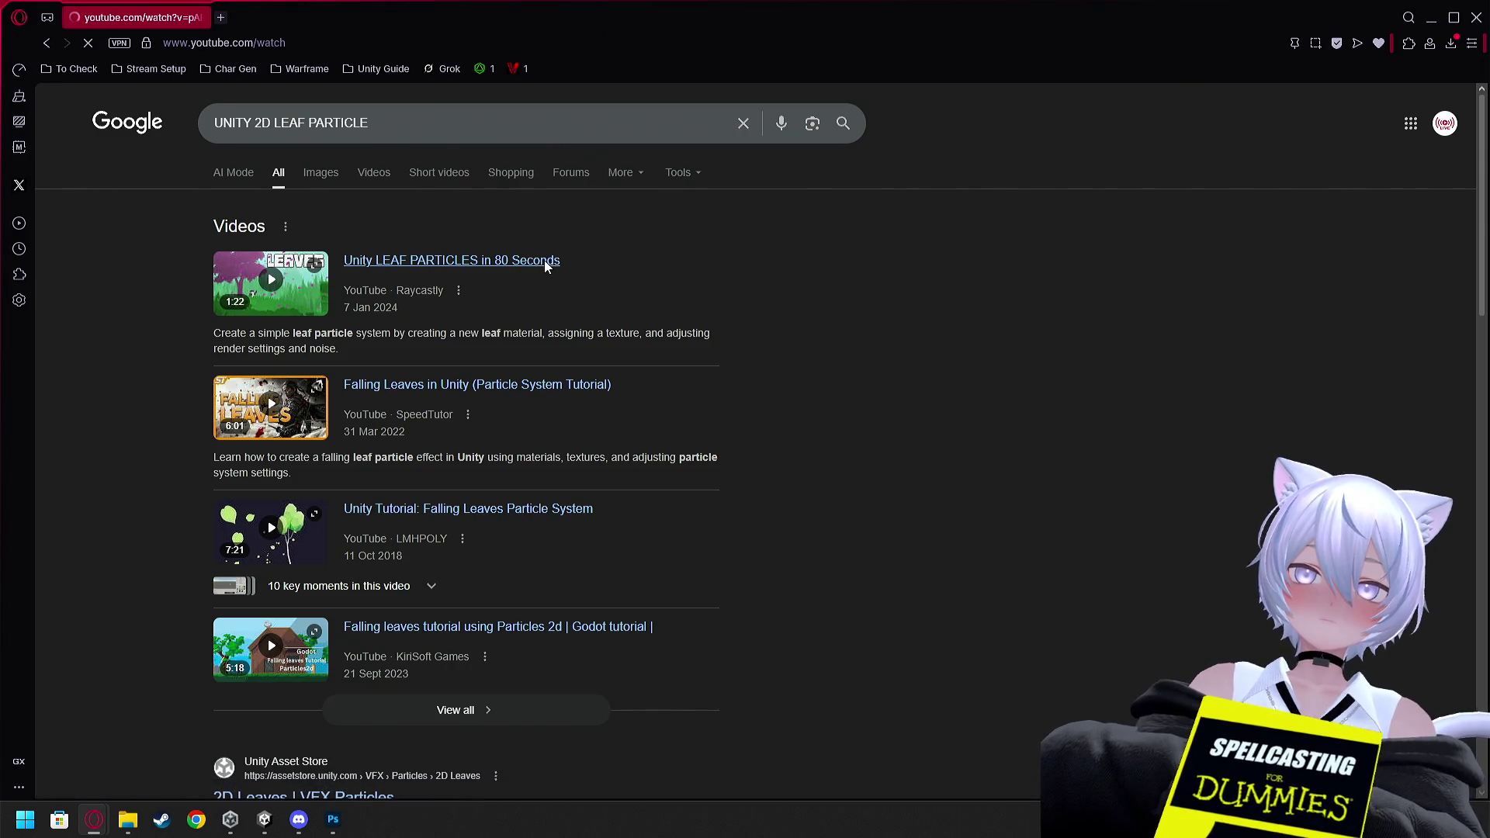
Search YouTube for 'leaf particle unity 2d'
{"action": "scroll", "coordinate": [632, 314], "scroll_direction": "down", "scroll_amount": 5}
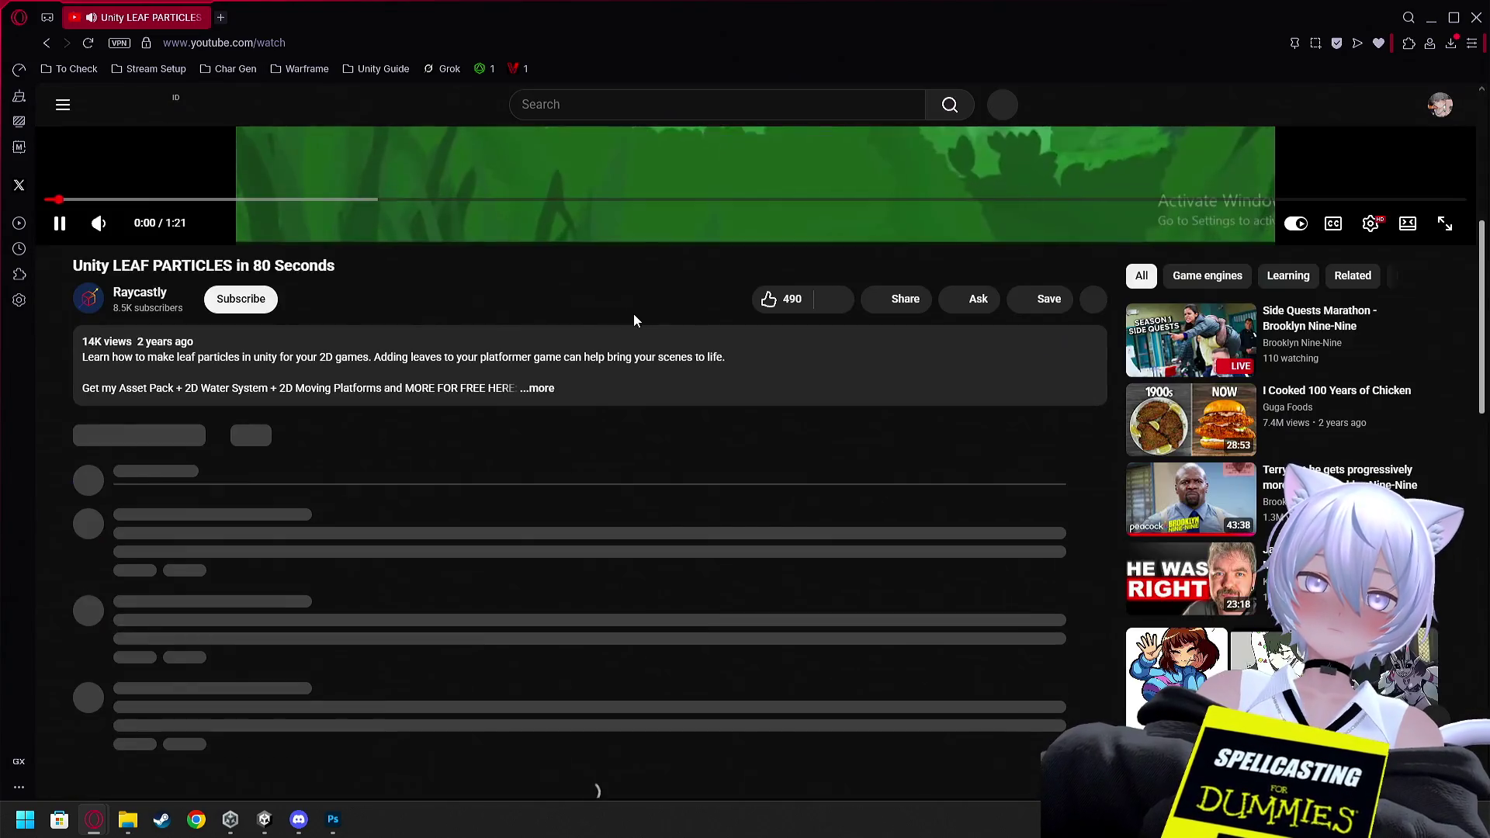
{"action": "scroll", "coordinate": [632, 314], "scroll_direction": "up", "scroll_amount": 5}
{"action": "left_click", "coordinate": [607, 103]}
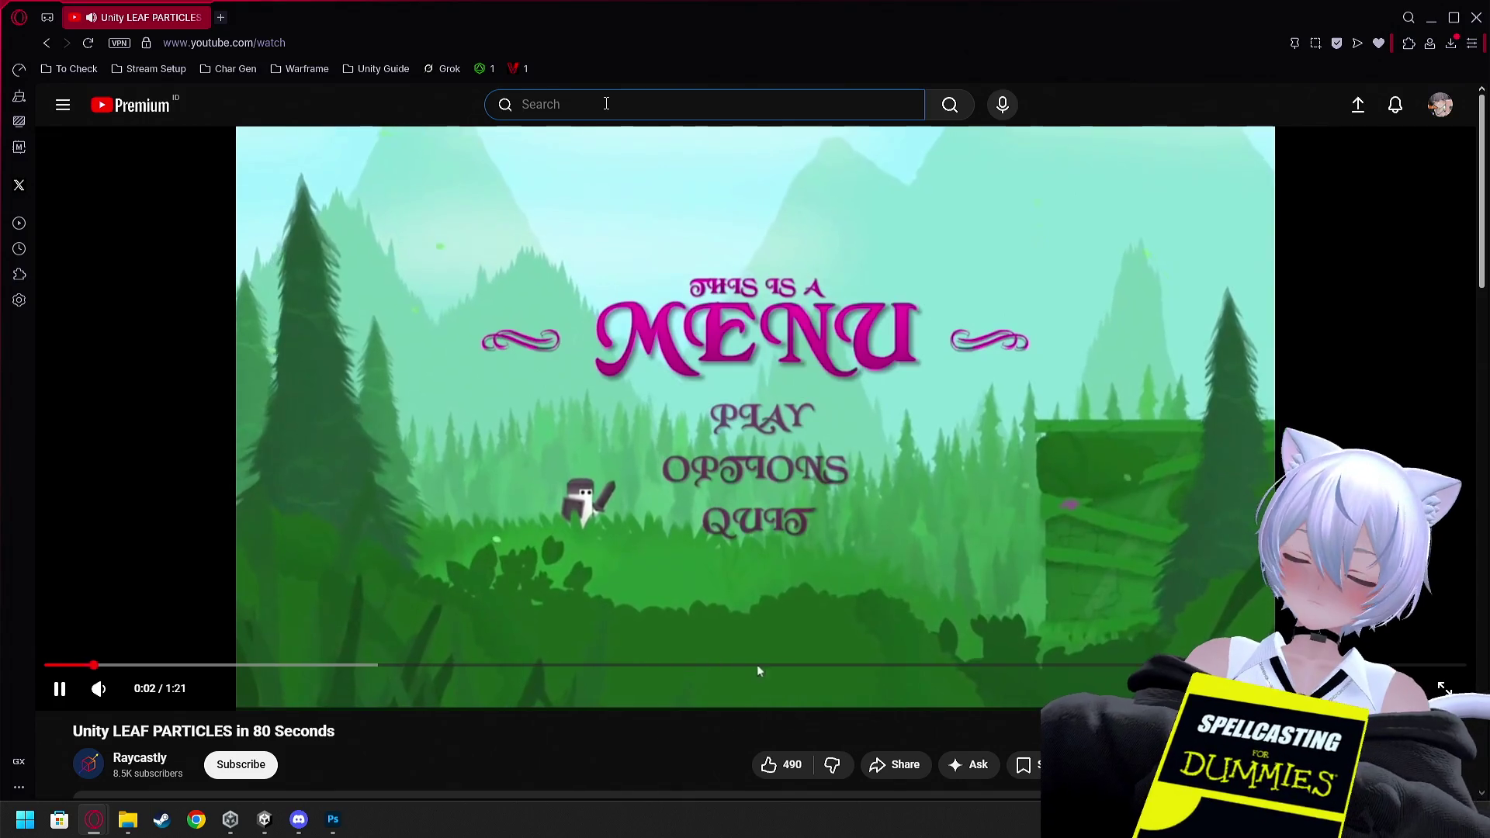
{"action": "type", "text": "leaf particle unity 2d"}
{"action": "key", "text": "Return"}
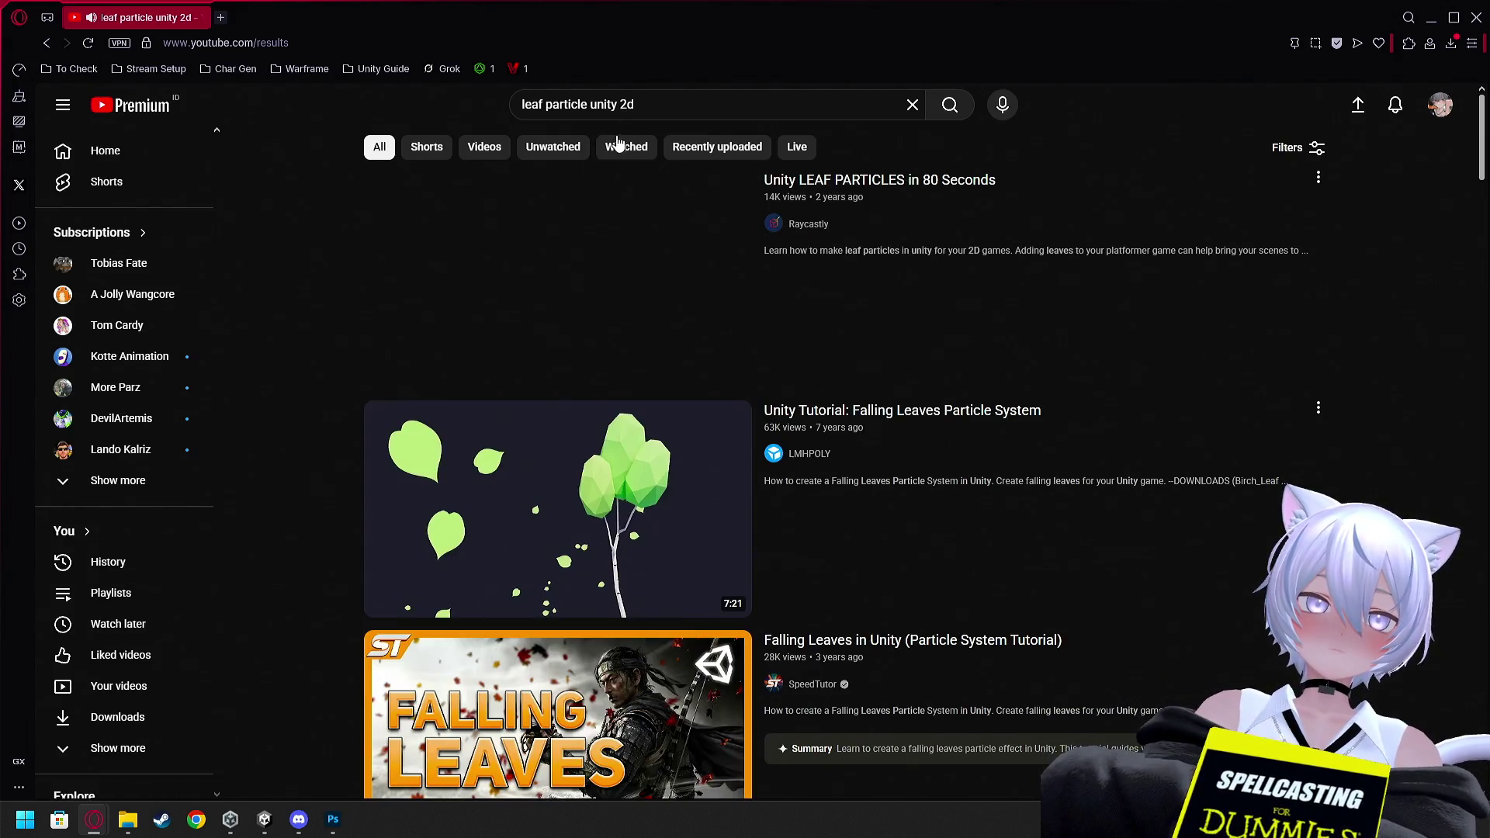
Open the LMHPOLY Falling Leaves Particle System video and scrub through it, pausing at 1:54
{"action": "scroll", "coordinate": [572, 454], "scroll_direction": "down", "scroll_amount": 1}
{"action": "left_click", "coordinate": [580, 432]}
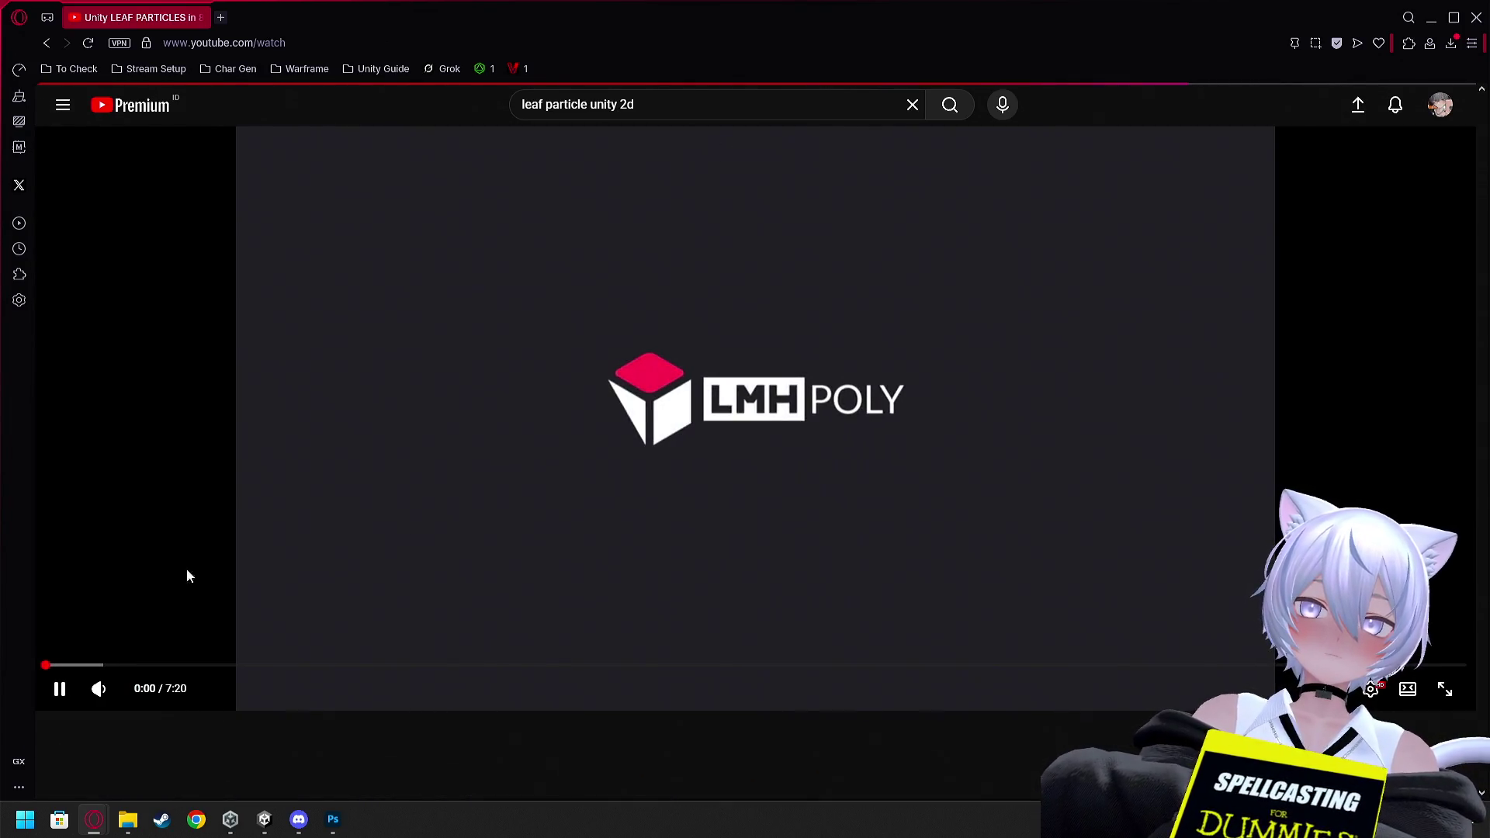
{"action": "left_click_drag", "start_coordinate": [100, 665], "coordinate": [203, 666]}
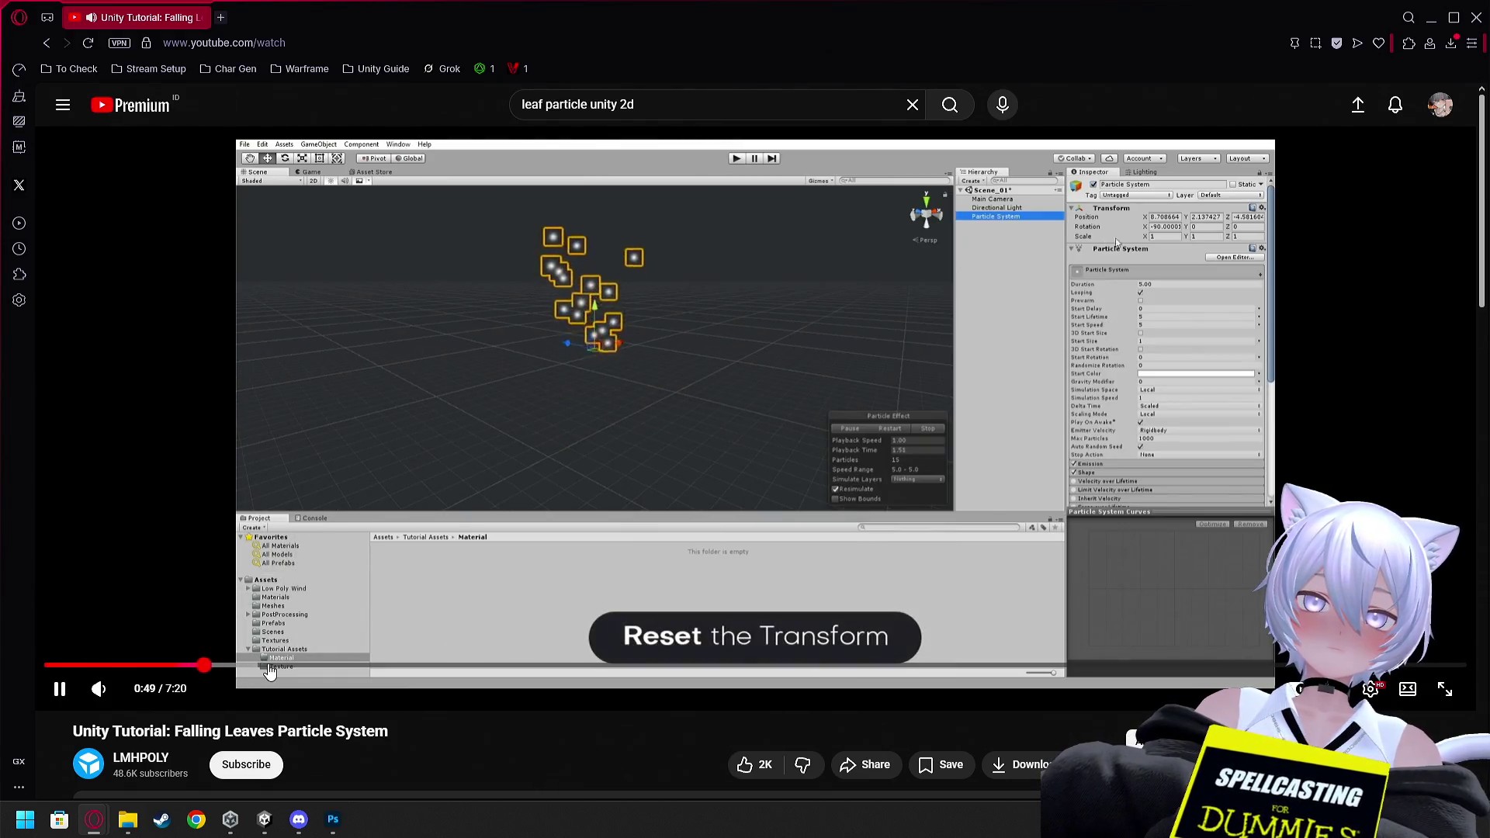
{"action": "left_click", "coordinate": [309, 666]}
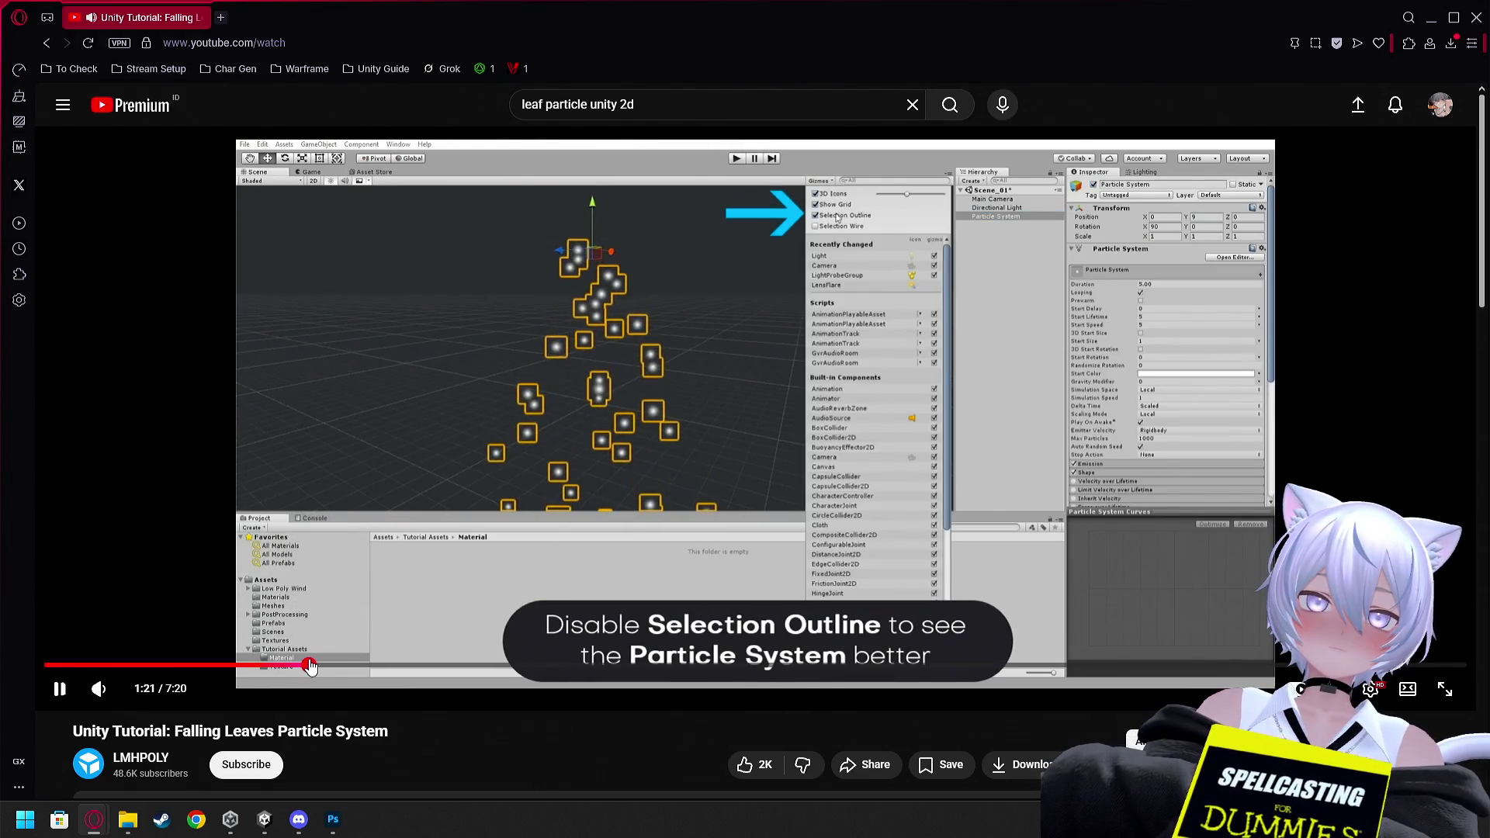
{"action": "left_click", "coordinate": [398, 669]}
{"action": "left_click", "coordinate": [481, 666]}
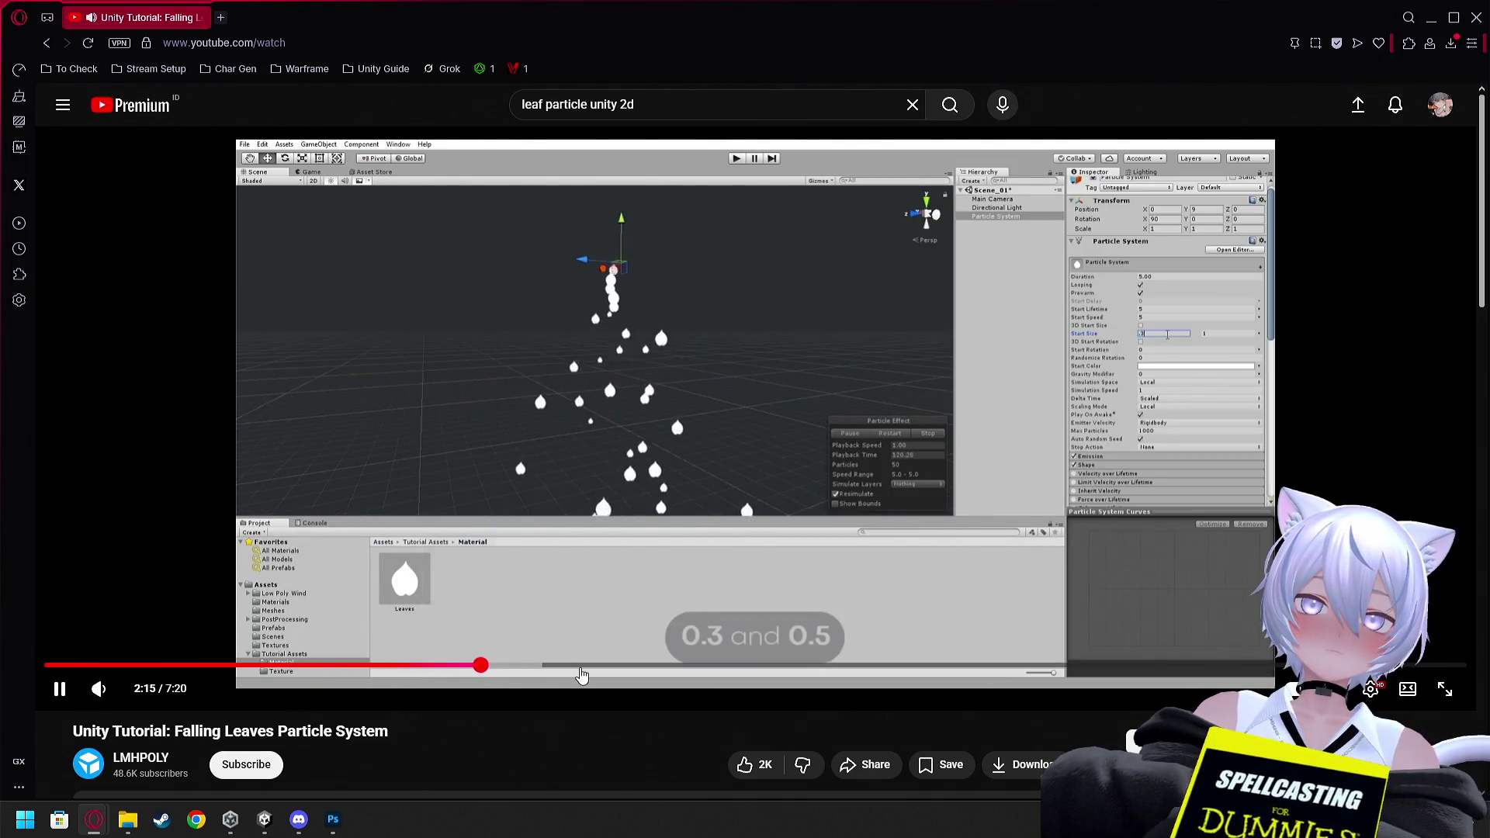
{"action": "left_click", "coordinate": [439, 666]}
{"action": "left_click", "coordinate": [400, 667]}
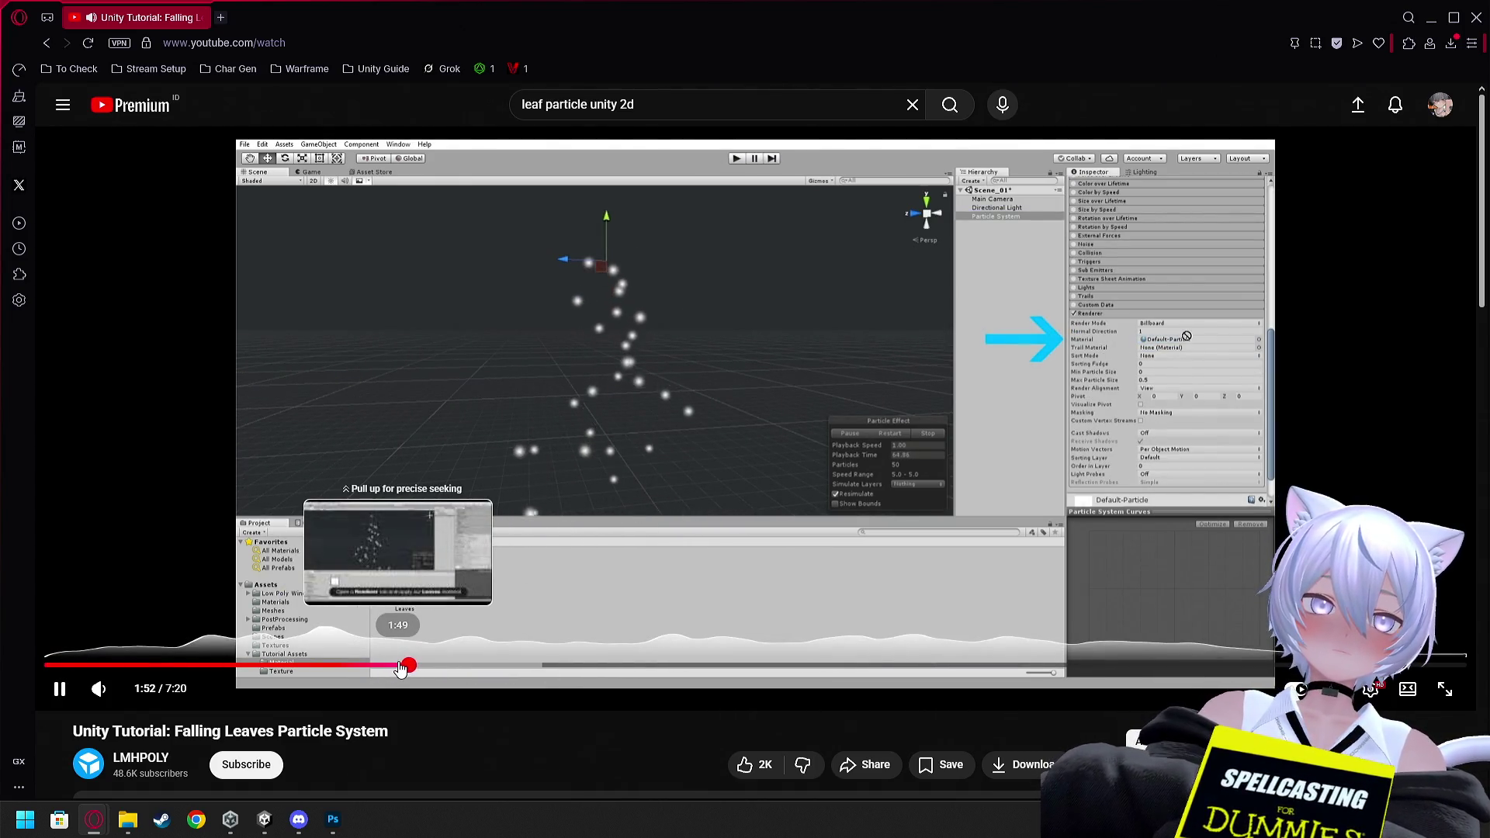
{"action": "left_click", "coordinate": [148, 613]}
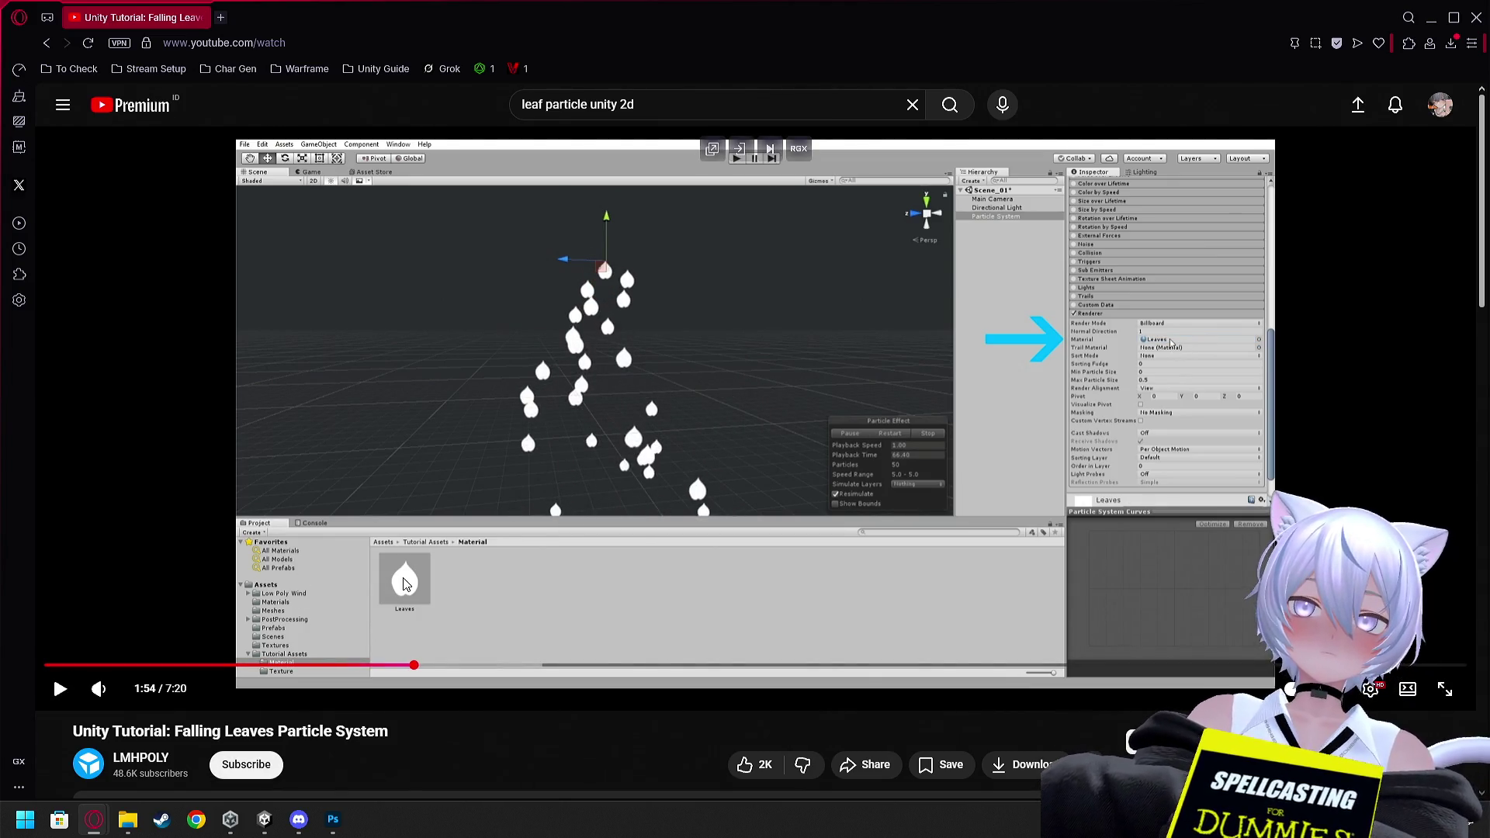
Expand the video description and open its tutorial page link in a new tab
{"action": "scroll", "coordinate": [403, 582], "scroll_direction": "down", "scroll_amount": 5}
{"action": "left_click", "coordinate": [384, 460]}
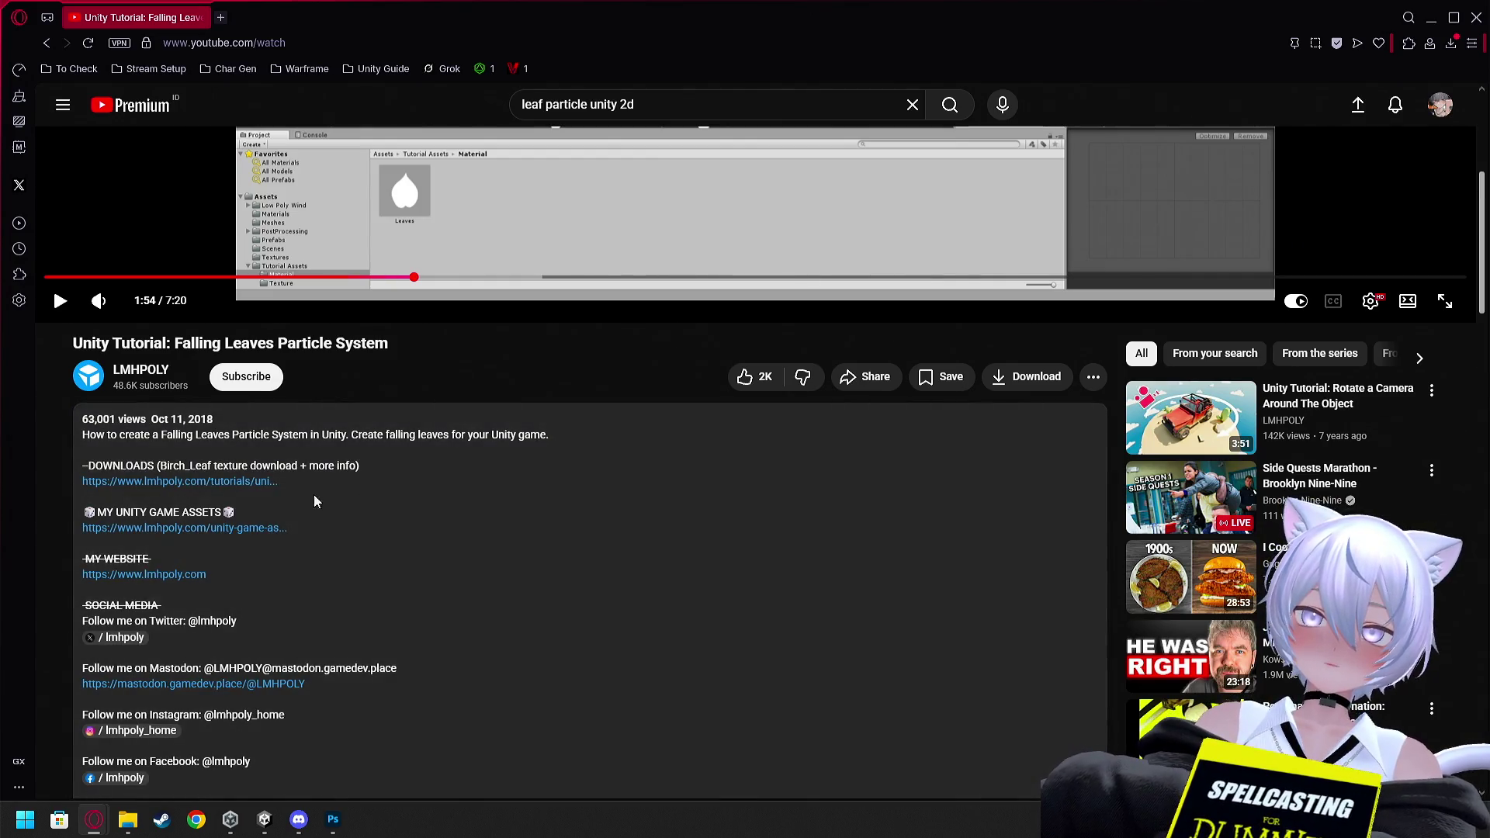
{"action": "right_click", "coordinate": [211, 483]}
{"action": "left_click", "coordinate": [257, 495]}
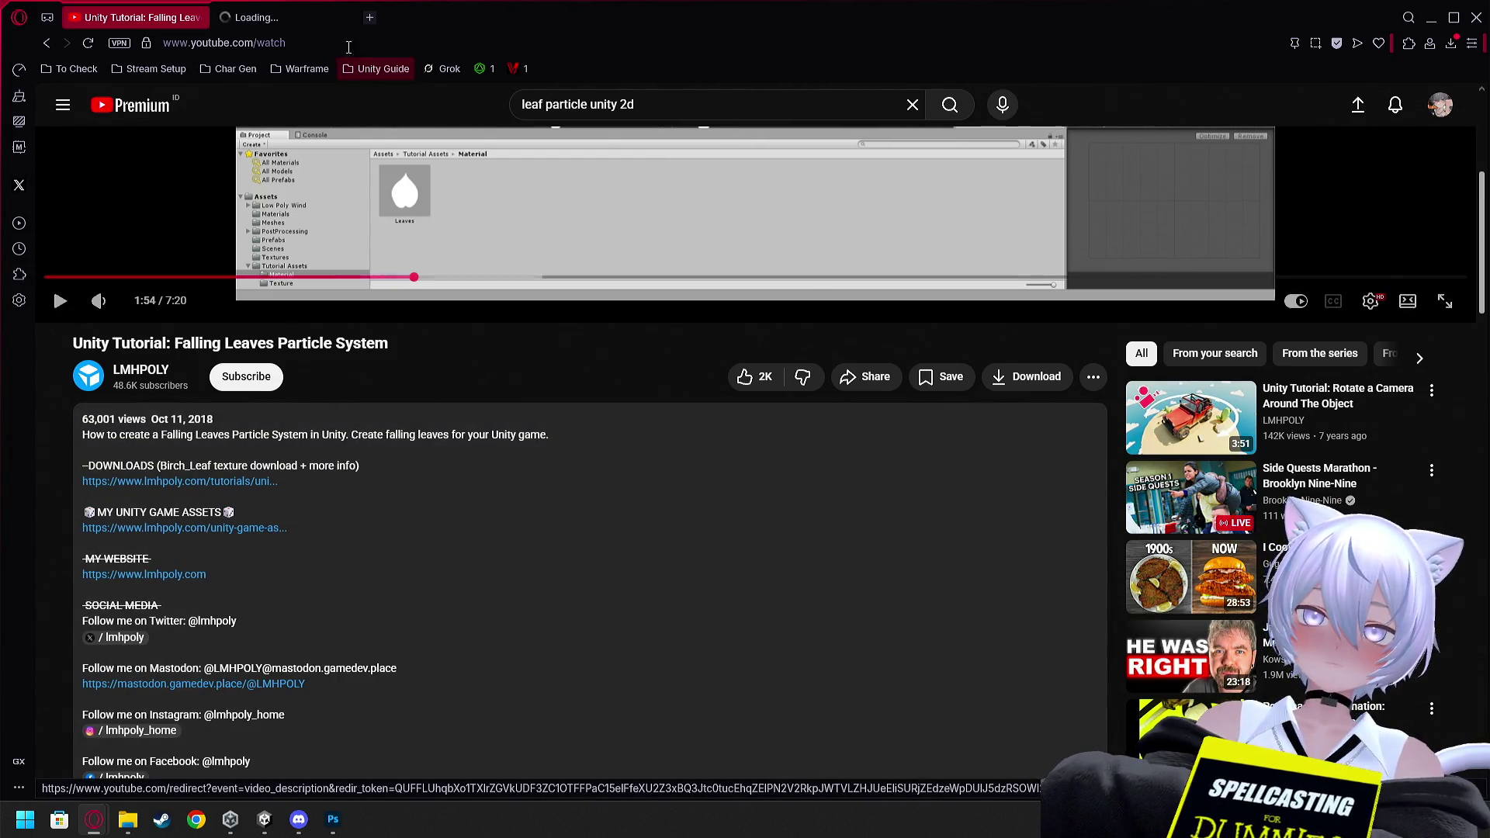
On the lmhpoly Falling Leaves tutorial page, follow the Birch_Leaf.tif link in the resources list
{"action": "left_click", "coordinate": [278, 16]}
{"action": "scroll", "coordinate": [432, 256], "scroll_direction": "down", "scroll_amount": 3}
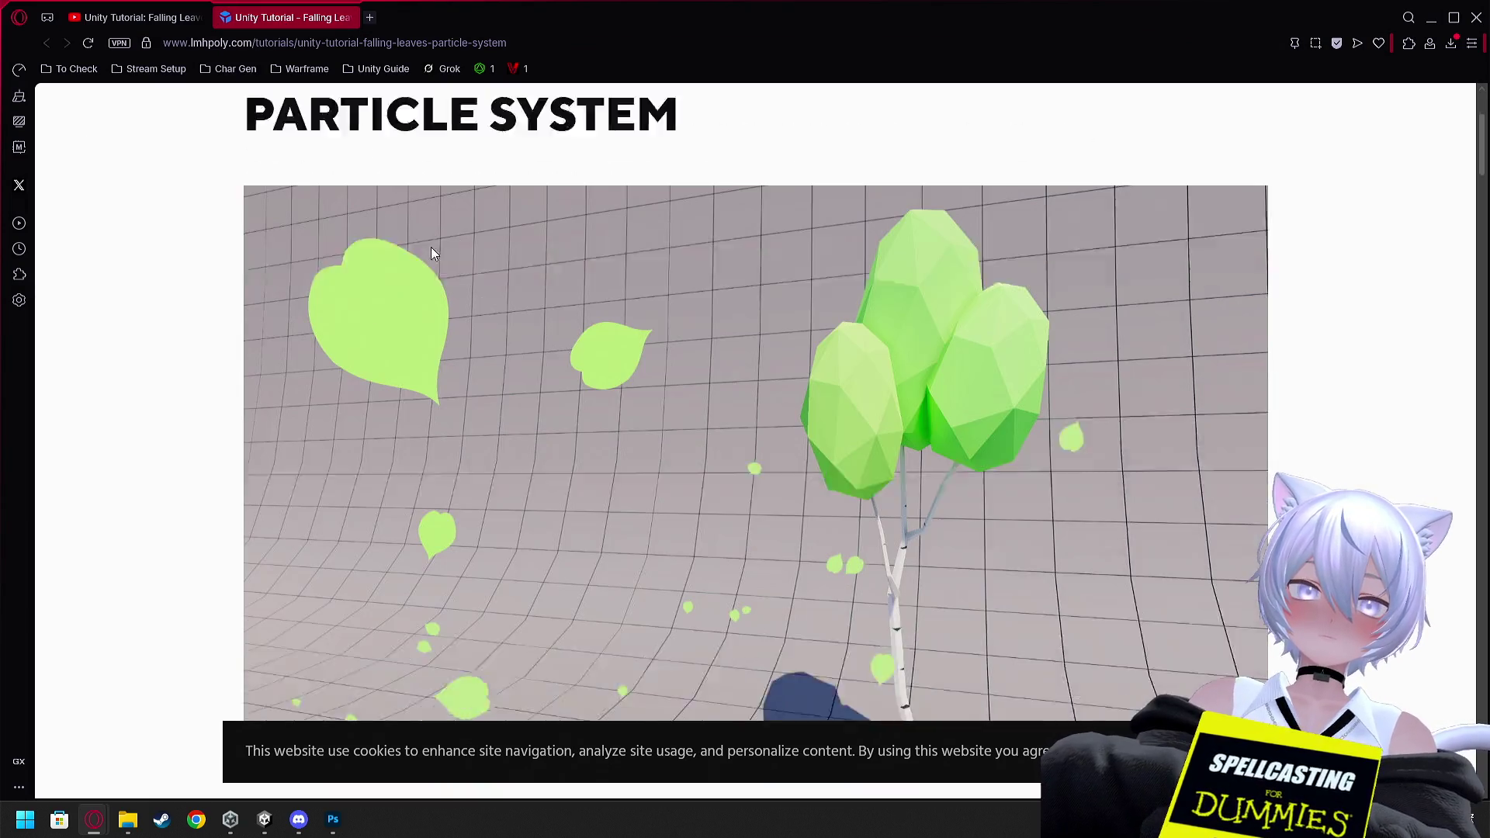
{"action": "scroll", "coordinate": [432, 246], "scroll_direction": "down", "scroll_amount": 11}
{"action": "scroll", "coordinate": [432, 240], "scroll_direction": "up", "scroll_amount": 4}
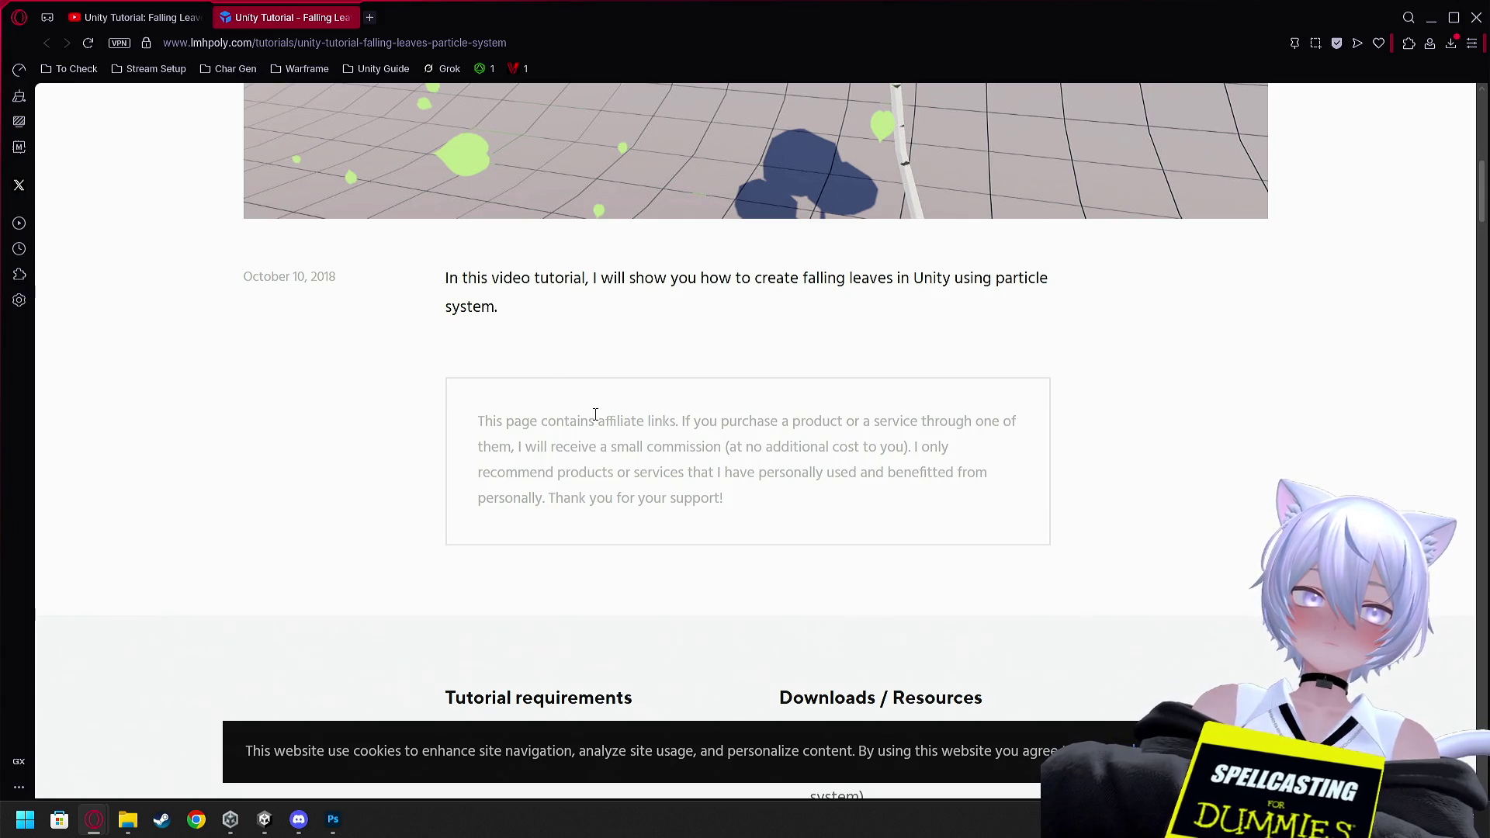
{"action": "scroll", "coordinate": [621, 419], "scroll_direction": "down", "scroll_amount": 4}
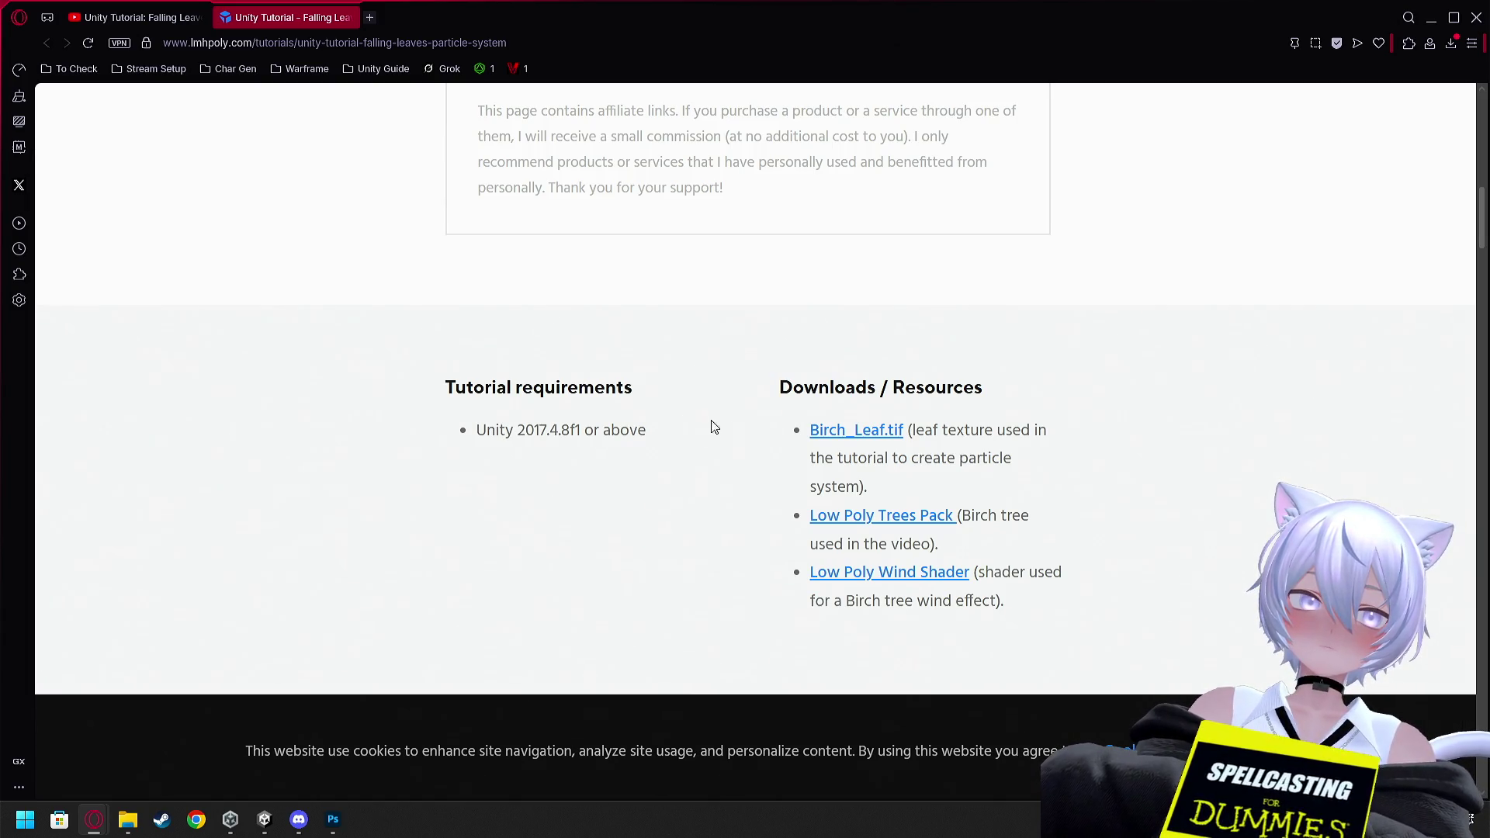
{"action": "left_click", "coordinate": [858, 431]}
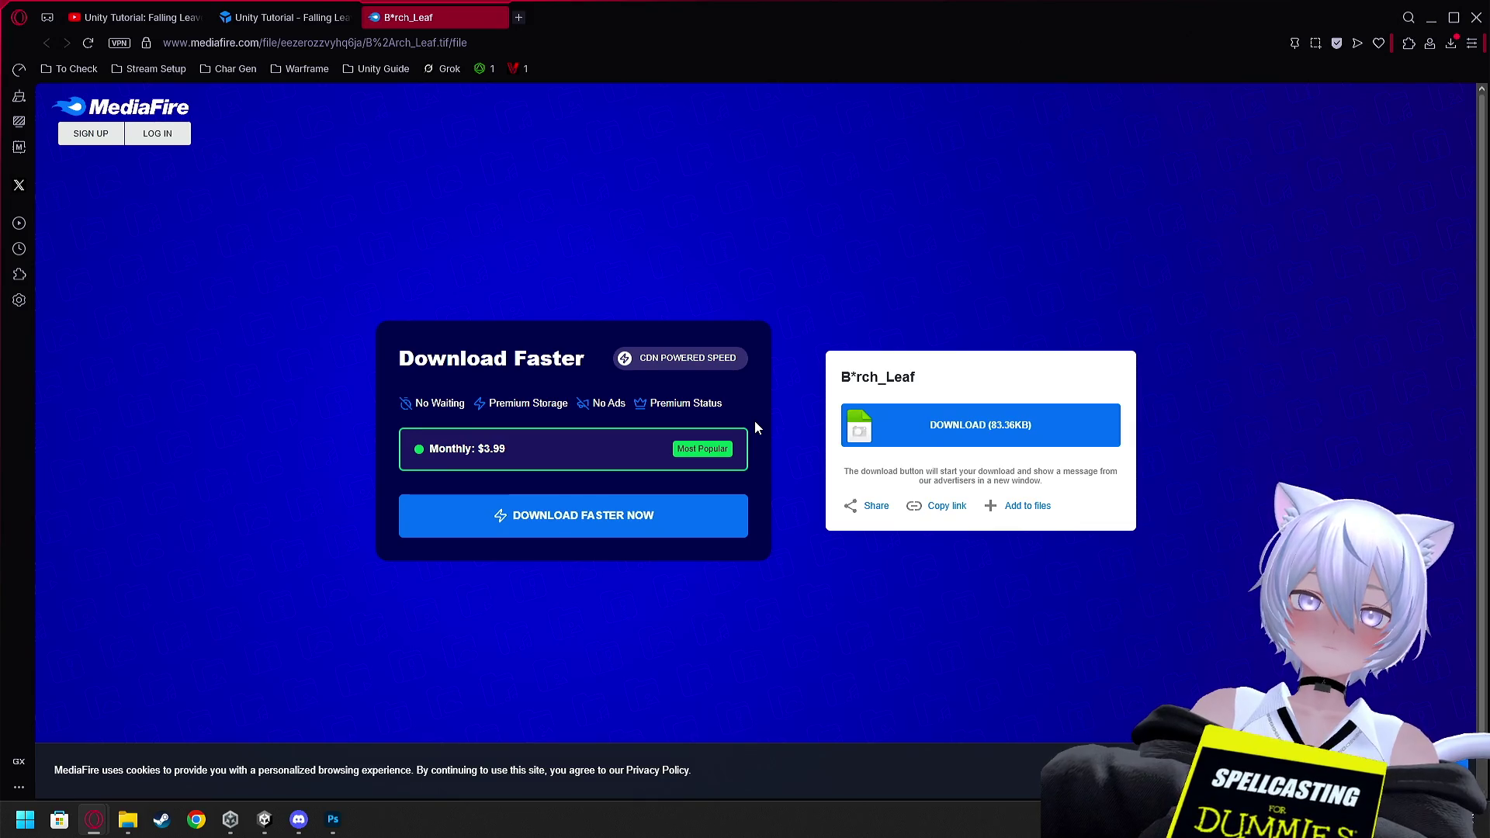
Download Birch_Leaf.tif from MediaFire, show it in its folder, and return to Unity
{"action": "left_click", "coordinate": [916, 434]}
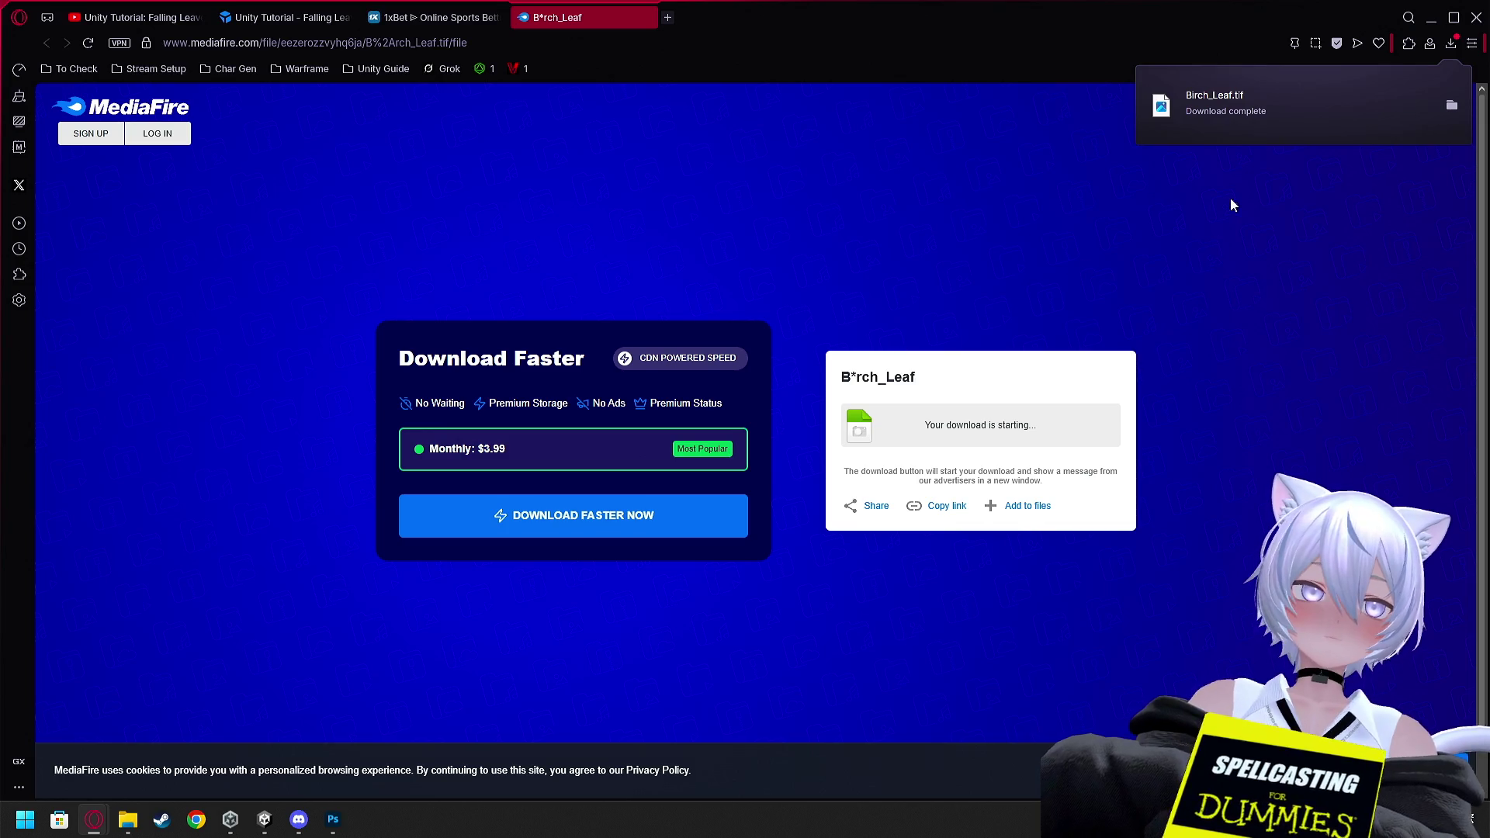
{"action": "left_click", "coordinate": [1453, 106]}
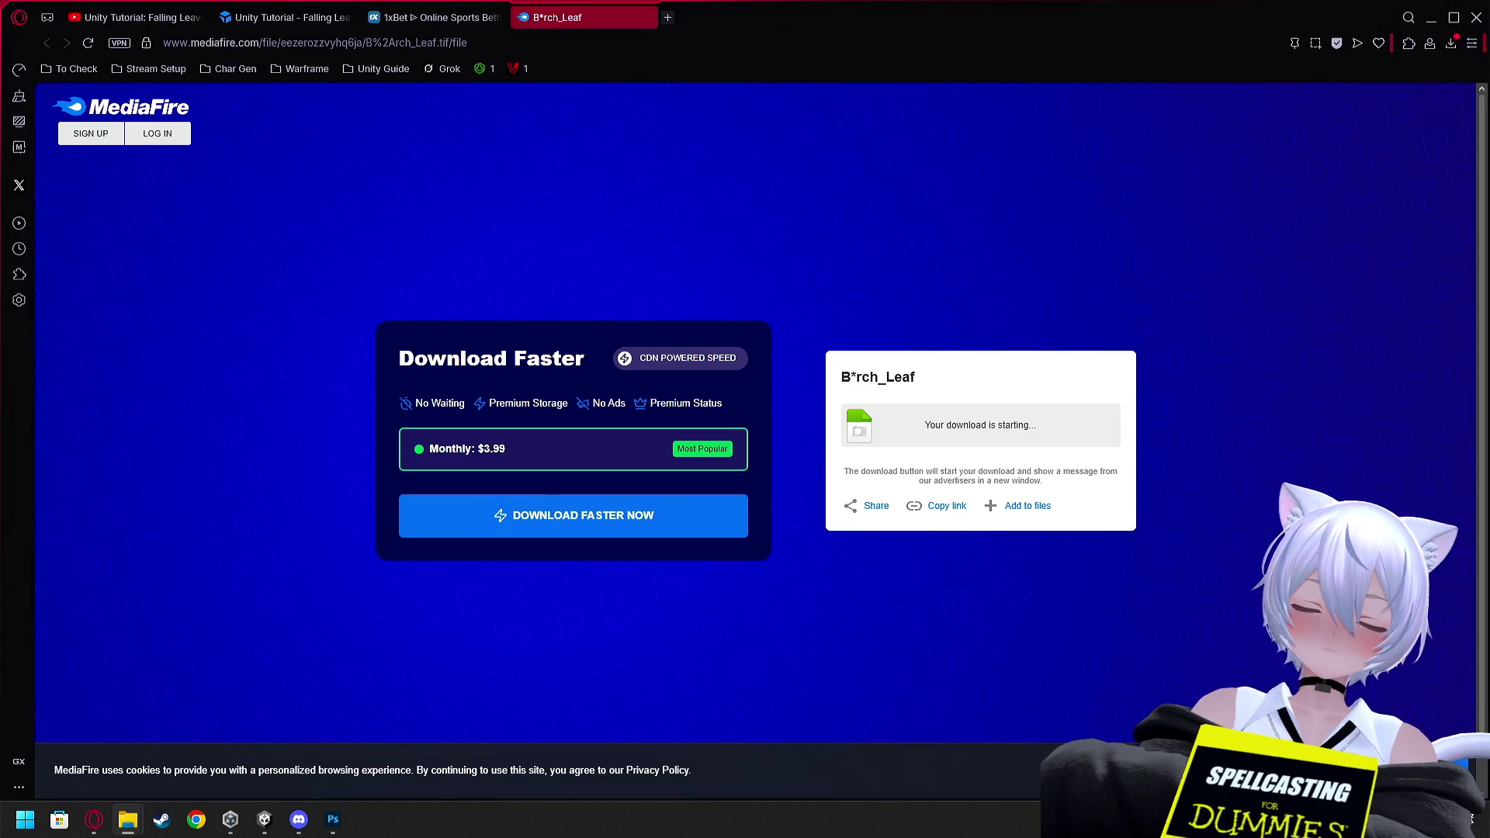
{"action": "mouse_move", "coordinate": [128, 820]}
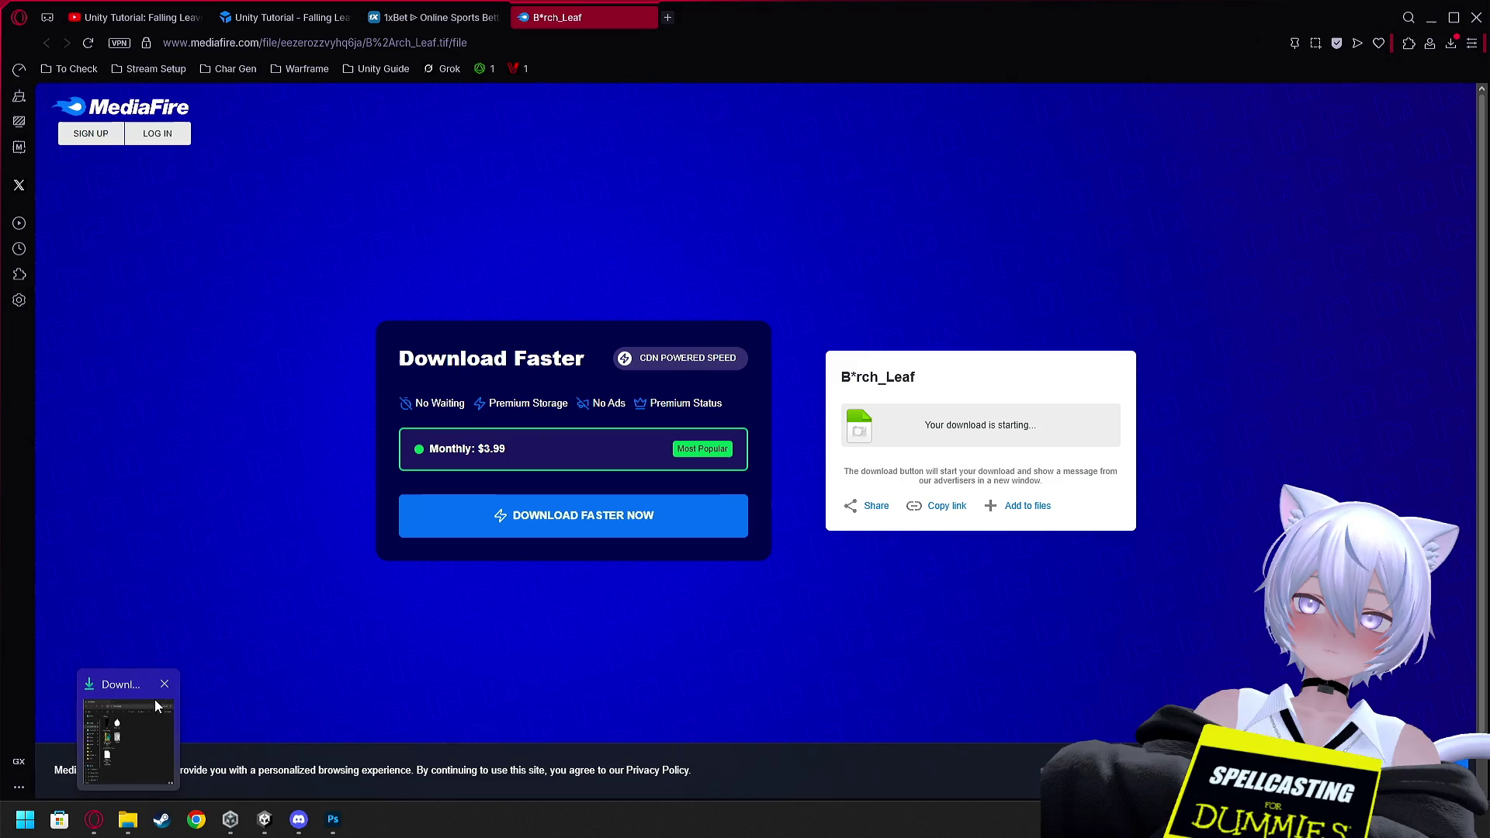
{"action": "left_click", "coordinate": [259, 821]}
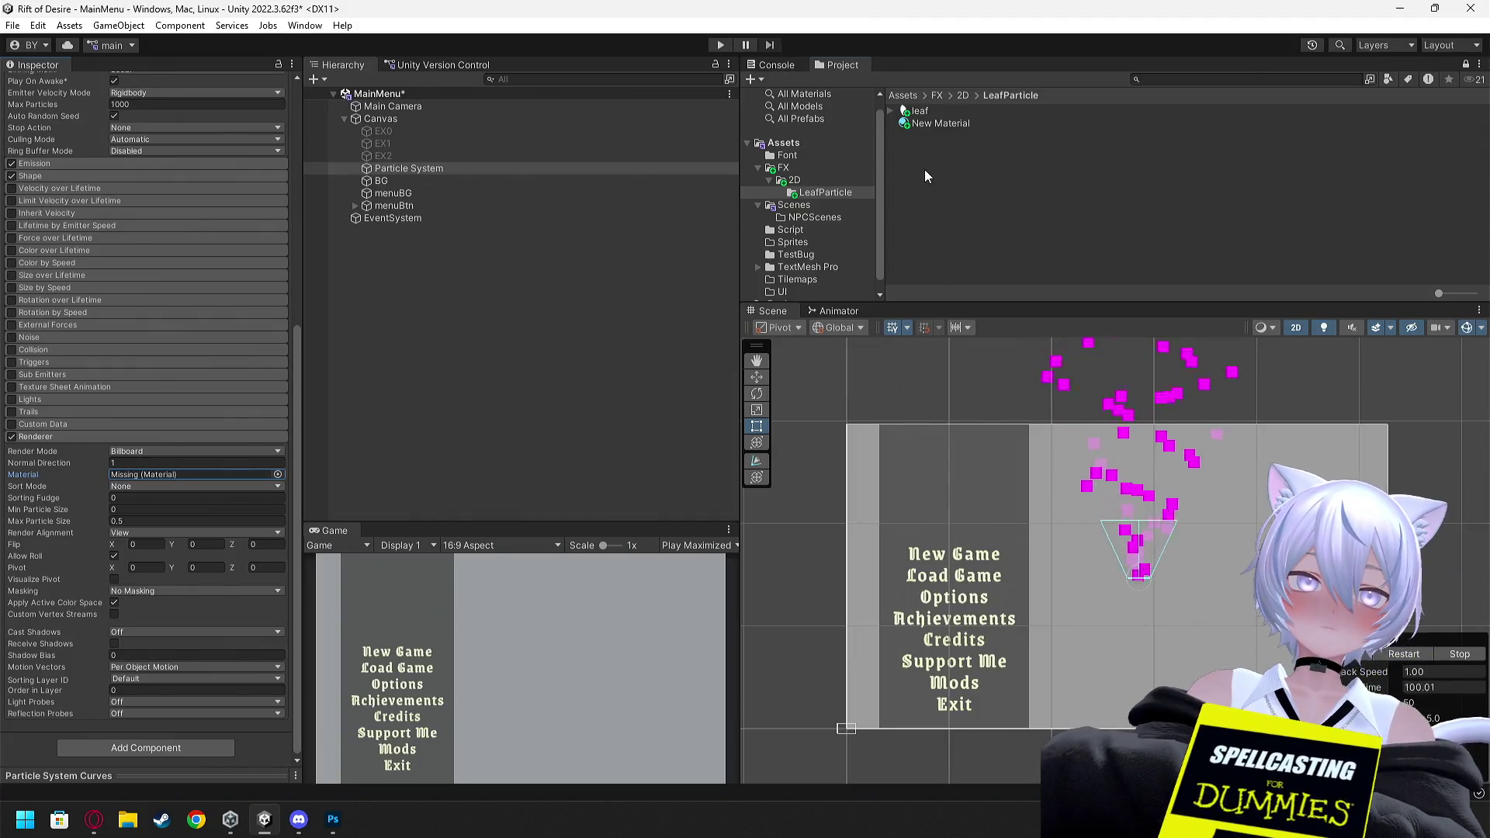
Copy Birch_Leaf.tif into the LeafParticle folder via Show in Explorer and check its import settings
{"action": "right_click", "coordinate": [925, 170]}
{"action": "left_click", "coordinate": [993, 224]}
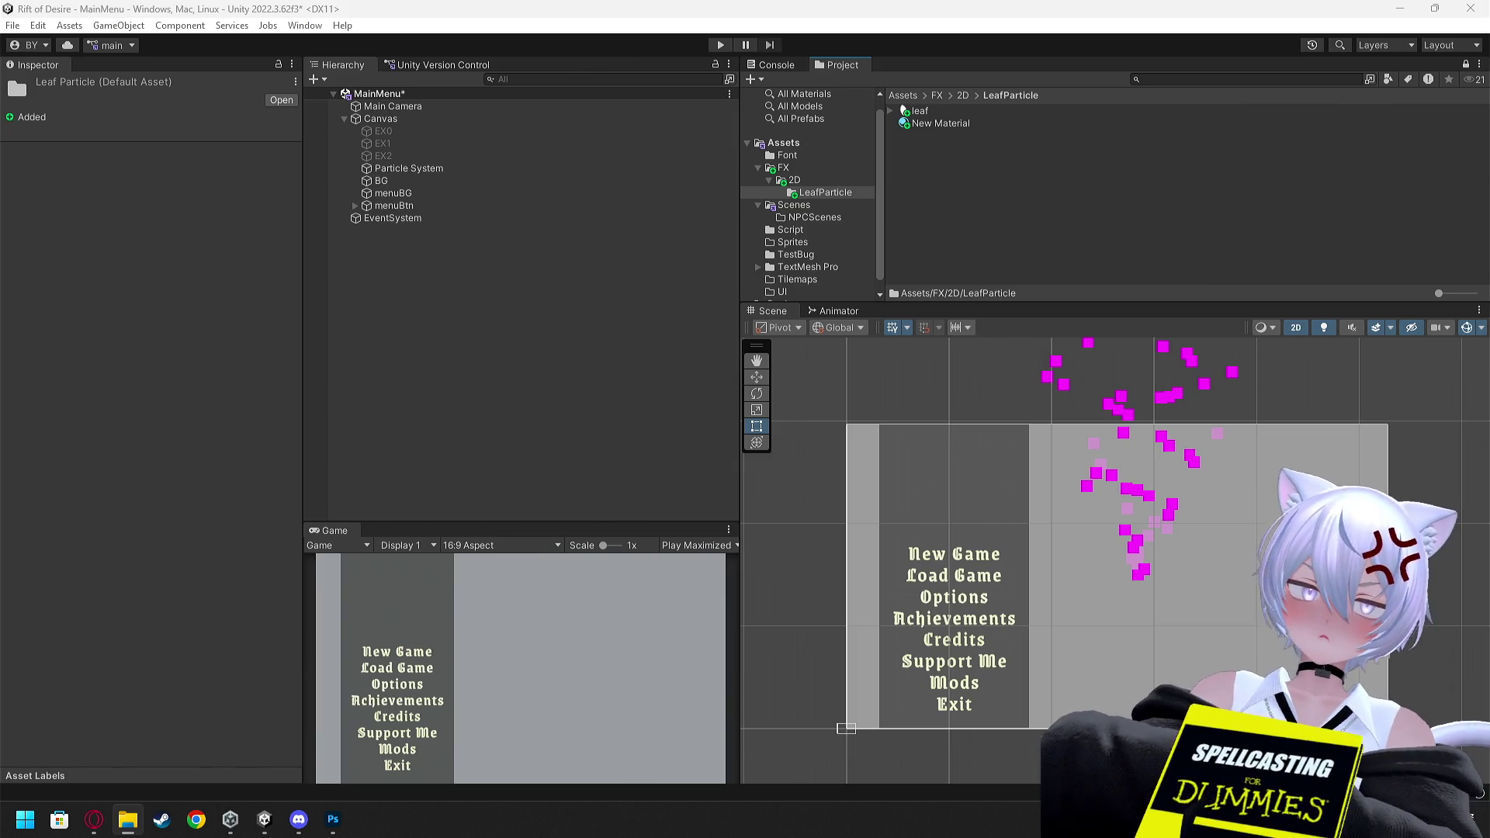
{"action": "left_click", "coordinate": [928, 111]}
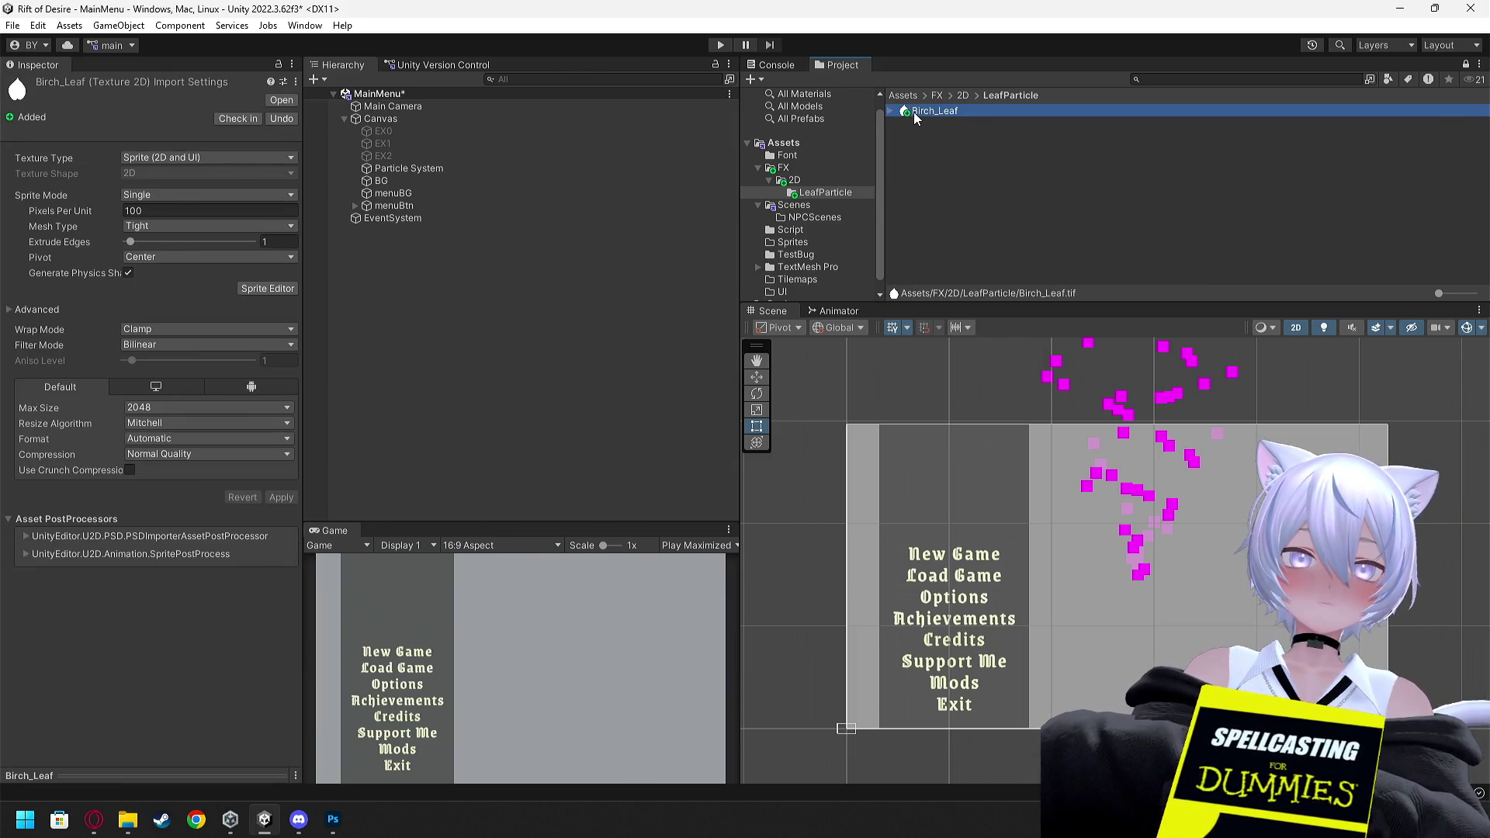
{"action": "key", "text": "alt+Tab"}
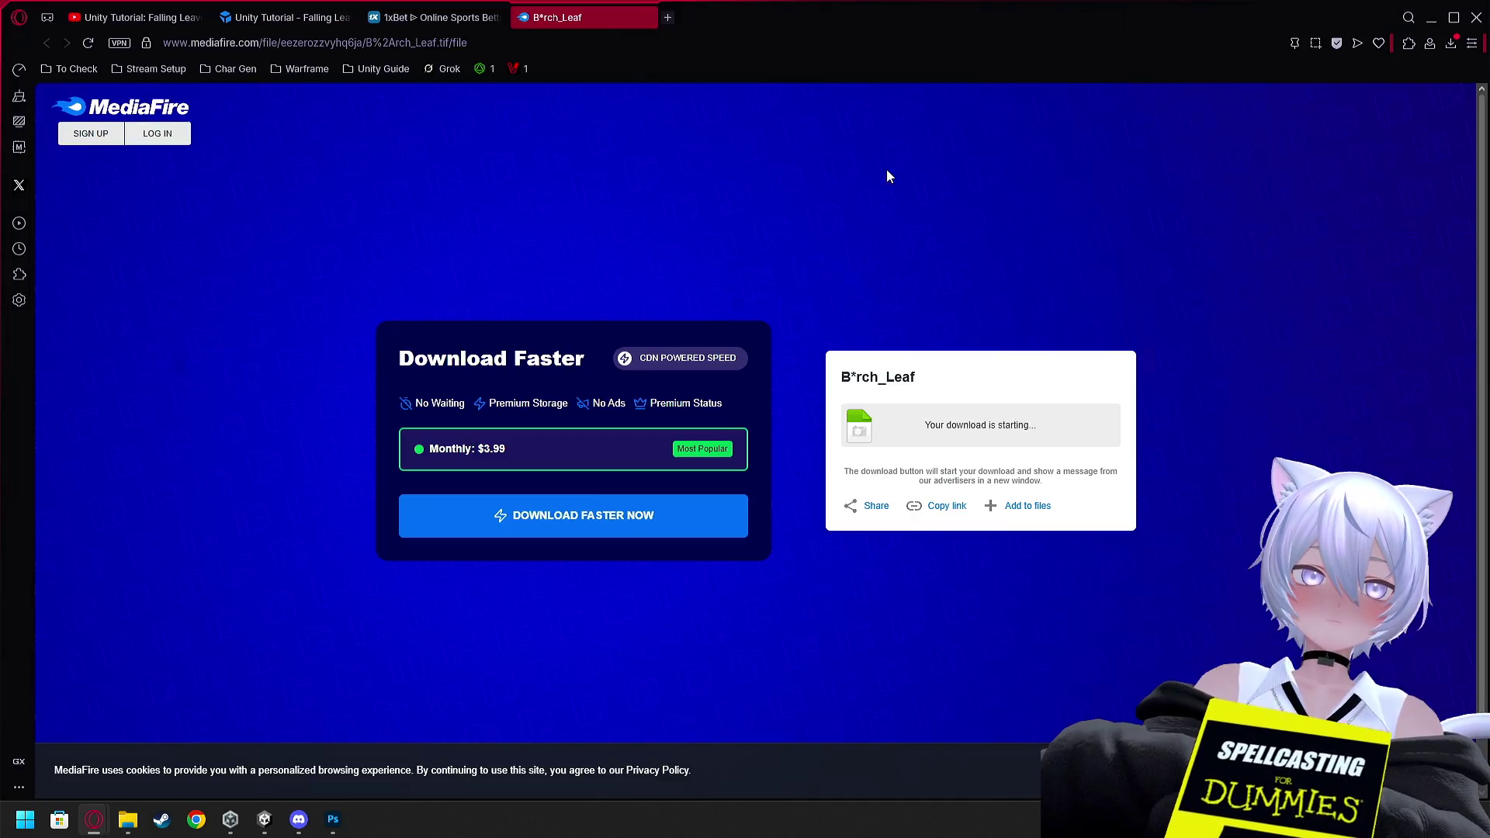
Close the MediaFire, ad and lmhpoly tutorial tabs
{"action": "left_click", "coordinate": [645, 17]}
{"action": "left_click", "coordinate": [500, 17]}
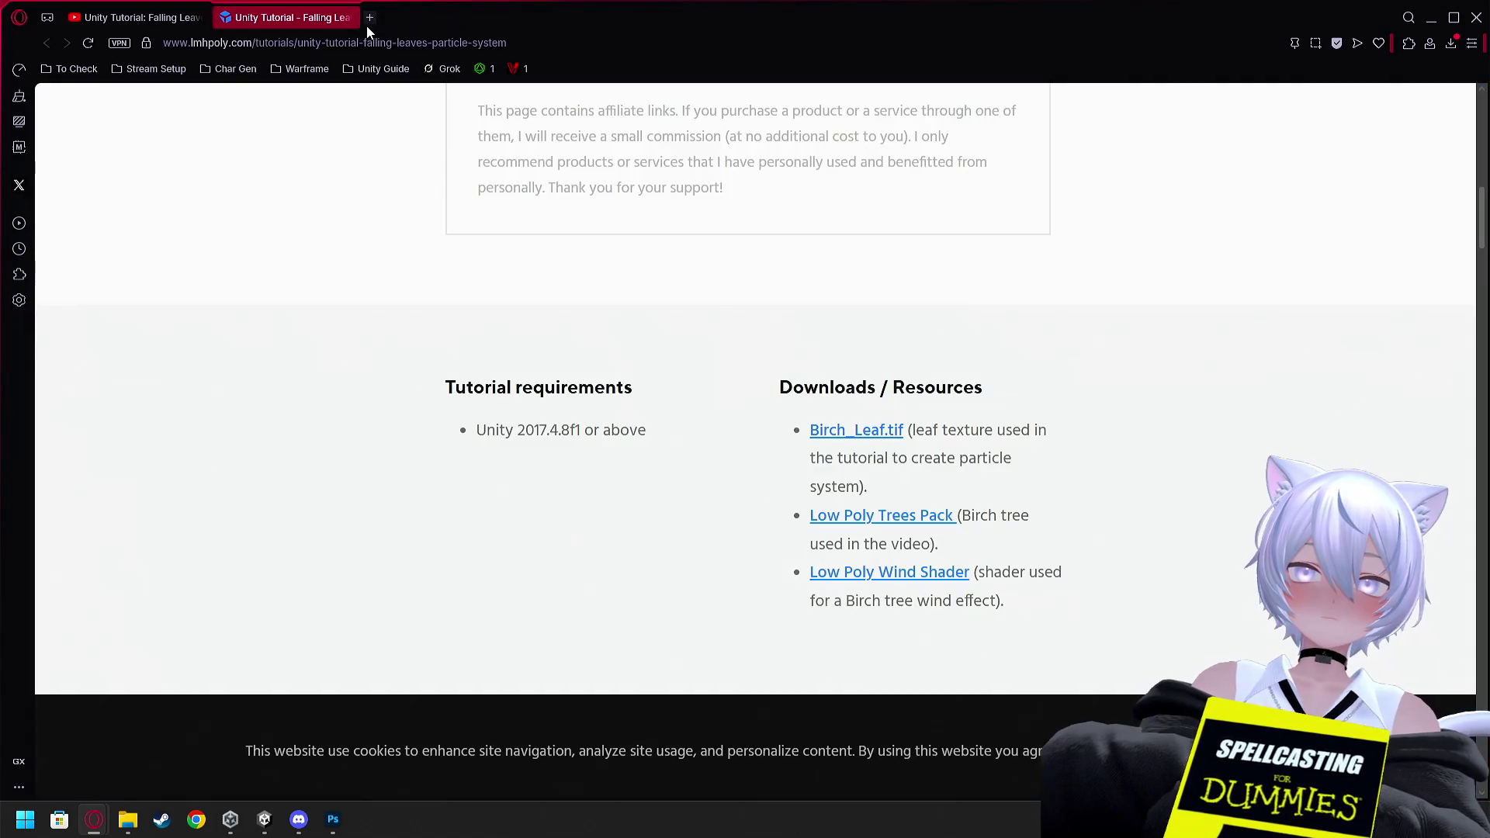
{"action": "left_click", "coordinate": [348, 17]}
Rewind the LMHPOLY YouTube tutorial and pause it at 1:29
{"action": "scroll", "coordinate": [580, 251], "scroll_direction": "up", "scroll_amount": 5}
{"action": "left_click", "coordinate": [634, 357]}
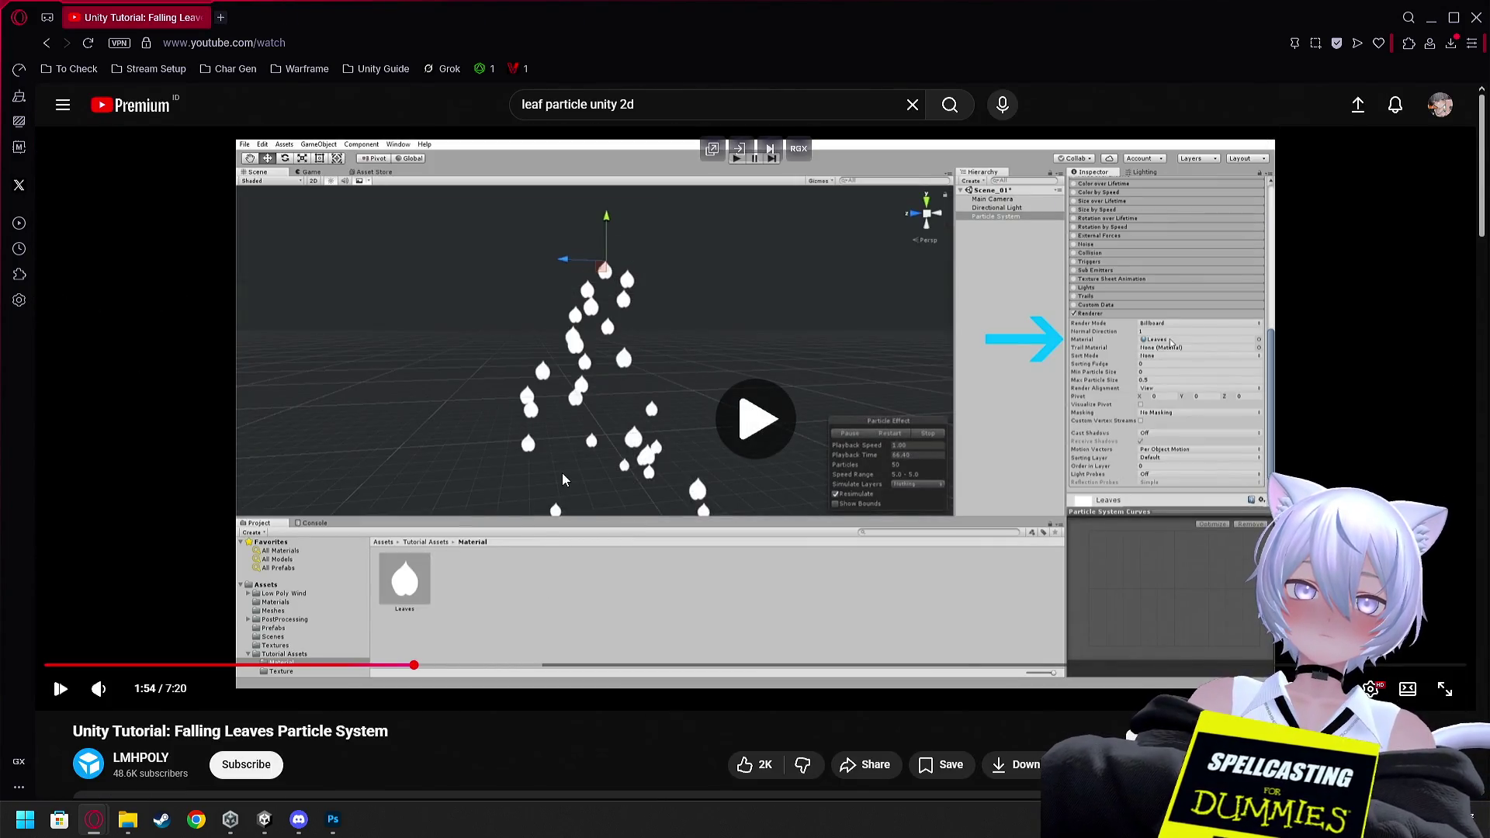
{"action": "key", "text": "space"}
{"action": "left_click", "coordinate": [317, 665]}
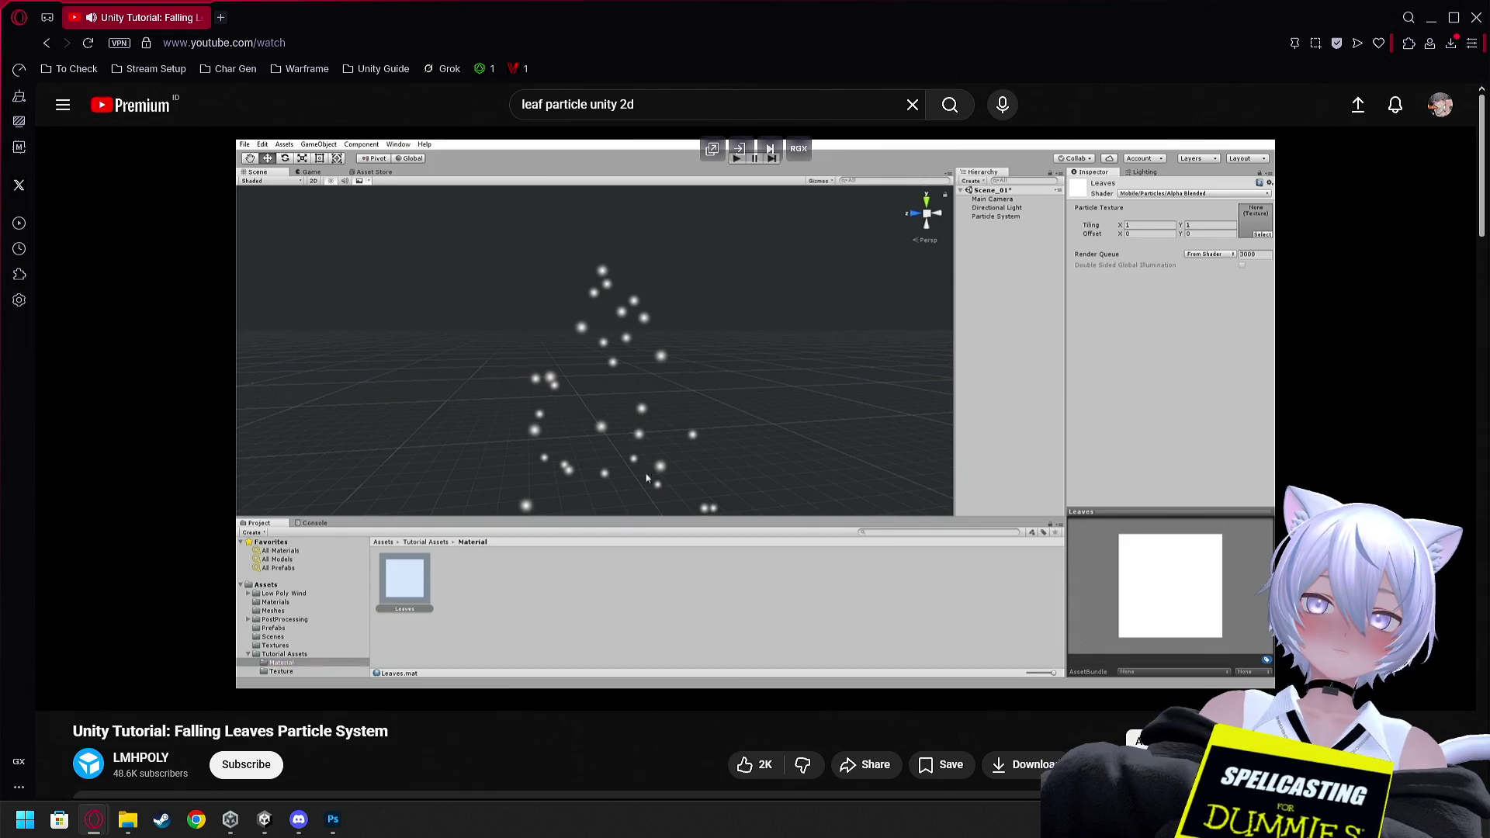
{"action": "left_click", "coordinate": [468, 529]}
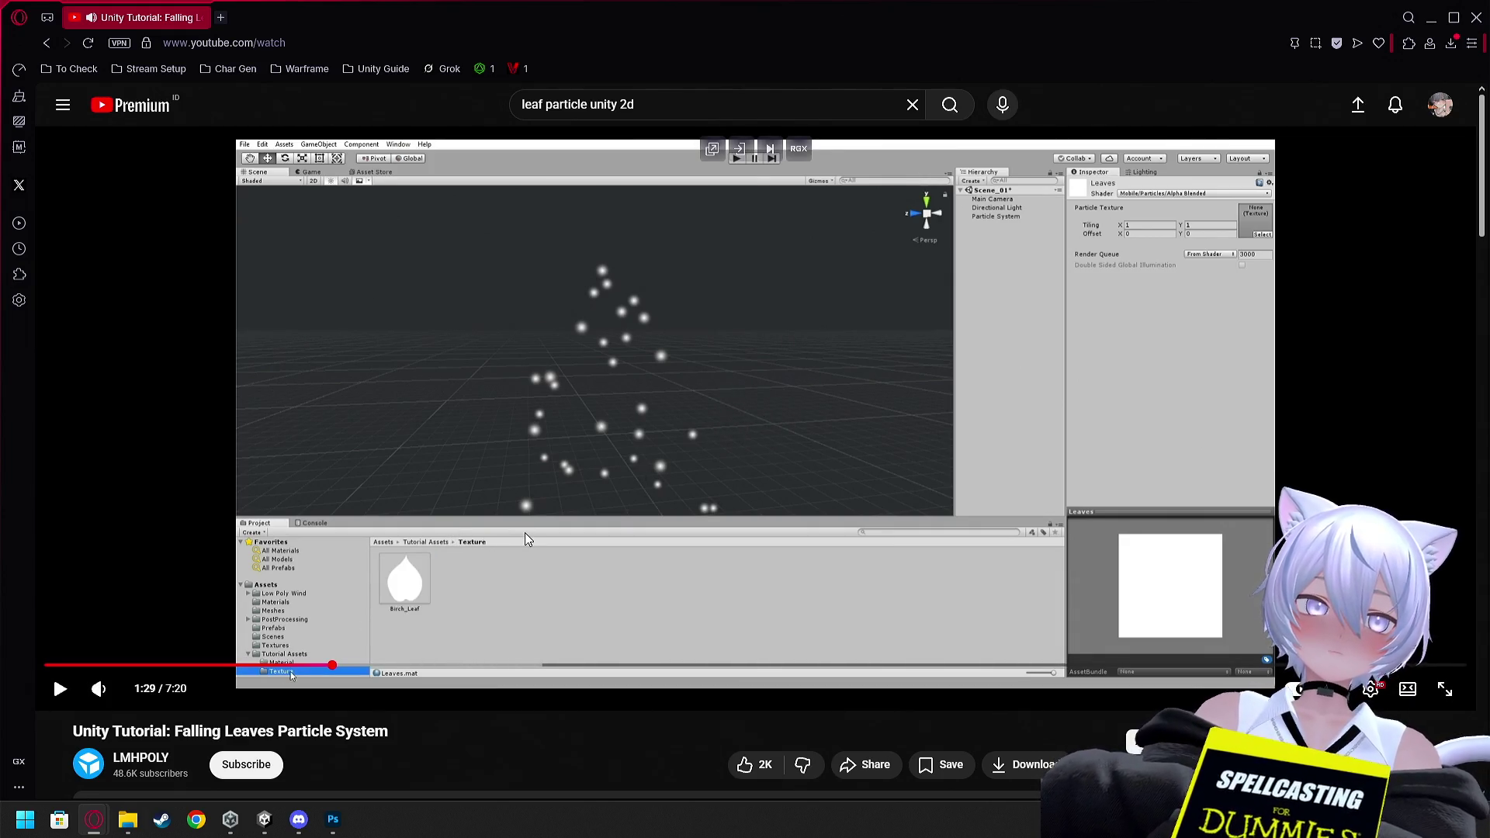
{"action": "key", "text": "alt+Tab"}
{"action": "key", "text": "Tab"}
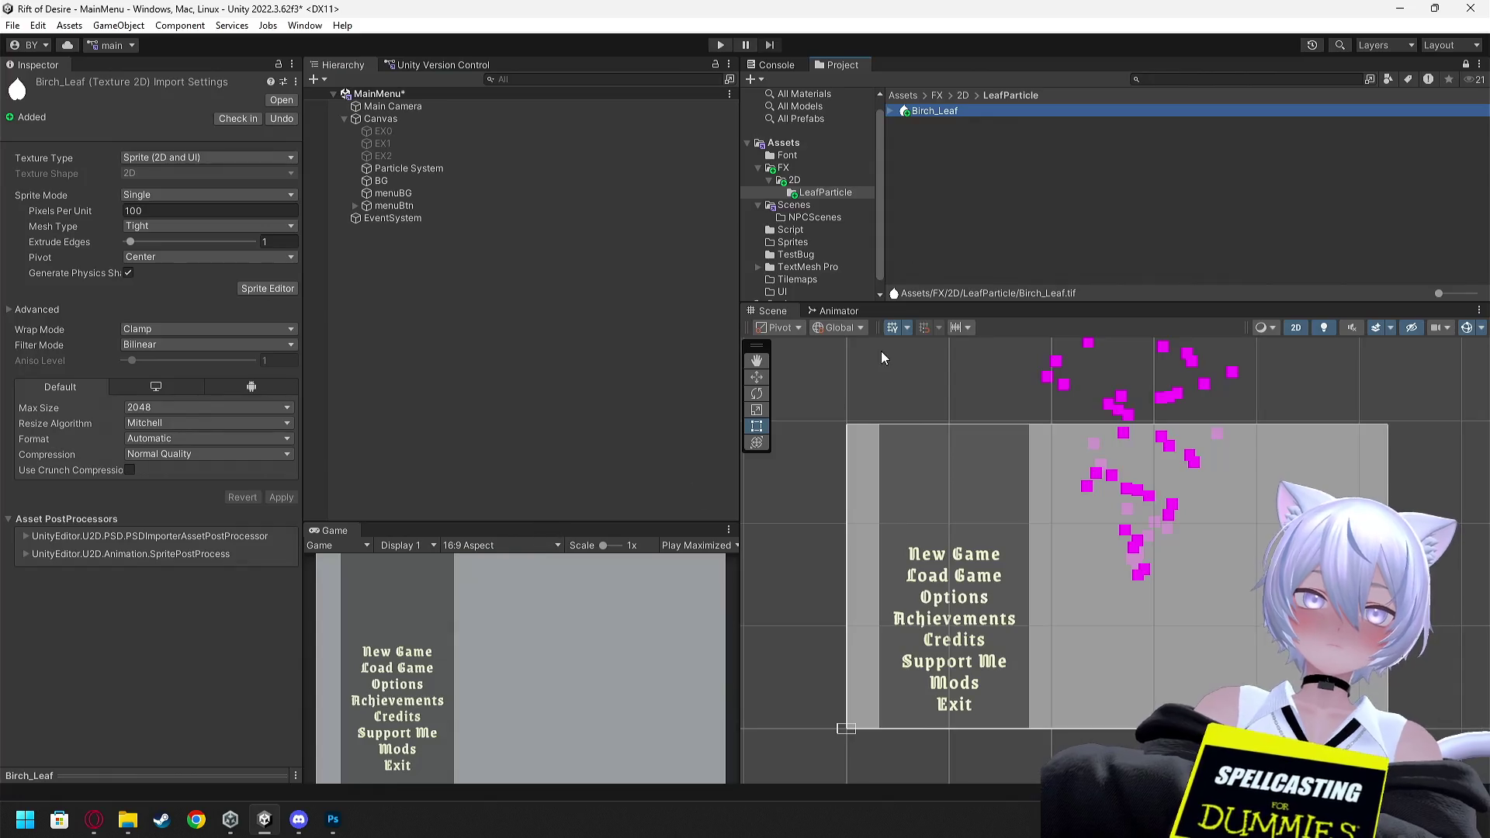
Create a new material in the LeafParticle folder and rename it leaftParticleMaterial
{"action": "right_click", "coordinate": [951, 170]}
{"action": "mouse_move", "coordinate": [1016, 185]}
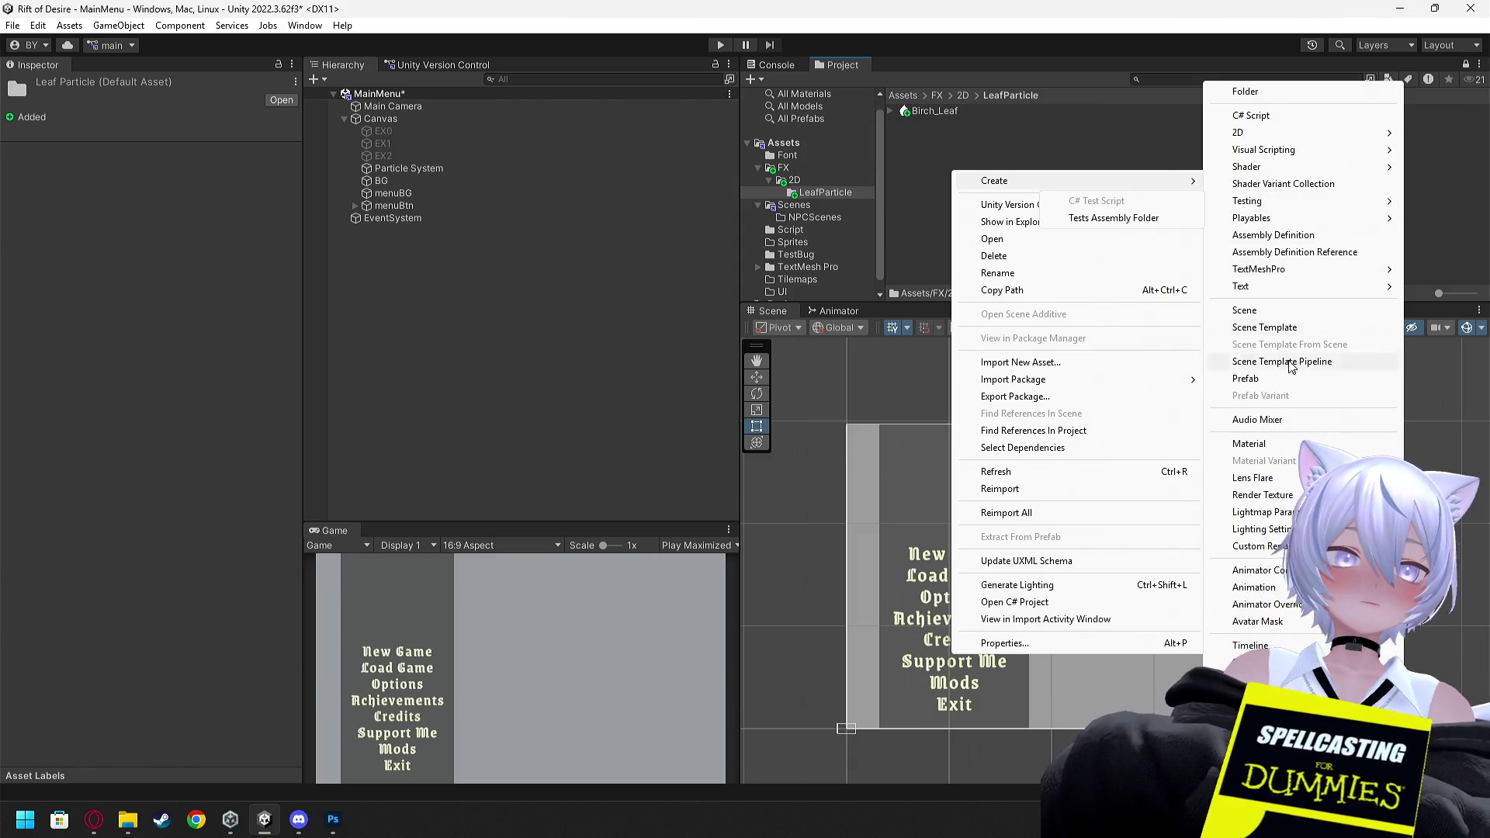
{"action": "left_click", "coordinate": [1249, 443]}
{"action": "key", "text": "Return"}
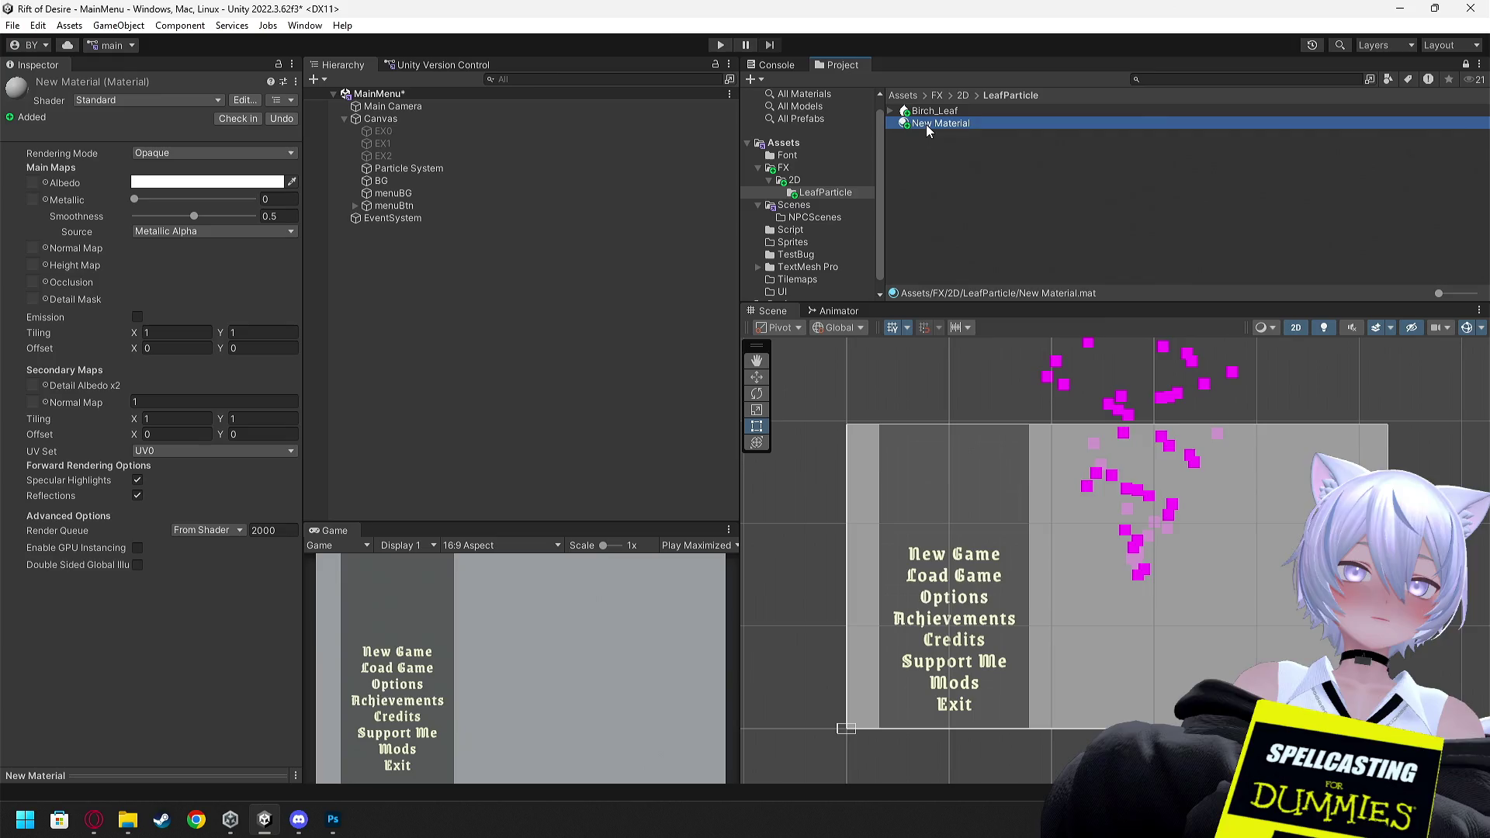
{"action": "right_click", "coordinate": [925, 124]}
{"action": "left_click", "coordinate": [1003, 226]}
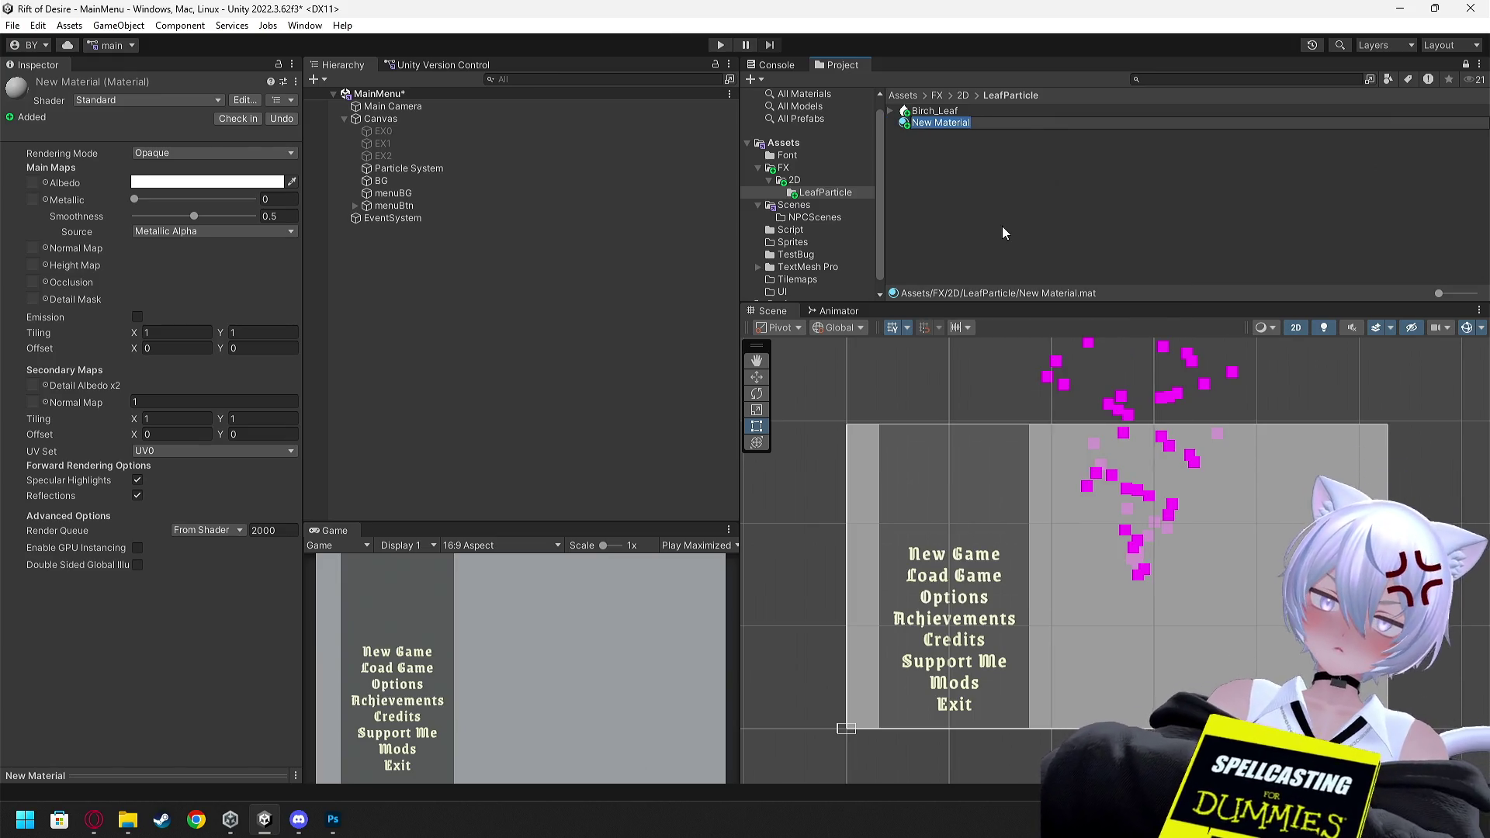
{"action": "type", "text": "leaftParticleM"}
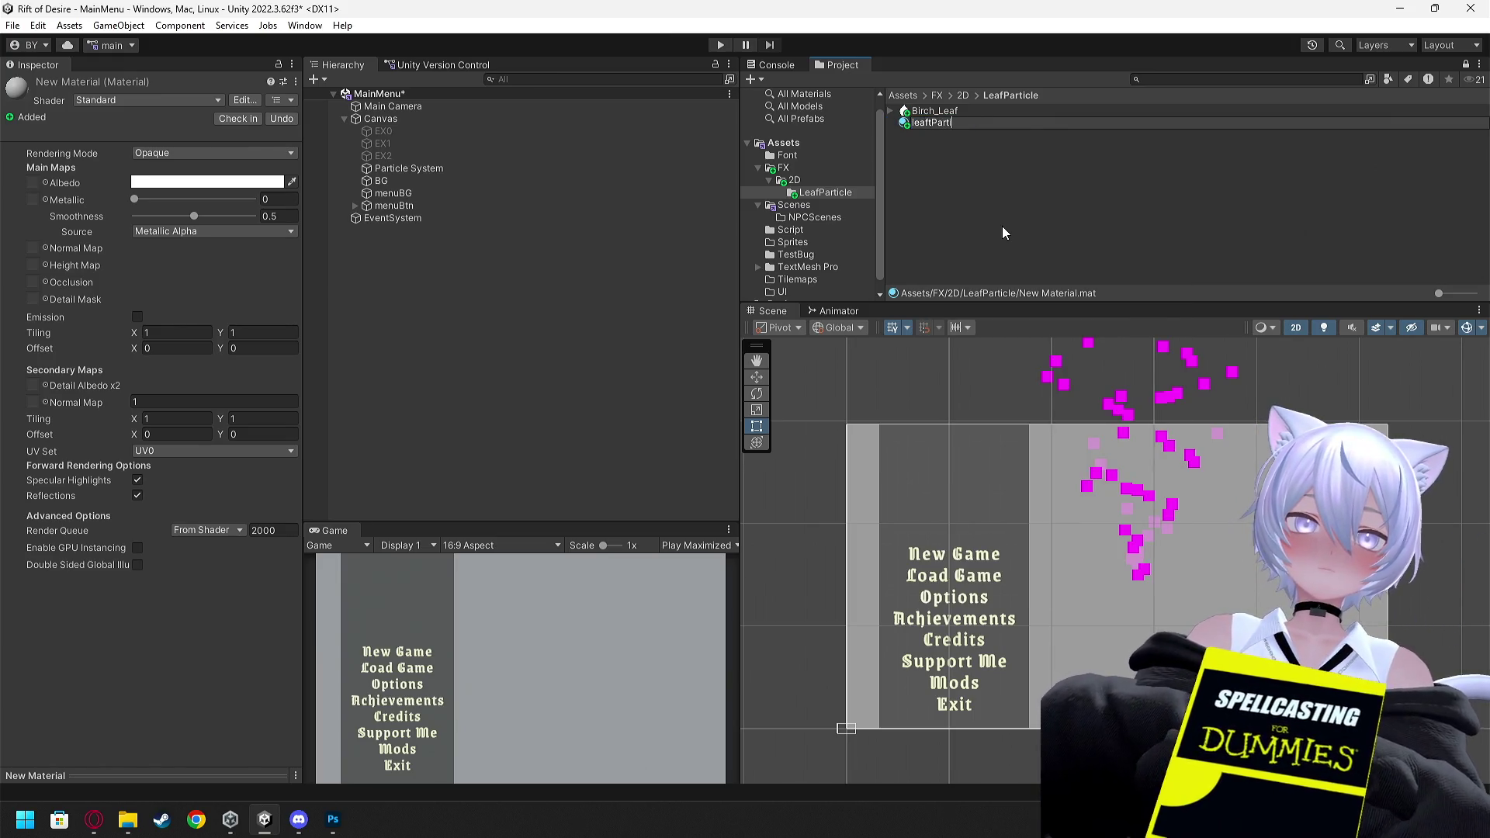
{"action": "type", "text": "aterial"}
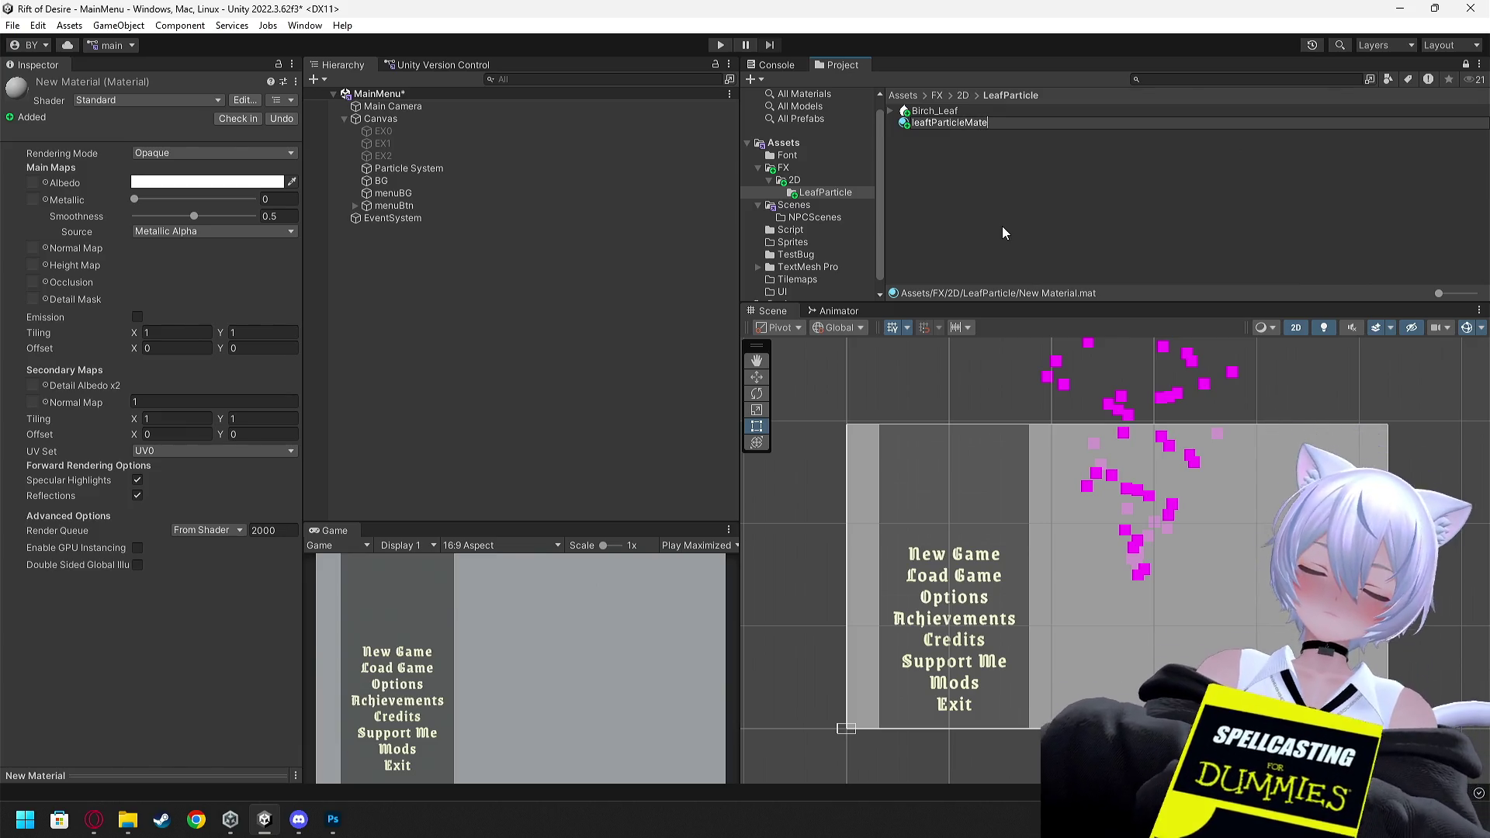
{"action": "key", "text": "Return"}
{"action": "right_click", "coordinate": [933, 123]}
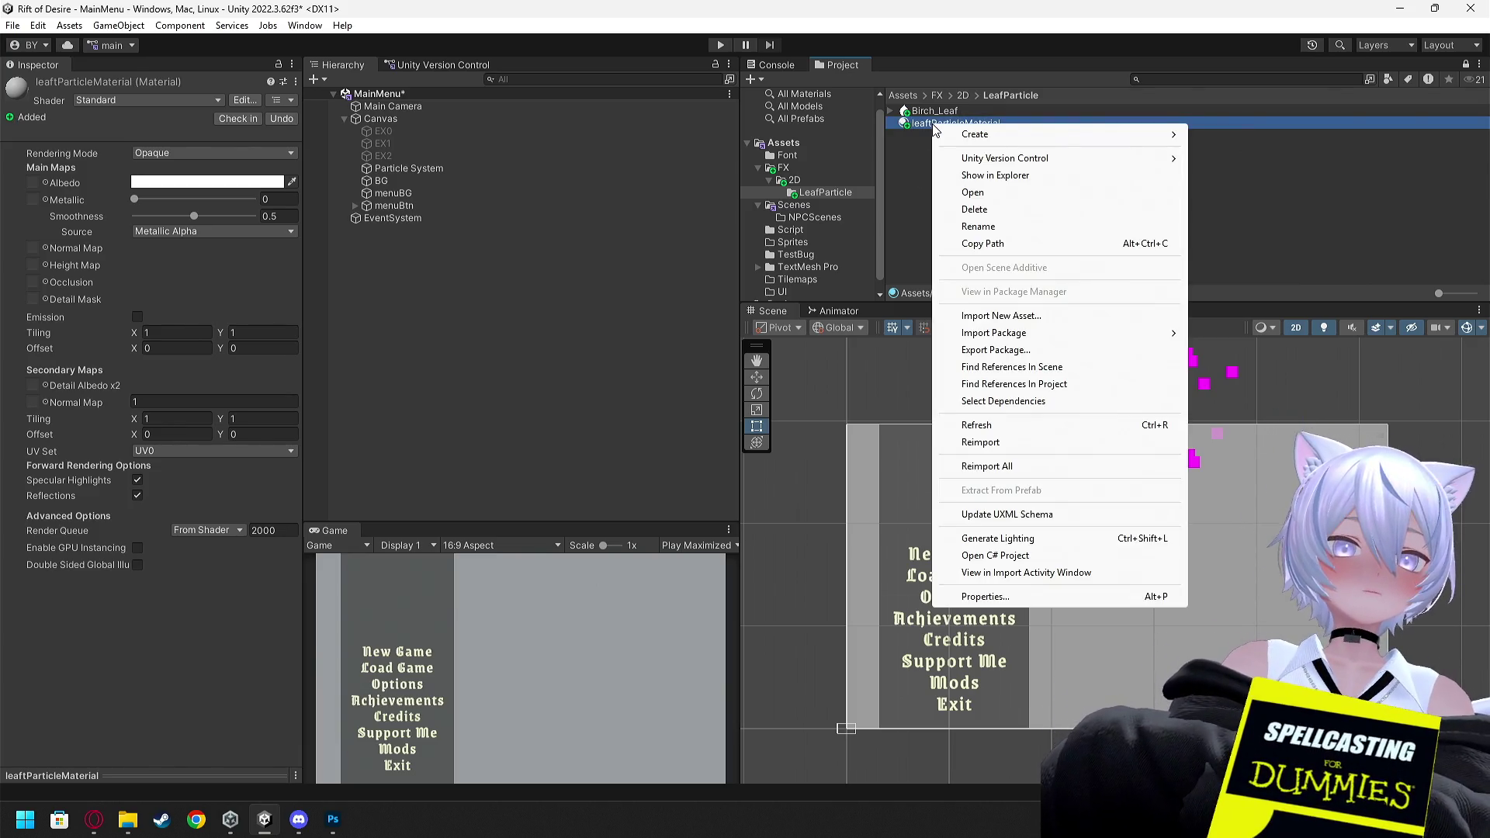
Rewind the YouTube tutorial a few seconds to rewatch the Mobile/Particles/Alpha Blend shader step
{"action": "mouse_move", "coordinate": [999, 135]}
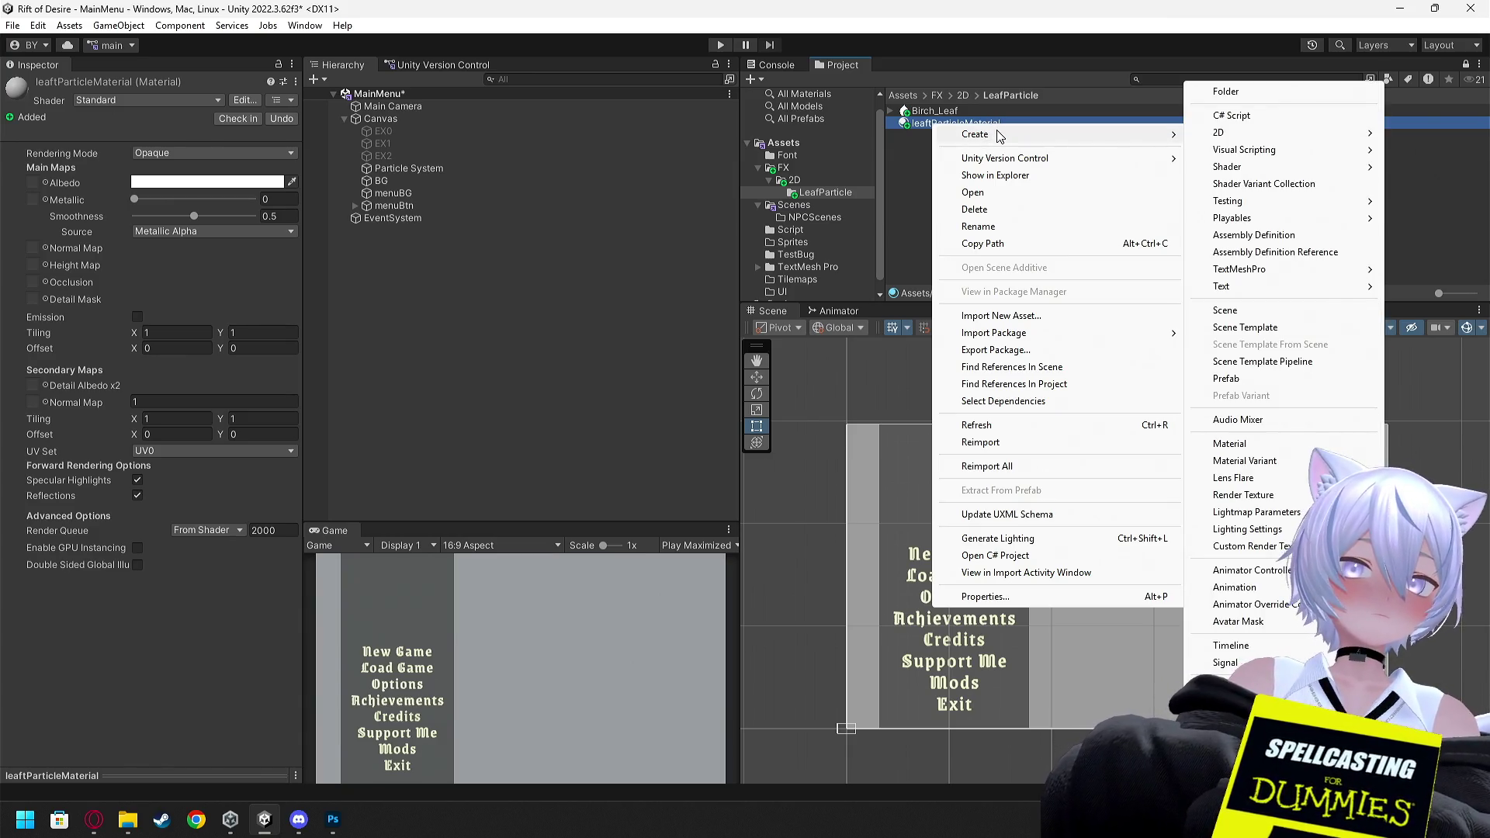
{"action": "key", "text": "alt+Tab"}
{"action": "key", "text": "space"}
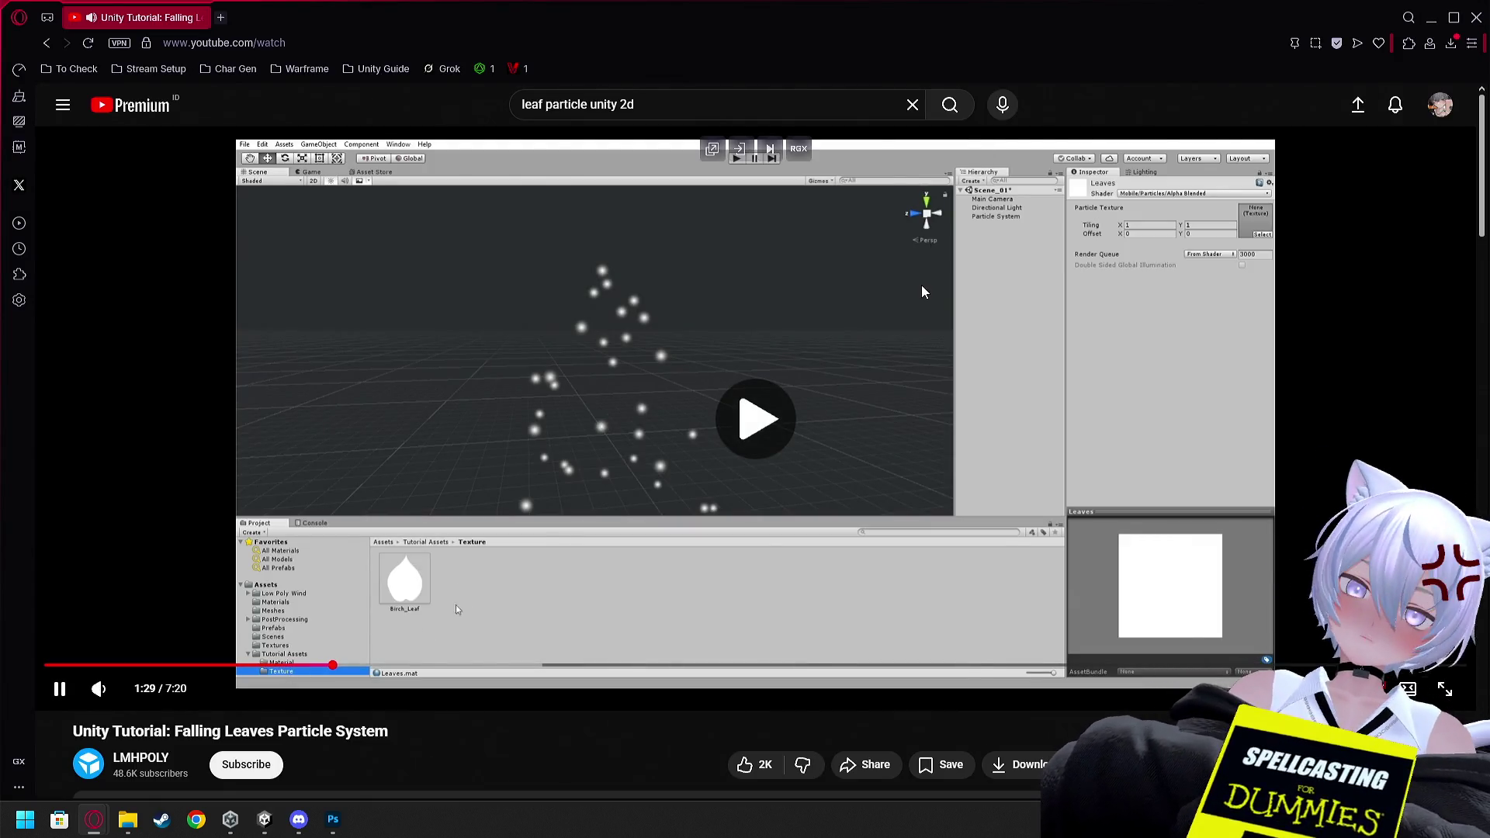
{"action": "key", "text": "Left"}
{"action": "key", "text": "space"}
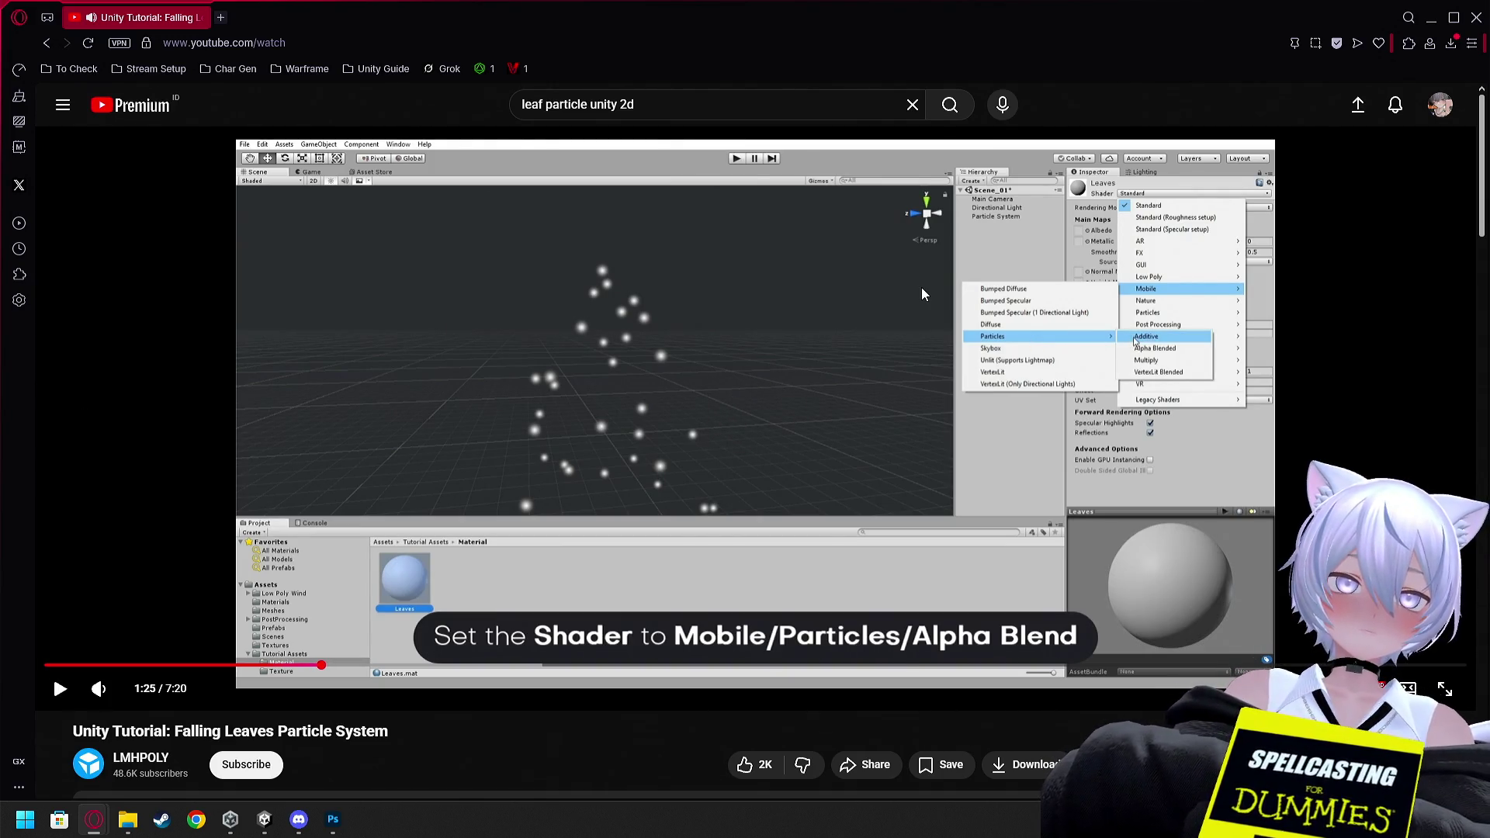
{"action": "key", "text": "Left"}
{"action": "key", "text": "space"}
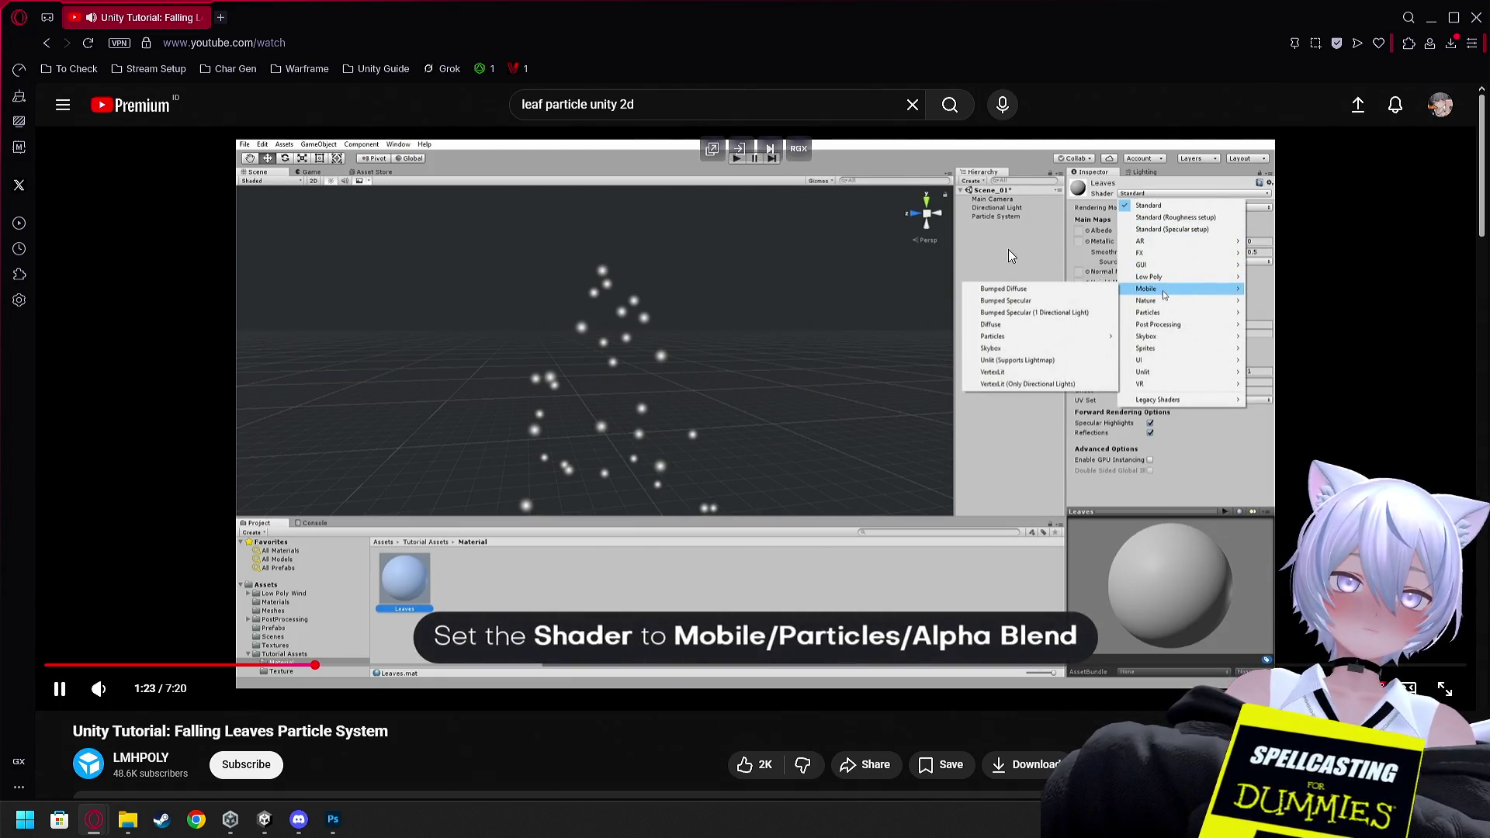
{"action": "key", "text": "space"}
{"action": "key", "text": "alt+Tab"}
{"action": "left_click", "coordinate": [185, 100]}
Set leaftParticleMaterial's shader to Mobile/Particles/Alpha Blended and drop Birch_Leaf into Particle Texture
{"action": "left_click", "coordinate": [157, 175]}
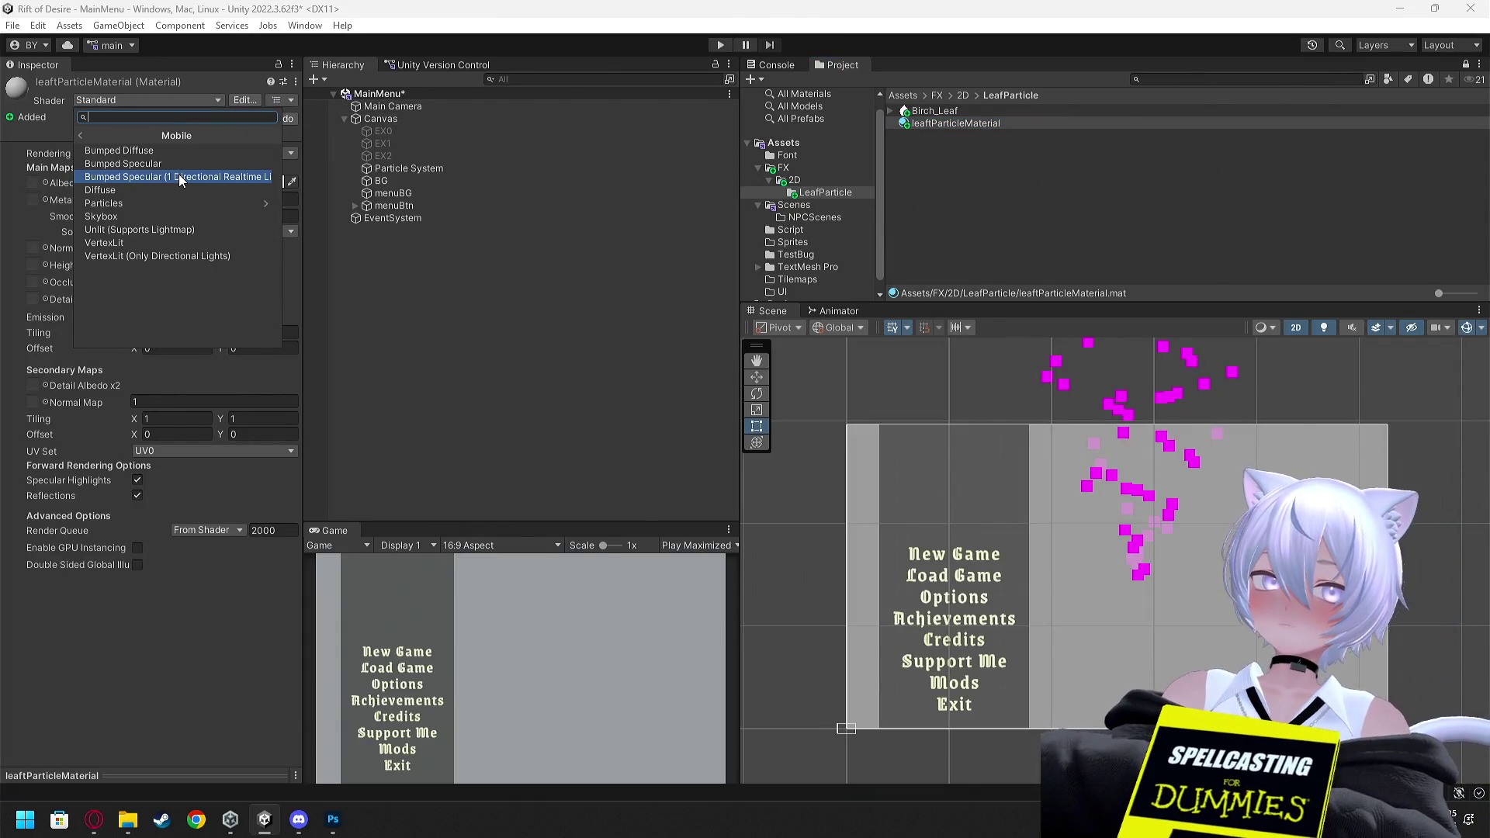
{"action": "left_click", "coordinate": [178, 202]}
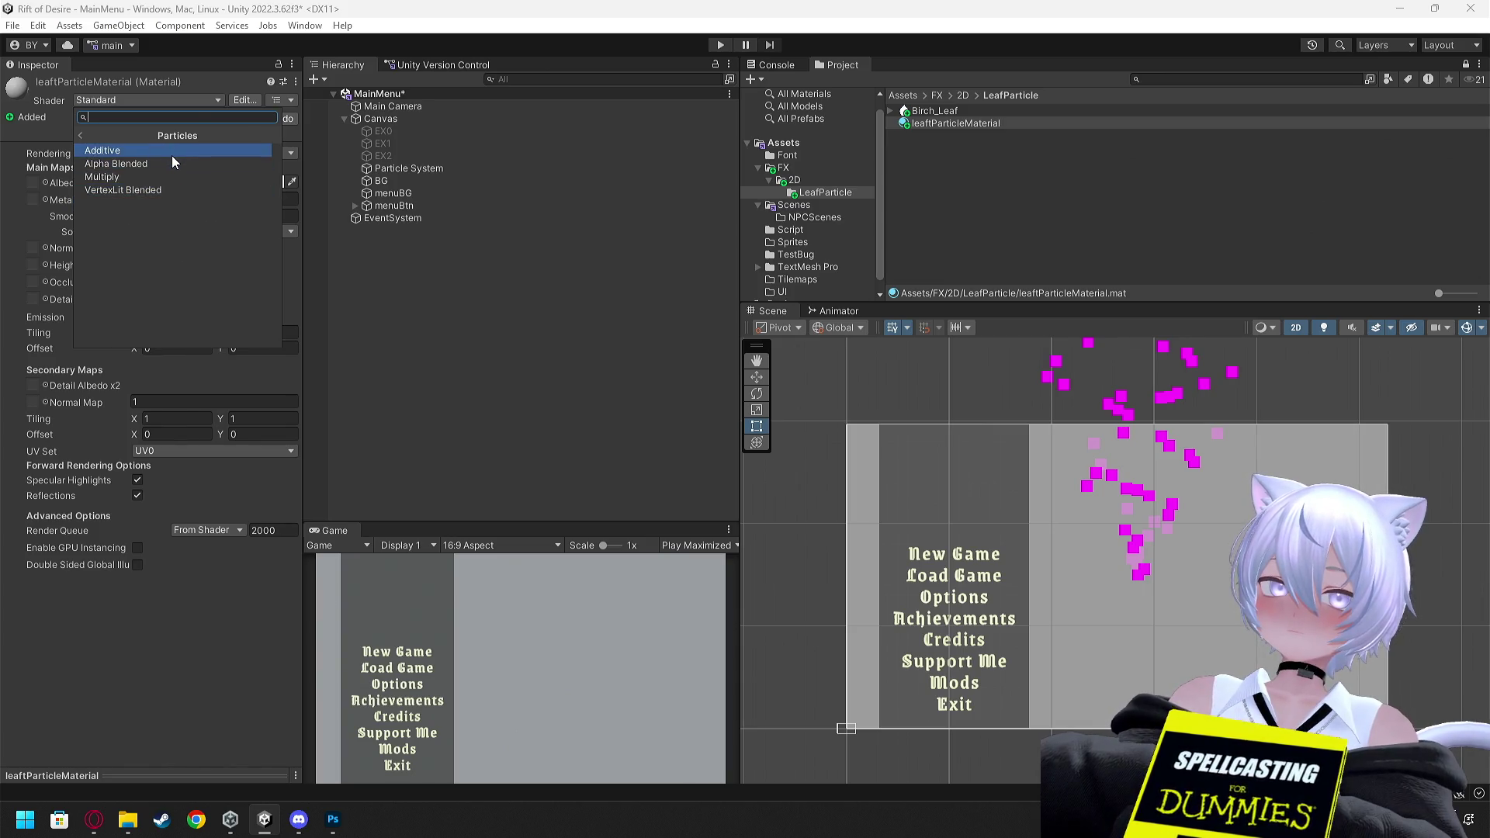
{"action": "left_click", "coordinate": [169, 165]}
{"action": "left_click", "coordinate": [934, 125]}
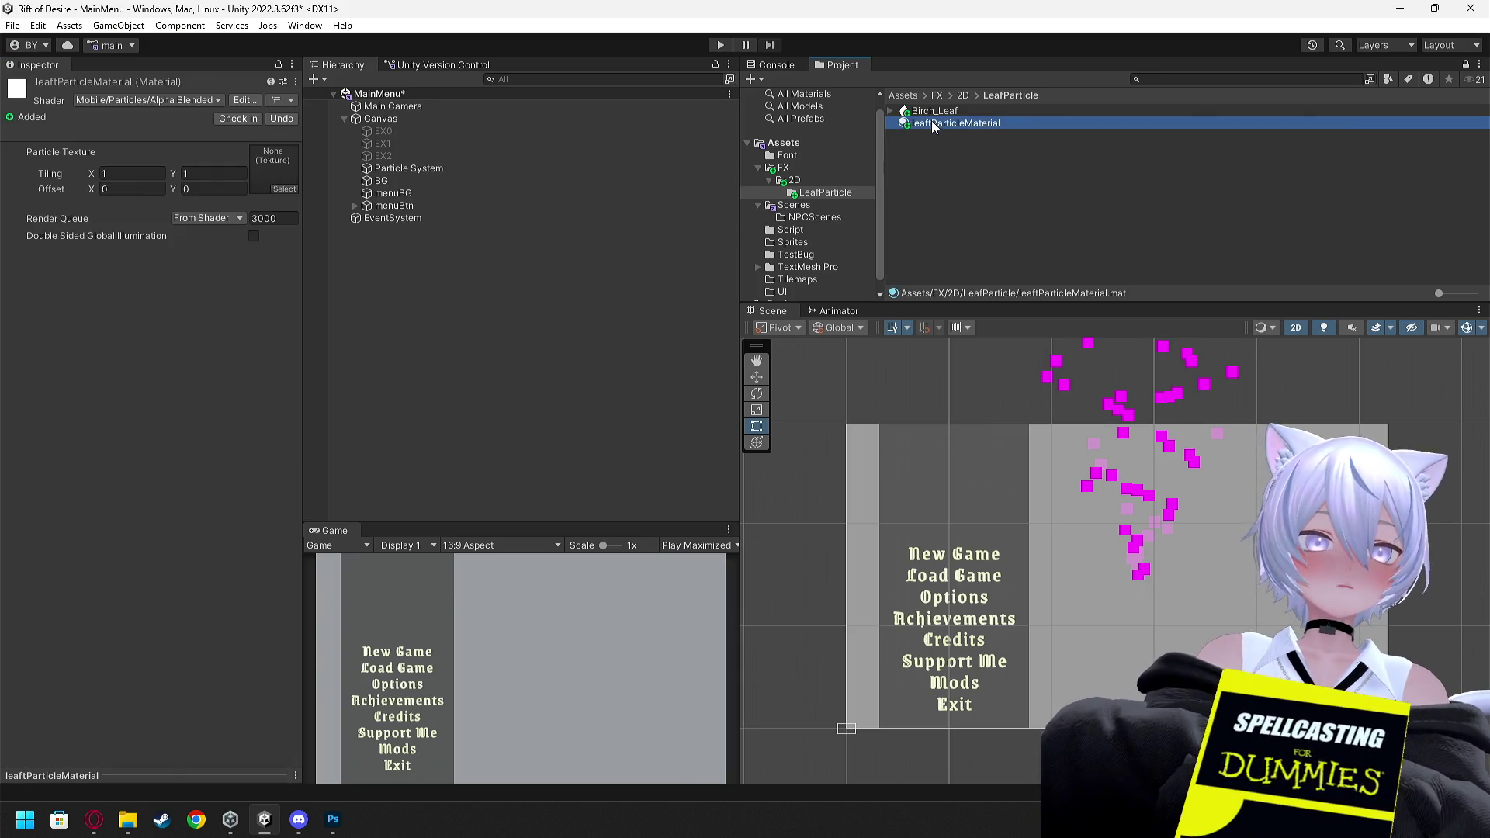
{"action": "left_click_drag", "start_coordinate": [935, 117], "coordinate": [273, 172]}
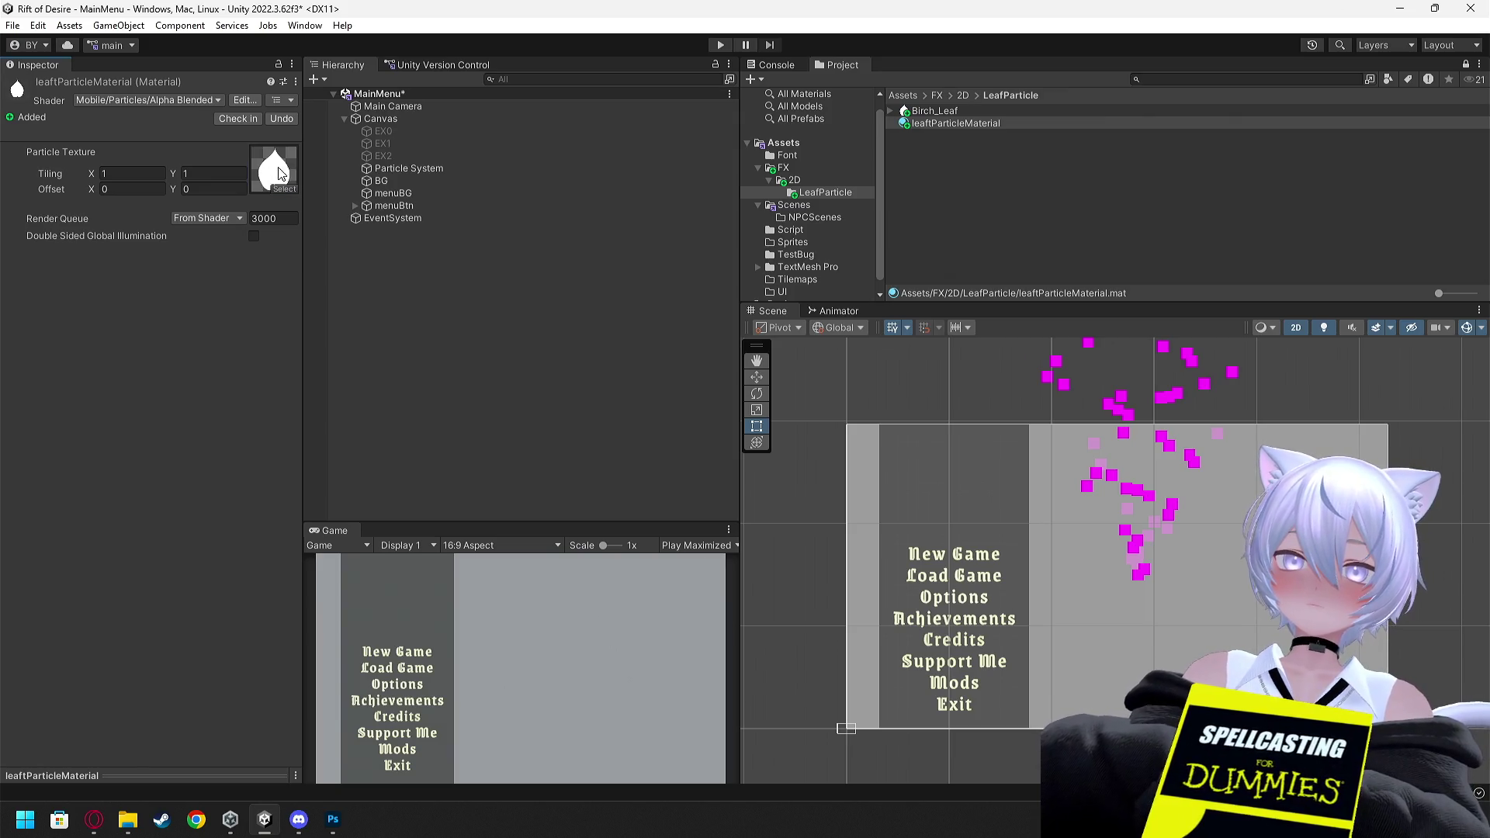
{"action": "left_click", "coordinate": [939, 111]}
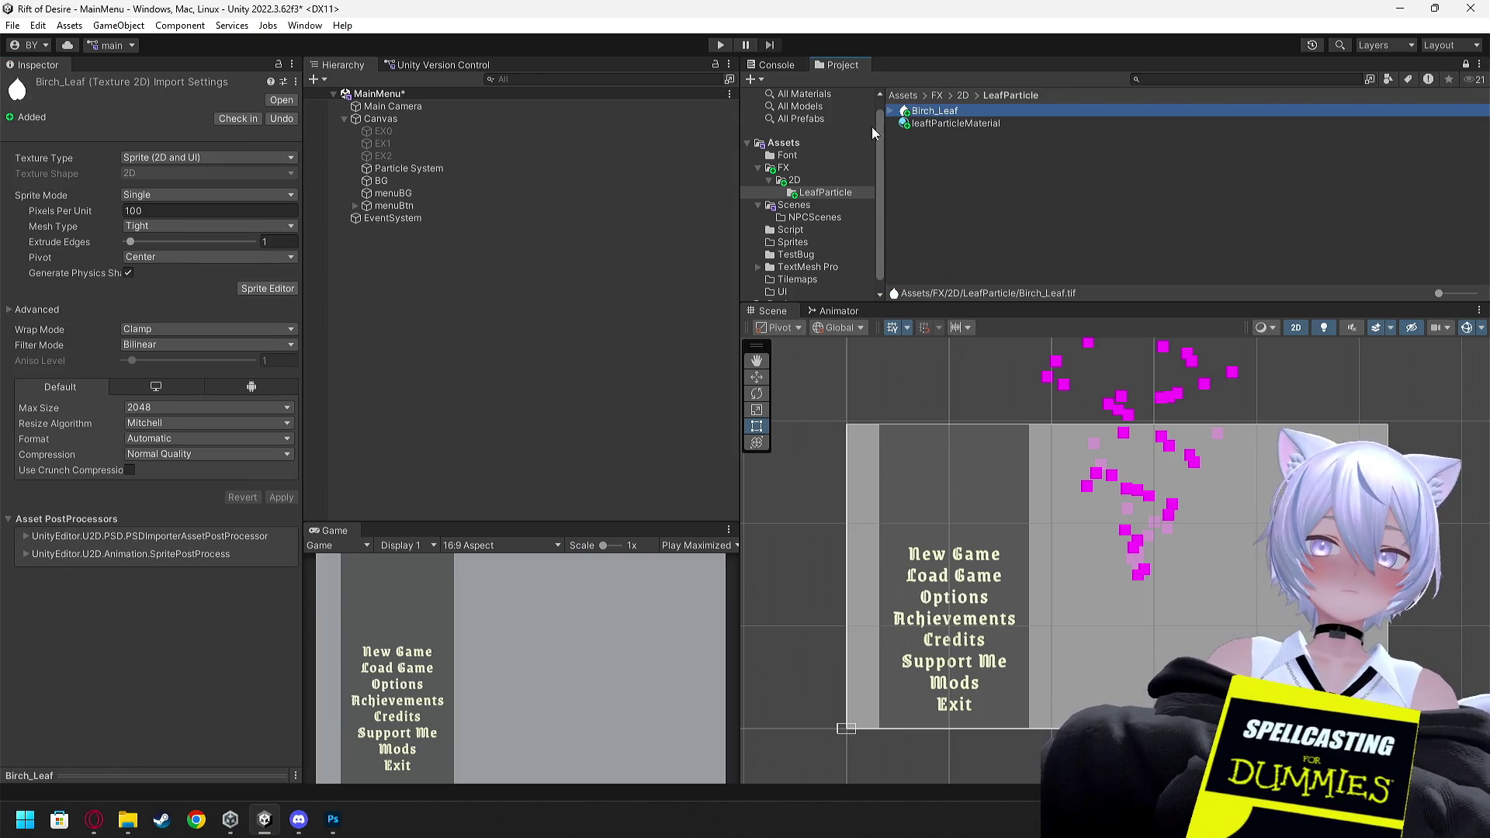
Minimize the browser, close Unity Hub, and return to the Unity editor
{"action": "key", "text": "alt+Tab"}
{"action": "key", "text": "alt+Tab"}
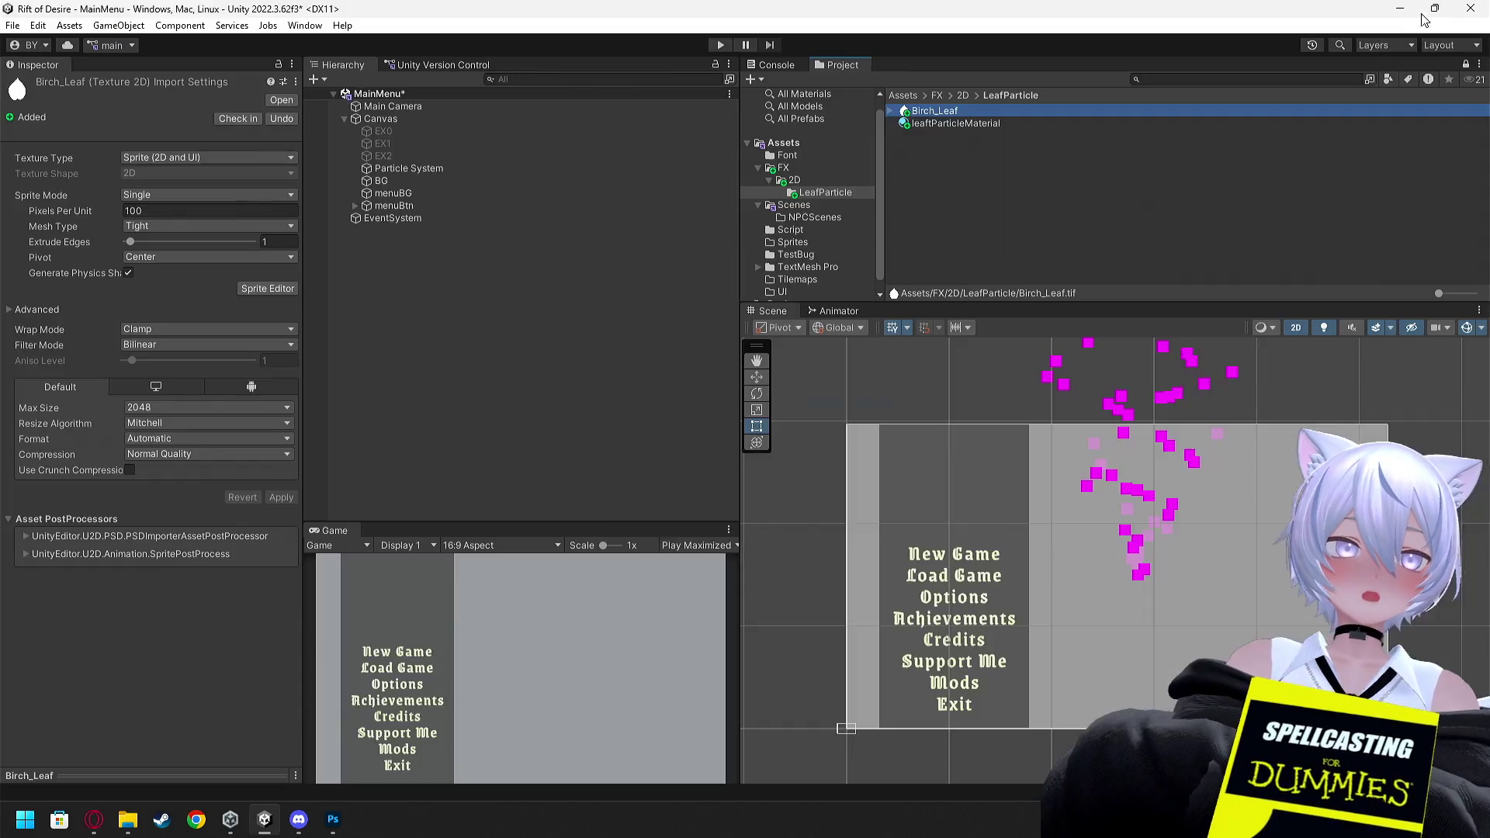
{"action": "key", "text": "alt+Tab"}
{"action": "left_click", "coordinate": [1433, 21]}
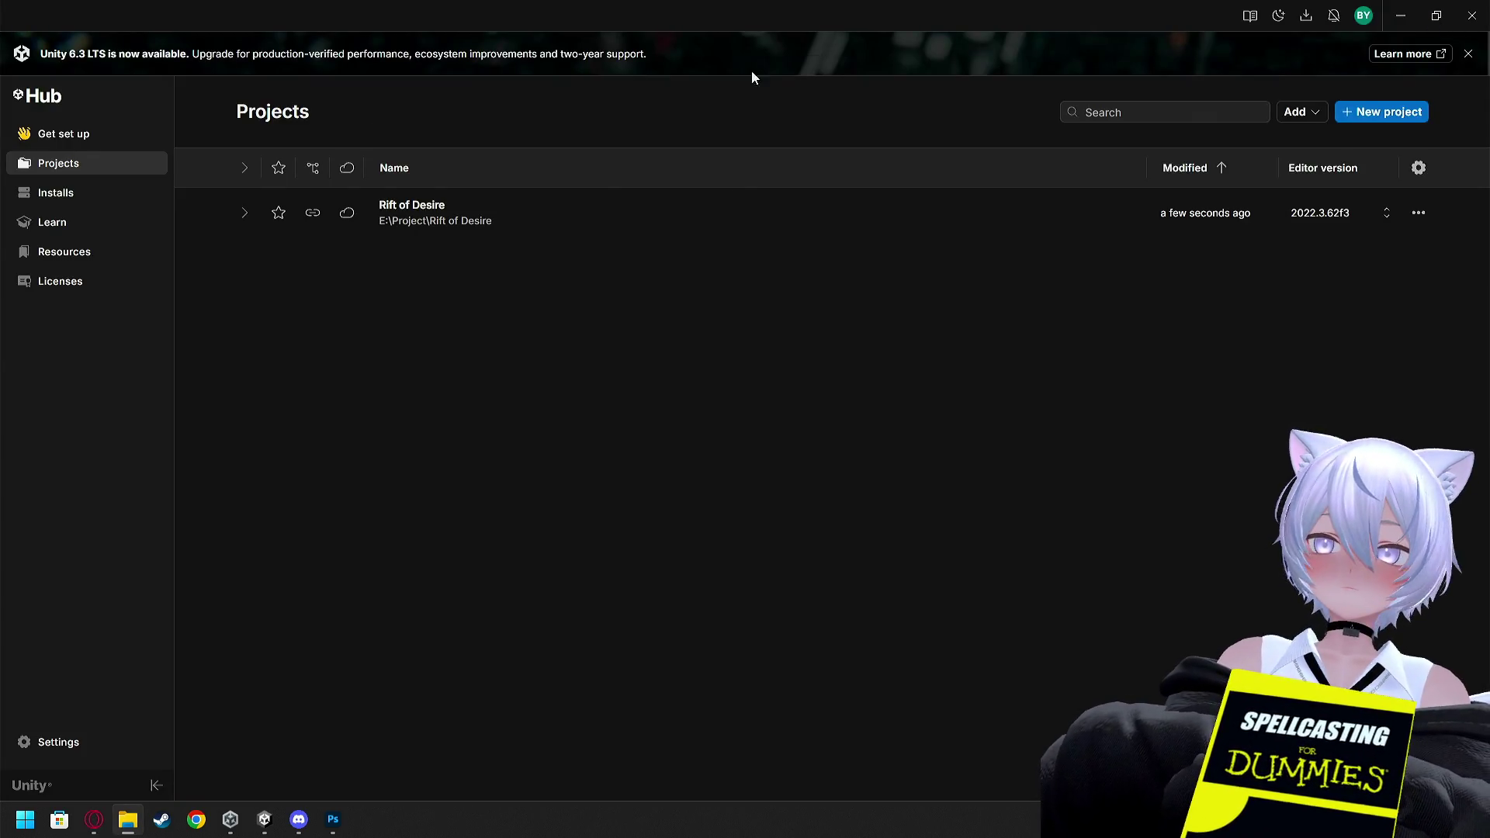
{"action": "left_click", "coordinate": [1469, 19]}
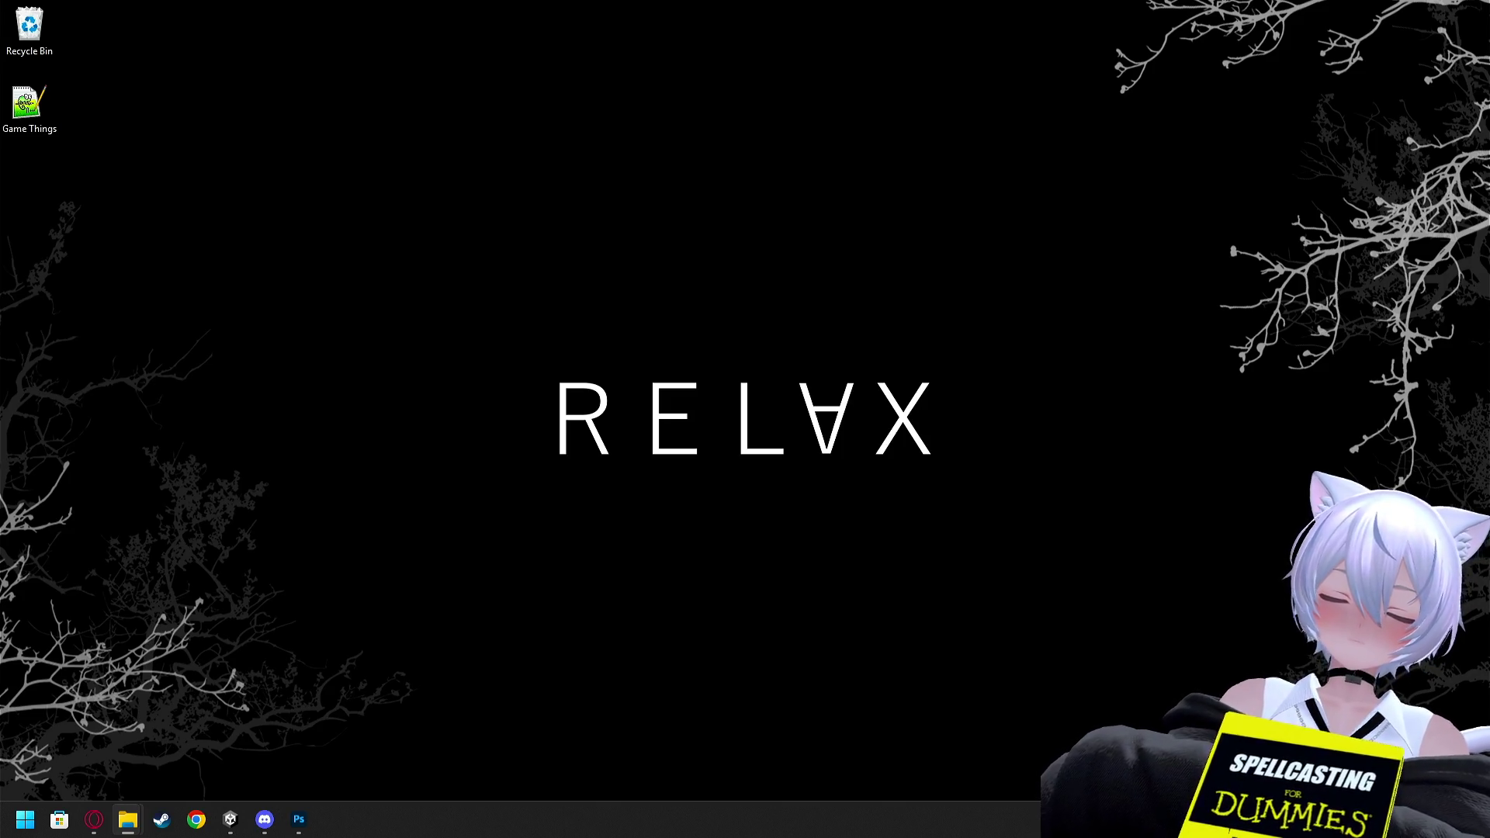
{"action": "key", "text": "alt+Tab"}
{"action": "key", "text": "alt+Tab"}
{"action": "key", "text": "alt+Tab"}
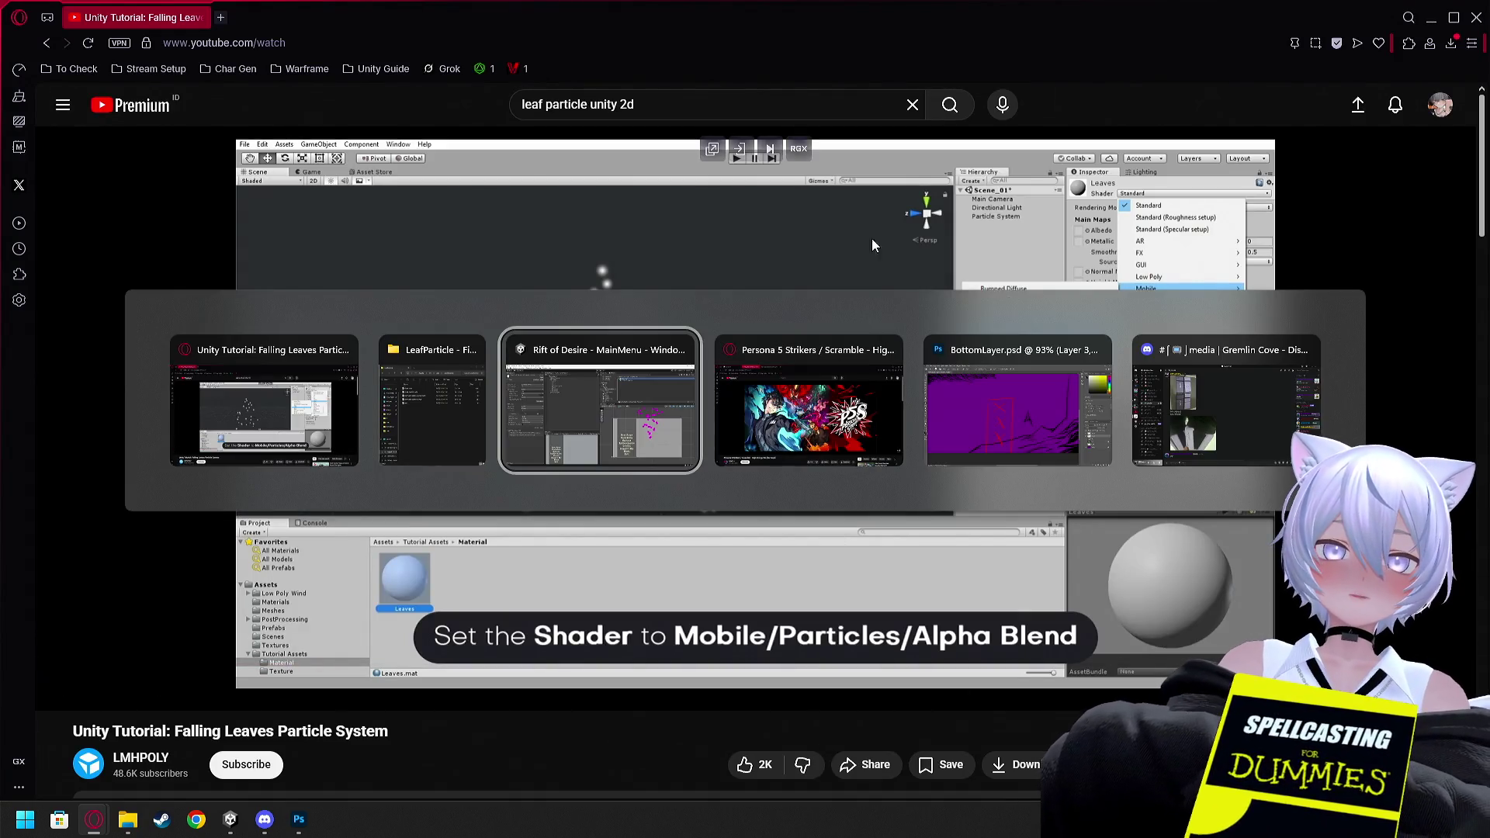
{"action": "left_click", "coordinate": [961, 140]}
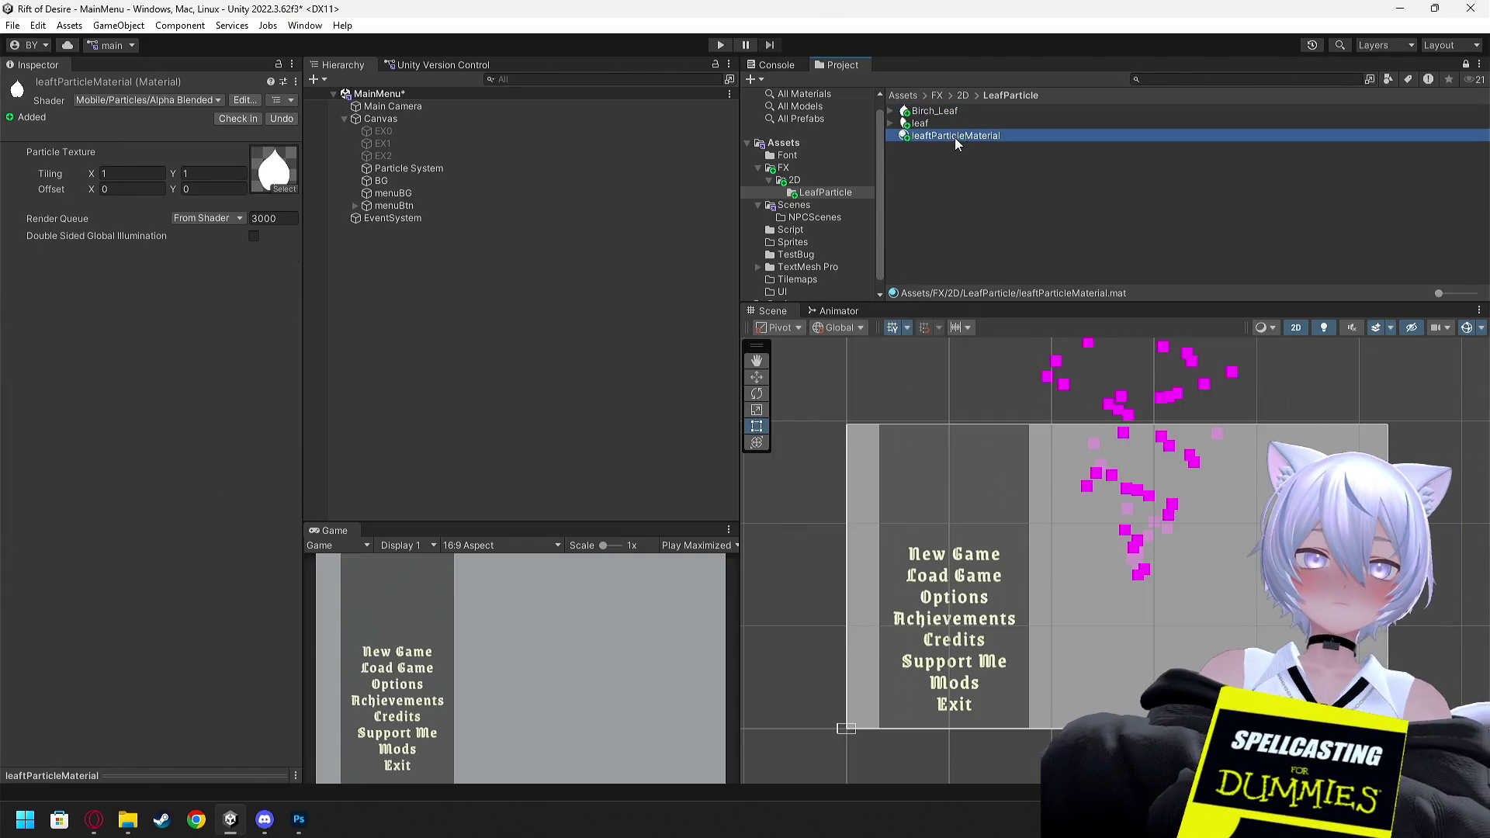
Drag leaftParticleMaterial into the Particle System's Renderer Material field
{"action": "left_click", "coordinate": [388, 170]}
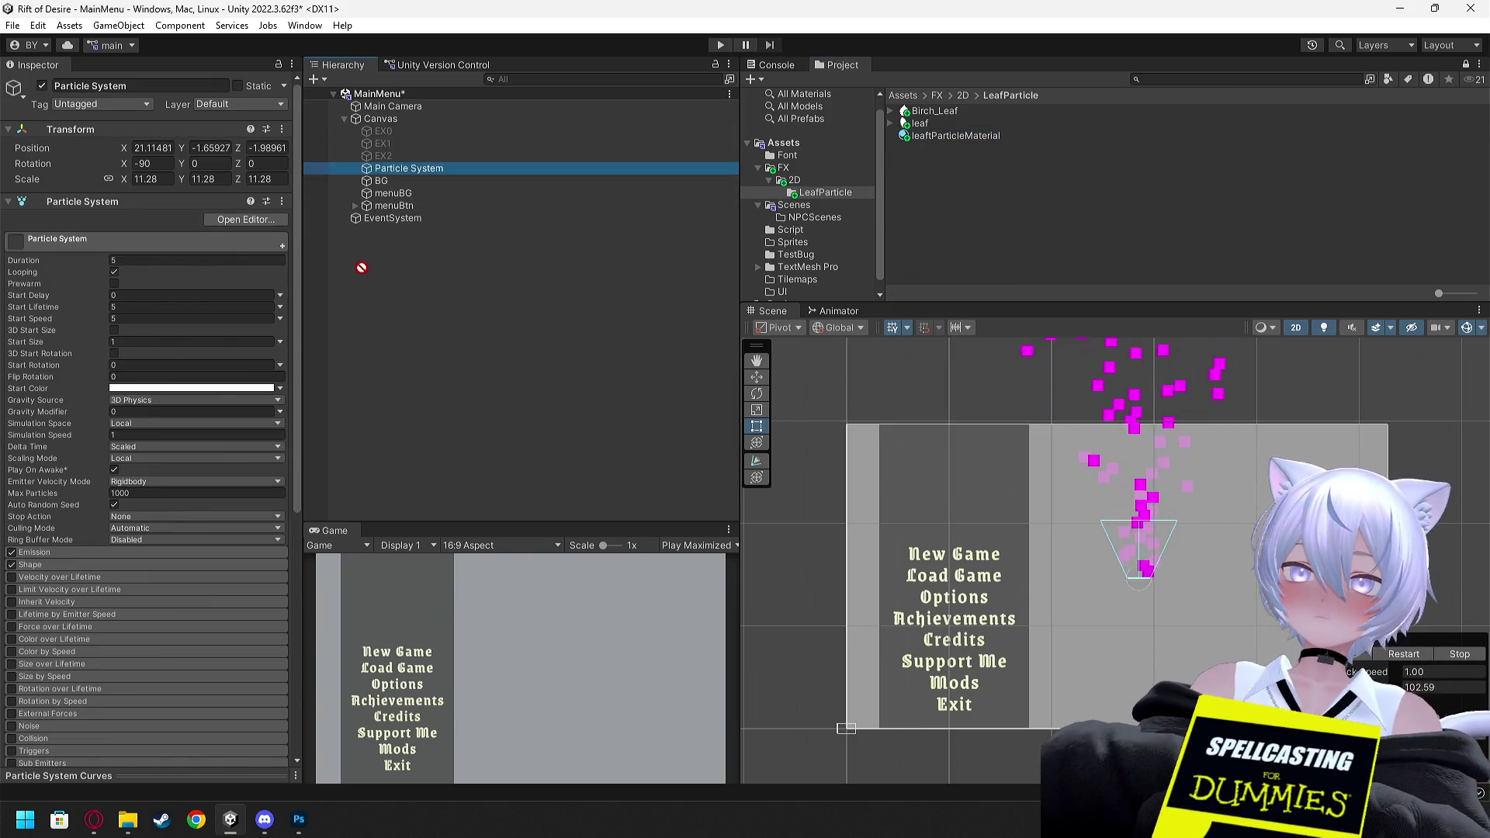
{"action": "scroll", "coordinate": [61, 676], "scroll_direction": "down", "scroll_amount": 10}
{"action": "scroll", "coordinate": [59, 673], "scroll_direction": "down", "scroll_amount": 3}
{"action": "left_click_drag", "start_coordinate": [931, 135], "coordinate": [184, 477]}
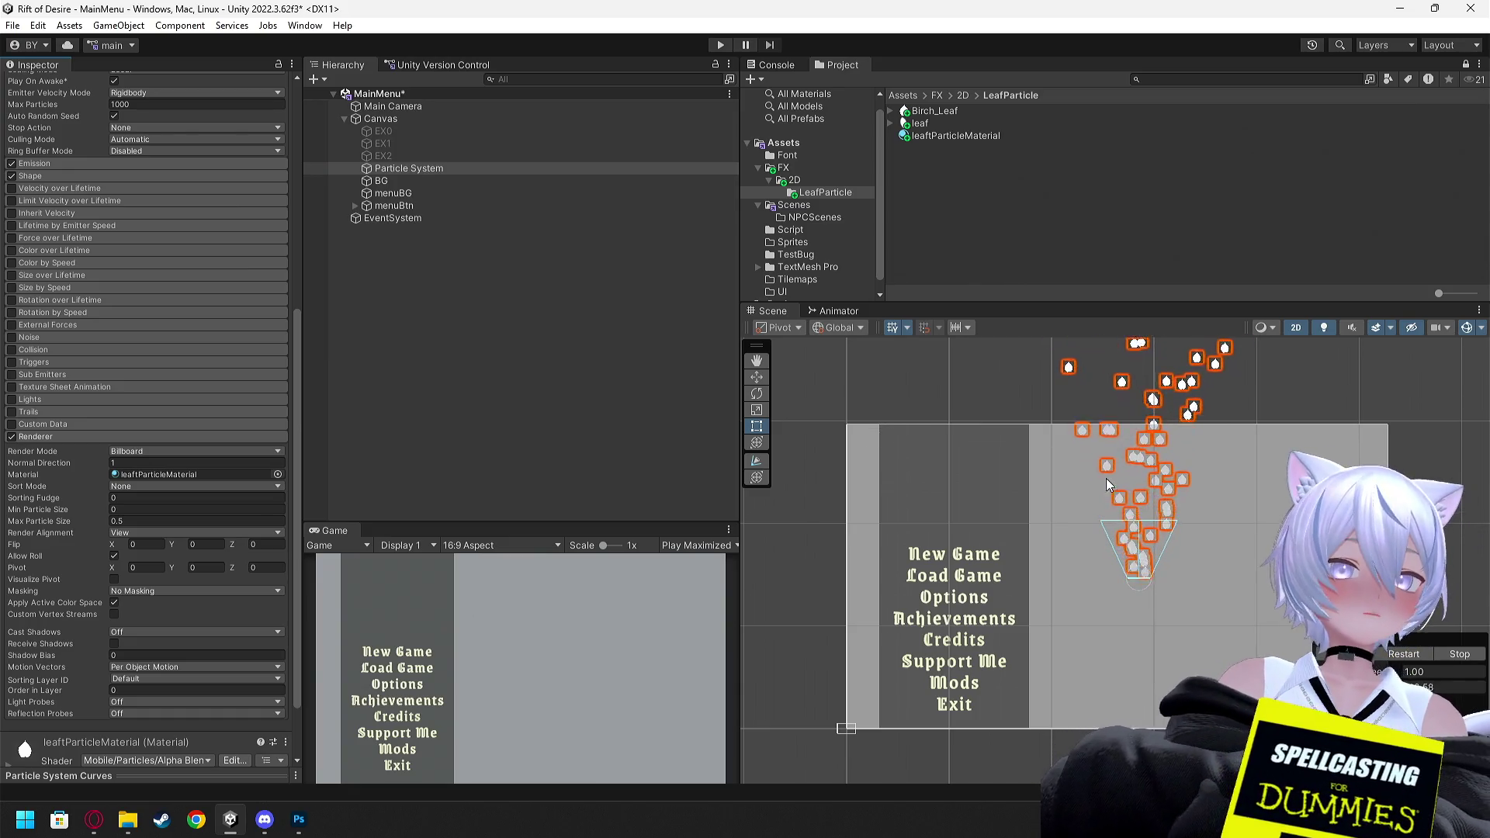
{"action": "scroll", "coordinate": [226, 543], "scroll_direction": "down", "scroll_amount": 2}
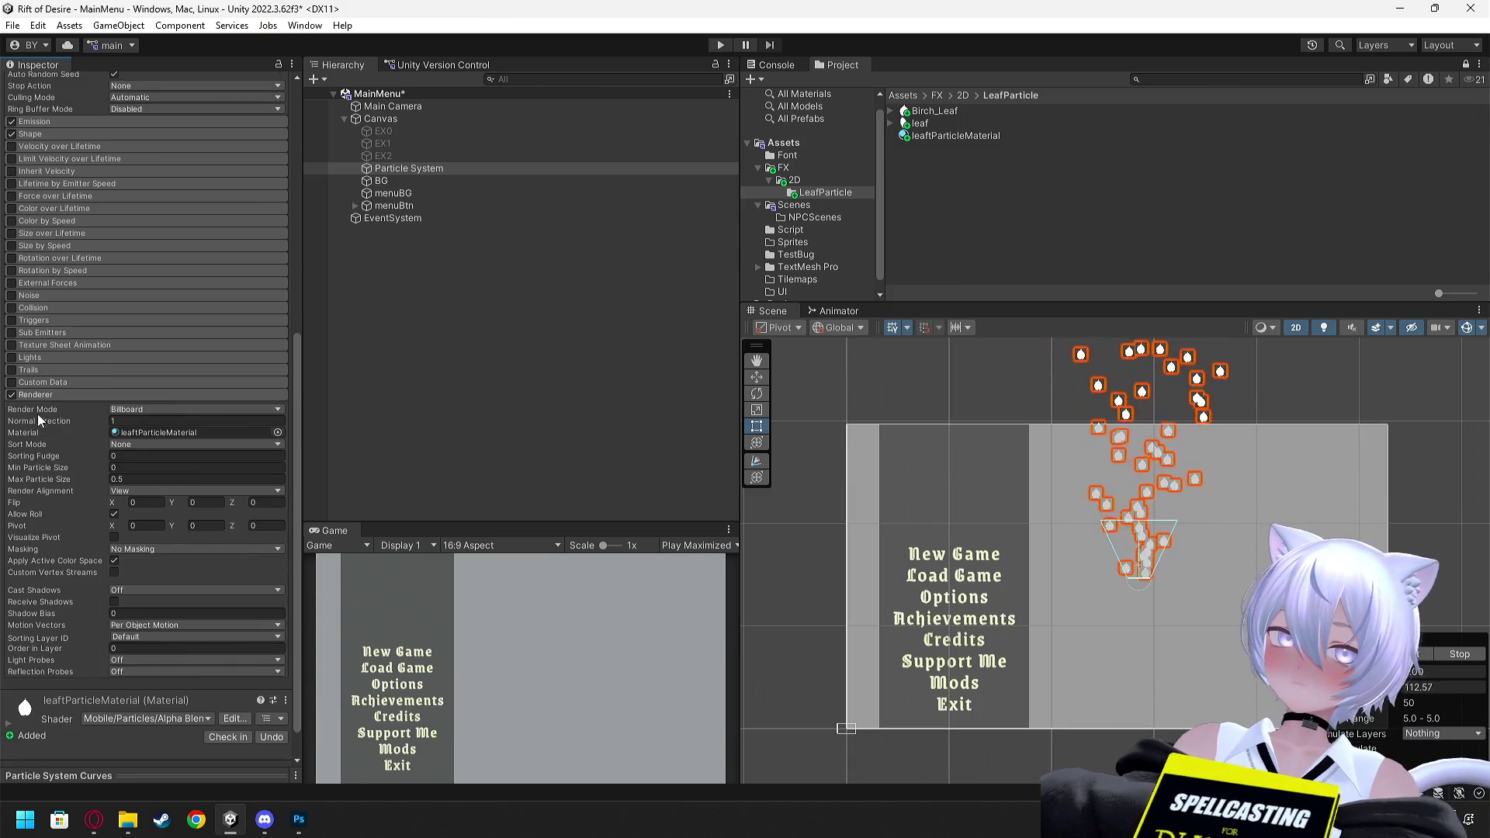
{"action": "left_click", "coordinate": [61, 393]}
{"action": "scroll", "coordinate": [128, 416], "scroll_direction": "up", "scroll_amount": 5}
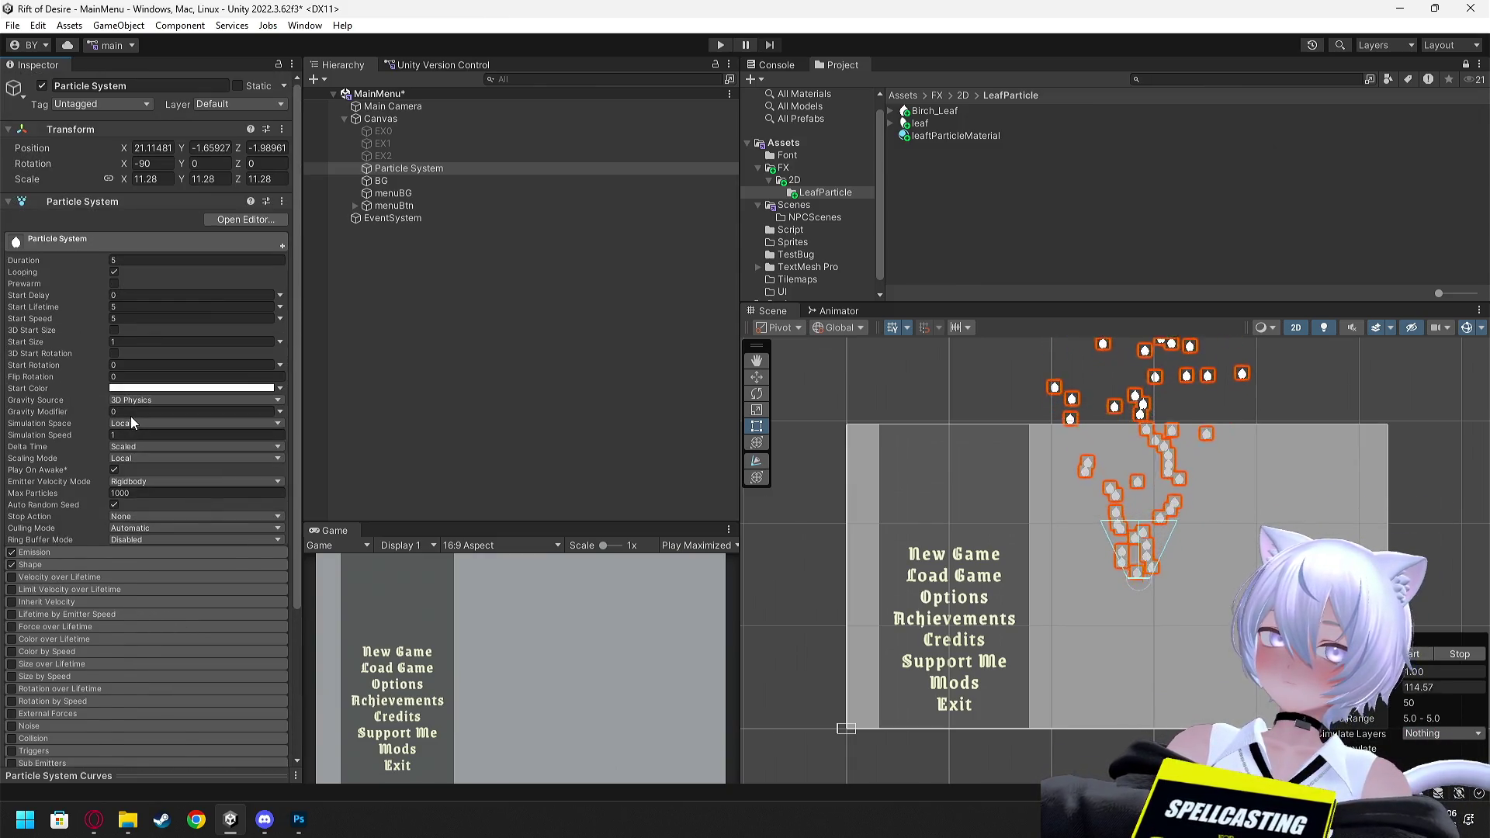
Toggle 3D Start Size and 3D Start Rotation on, then back off, in the main module
{"action": "left_click", "coordinate": [114, 331]}
{"action": "left_click", "coordinate": [114, 331]}
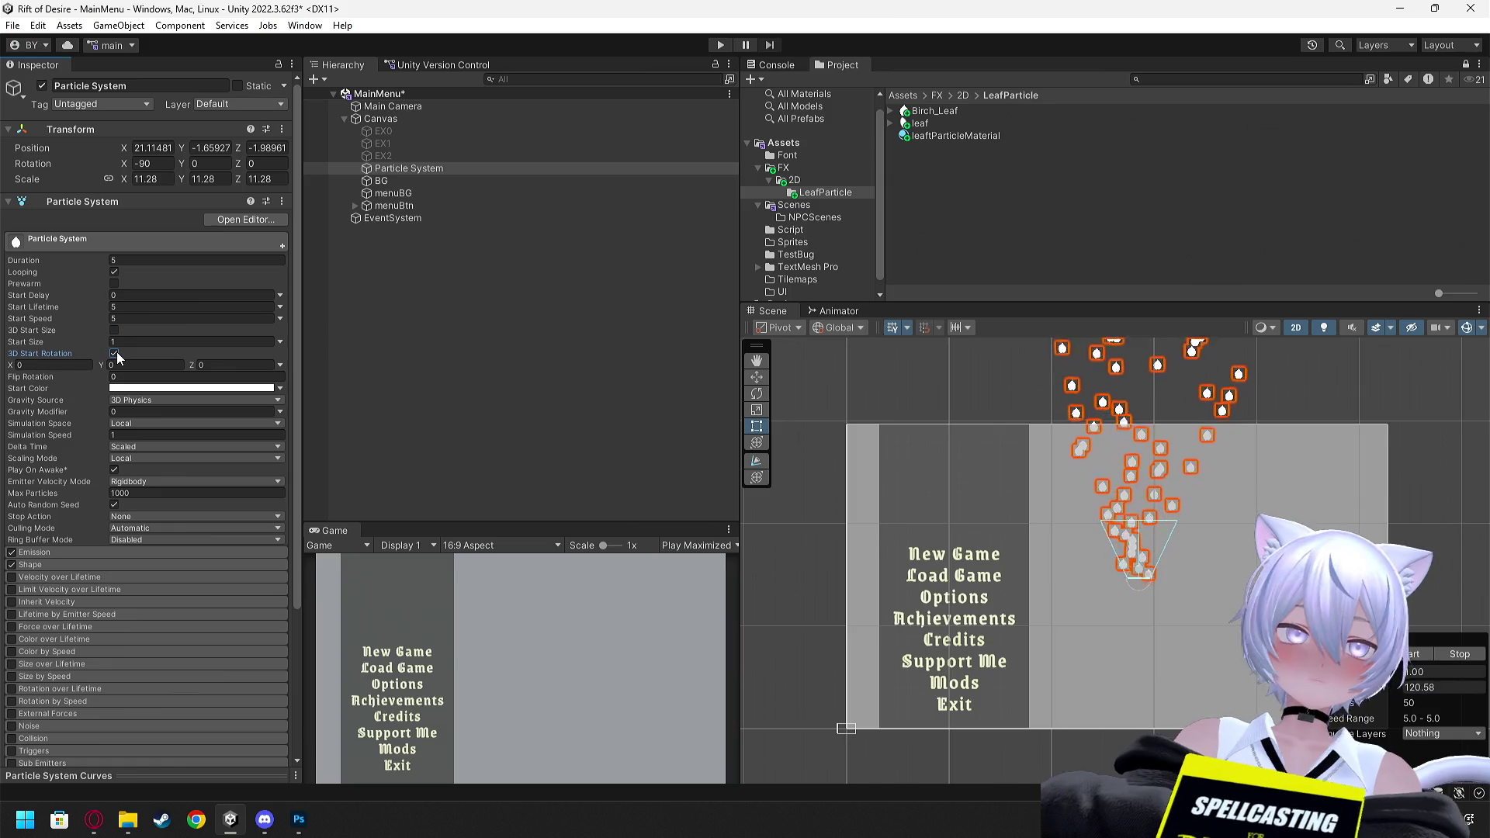
{"action": "left_click", "coordinate": [114, 354]}
{"action": "left_click", "coordinate": [114, 354]}
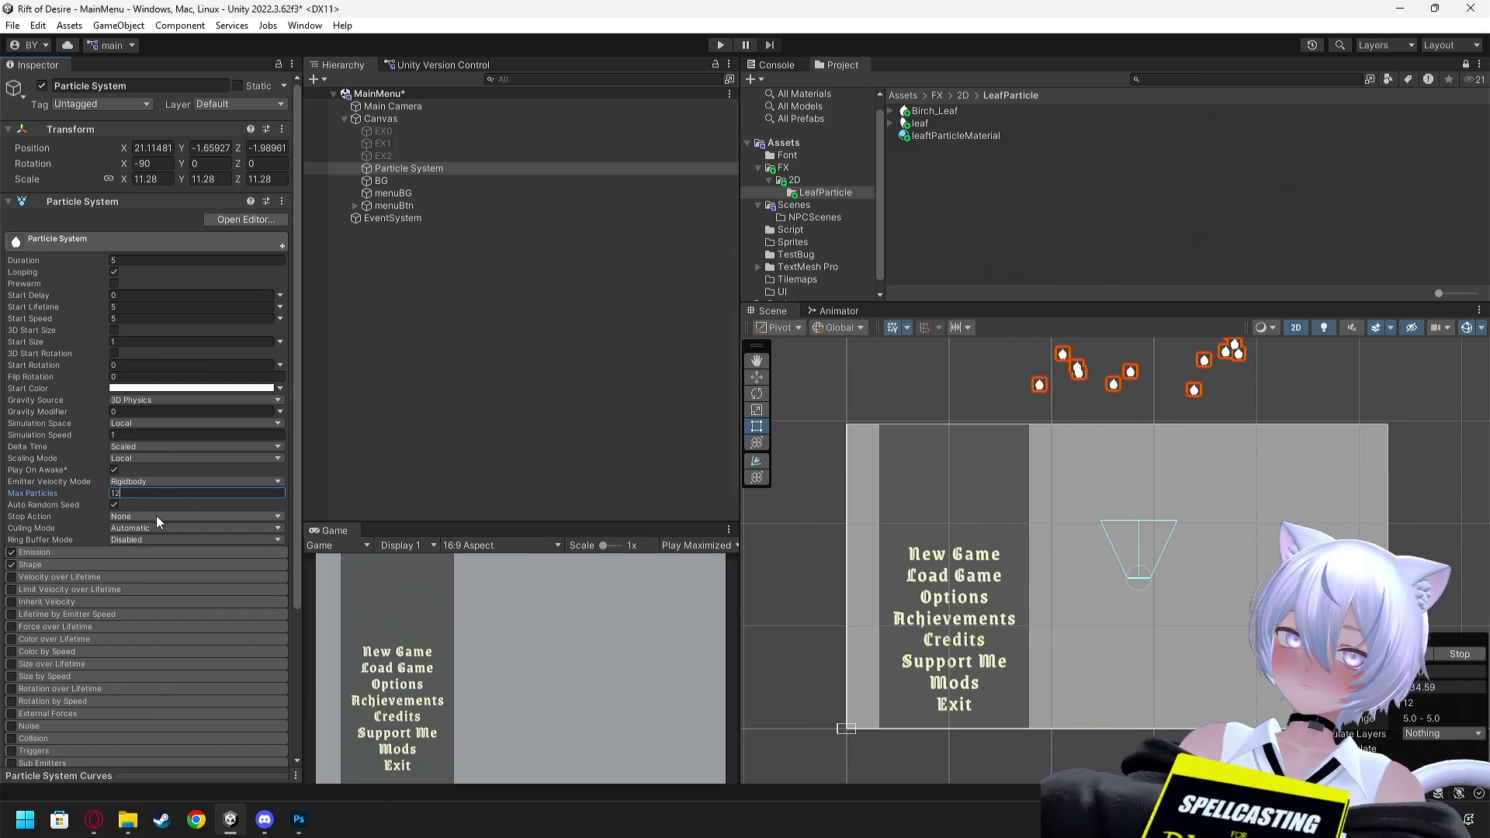
{"action": "scroll", "coordinate": [156, 516], "scroll_direction": "down", "scroll_amount": 2}
Expand the Shape module and enter 0 for the cone's Arc
{"action": "left_click", "coordinate": [83, 524]}
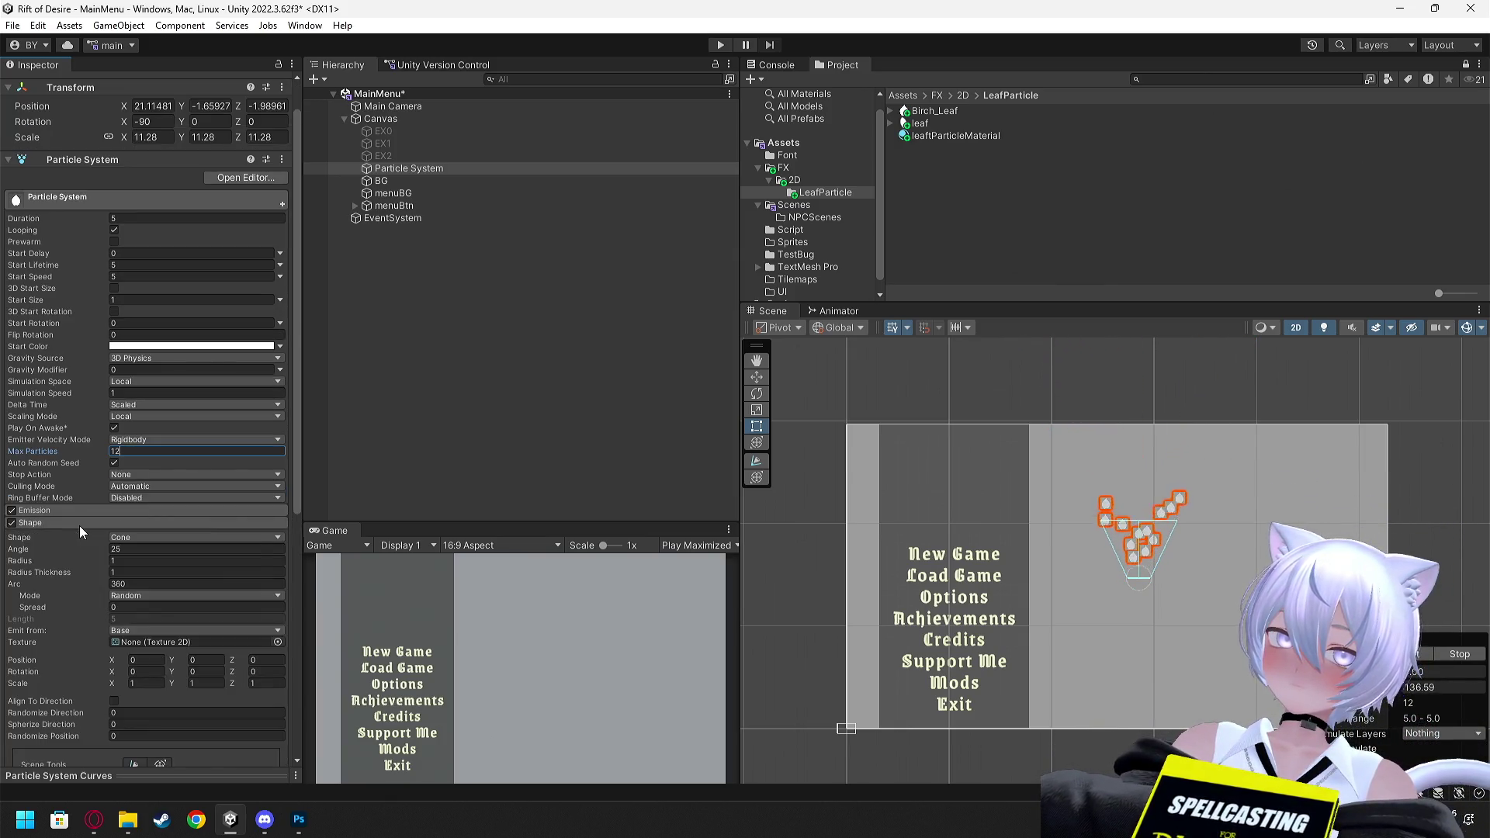
{"action": "left_click", "coordinate": [138, 550]}
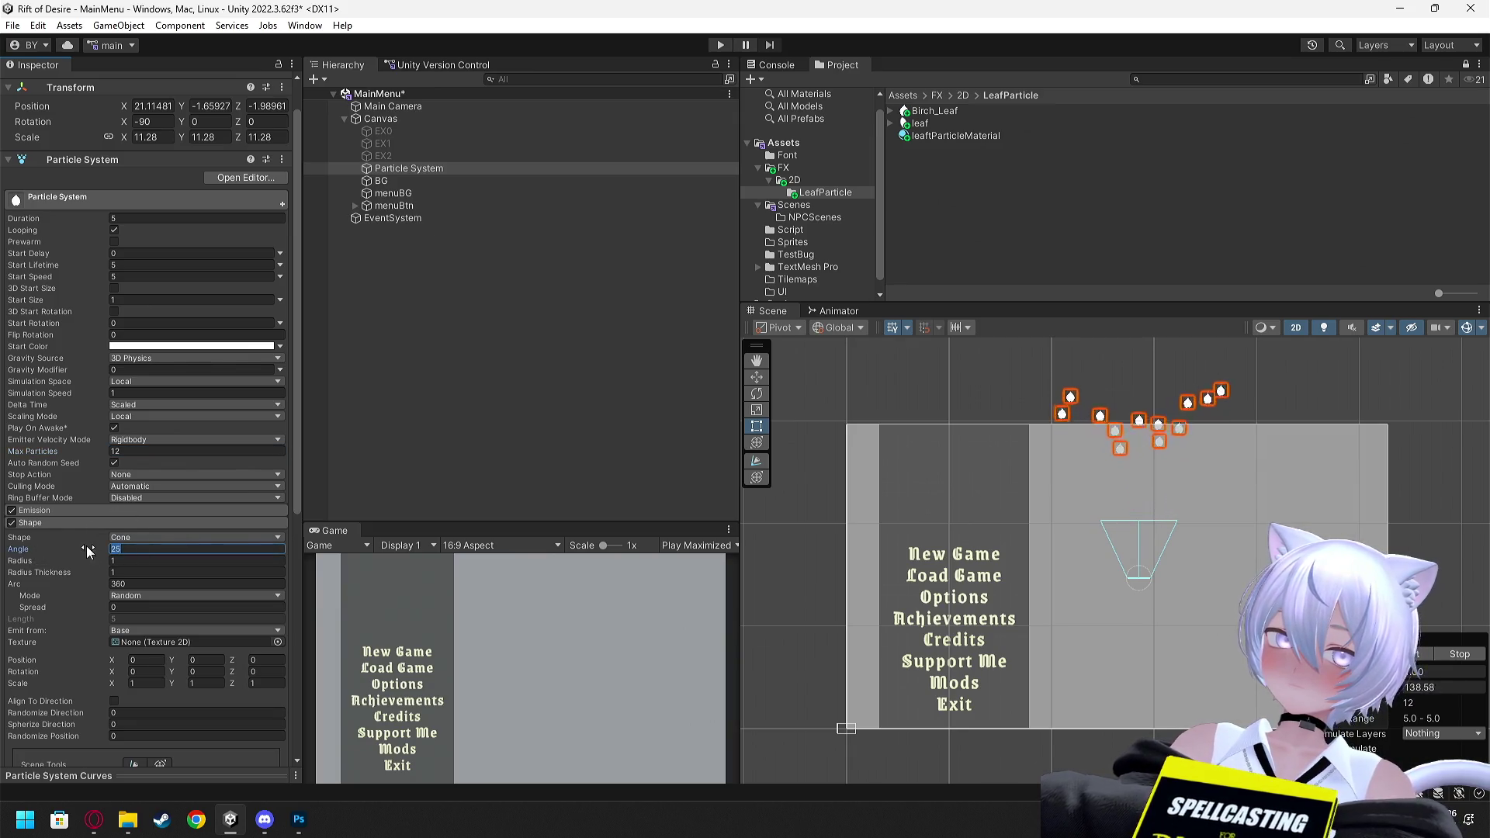
{"action": "type", "text": "0"}
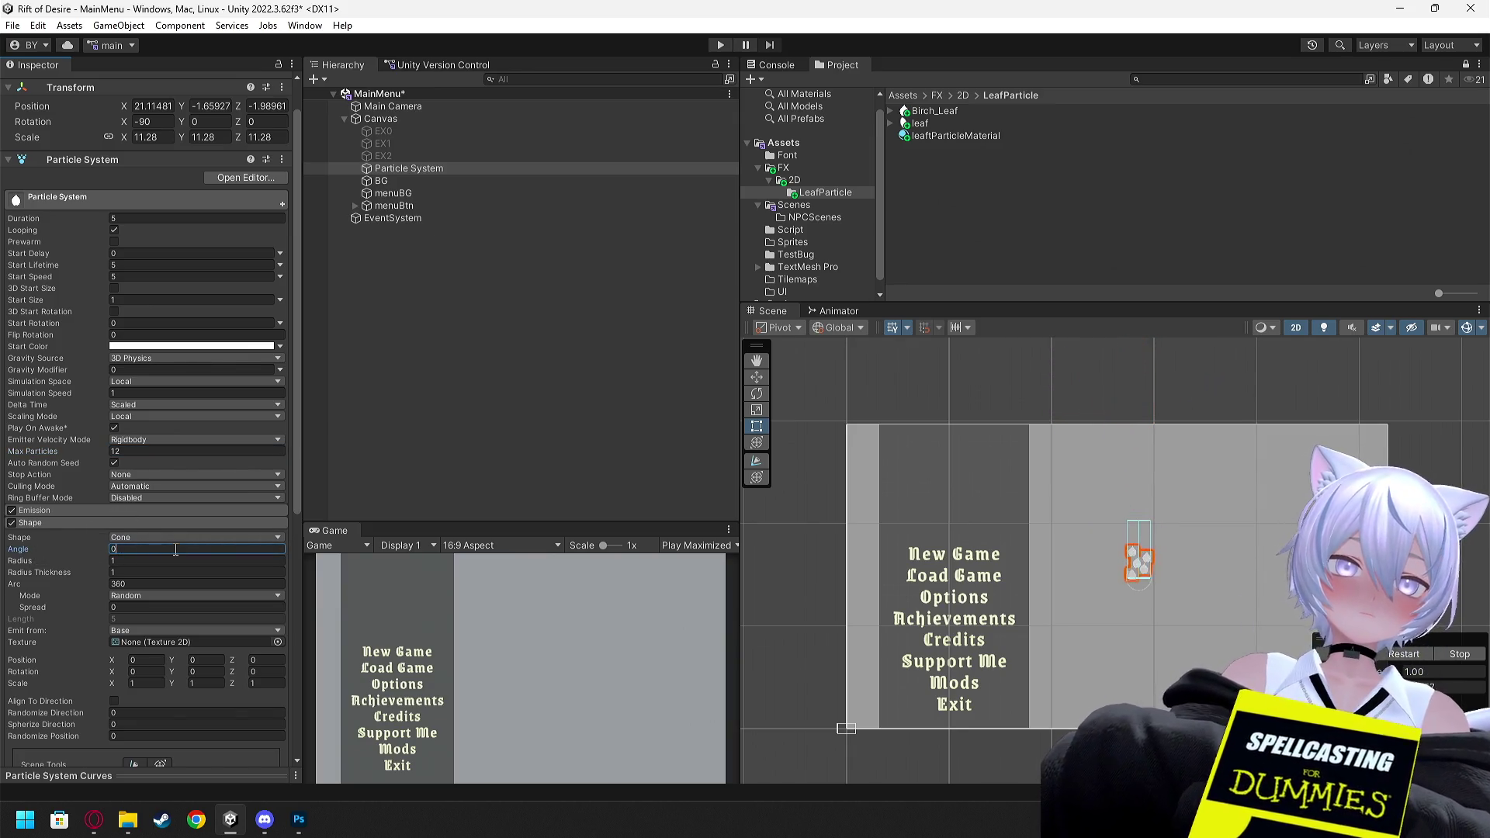
{"action": "type", "text": "100"}
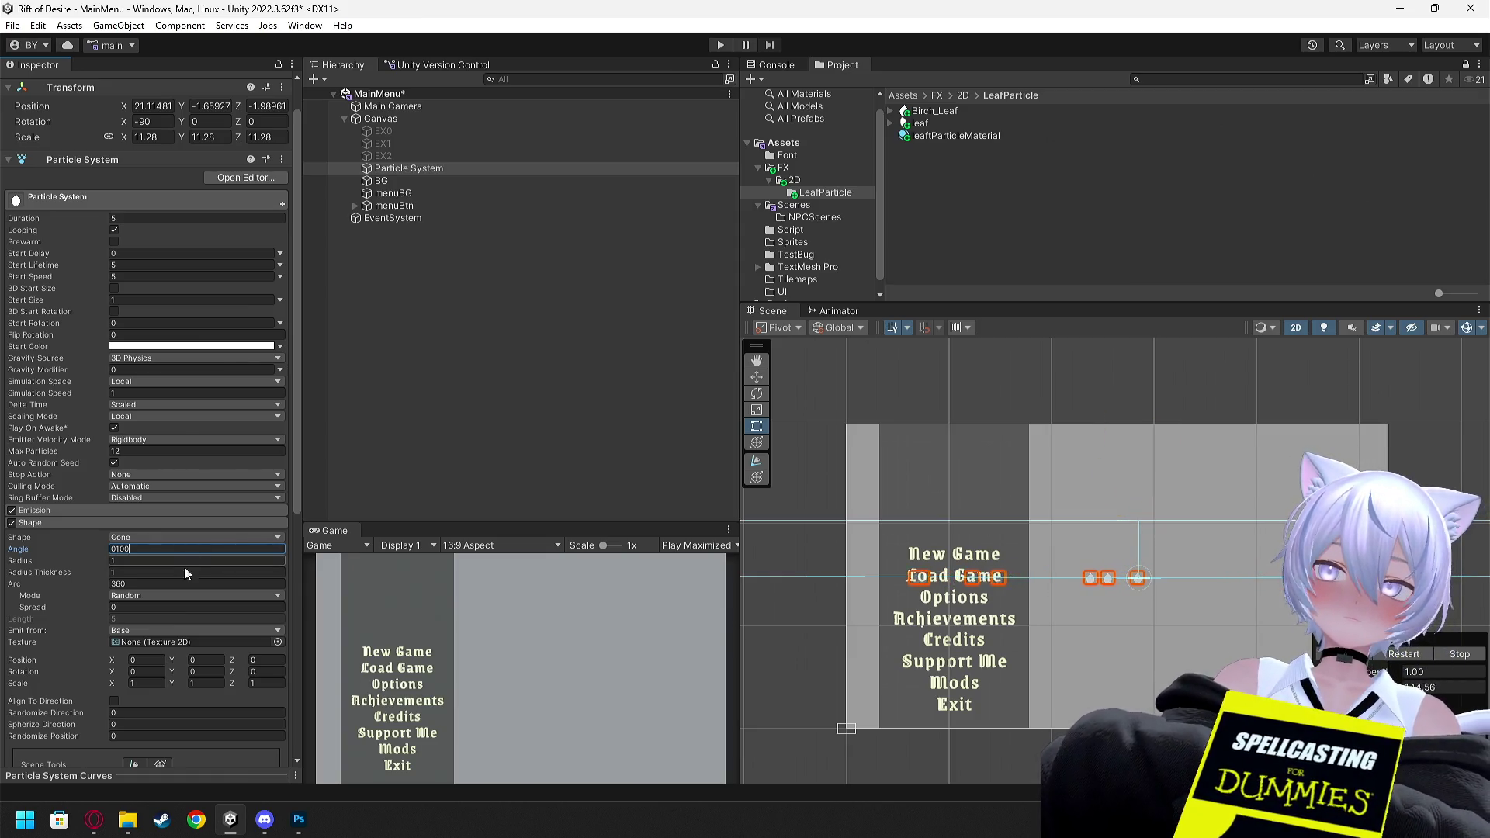
{"action": "key", "text": "BackSpace"}
{"action": "type", "text": "100"}
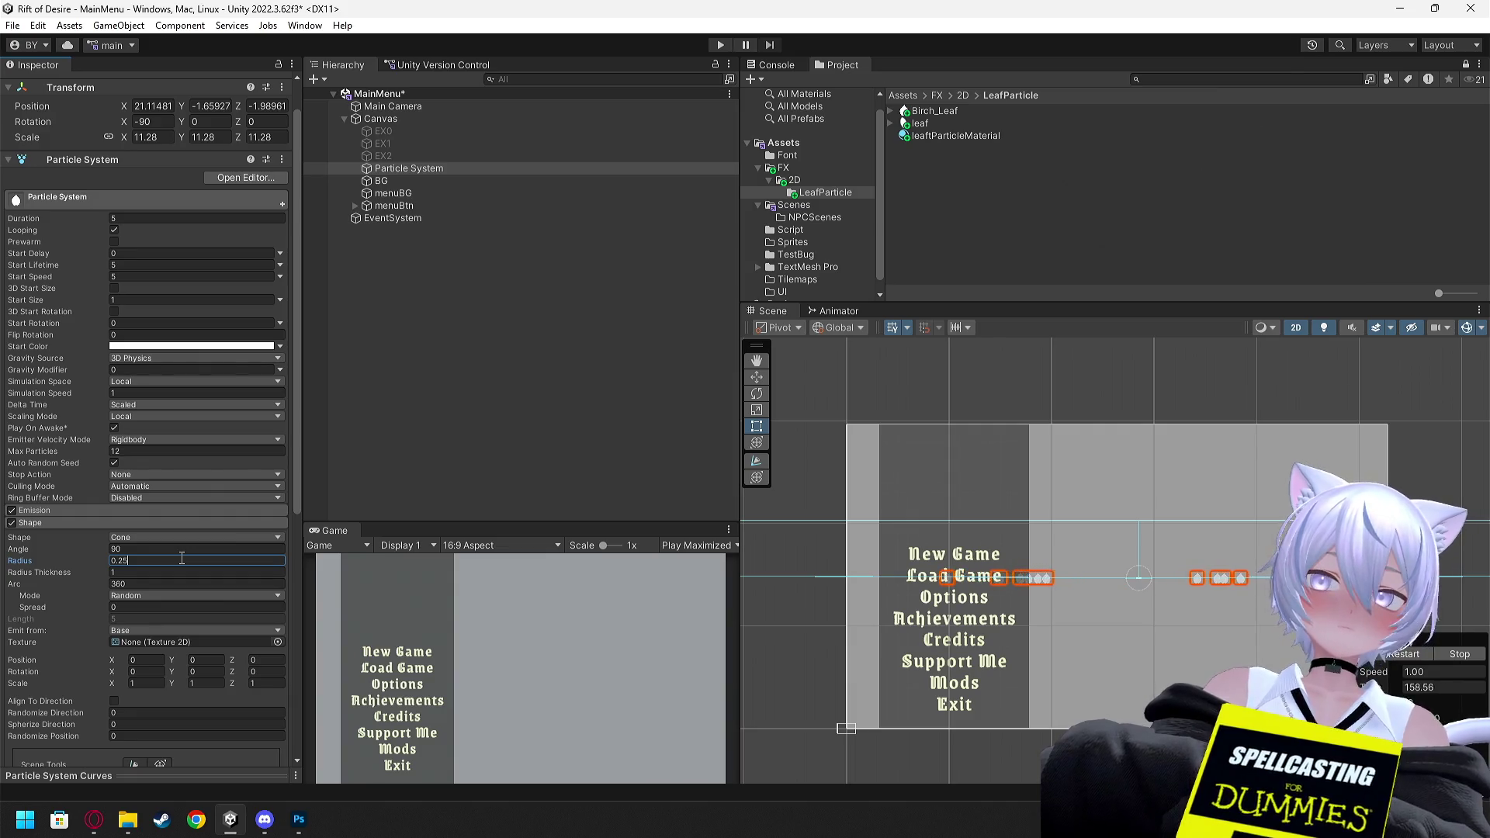
{"action": "type", "text": "5"}
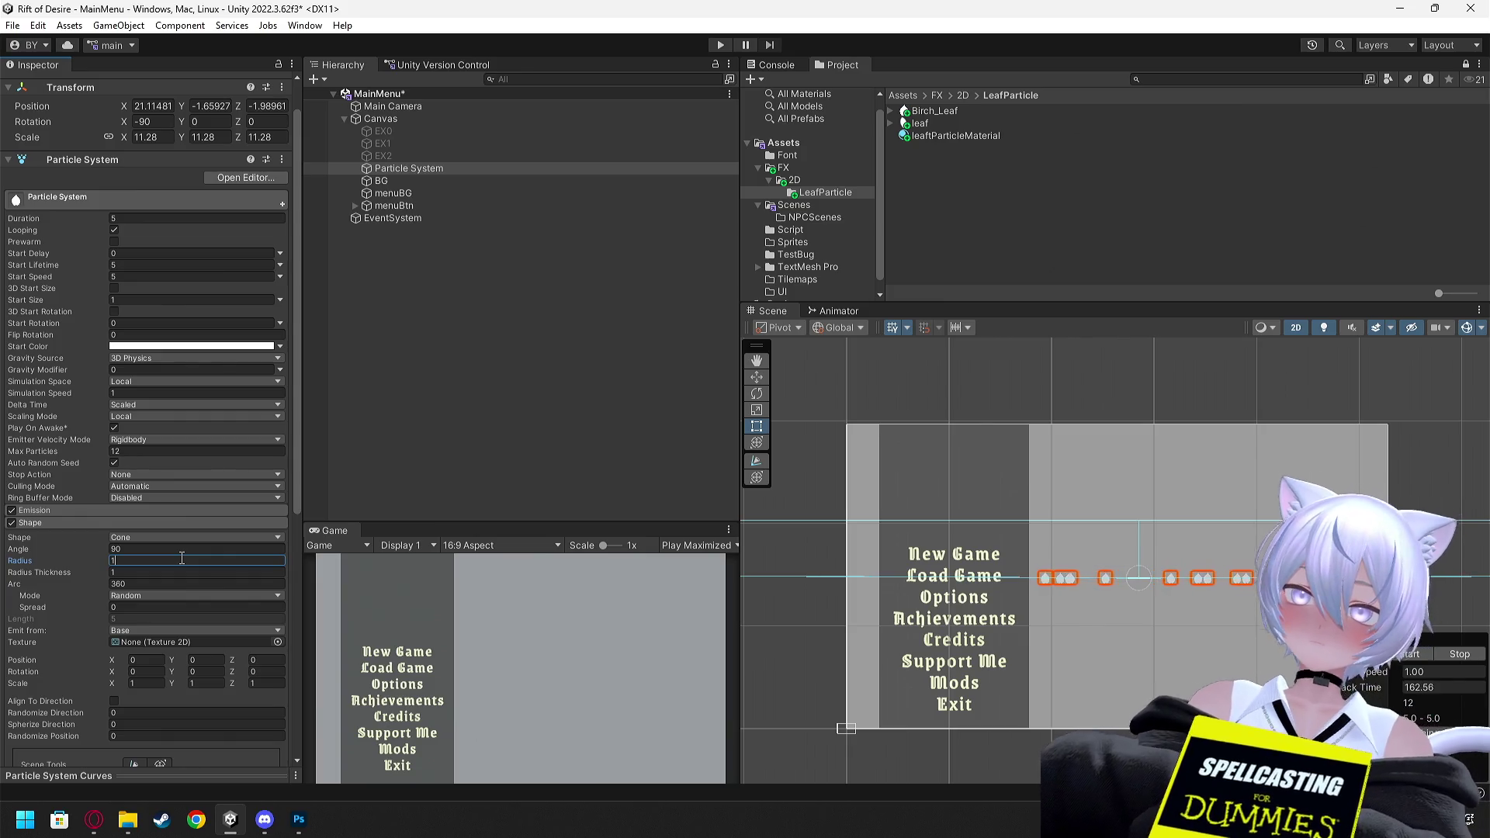
{"action": "key", "text": "shift+Tab"}
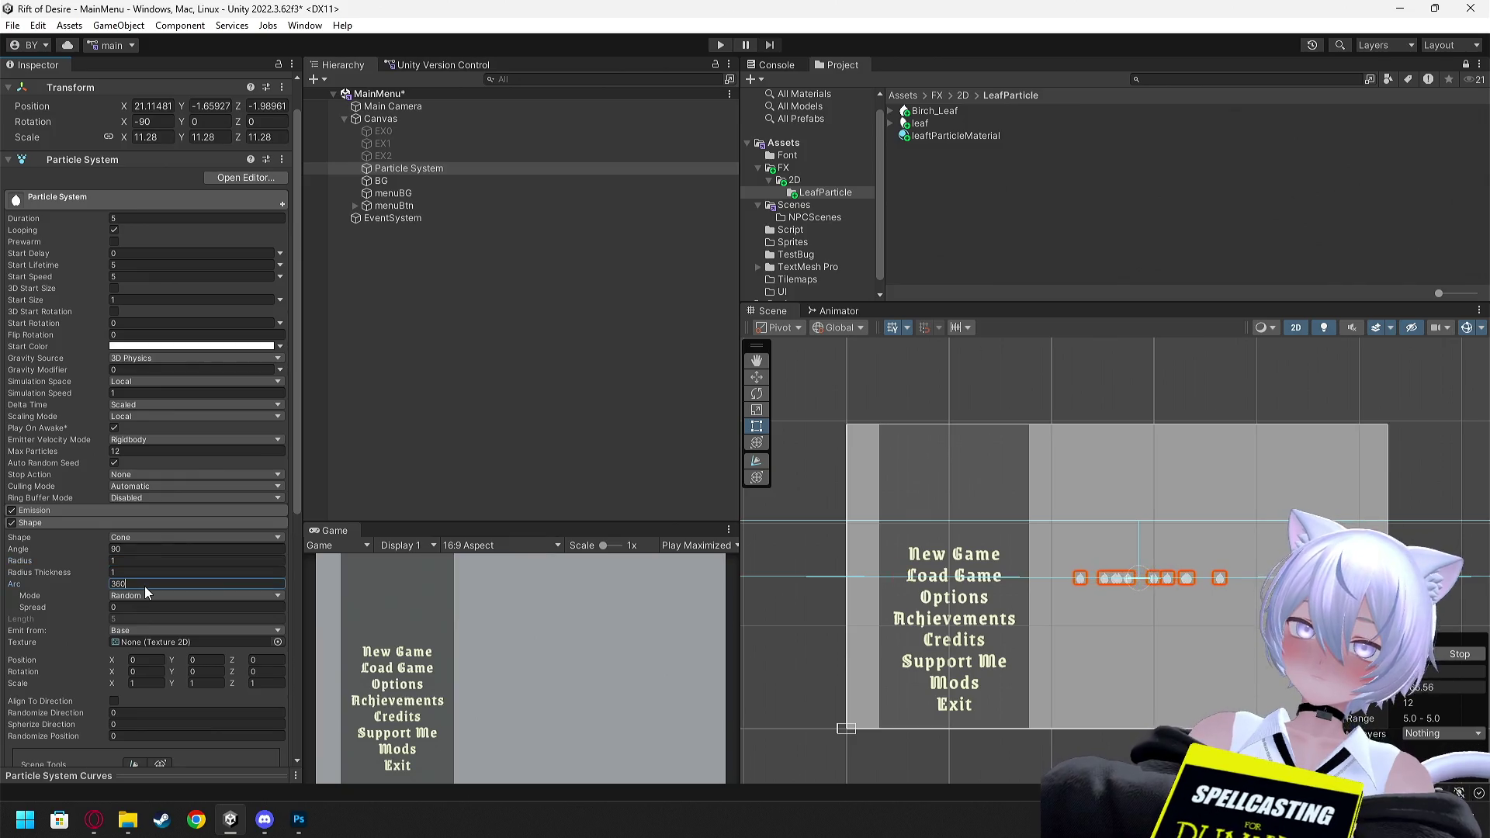
{"action": "type", "text": "0"}
Set the cone emitter's Radius to 25
{"action": "scroll", "coordinate": [1093, 504], "scroll_direction": "down", "scroll_amount": 3}
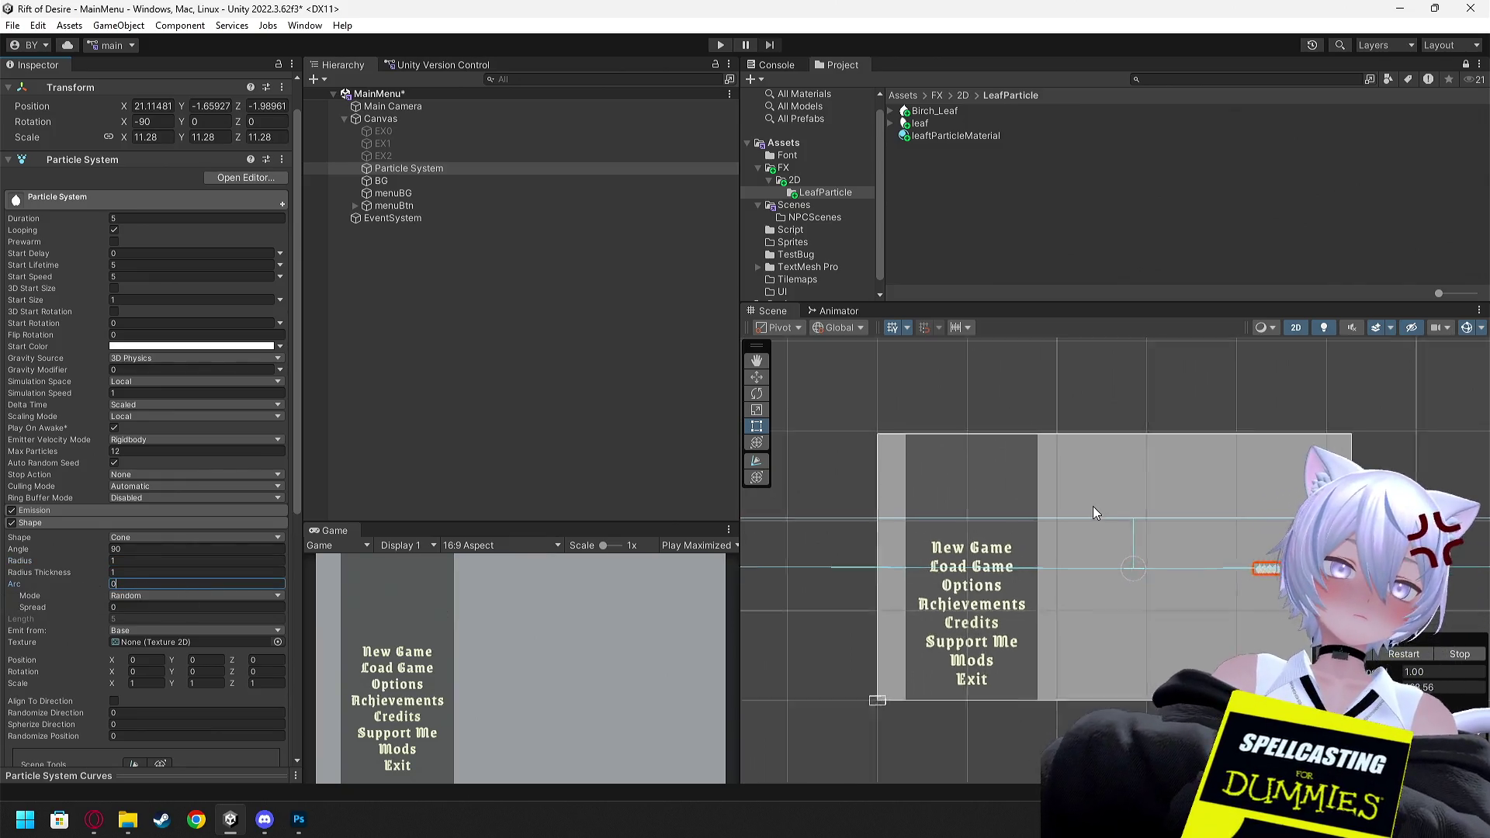
{"action": "scroll", "coordinate": [1089, 519], "scroll_direction": "down", "scroll_amount": 3}
{"action": "scroll", "coordinate": [1017, 516], "scroll_direction": "up", "scroll_amount": 5}
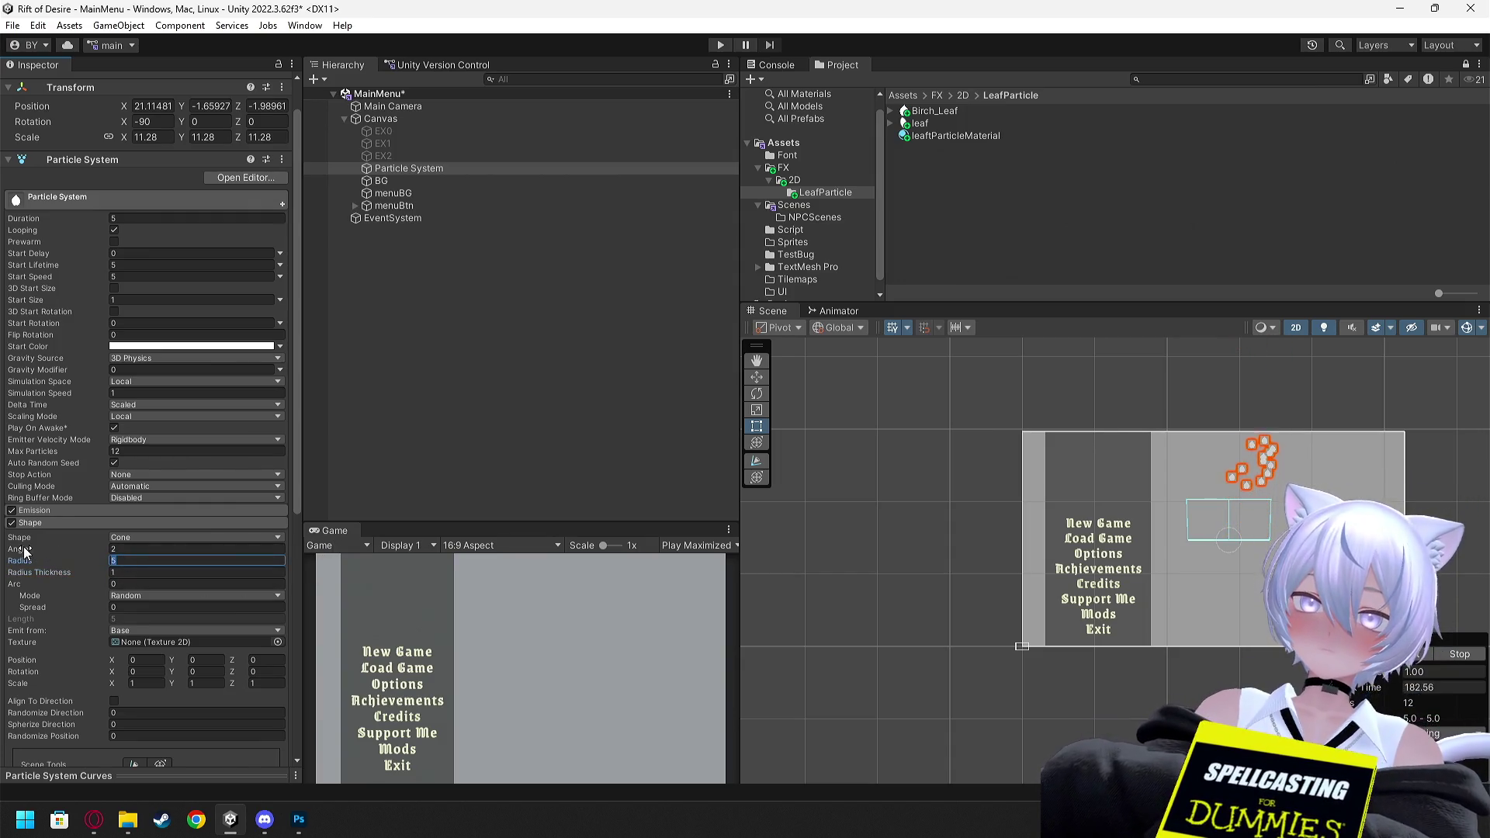
{"action": "type", "text": "20"}
{"action": "key", "text": "BackSpace"}
{"action": "type", "text": "5"}
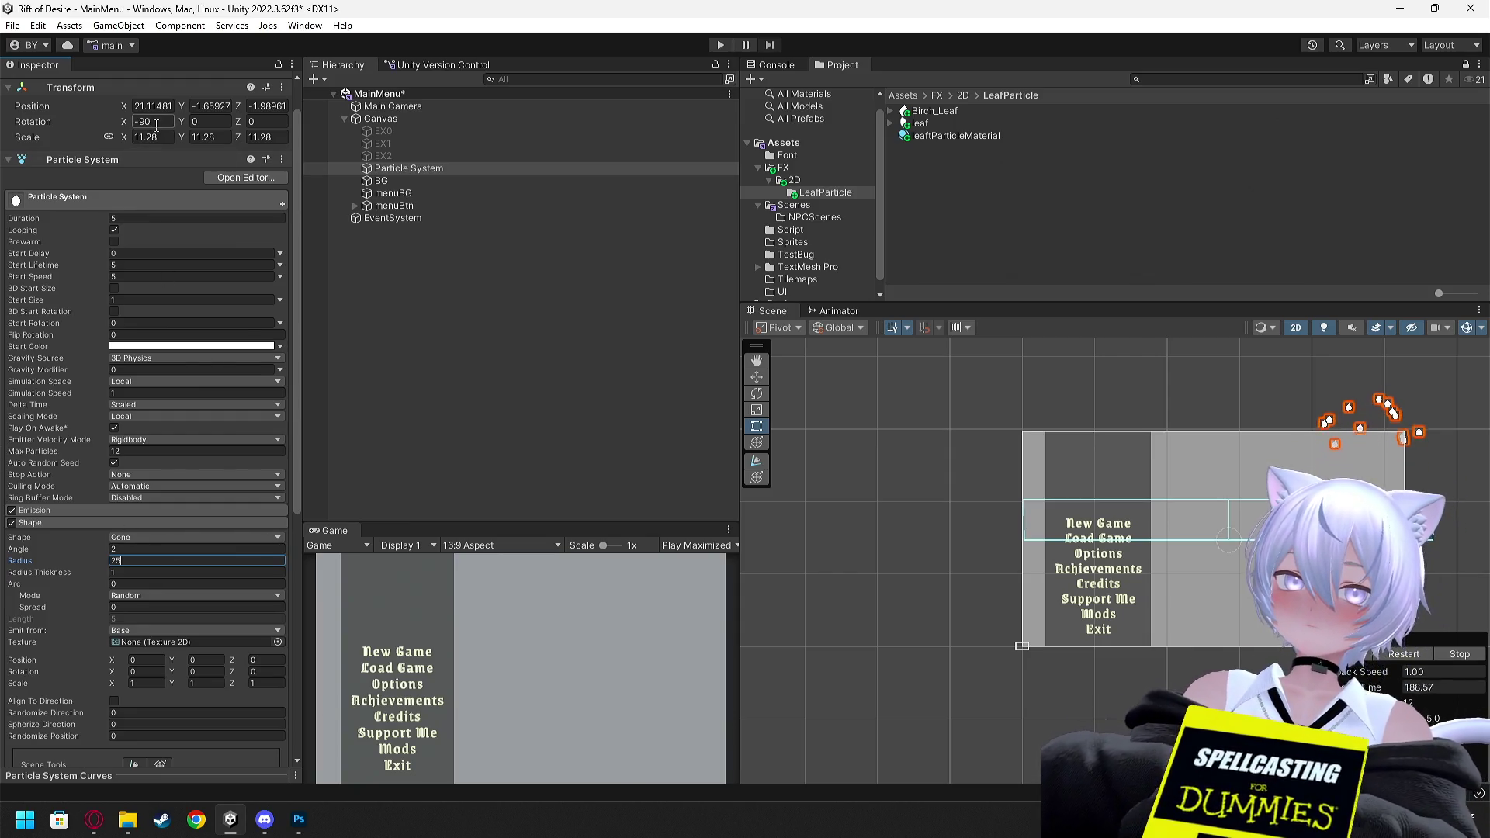
{"action": "left_click", "coordinate": [126, 548]}
{"action": "type", "text": "0"}
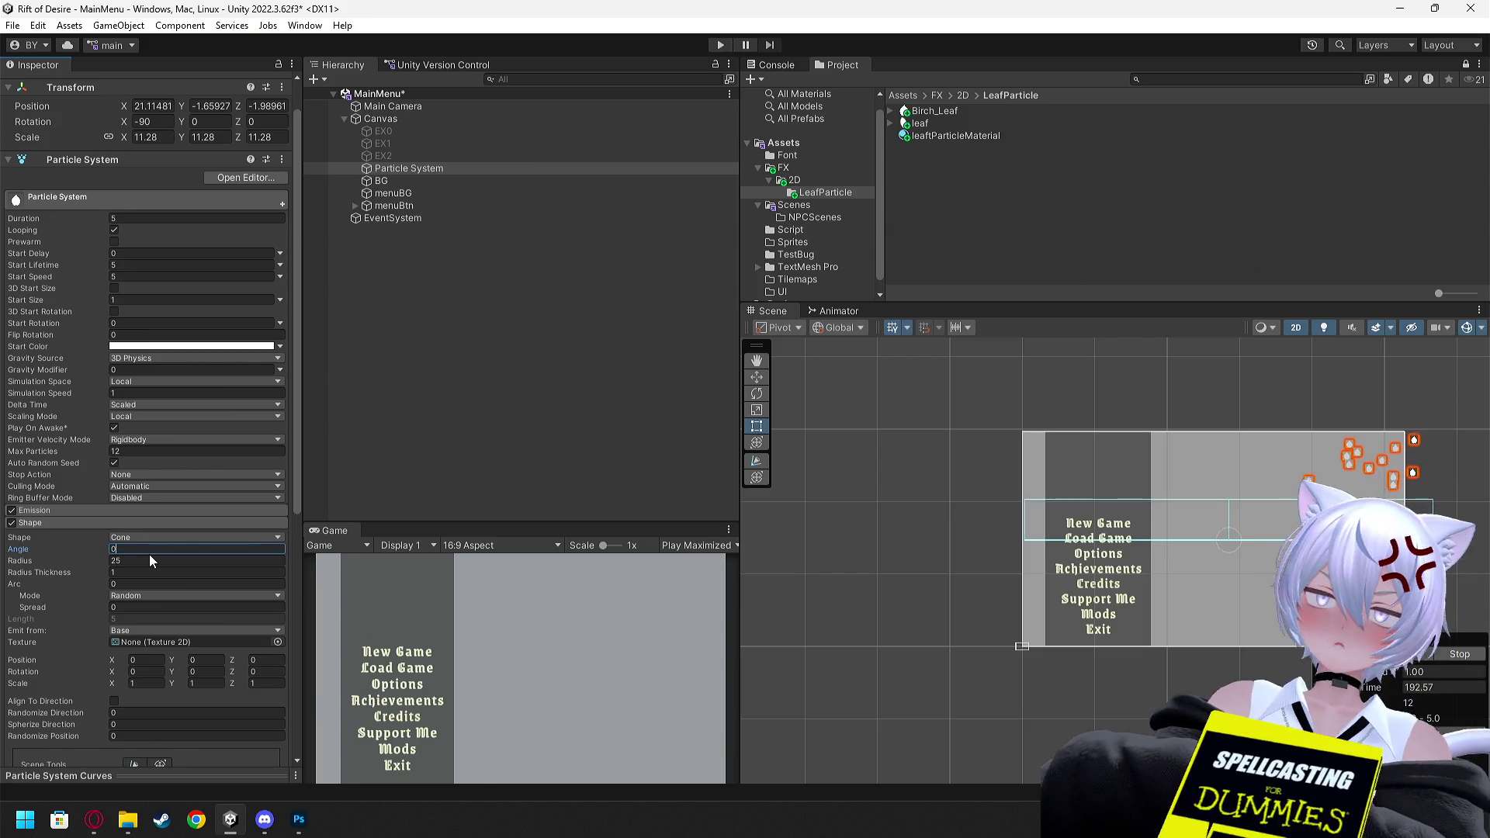
{"action": "left_click", "coordinate": [217, 537]}
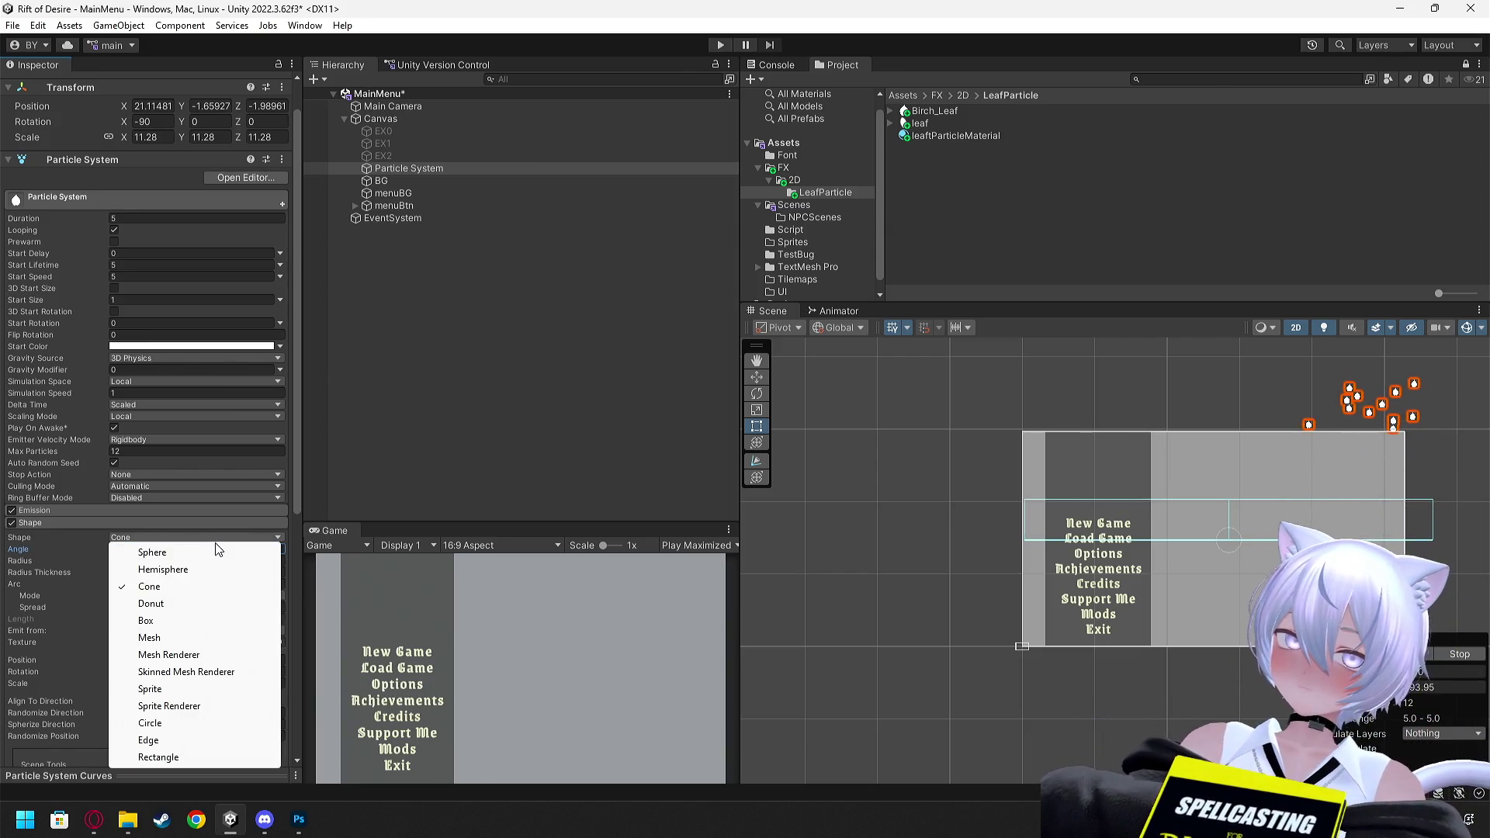
Try the Sphere, Box, Mesh, Edge and Circle emitter shapes, then return to Cone
{"action": "left_click", "coordinate": [217, 552]}
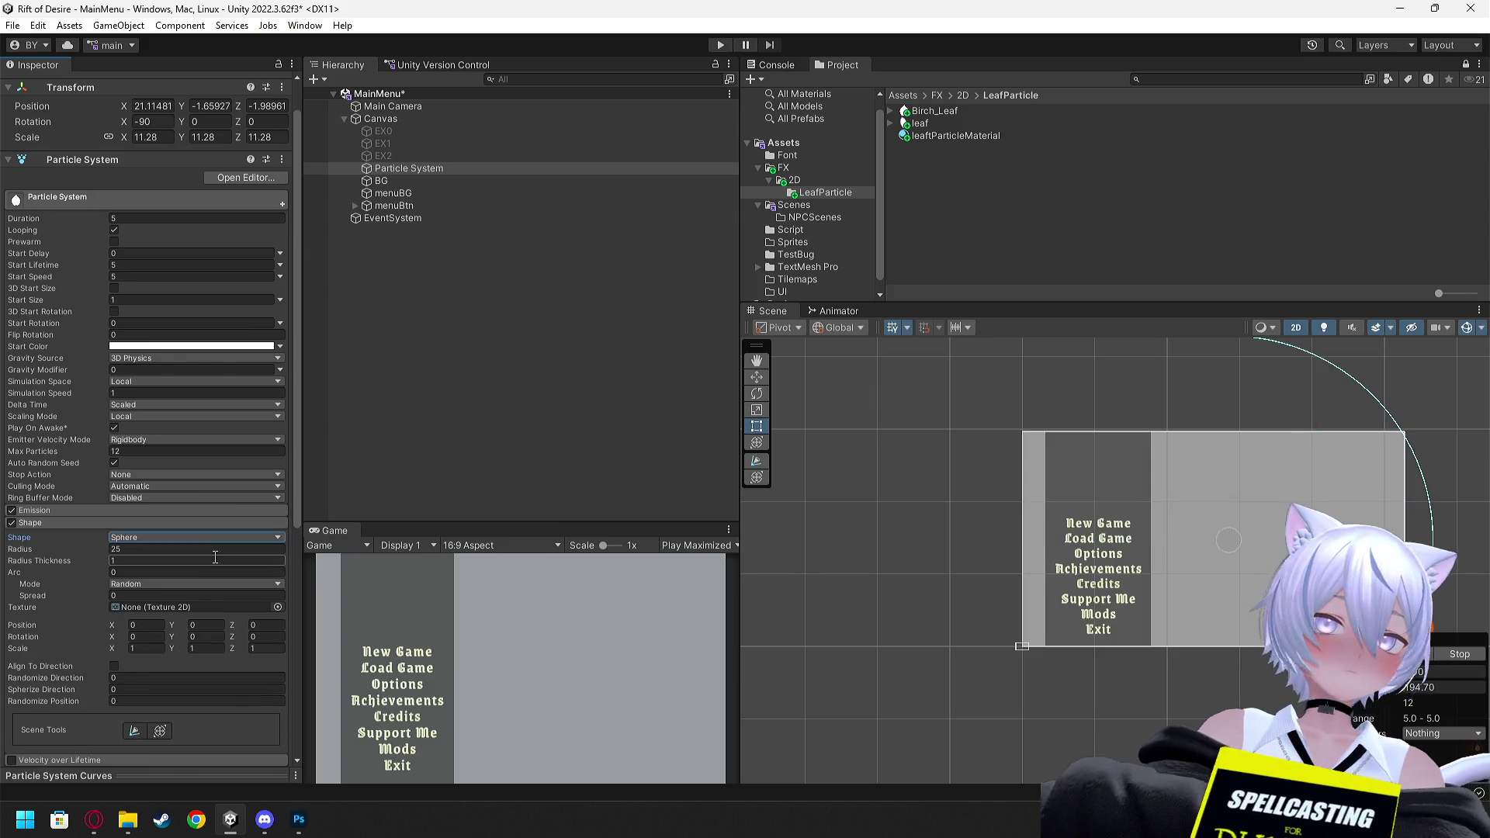
{"action": "left_click", "coordinate": [254, 537]}
{"action": "left_click", "coordinate": [189, 620]}
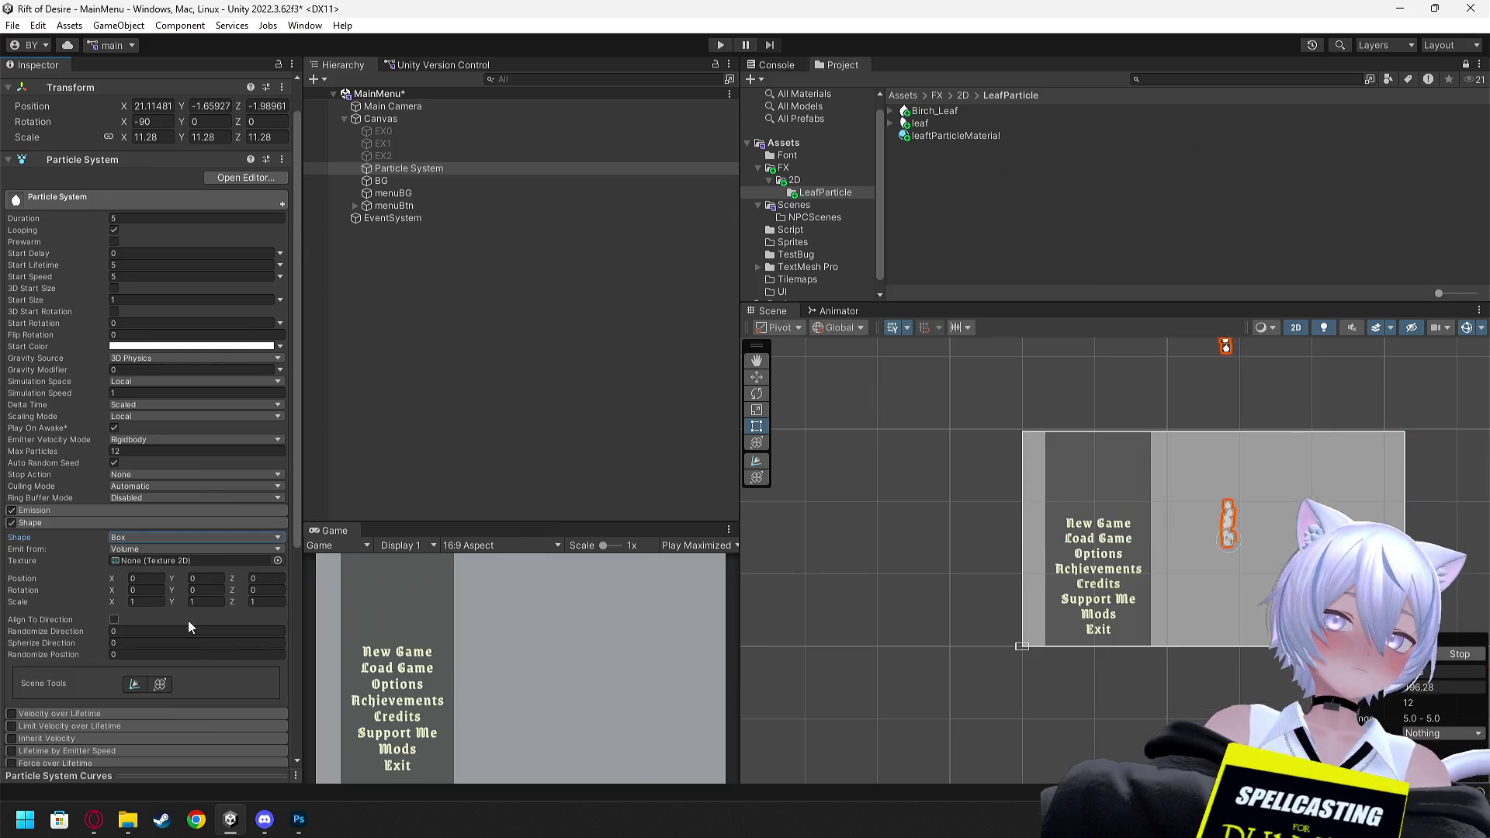
{"action": "left_click", "coordinate": [239, 539]}
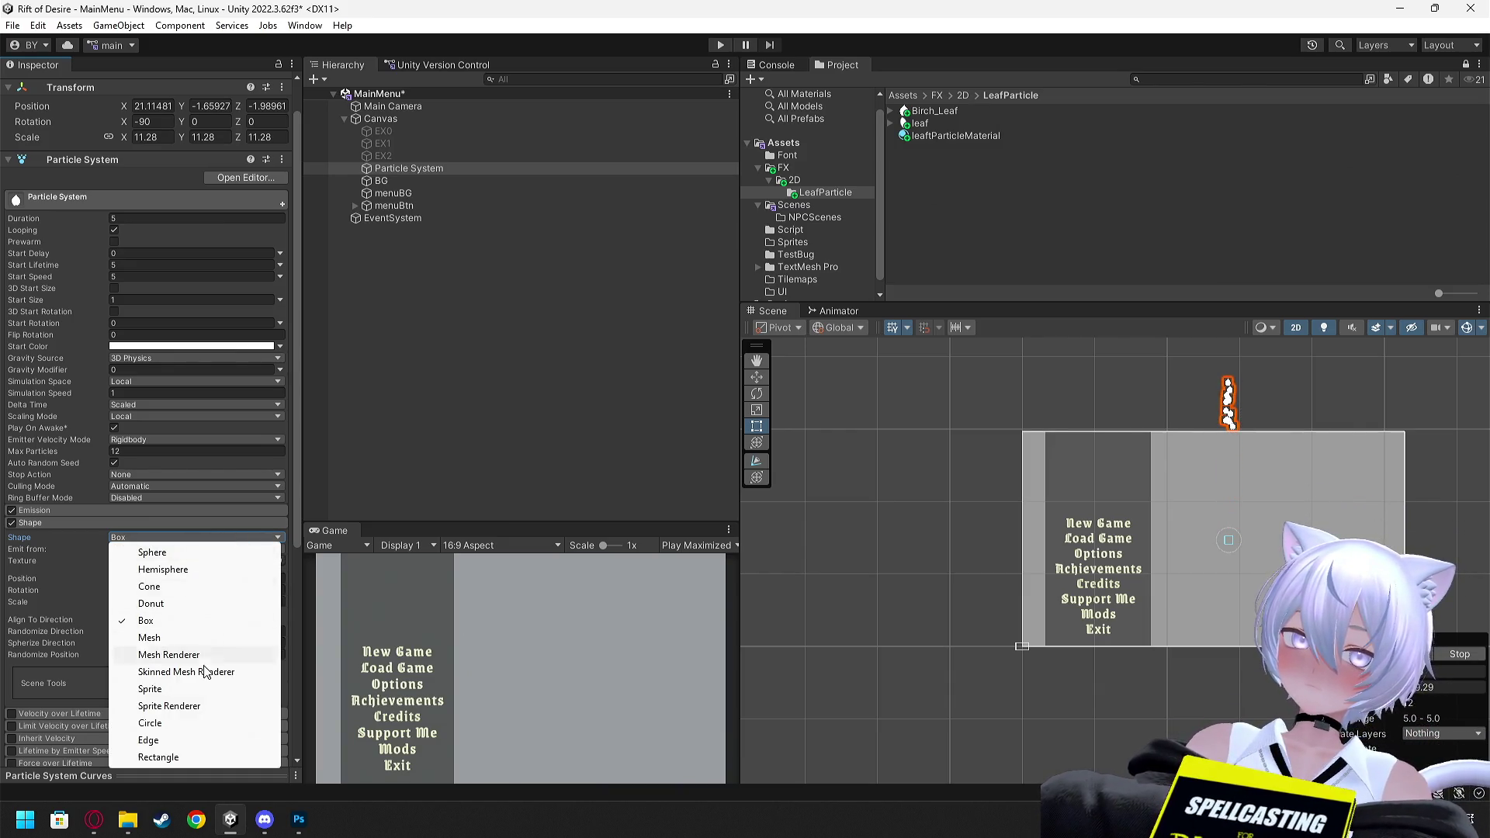
{"action": "left_click", "coordinate": [198, 637]}
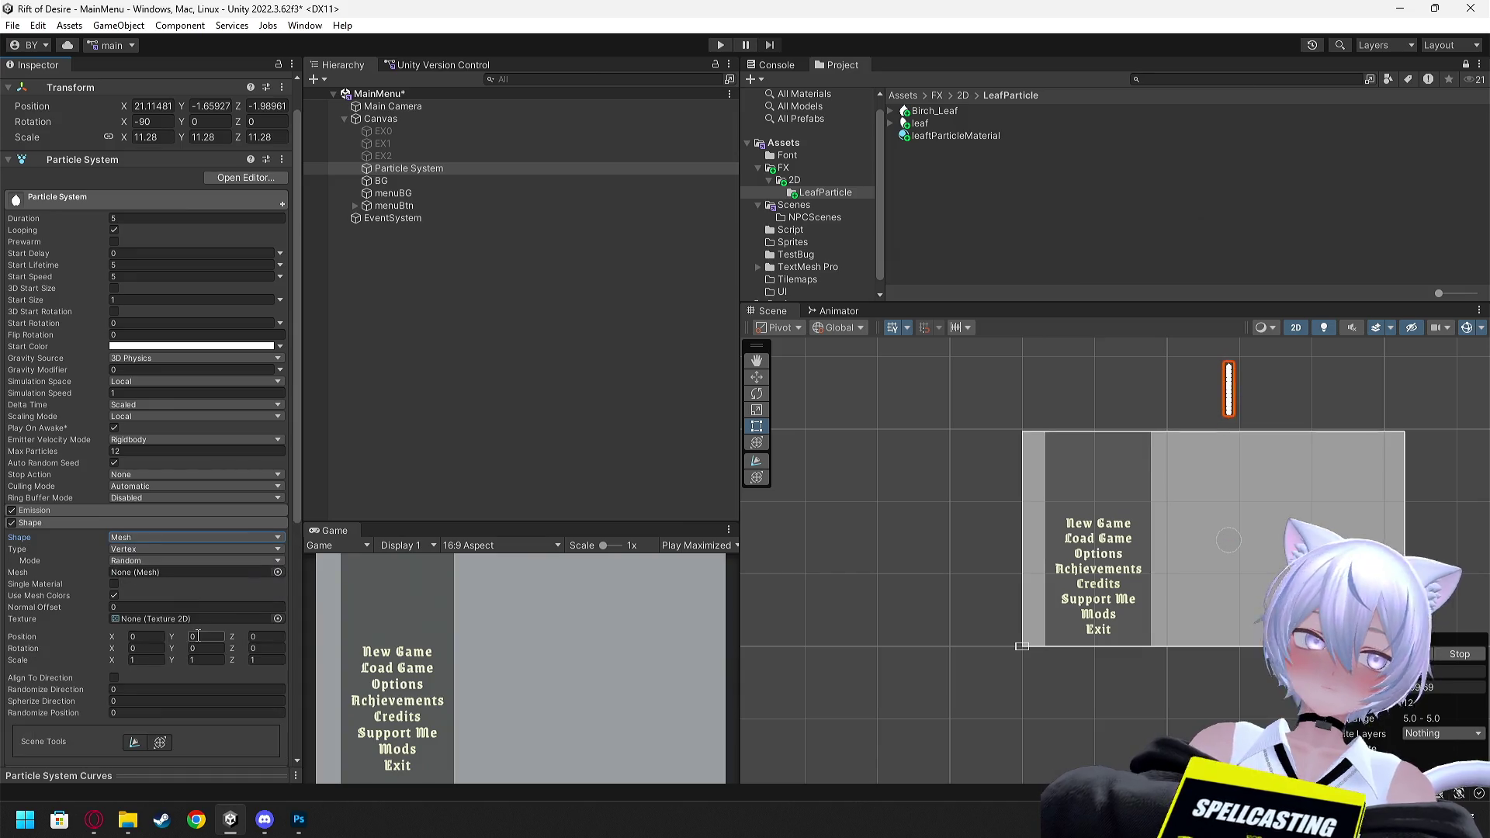
{"action": "left_click", "coordinate": [210, 538]}
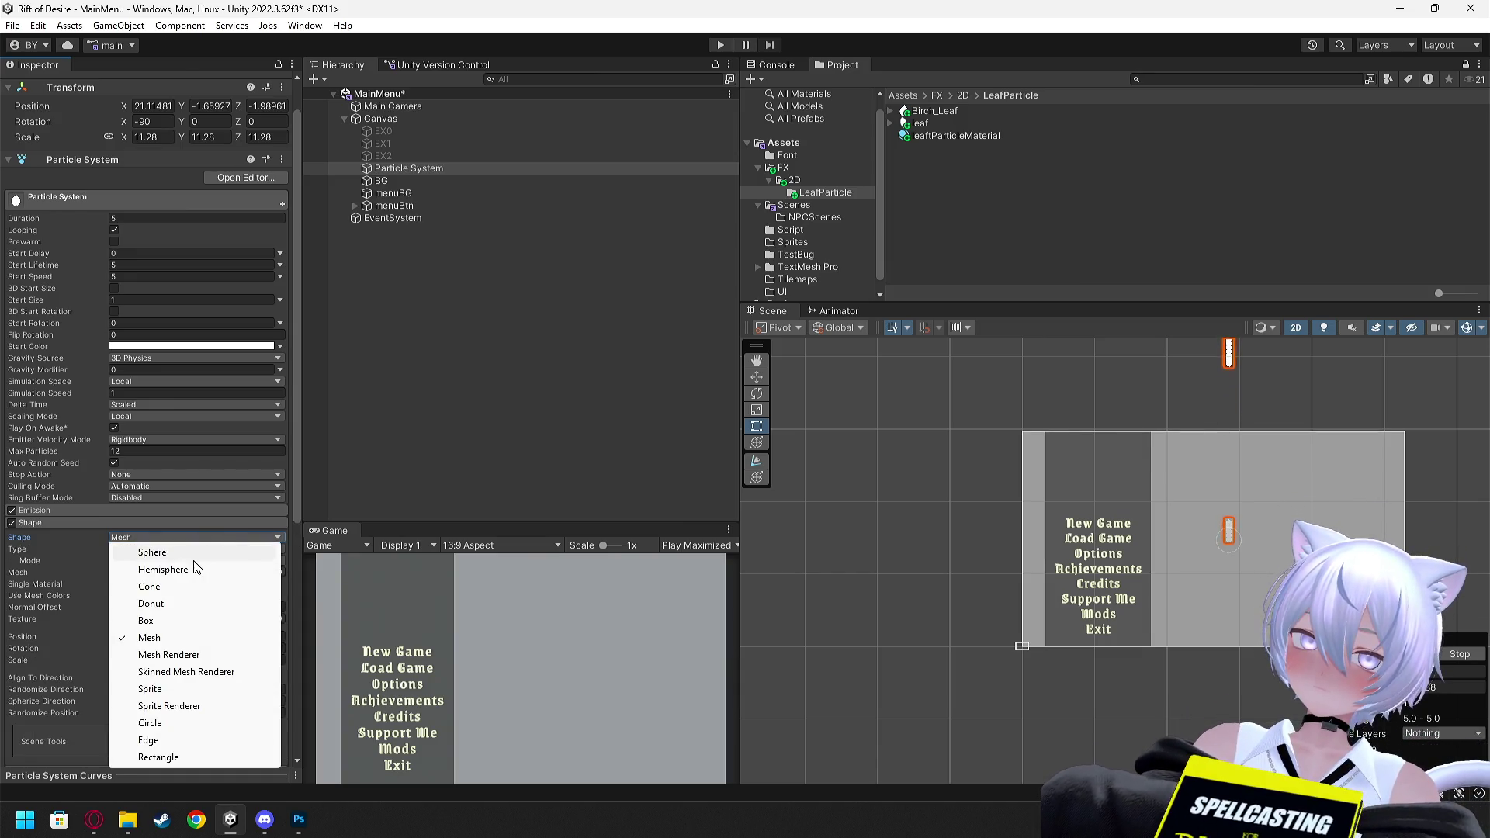
{"action": "left_click", "coordinate": [194, 553]}
{"action": "left_click", "coordinate": [231, 536]}
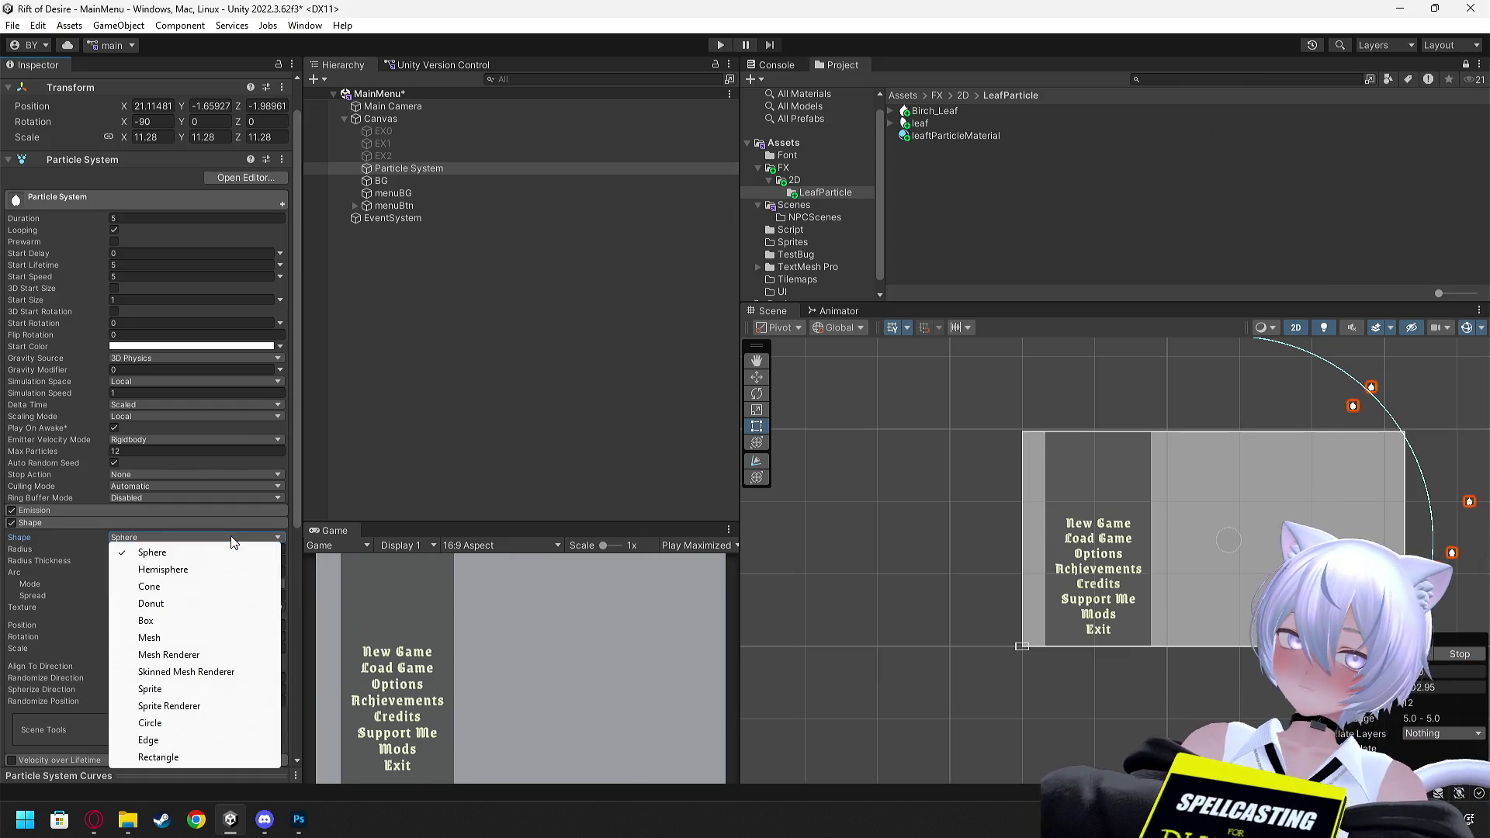
{"action": "left_click", "coordinate": [180, 741]}
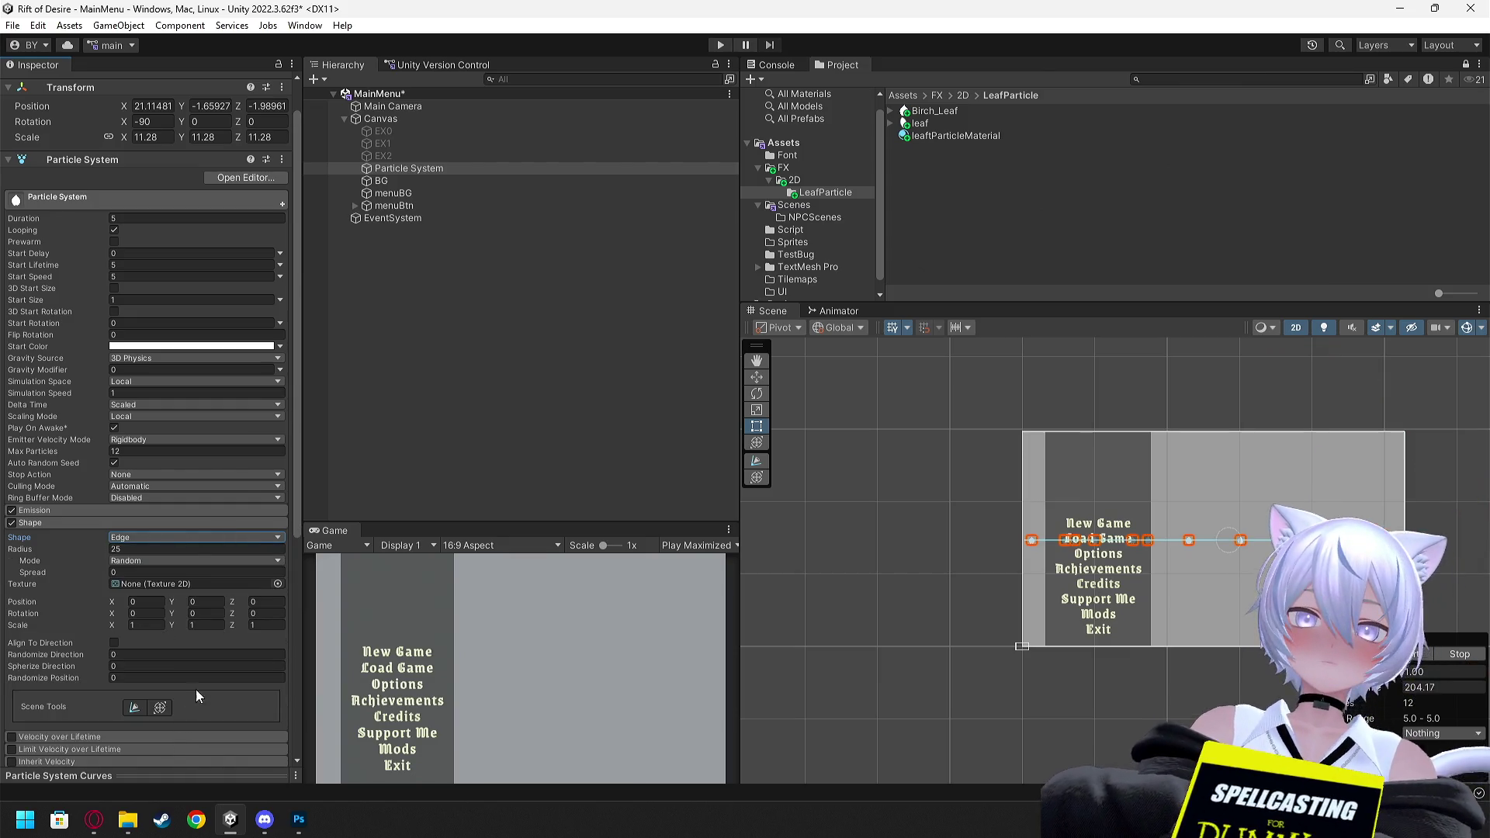
{"action": "left_click", "coordinate": [200, 537]}
{"action": "left_click", "coordinate": [152, 621]}
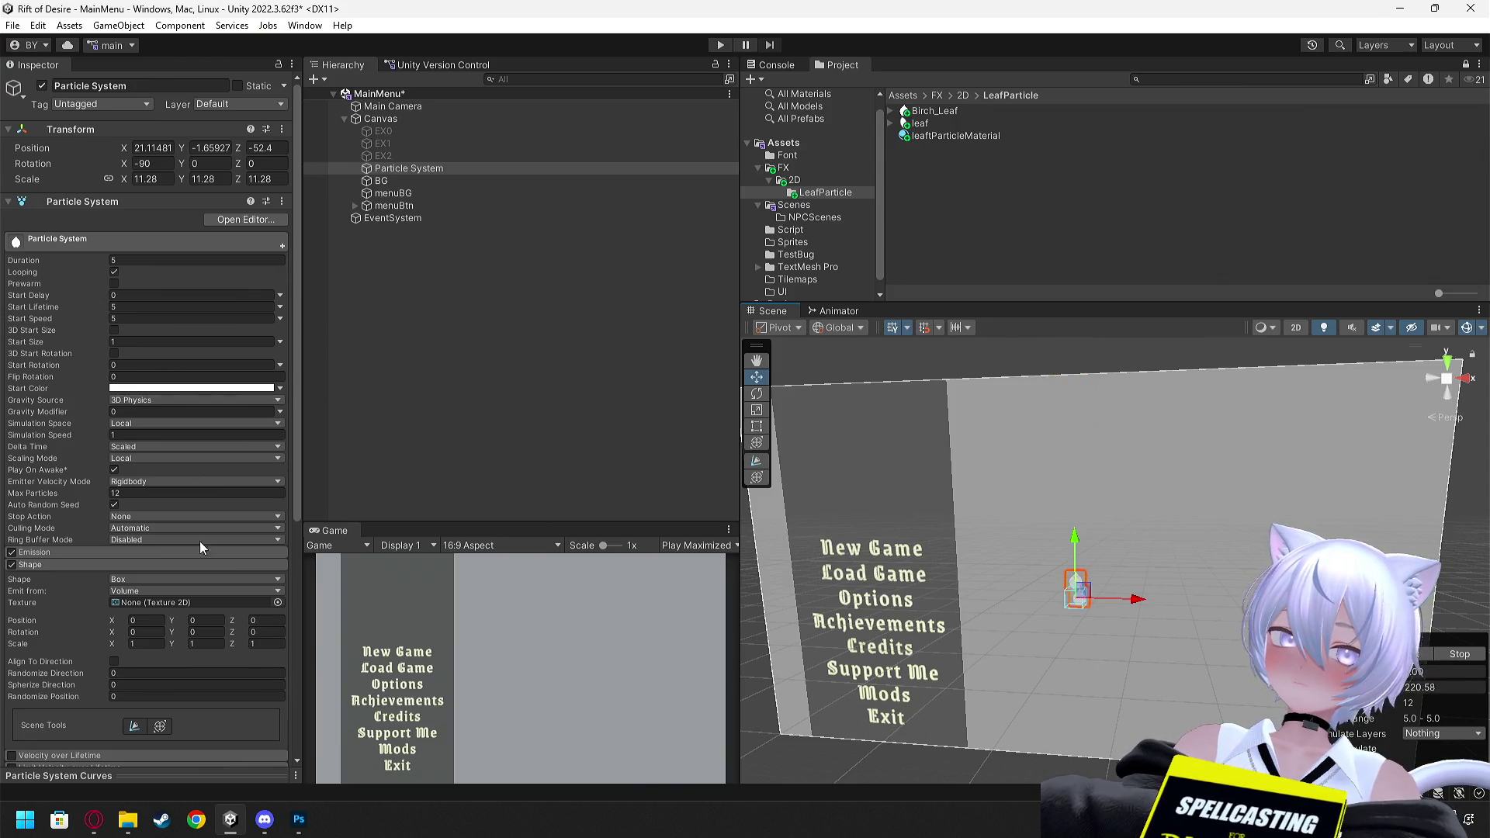
{"action": "left_click", "coordinate": [155, 579]}
{"action": "left_click", "coordinate": [164, 537]}
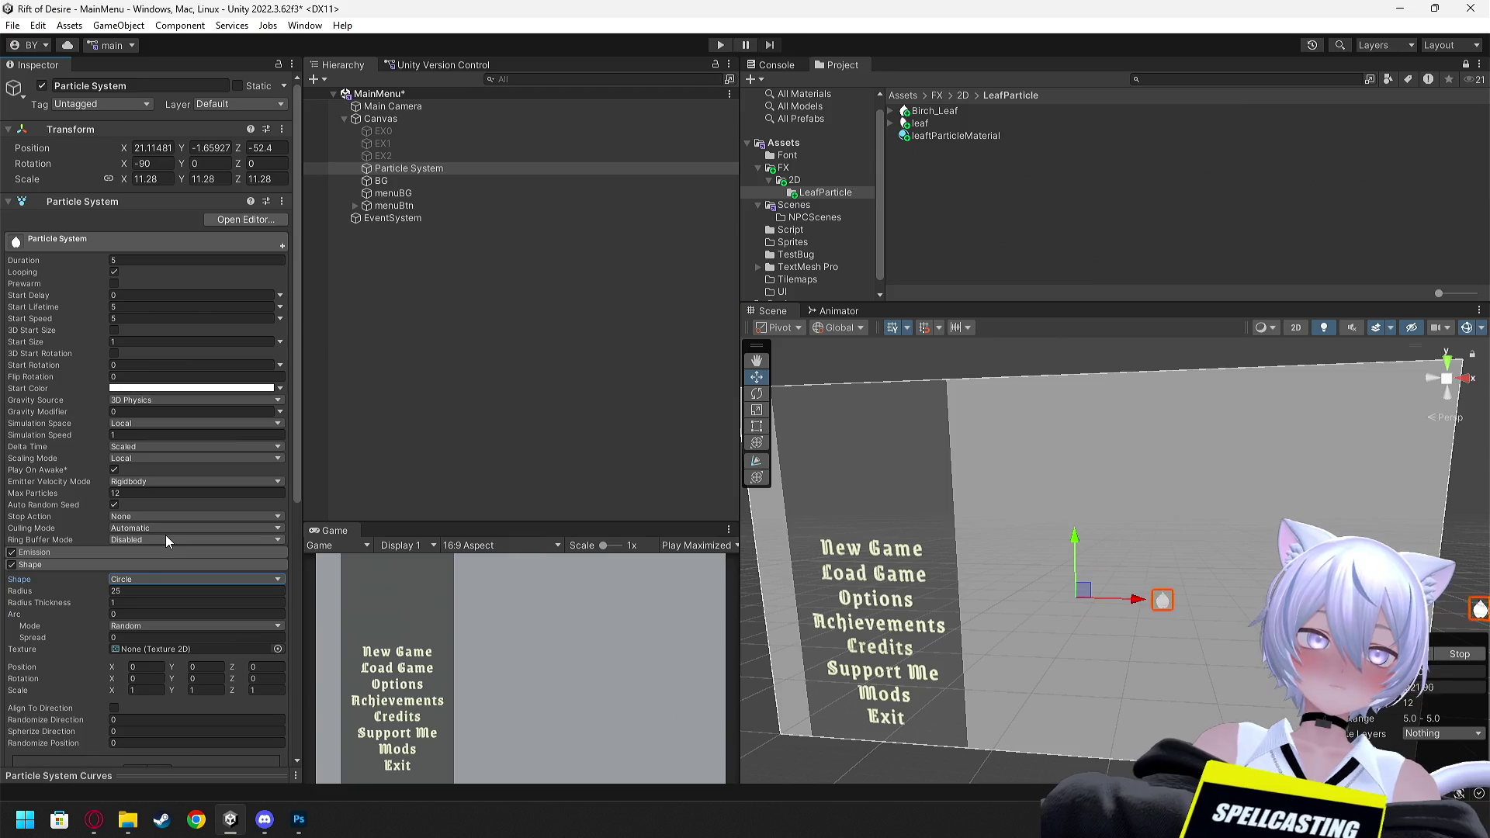
{"action": "left_click", "coordinate": [166, 581]}
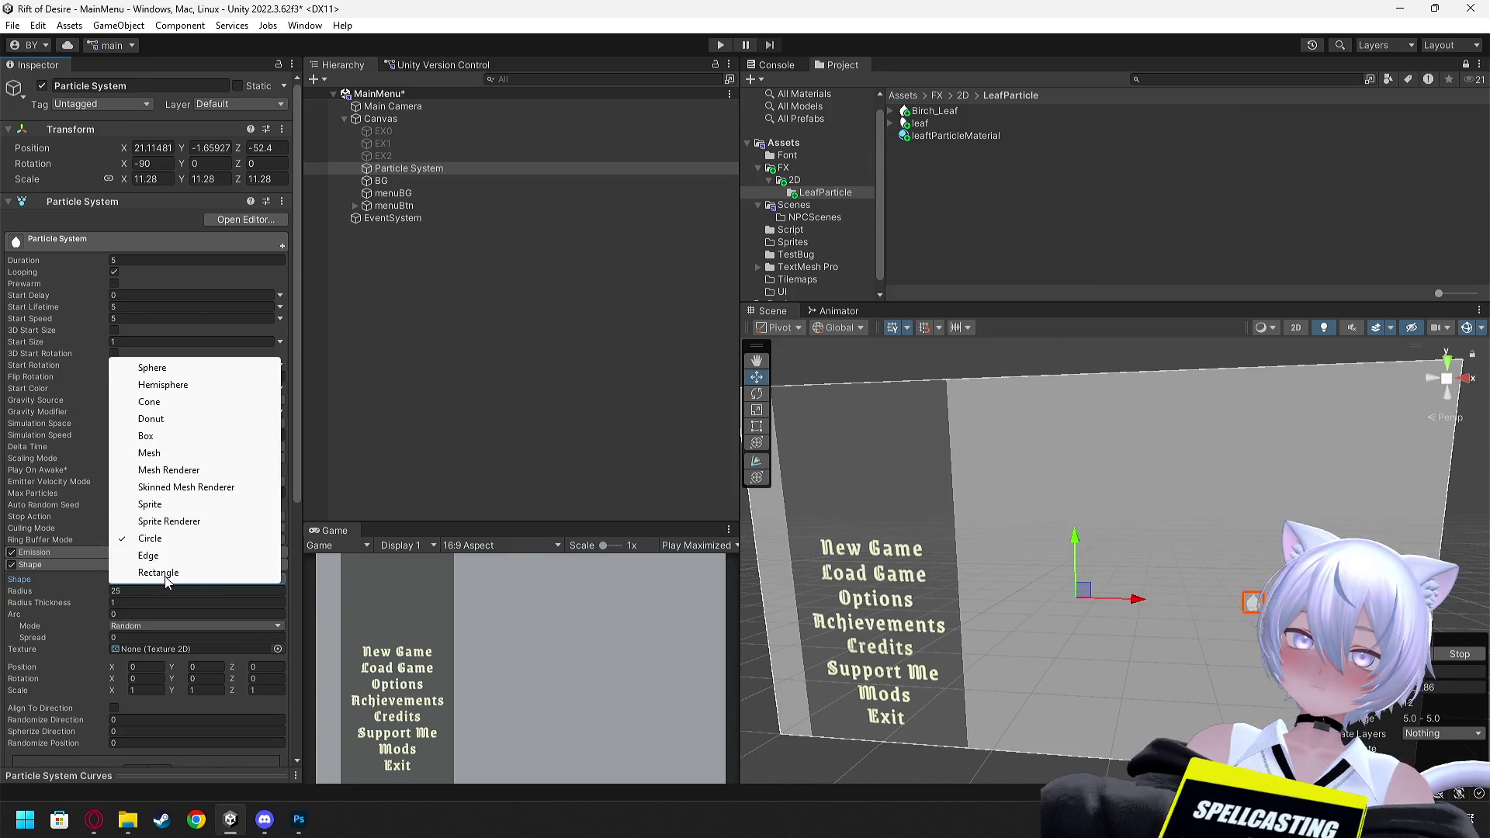
{"action": "left_click", "coordinate": [155, 402]}
Frame the particle system and show the main menu in a flat 2D Scene view
{"action": "key", "text": "f"}
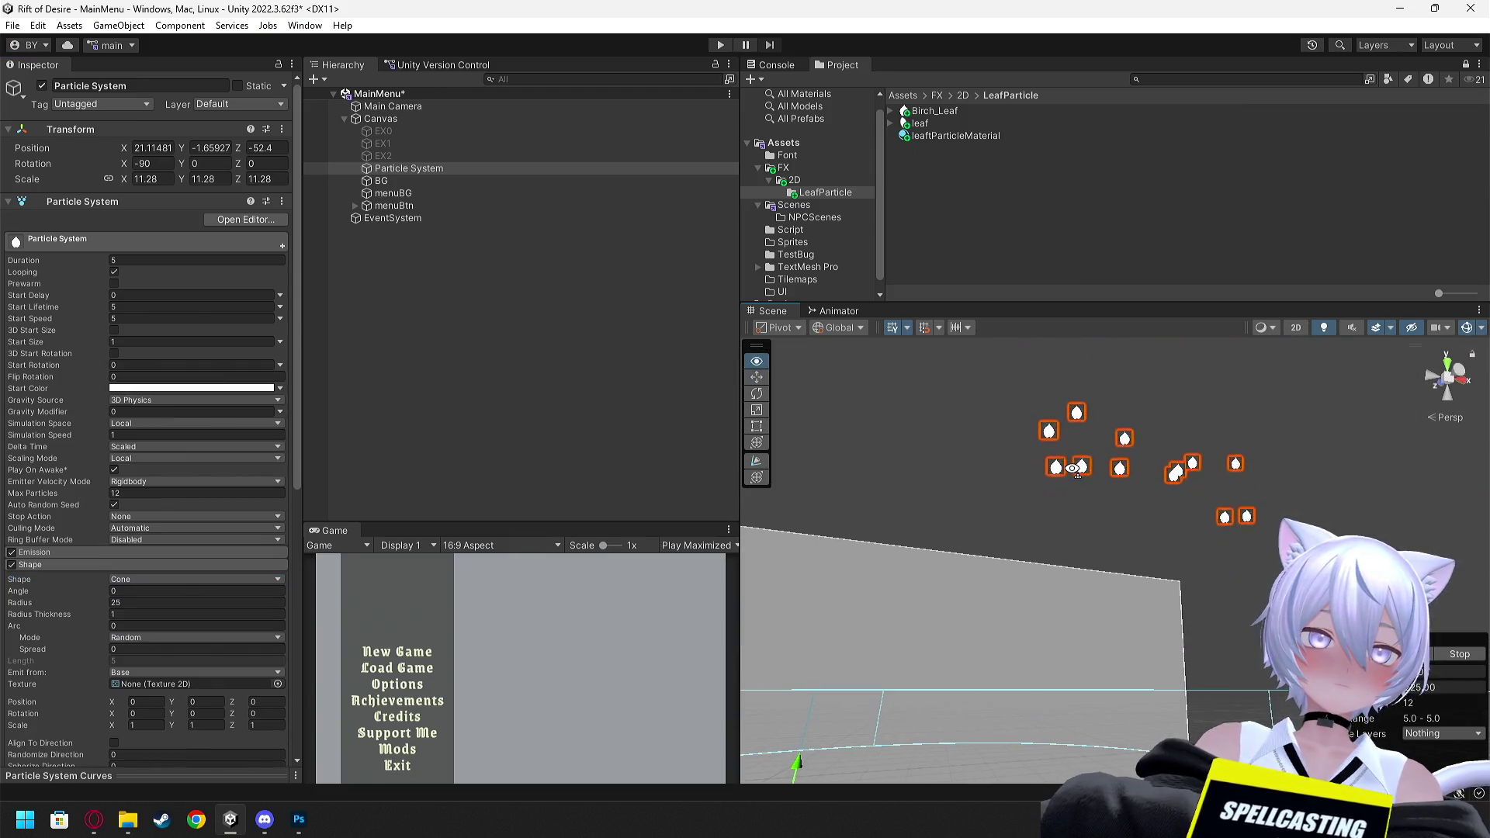
{"action": "left_click", "coordinate": [1295, 328]}
{"action": "mouse_move", "coordinate": [1222, 401]}
{"action": "left_mouse_down"}
{"action": "mouse_move", "coordinate": [1150, 452]}
{"action": "mouse_move", "coordinate": [1236, 346]}
{"action": "left_mouse_up"}
{"action": "key", "text": "t"}
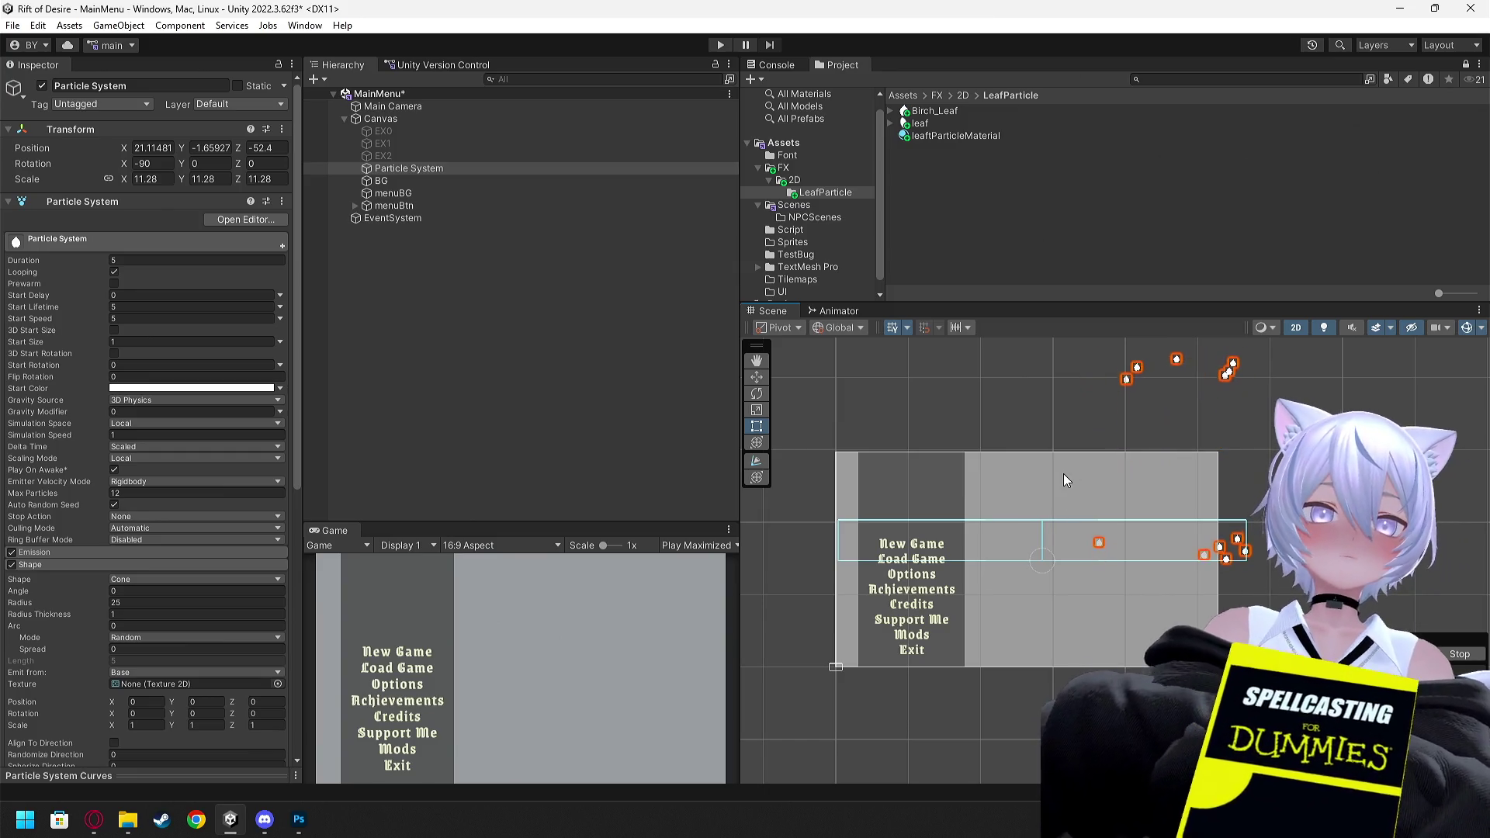
Open the 'Unity LEAF PARTICLES in 80 Seconds' video and skip ahead to its Unity setup part
{"action": "key", "text": "alt+Tab"}
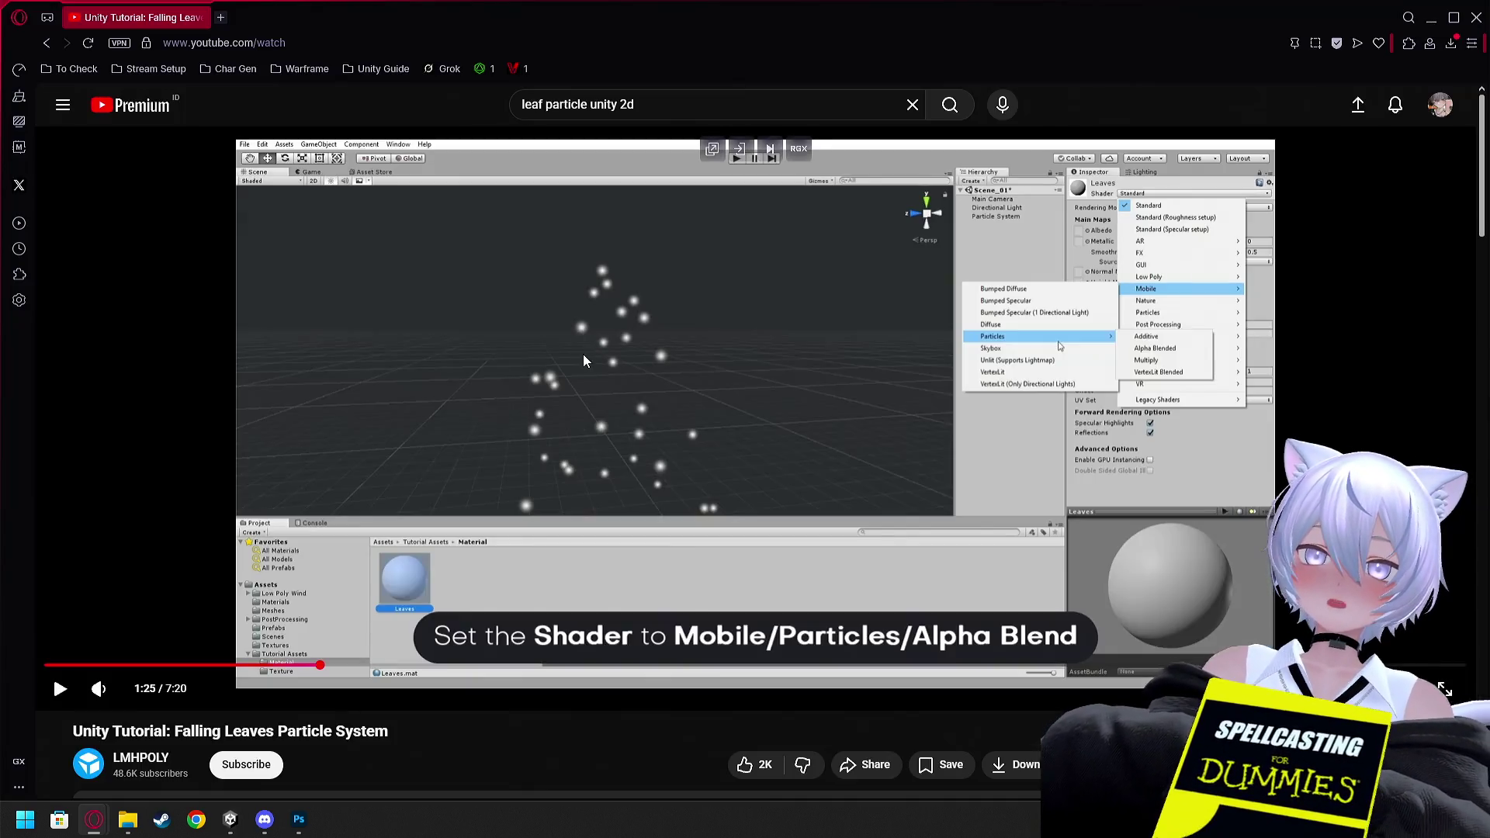
{"action": "left_click", "coordinate": [48, 44]}
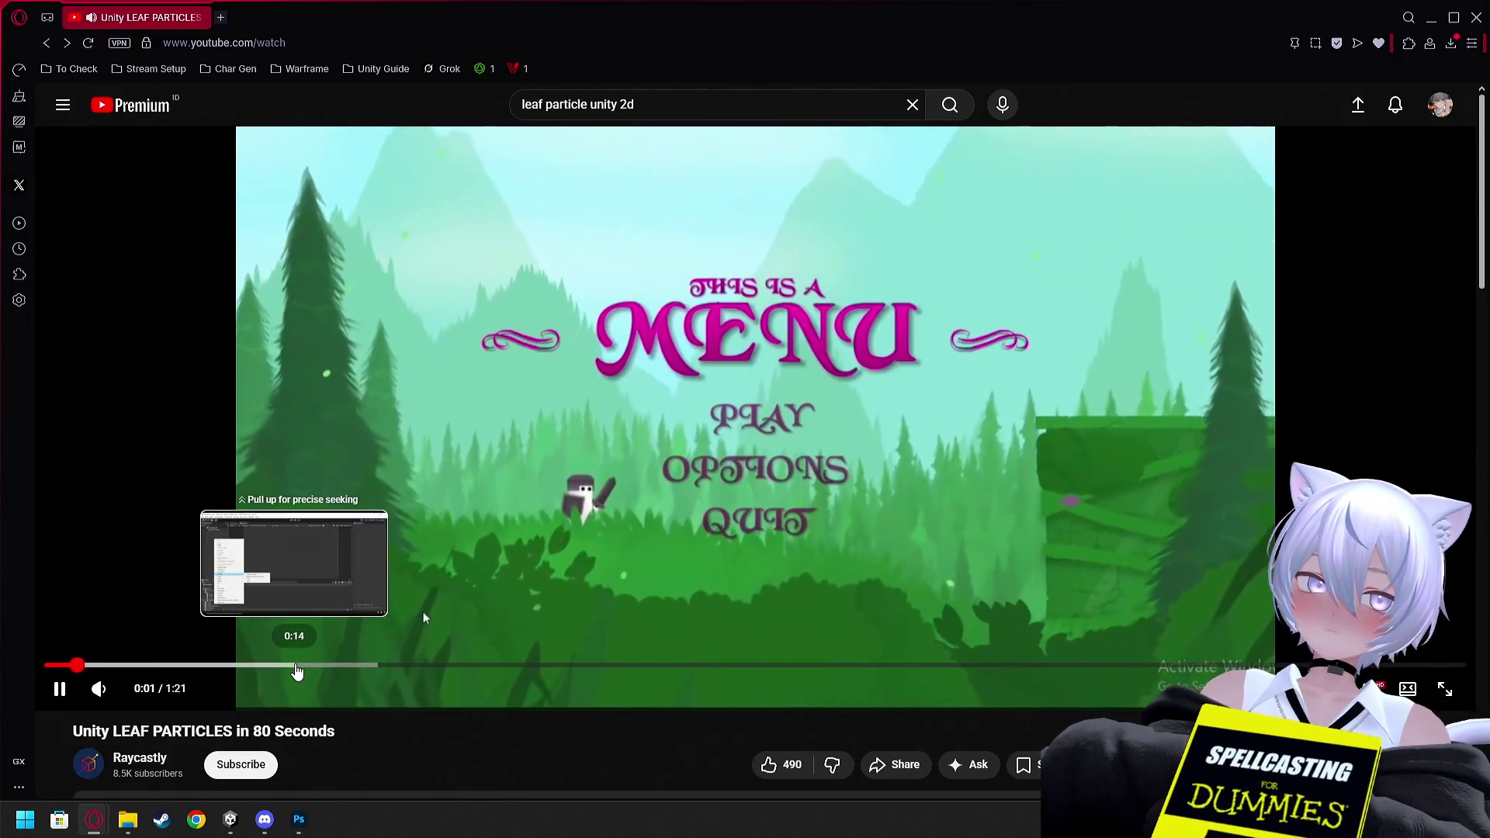
{"action": "left_click", "coordinate": [310, 665]}
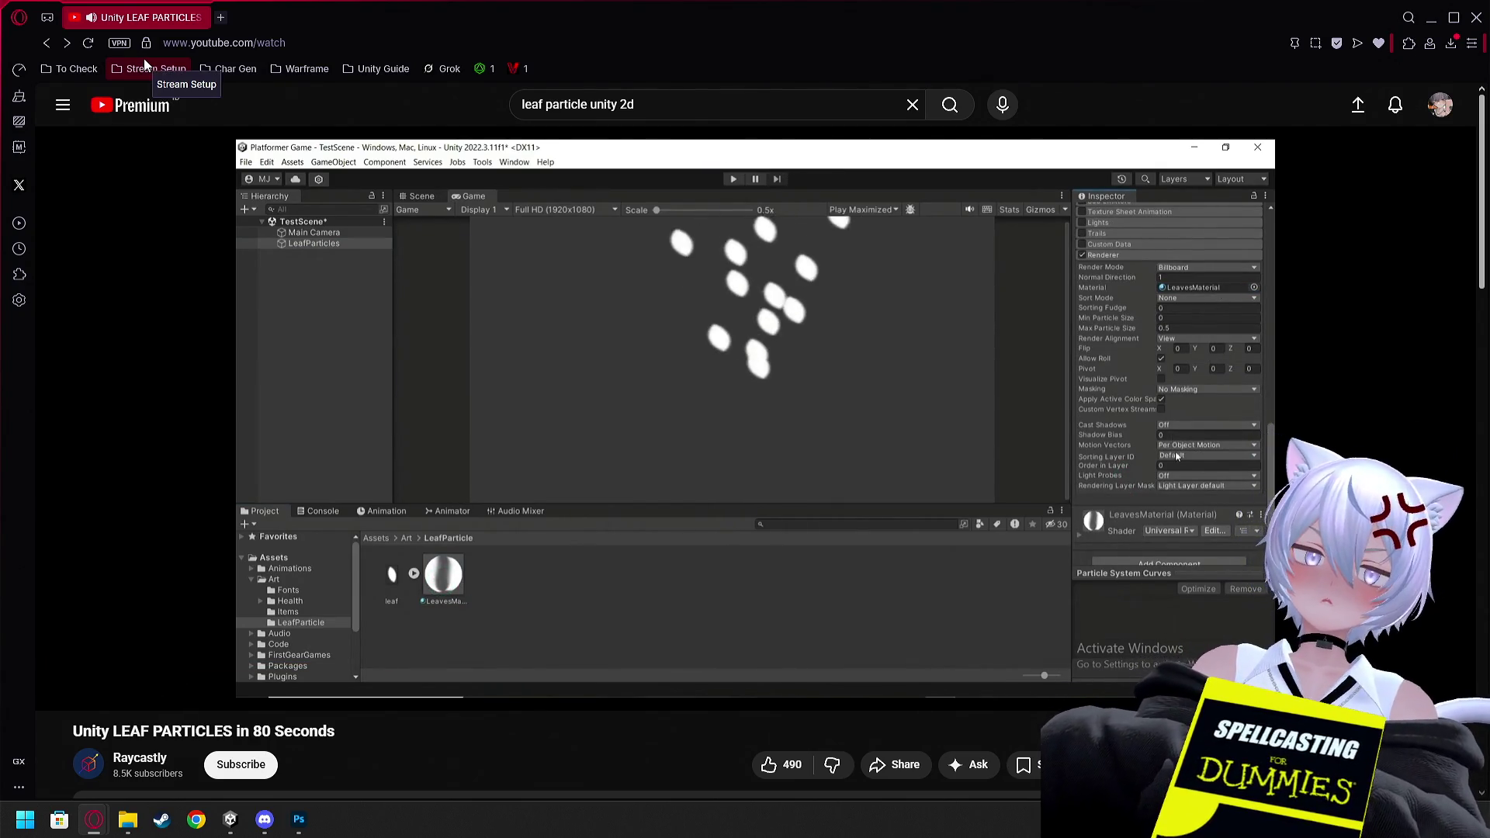
{"action": "key", "text": "alt+Tab"}
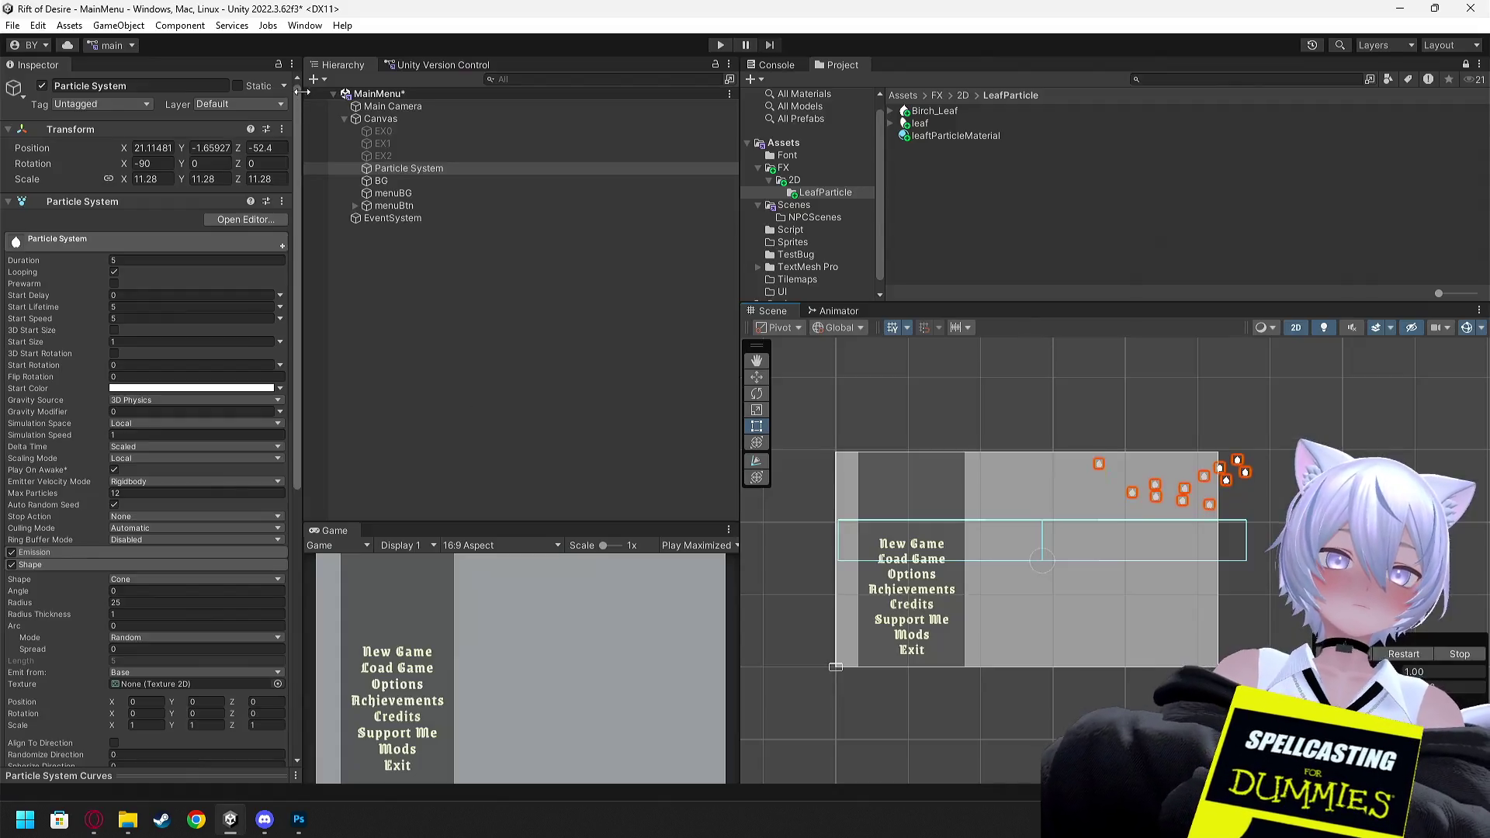
Pause the tutorial and enter 1 in the particle settings to match it
{"action": "key", "text": "alt+Tab"}
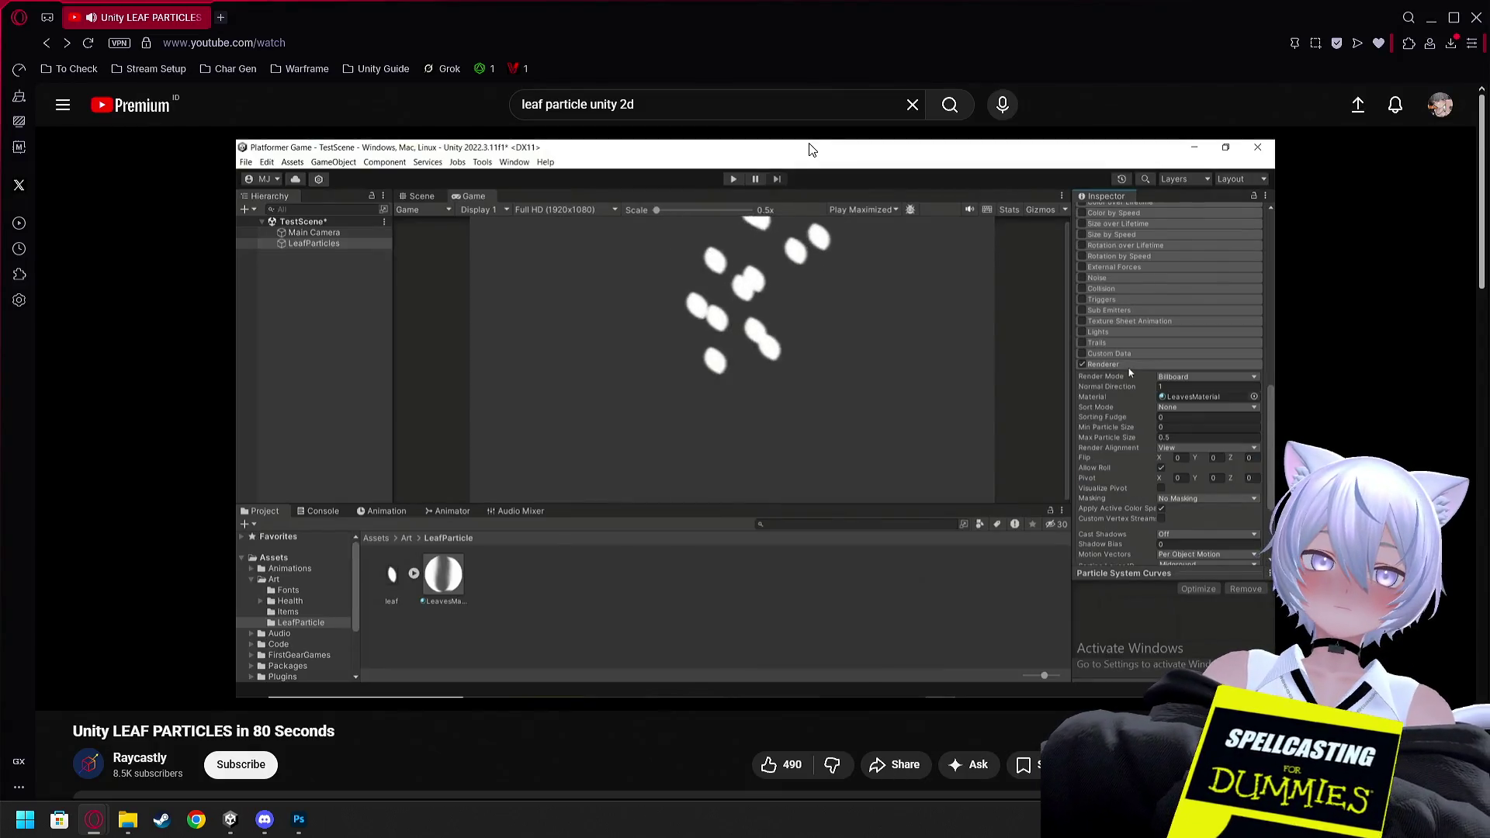
{"action": "key", "text": "alt+Tab"}
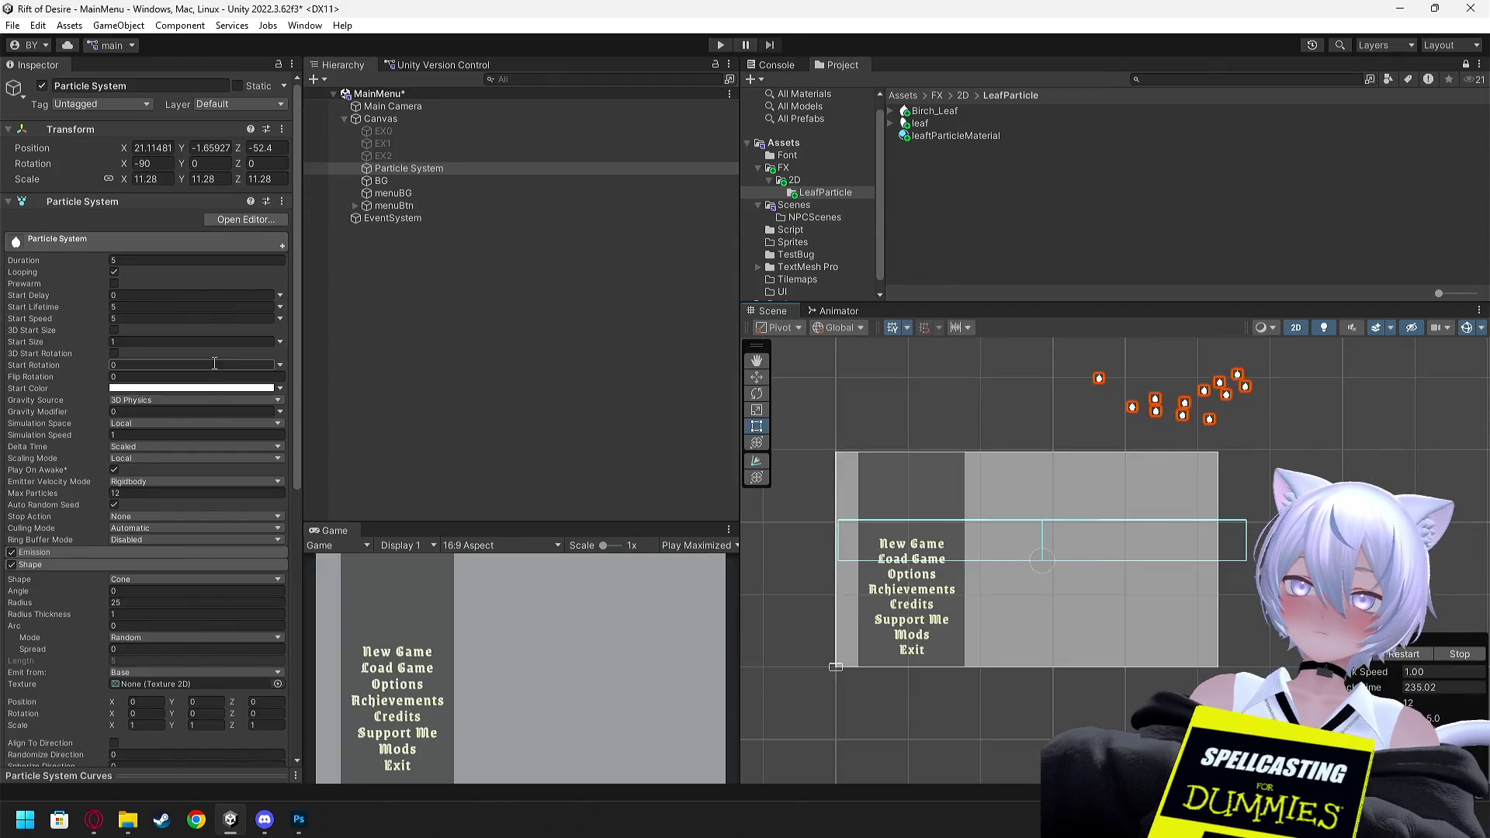
{"action": "key", "text": "alt+Tab"}
{"action": "left_click", "coordinate": [610, 333]}
{"action": "key", "text": "alt+Tab"}
{"action": "key", "text": "alt+Tab"}
{"action": "key", "text": "alt+Tab"}
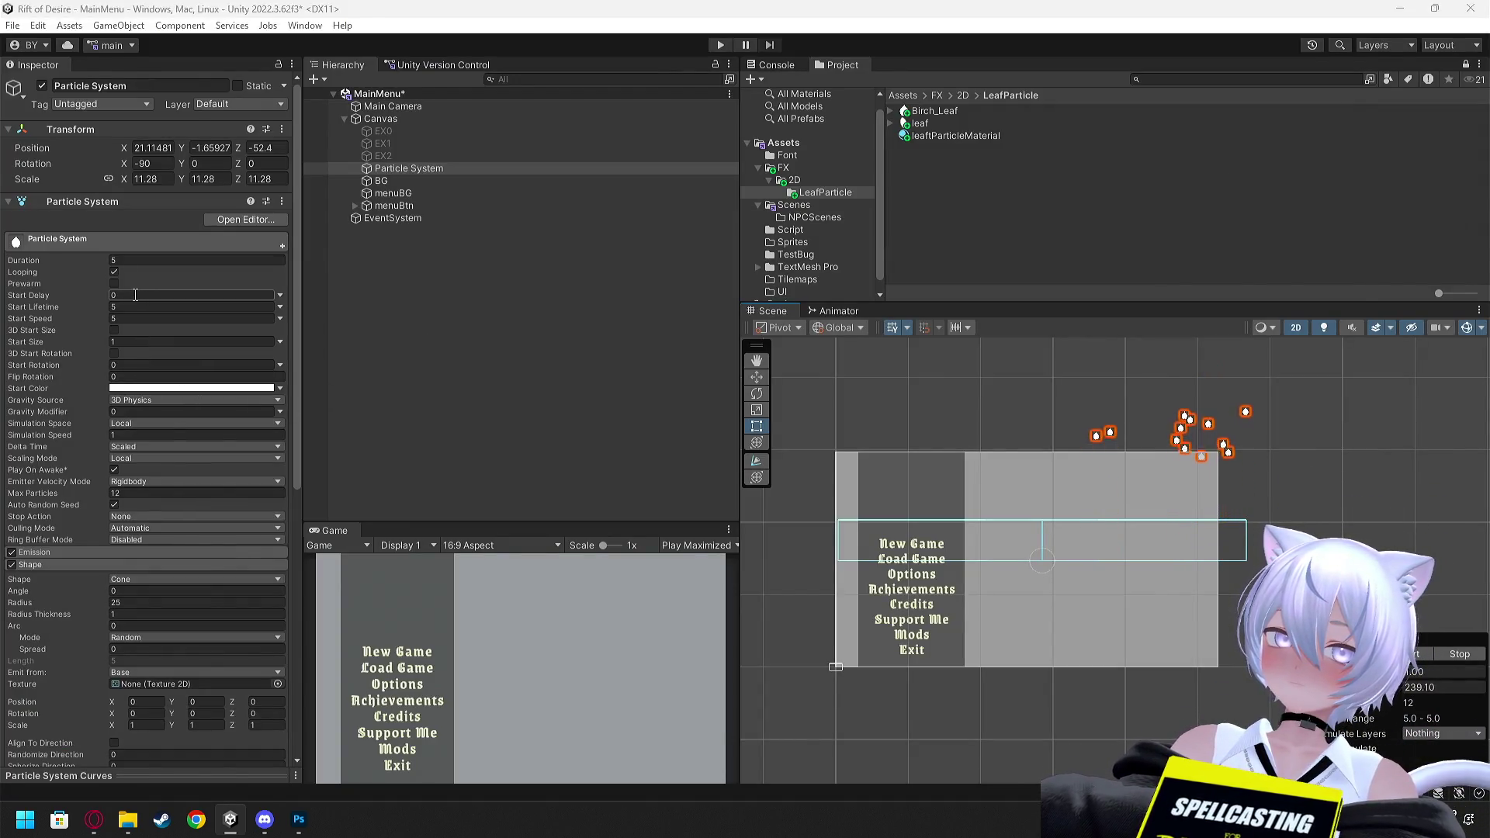
{"action": "key", "text": "alt+Tab"}
{"action": "key", "text": "alt+Tab"}
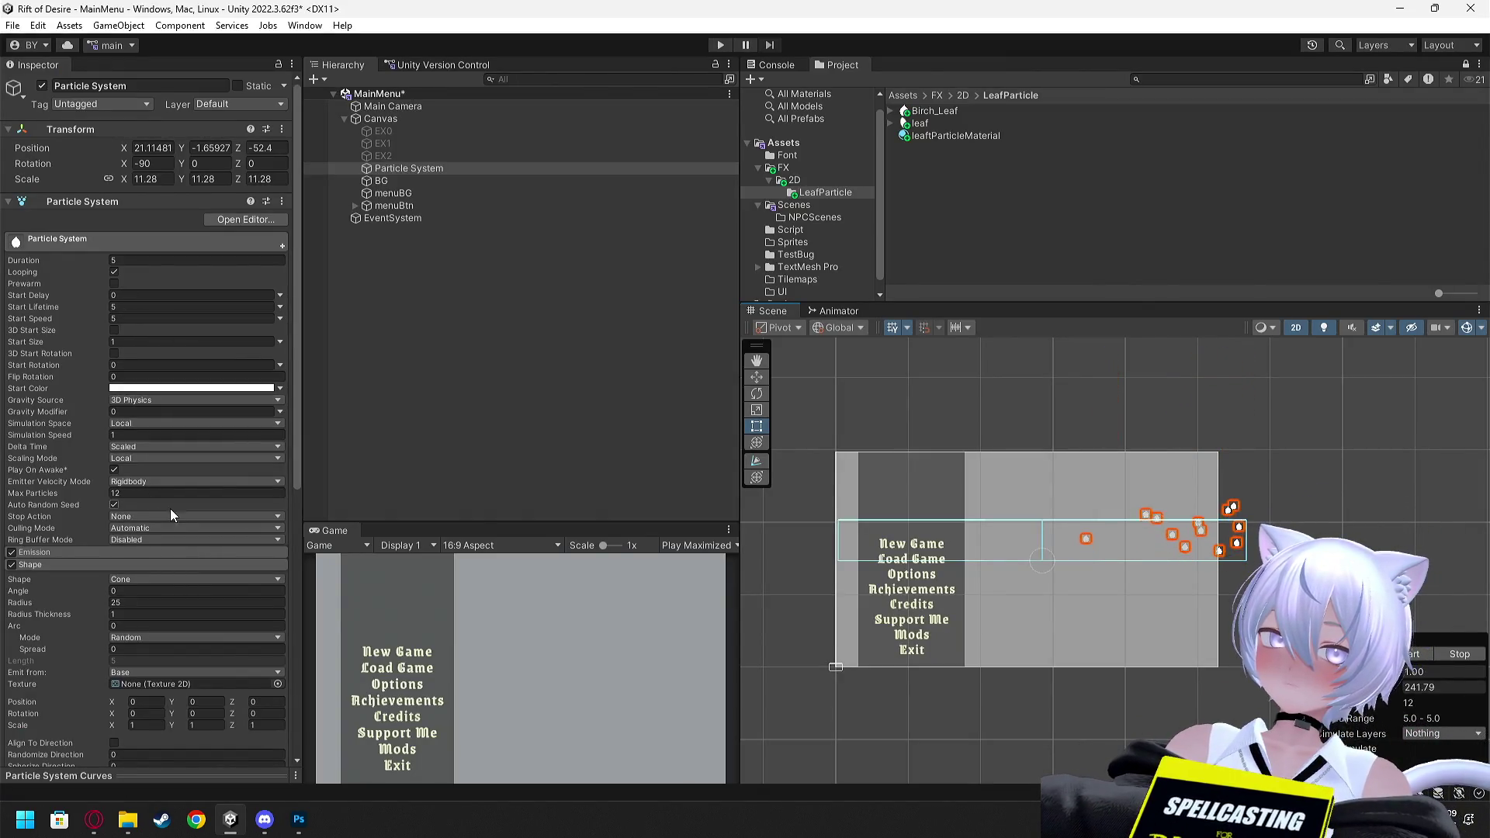
{"action": "scroll", "coordinate": [165, 503], "scroll_direction": "down", "scroll_amount": 3}
{"action": "type", "text": "1"}
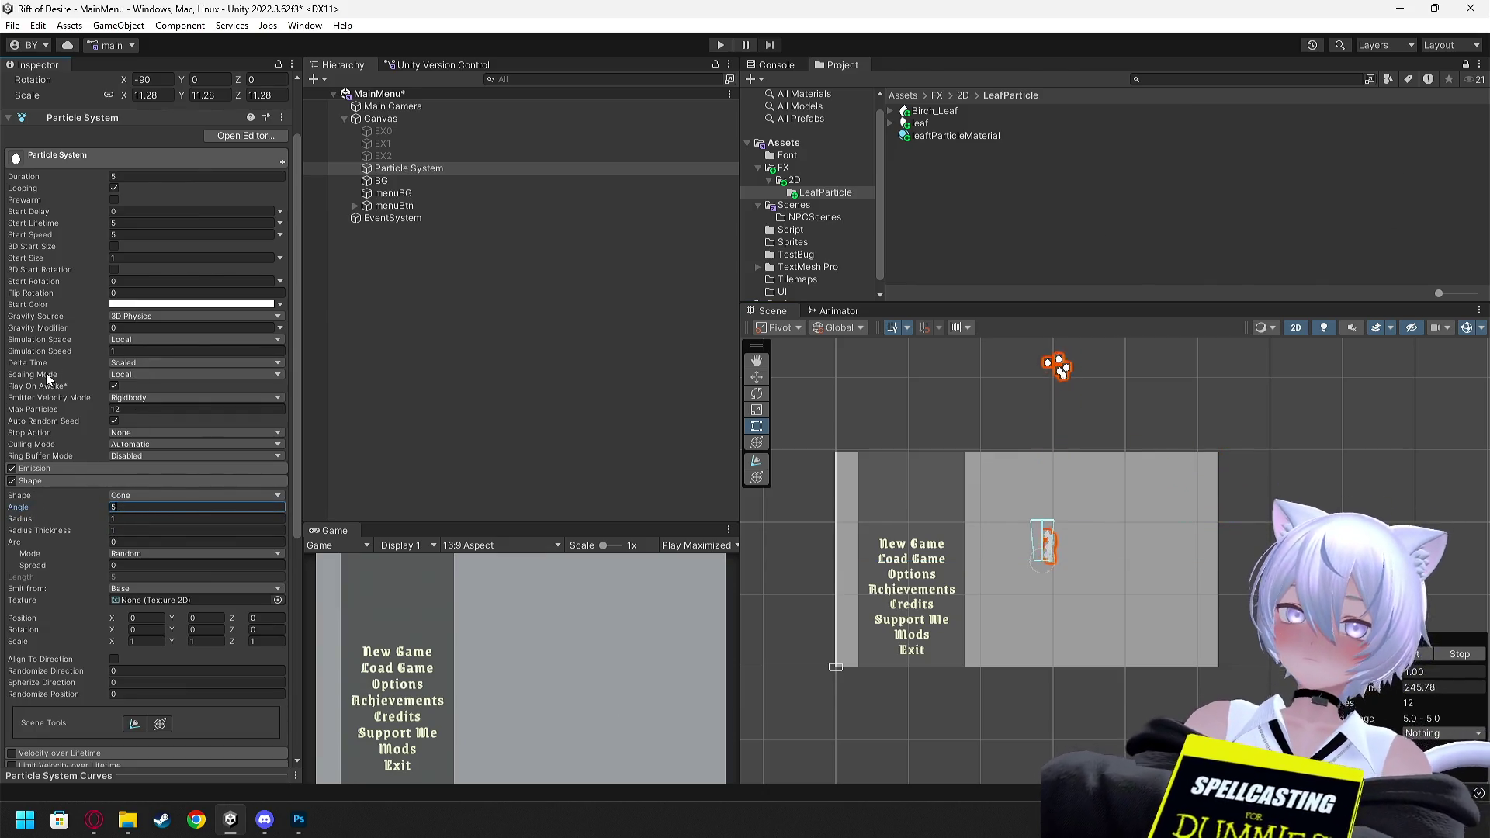
{"action": "key", "text": "alt+Tab"}
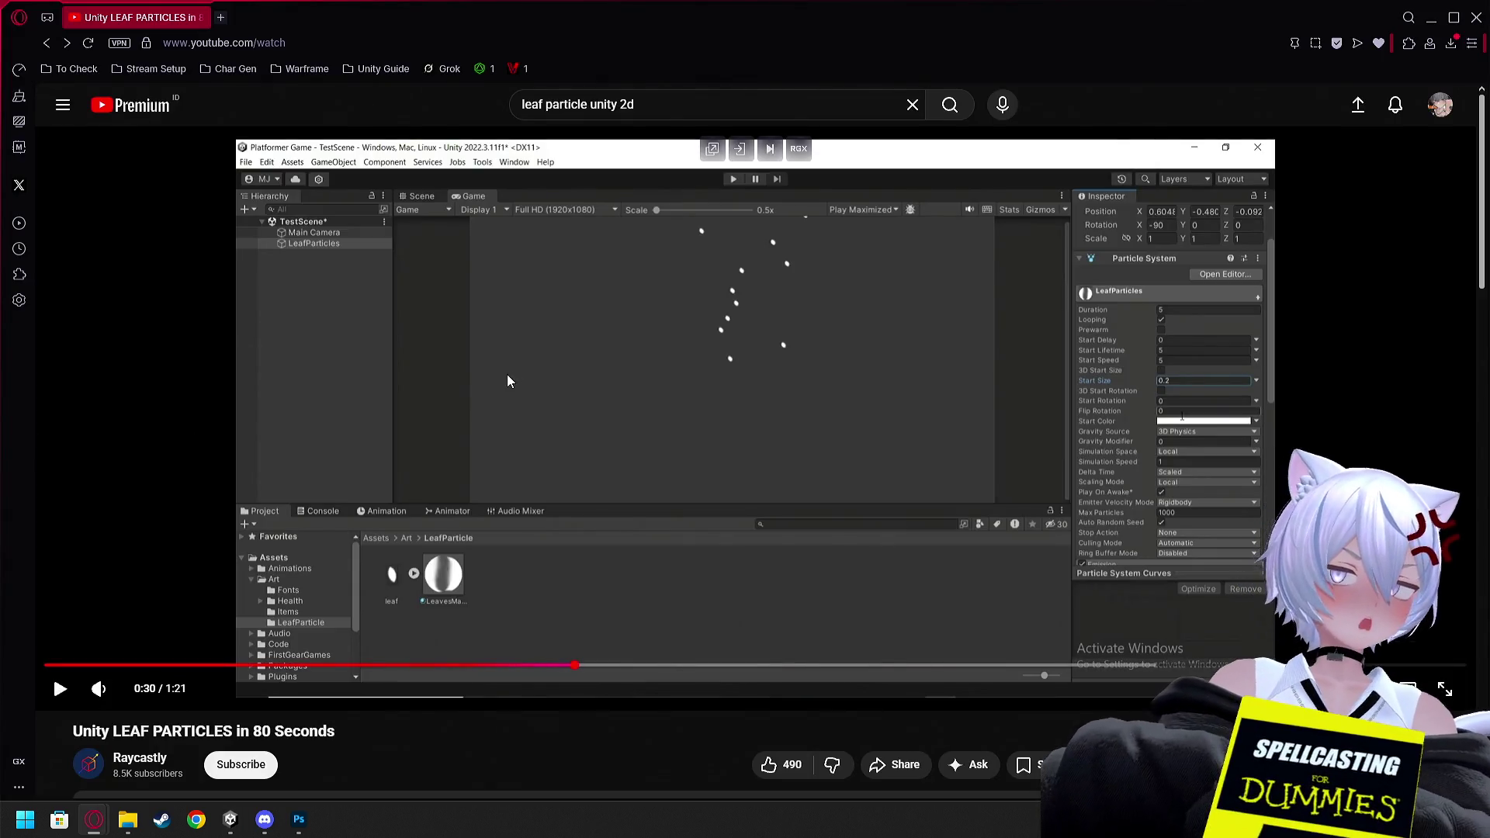
{"action": "key", "text": "alt+Tab"}
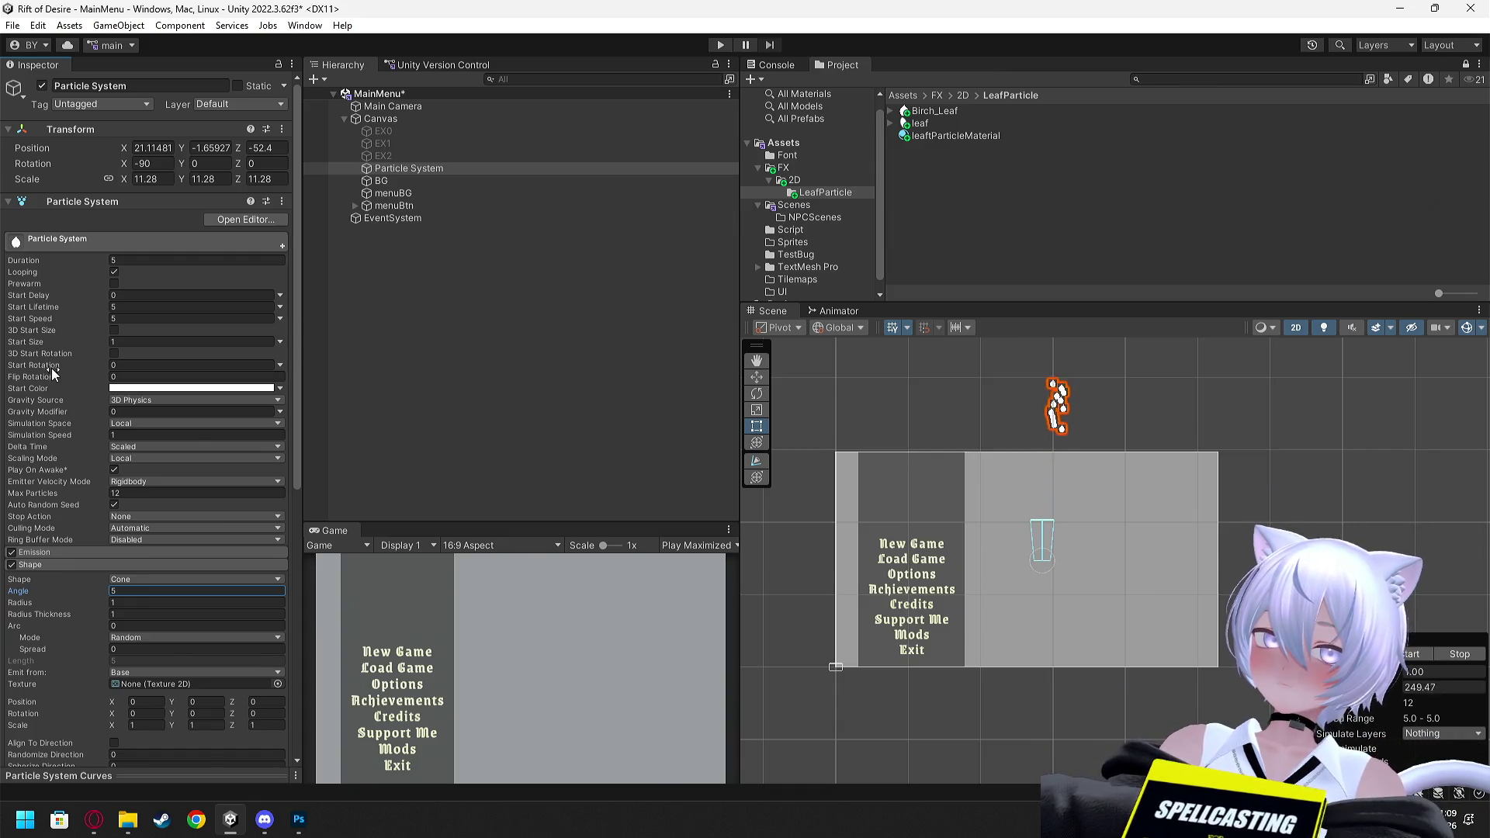
Set Start Size to 0.2 as in the tutorial and show the Start Rotation modes
{"action": "left_click", "coordinate": [68, 338]}
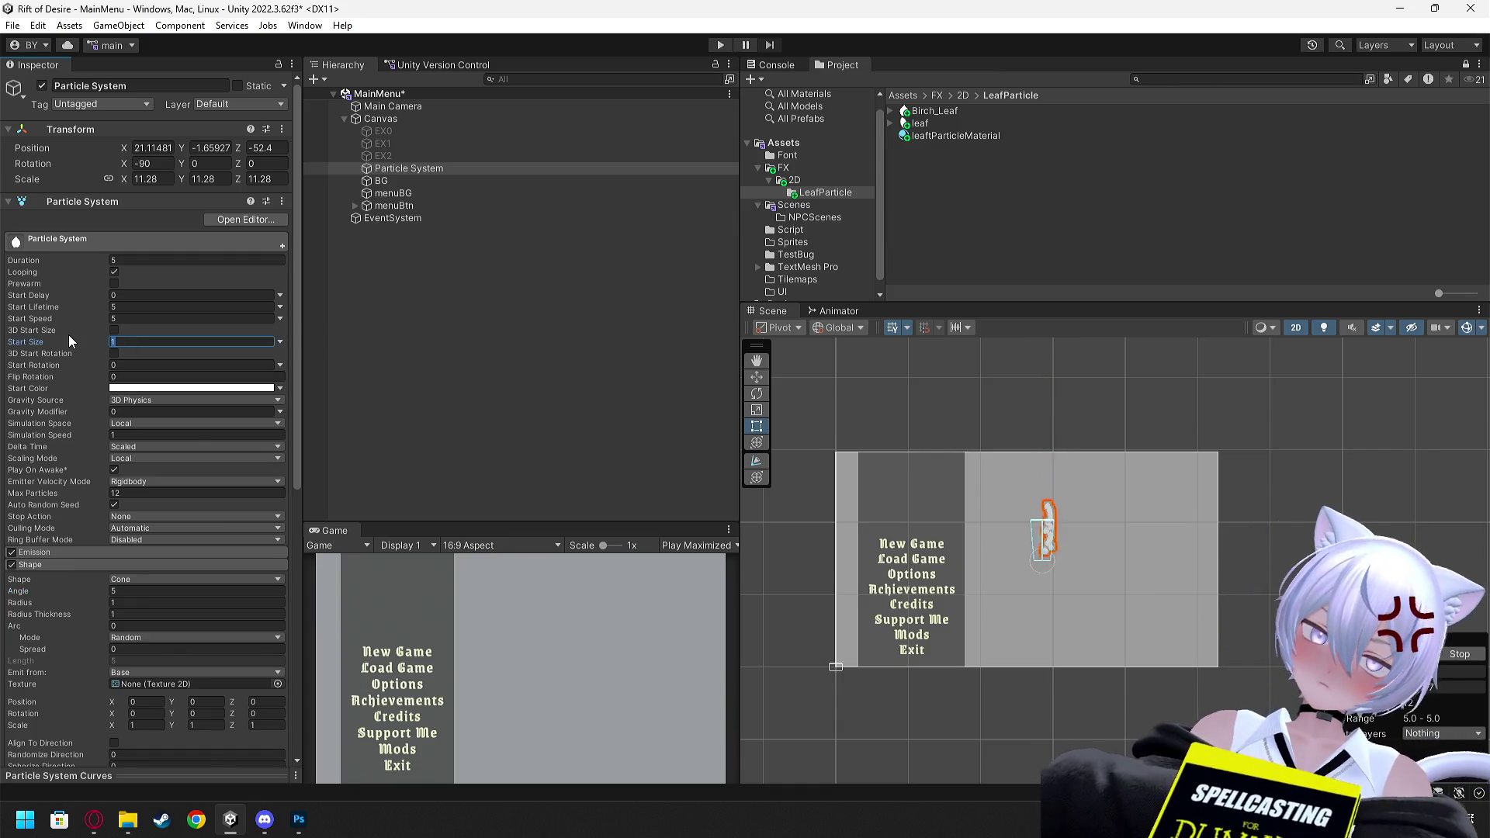
{"action": "left_click", "coordinate": [123, 338]}
{"action": "type", "text": "0.2"}
{"action": "key", "text": "alt+Tab"}
{"action": "left_click", "coordinate": [320, 337]}
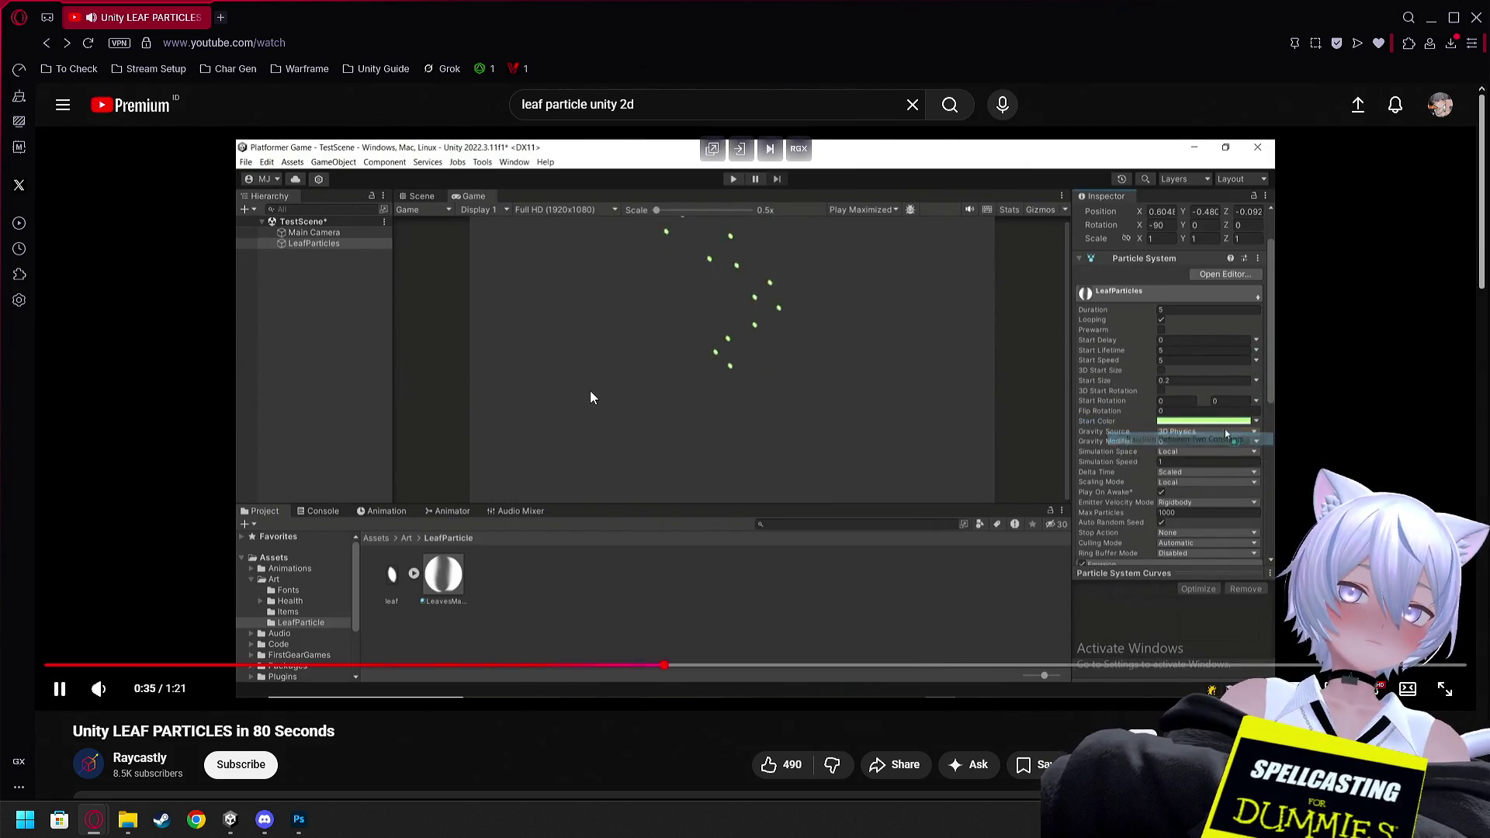
{"action": "key", "text": "alt+Tab"}
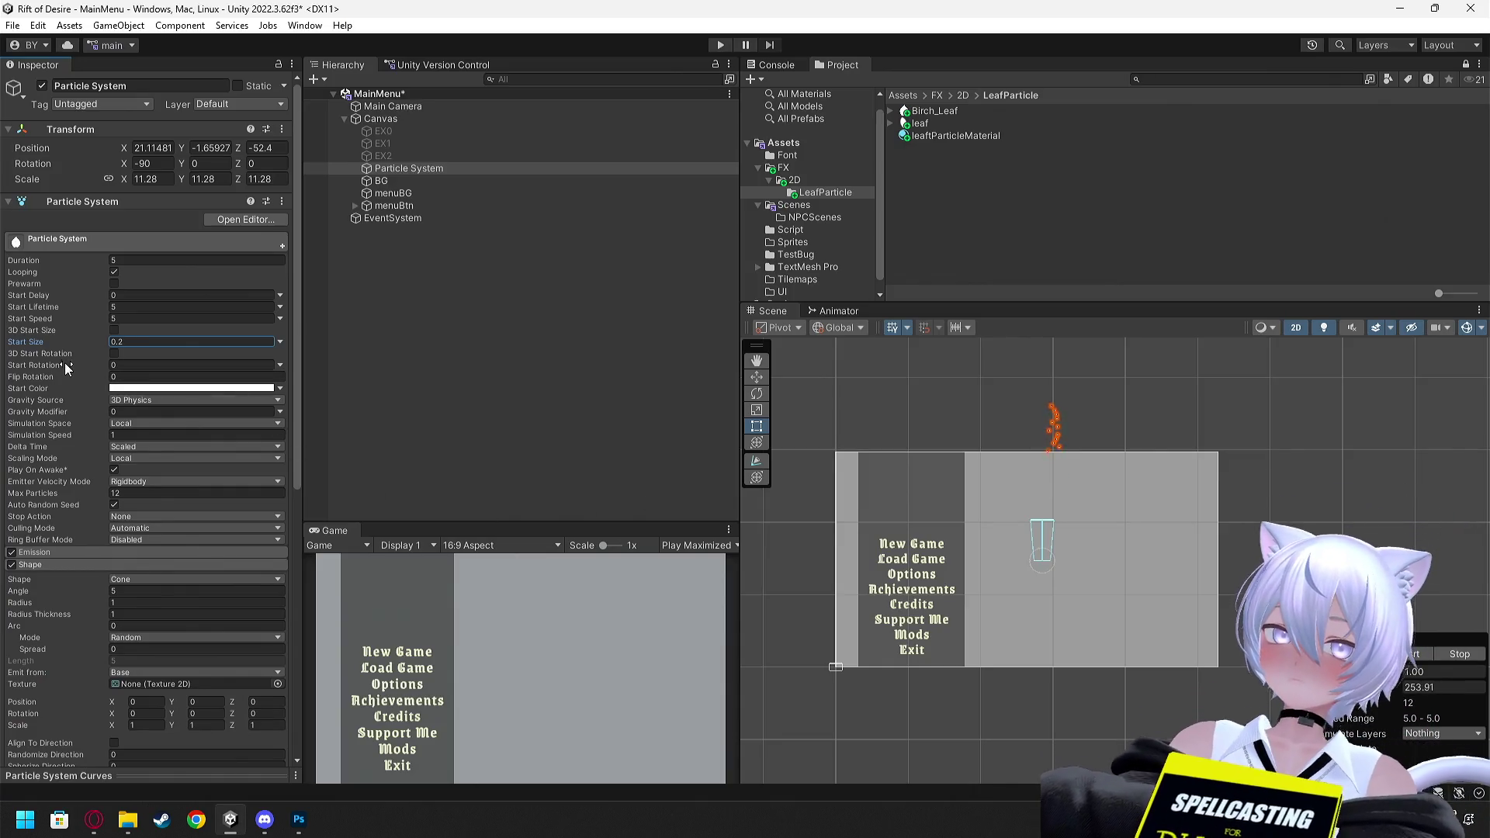
{"action": "left_click", "coordinate": [280, 366]}
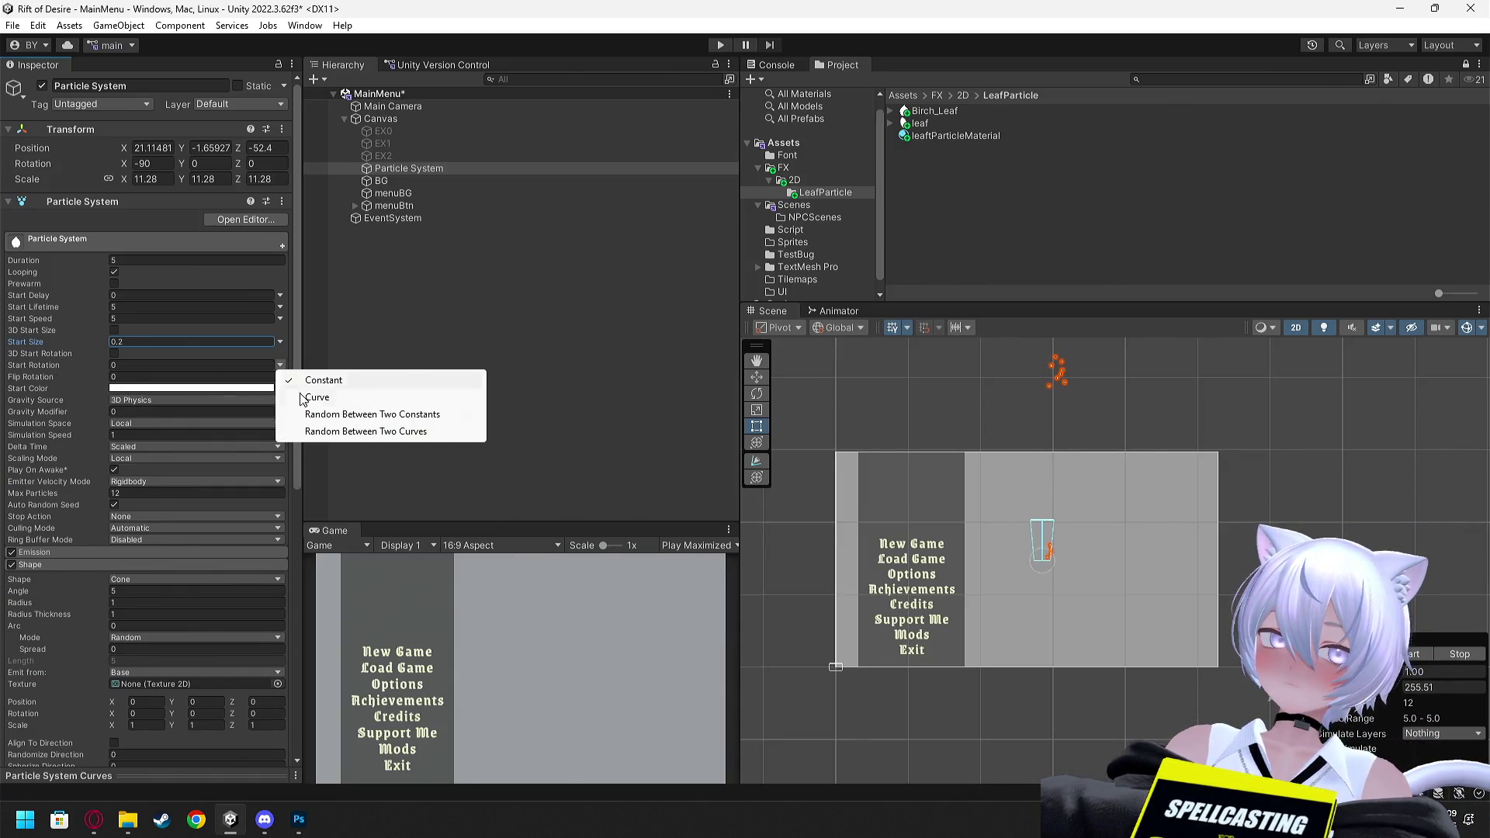
Make Start Rotation random between two constants, 0 and 180
{"action": "left_click", "coordinate": [324, 419]}
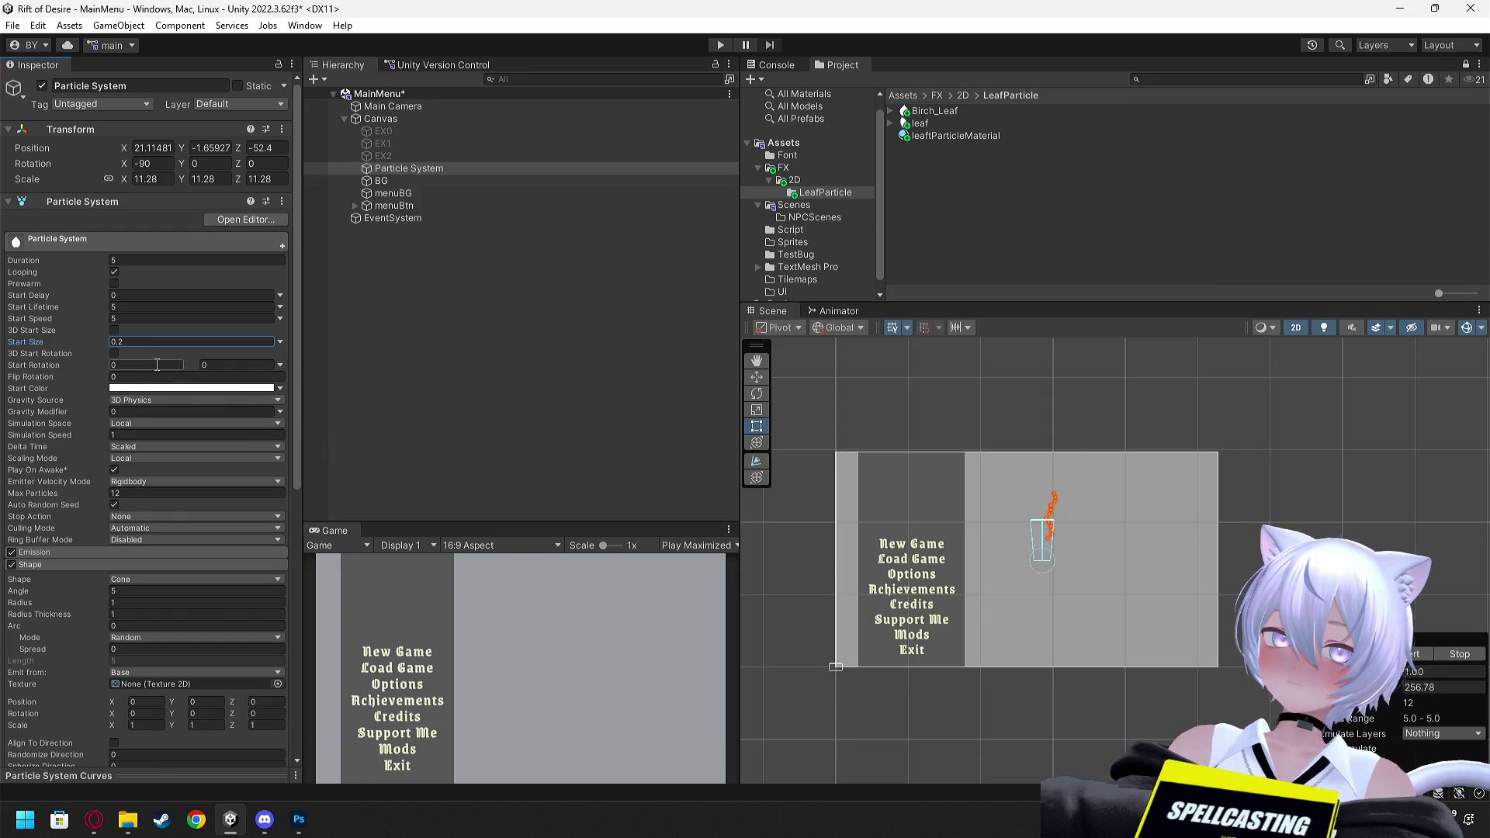
{"action": "left_click", "coordinate": [225, 364]}
{"action": "type", "text": "180"}
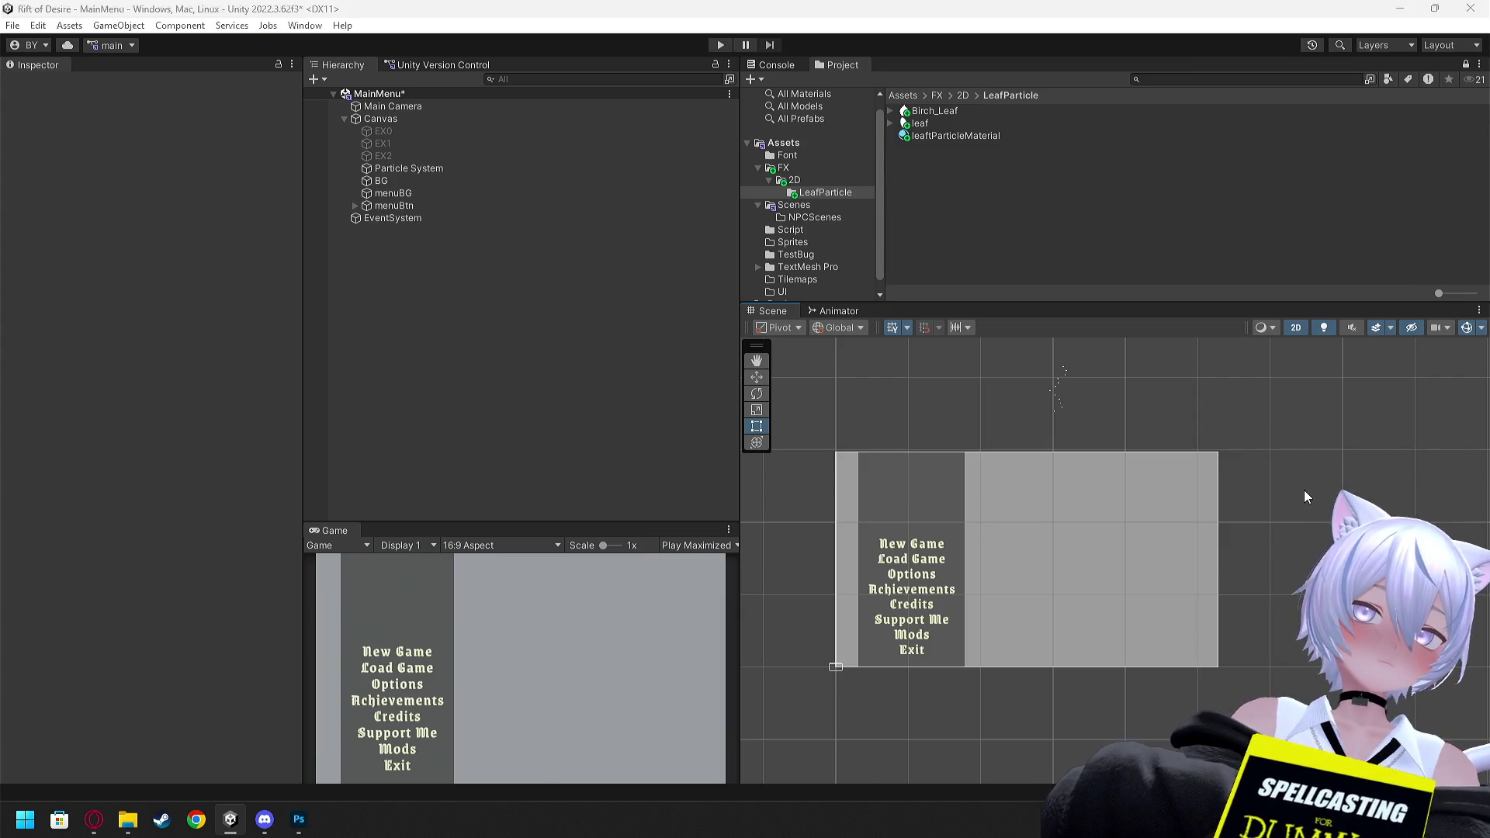
{"action": "key", "text": "alt+Tab"}
{"action": "left_click", "coordinate": [1256, 481]}
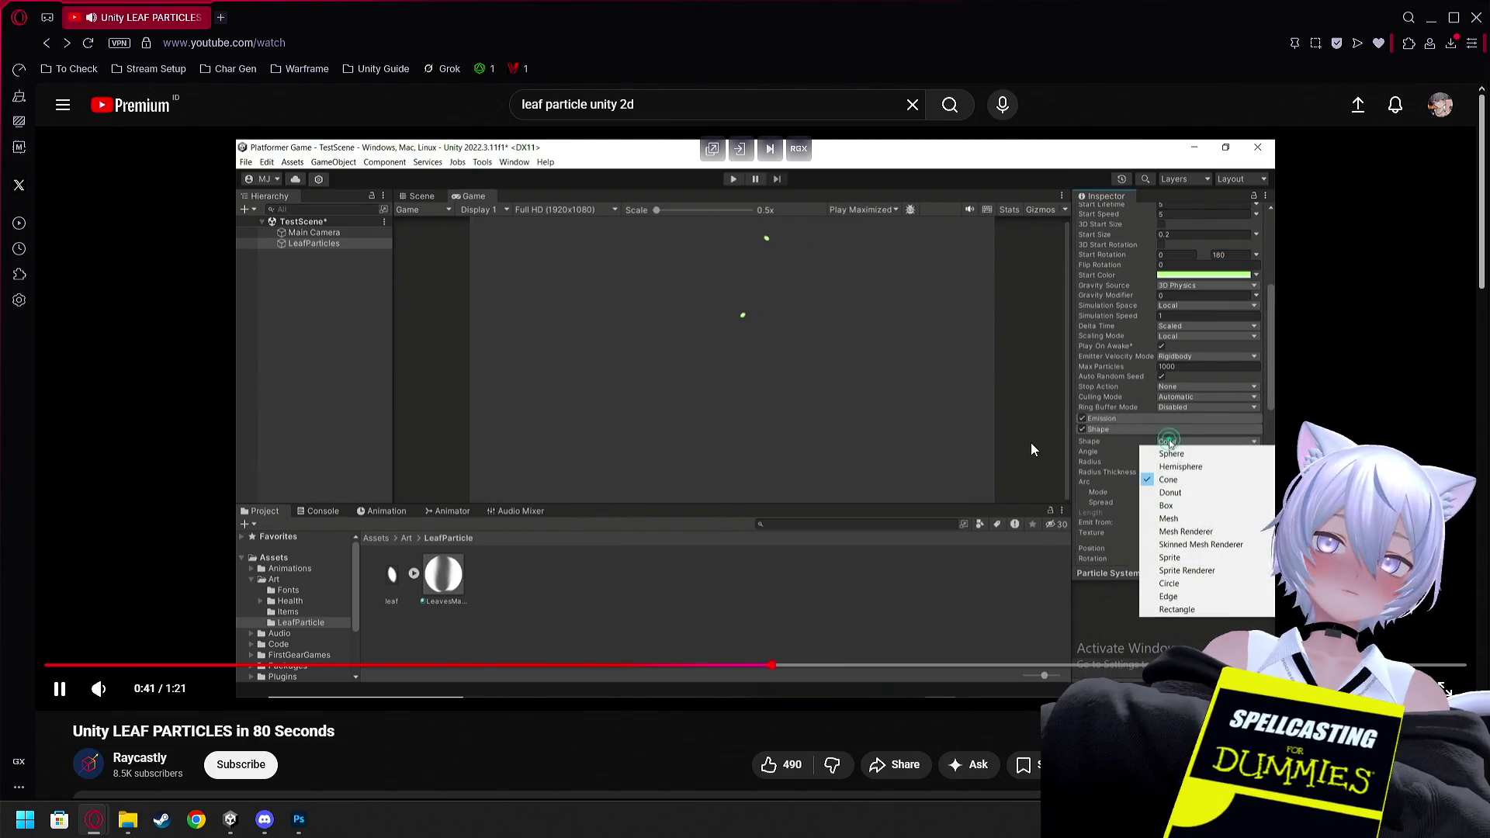
{"action": "key", "text": "alt+Tab"}
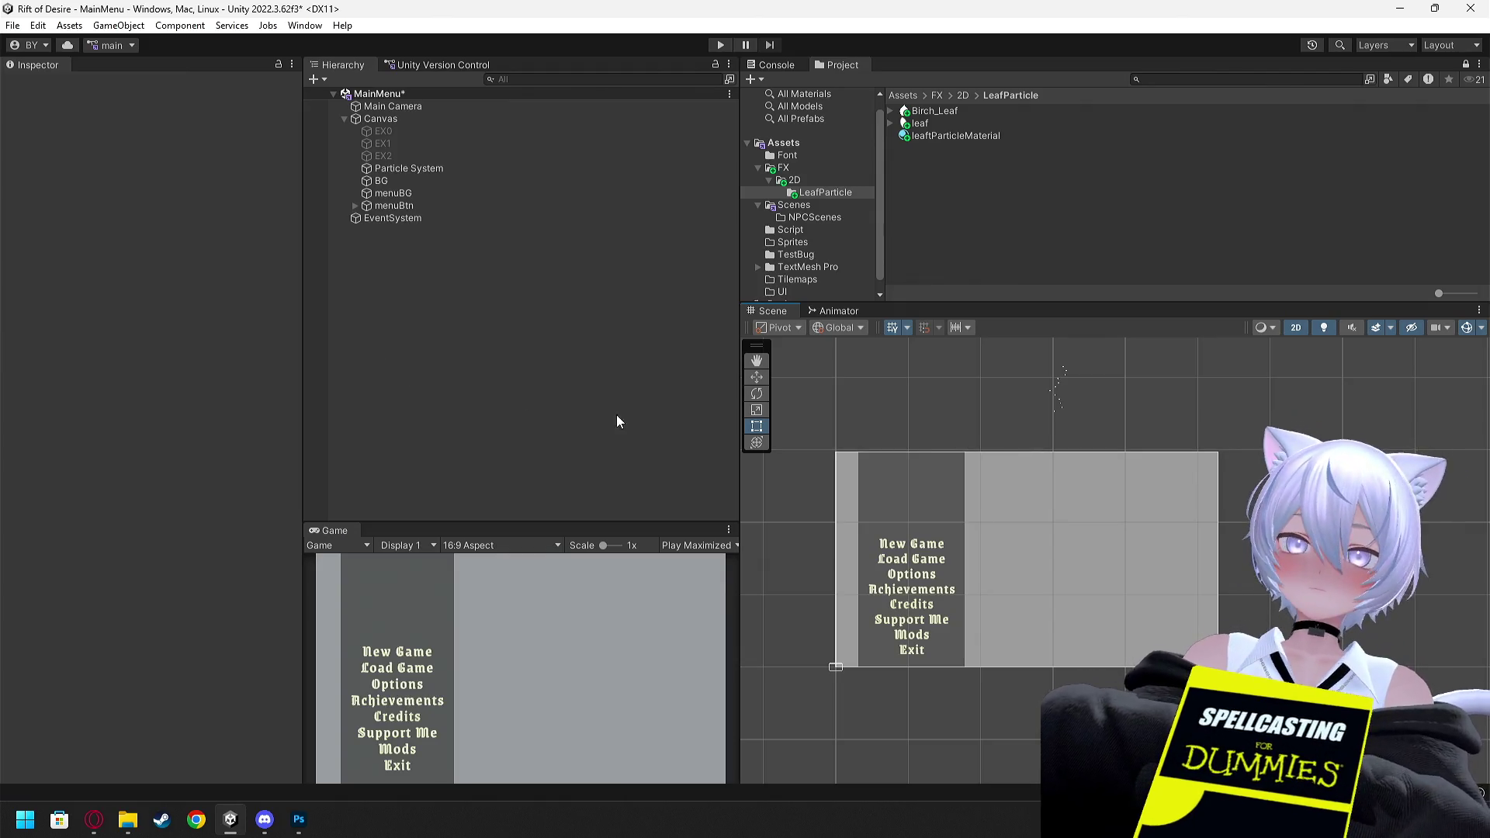
Rewind the tutorial to 0:37 and expand the particle system's Emission settings
{"action": "left_click", "coordinate": [398, 171]}
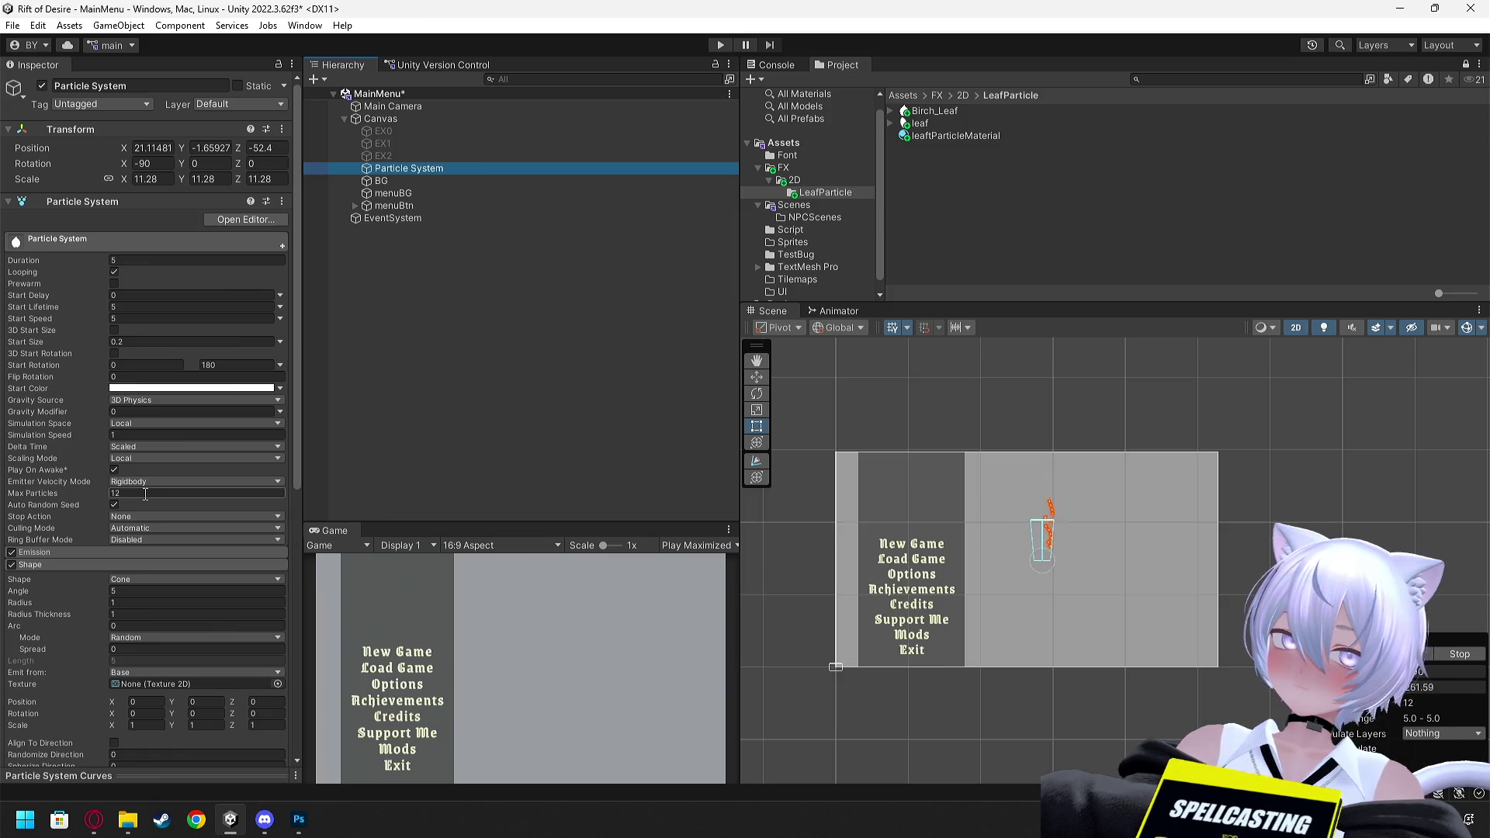
{"action": "key", "text": "alt+Tab"}
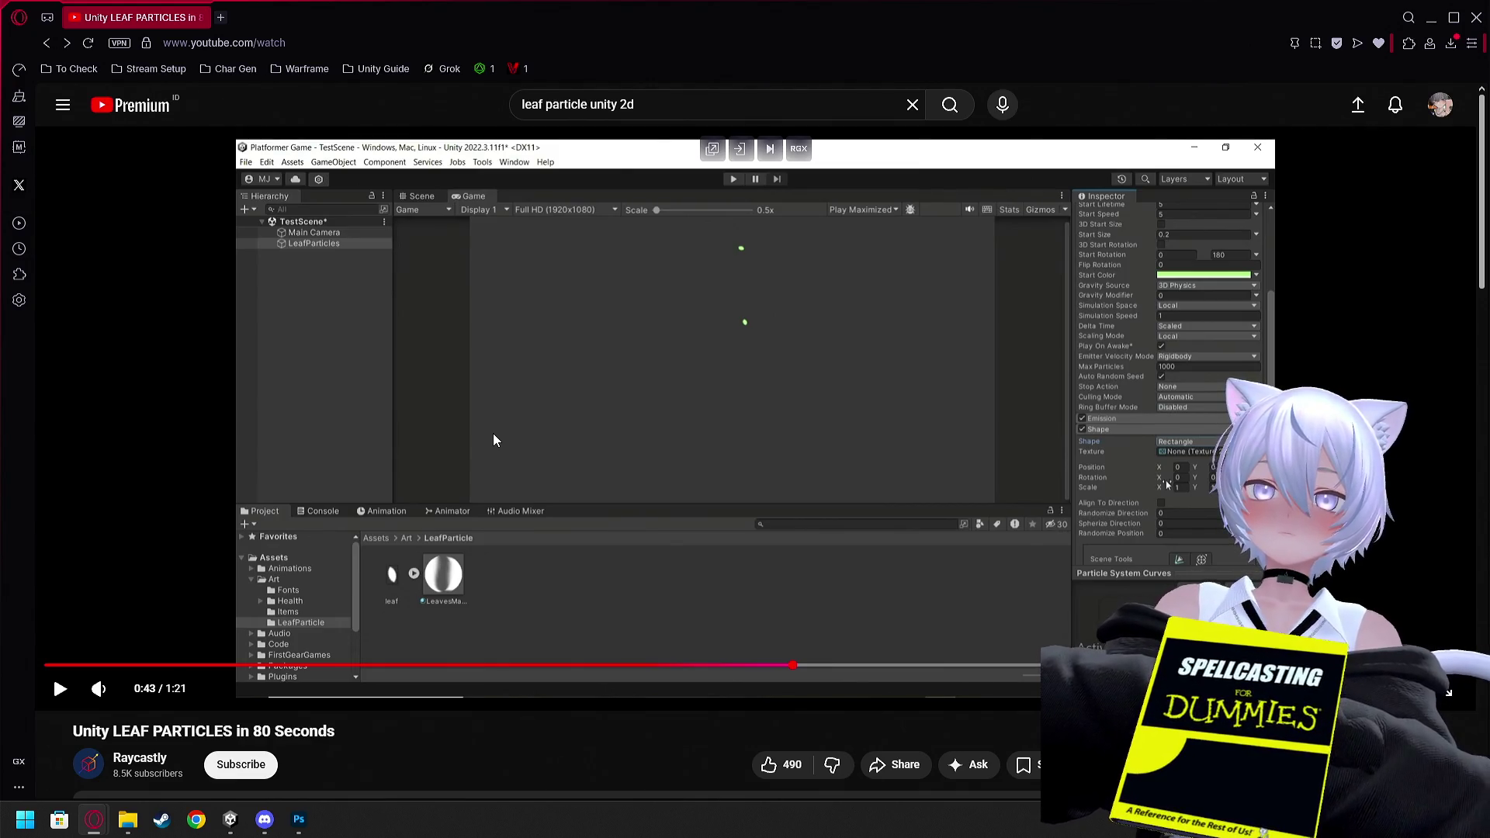
{"action": "left_click", "coordinate": [551, 430]}
{"action": "left_click_drag", "start_coordinate": [751, 665], "coordinate": [687, 665]}
{"action": "key", "text": "alt+Tab"}
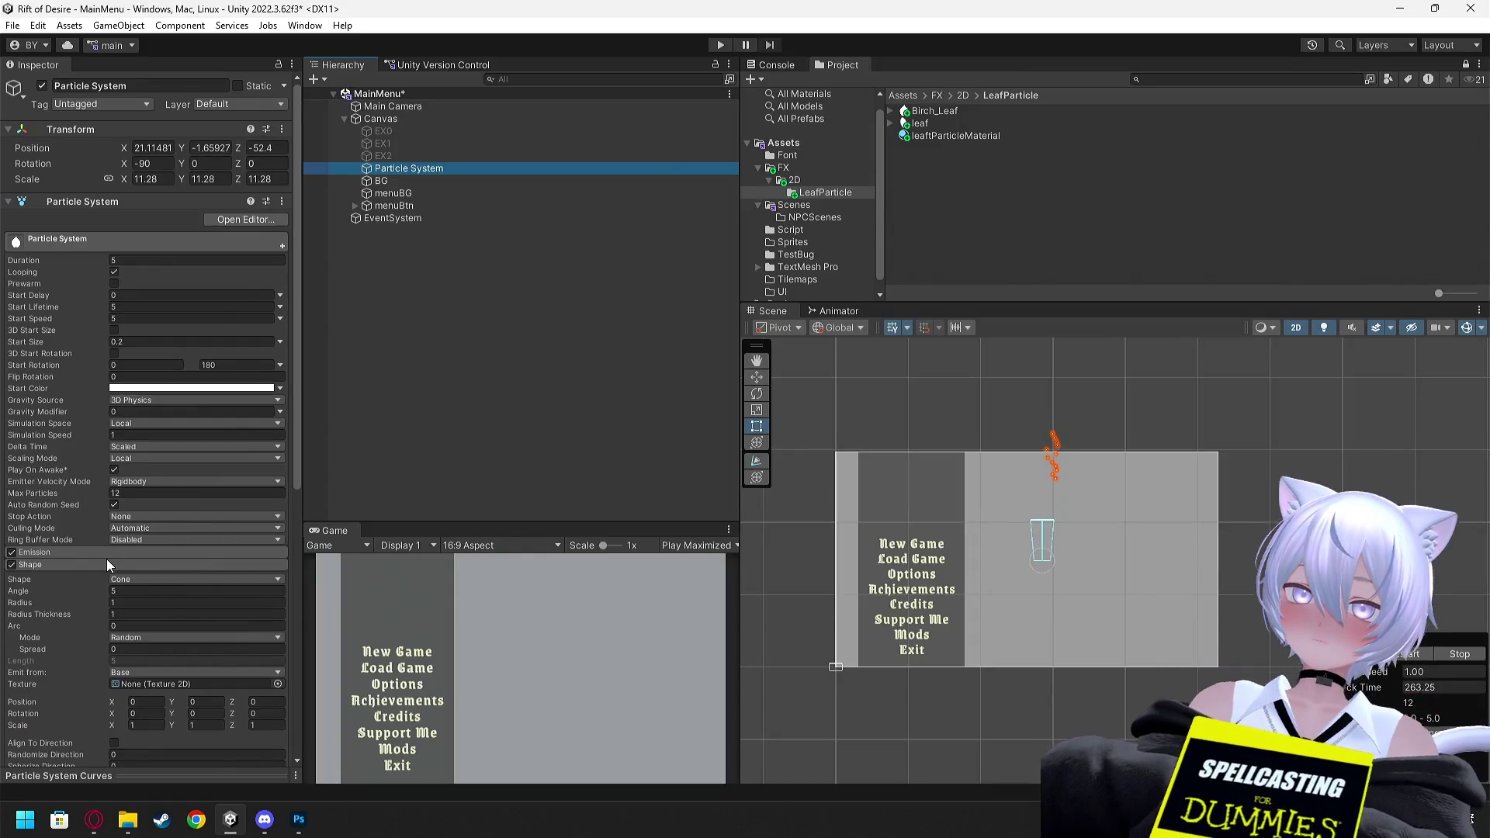
{"action": "left_click", "coordinate": [113, 551]}
{"action": "scroll", "coordinate": [124, 536], "scroll_direction": "down", "scroll_amount": 1}
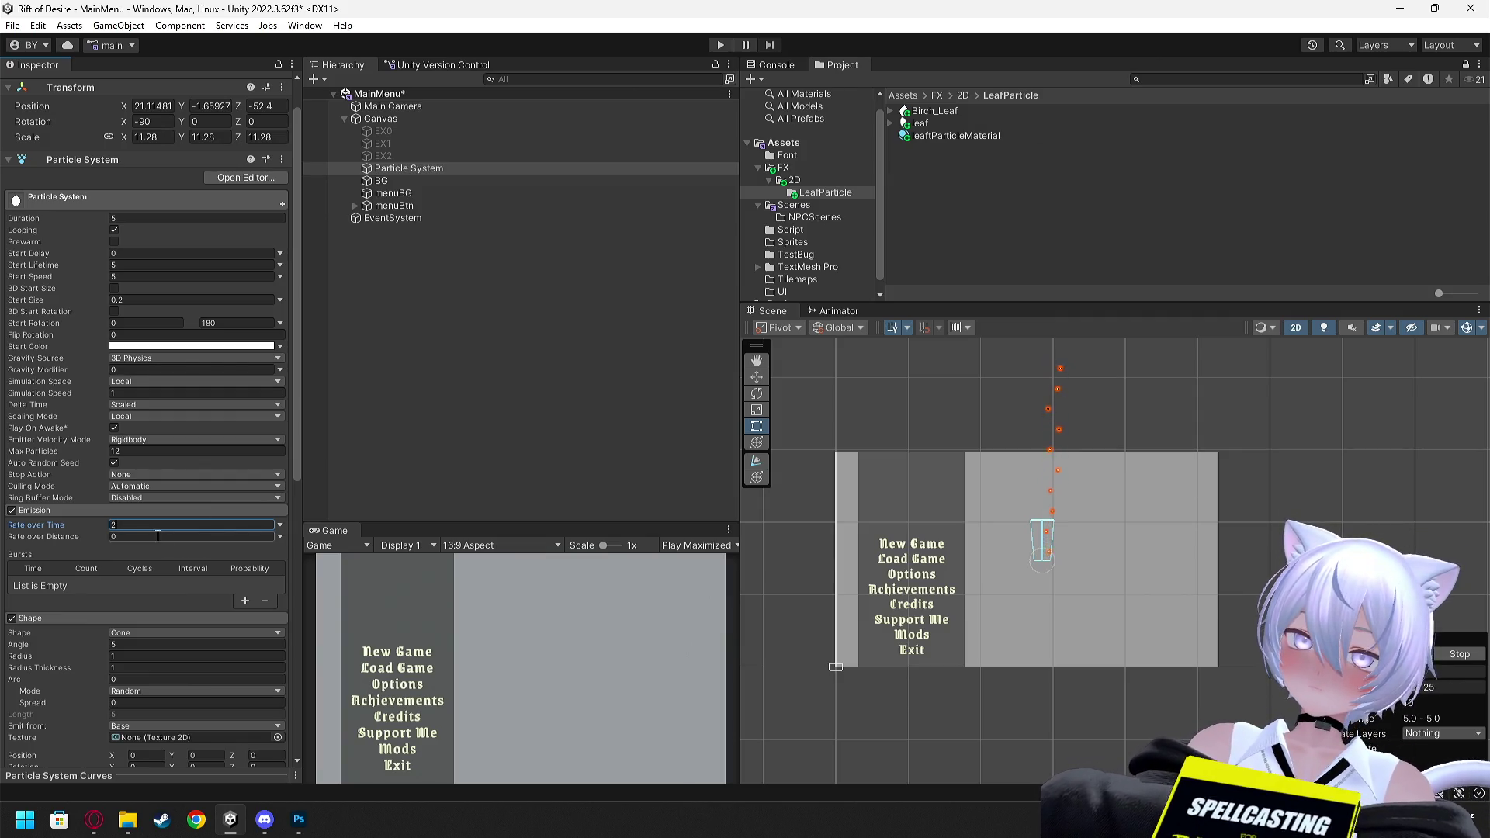
Switch the emitter shape to Rectangle and replay that part of the tutorial
{"action": "left_click", "coordinate": [150, 632]}
{"action": "left_click", "coordinate": [187, 627]}
{"action": "key", "text": "alt+Tab"}
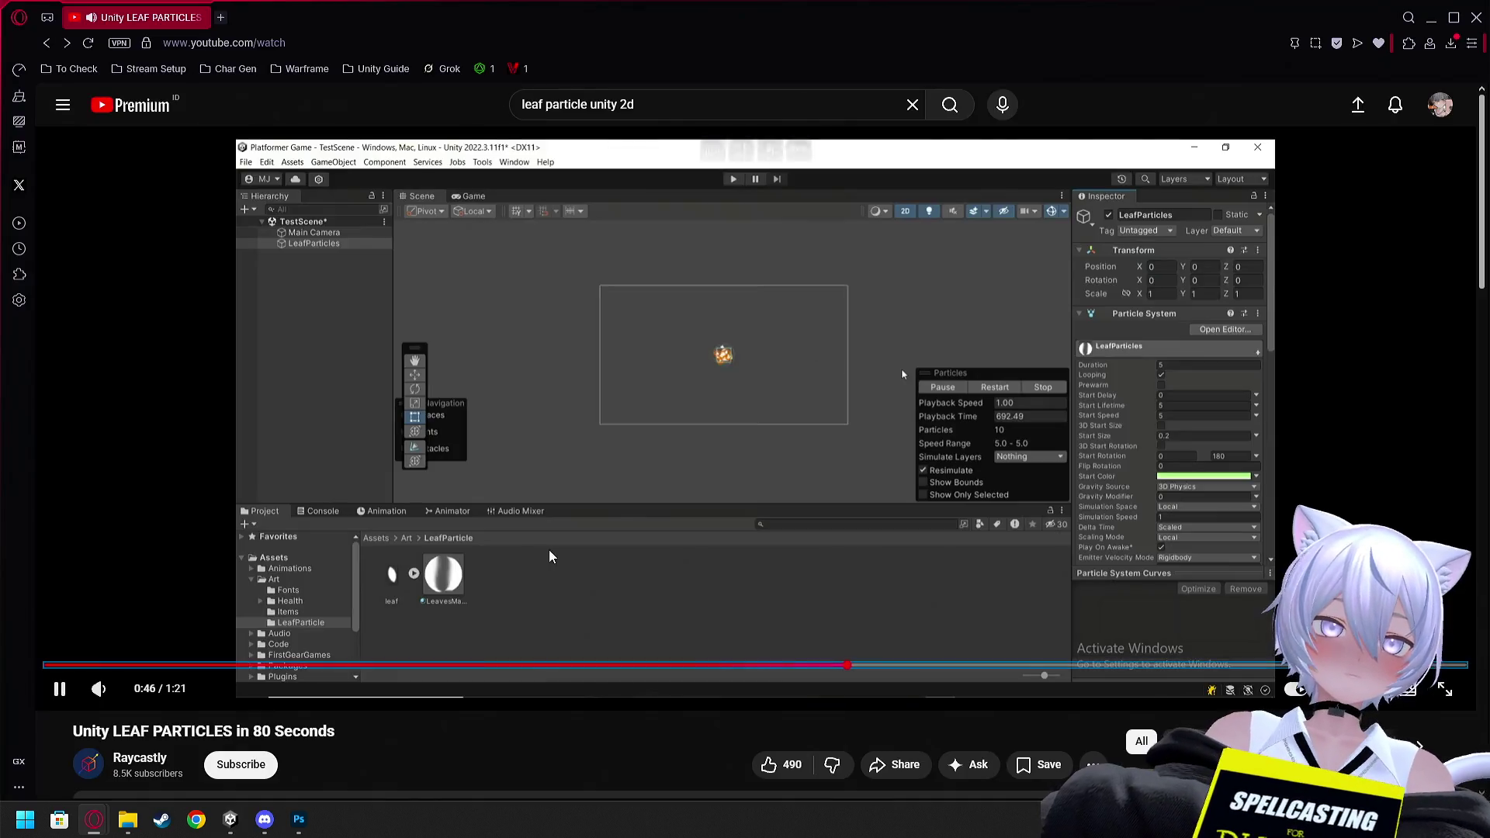
{"action": "left_click", "coordinate": [644, 501]}
{"action": "key", "text": "alt+Tab"}
{"action": "key", "text": "alt+Tab"}
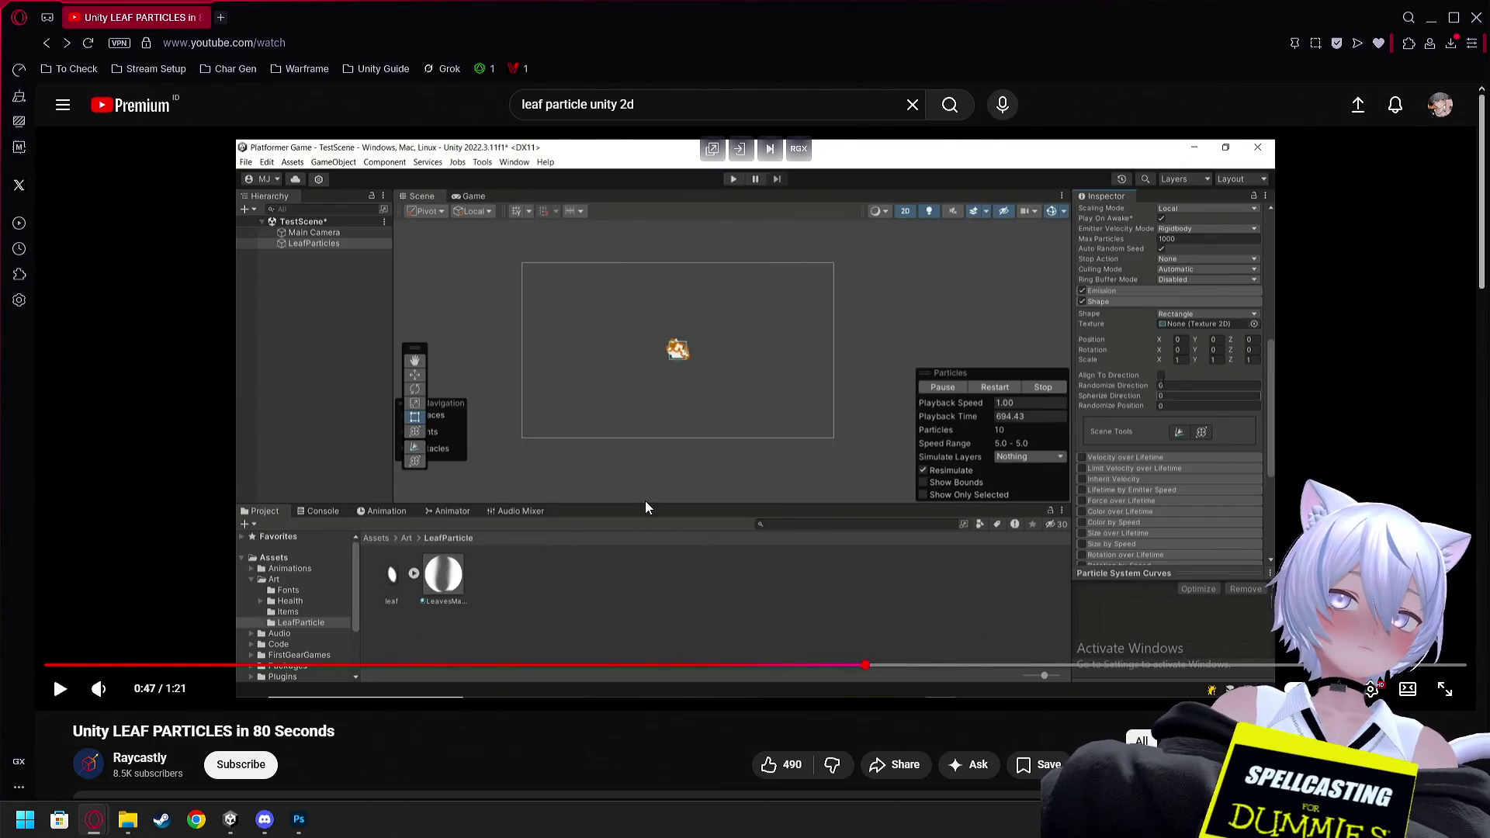
{"action": "left_click", "coordinate": [645, 501]}
{"action": "key", "text": "Left"}
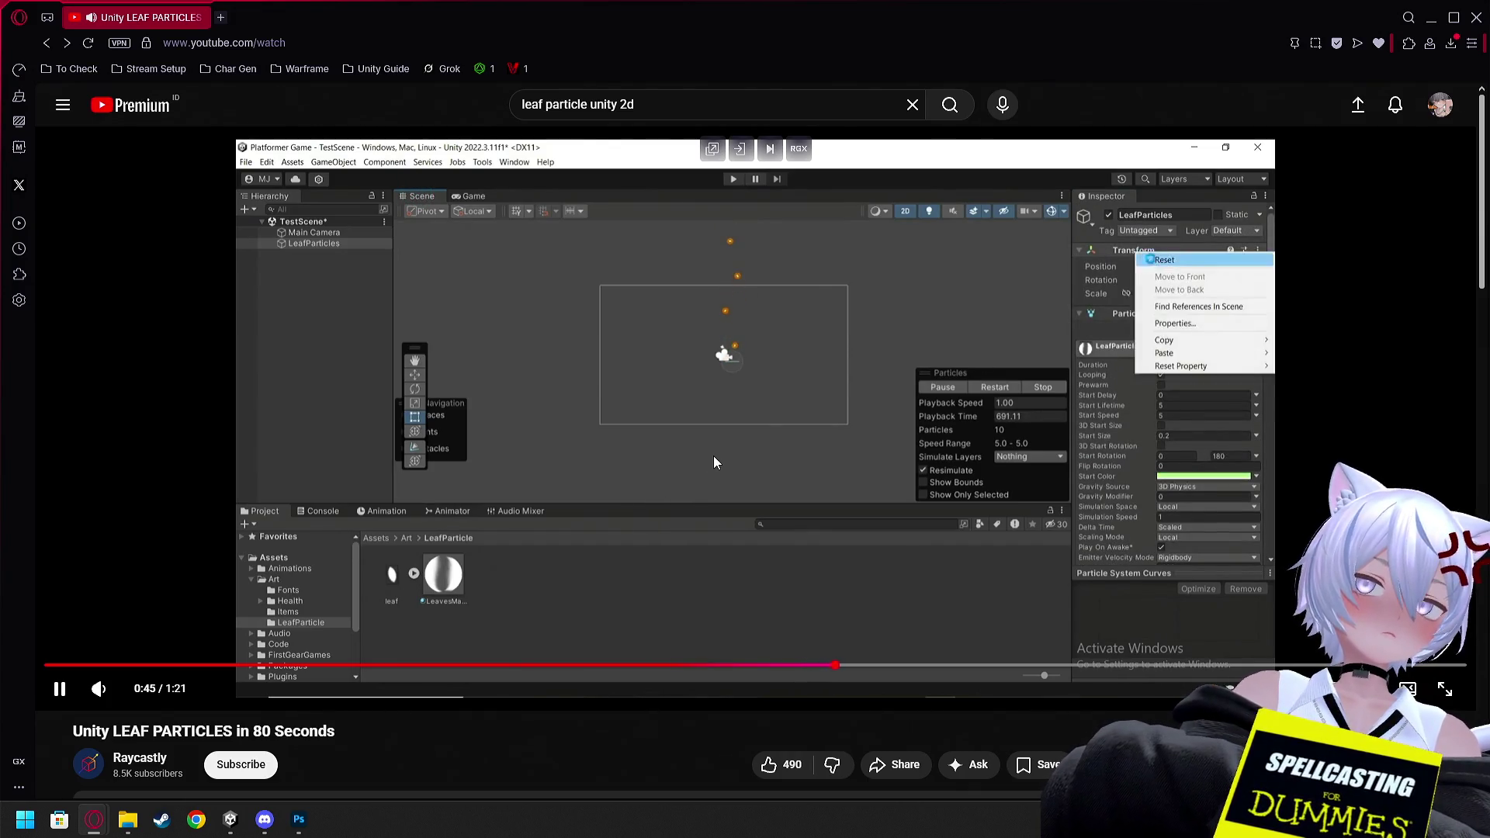
{"action": "left_click", "coordinate": [756, 444]}
{"action": "key", "text": "alt+Tab"}
Reset the particle system's Transform to position 0, rotation 0 and scale 1
{"action": "right_click", "coordinate": [78, 90]}
{"action": "left_click", "coordinate": [102, 100]}
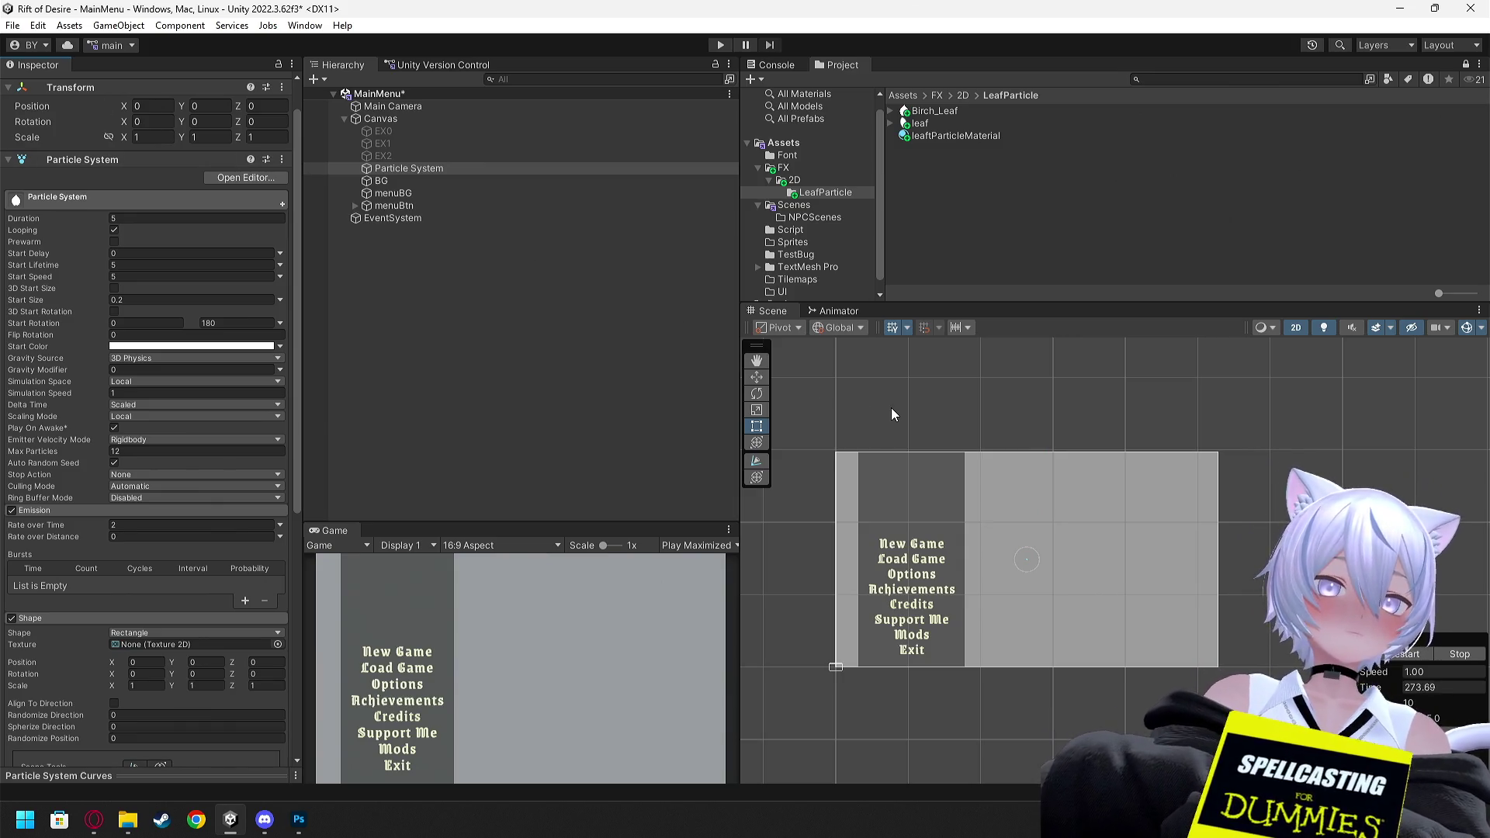
{"action": "left_click", "coordinate": [943, 425]}
{"action": "left_click", "coordinate": [411, 193]}
{"action": "left_click", "coordinate": [408, 169]}
{"action": "left_click_drag", "start_coordinate": [983, 381], "coordinate": [1036, 394]}
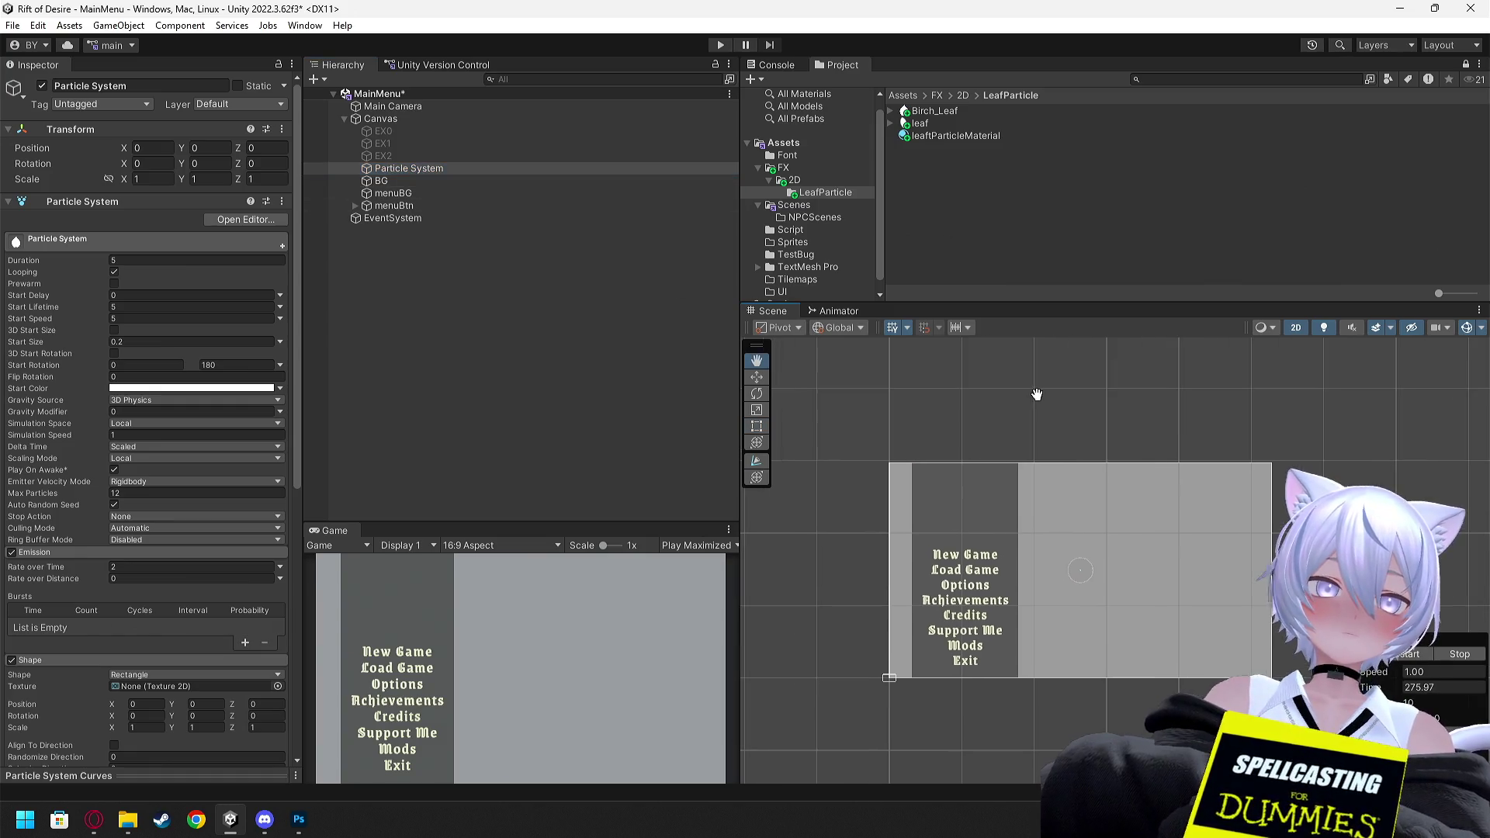
{"action": "scroll", "coordinate": [1001, 402], "scroll_direction": "down", "scroll_amount": 2}
{"action": "key", "text": "t"}
{"action": "scroll", "coordinate": [1036, 384], "scroll_direction": "up", "scroll_amount": 10}
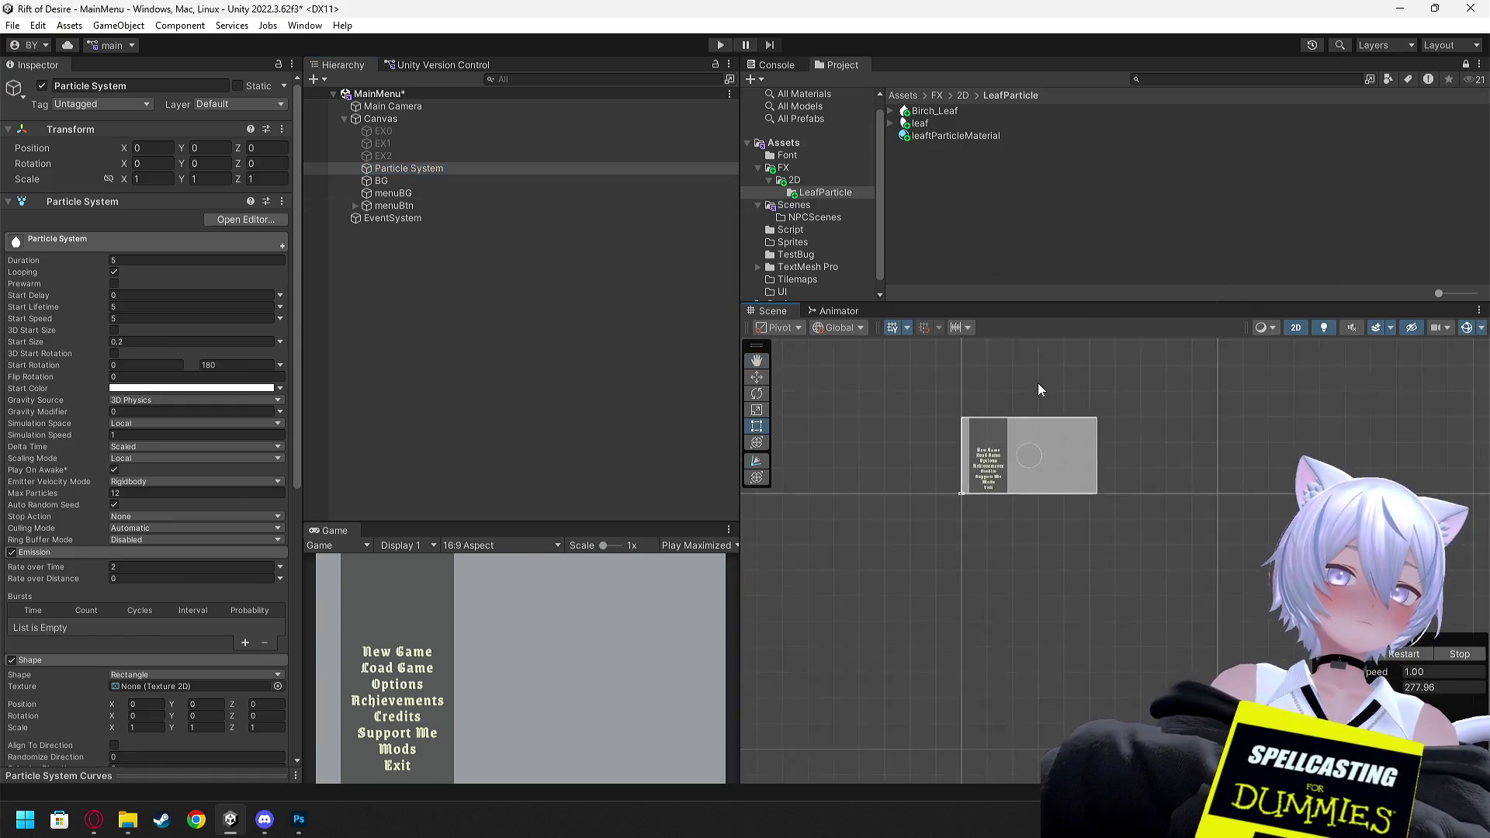
{"action": "scroll", "coordinate": [1009, 466], "scroll_direction": "up", "scroll_amount": 10}
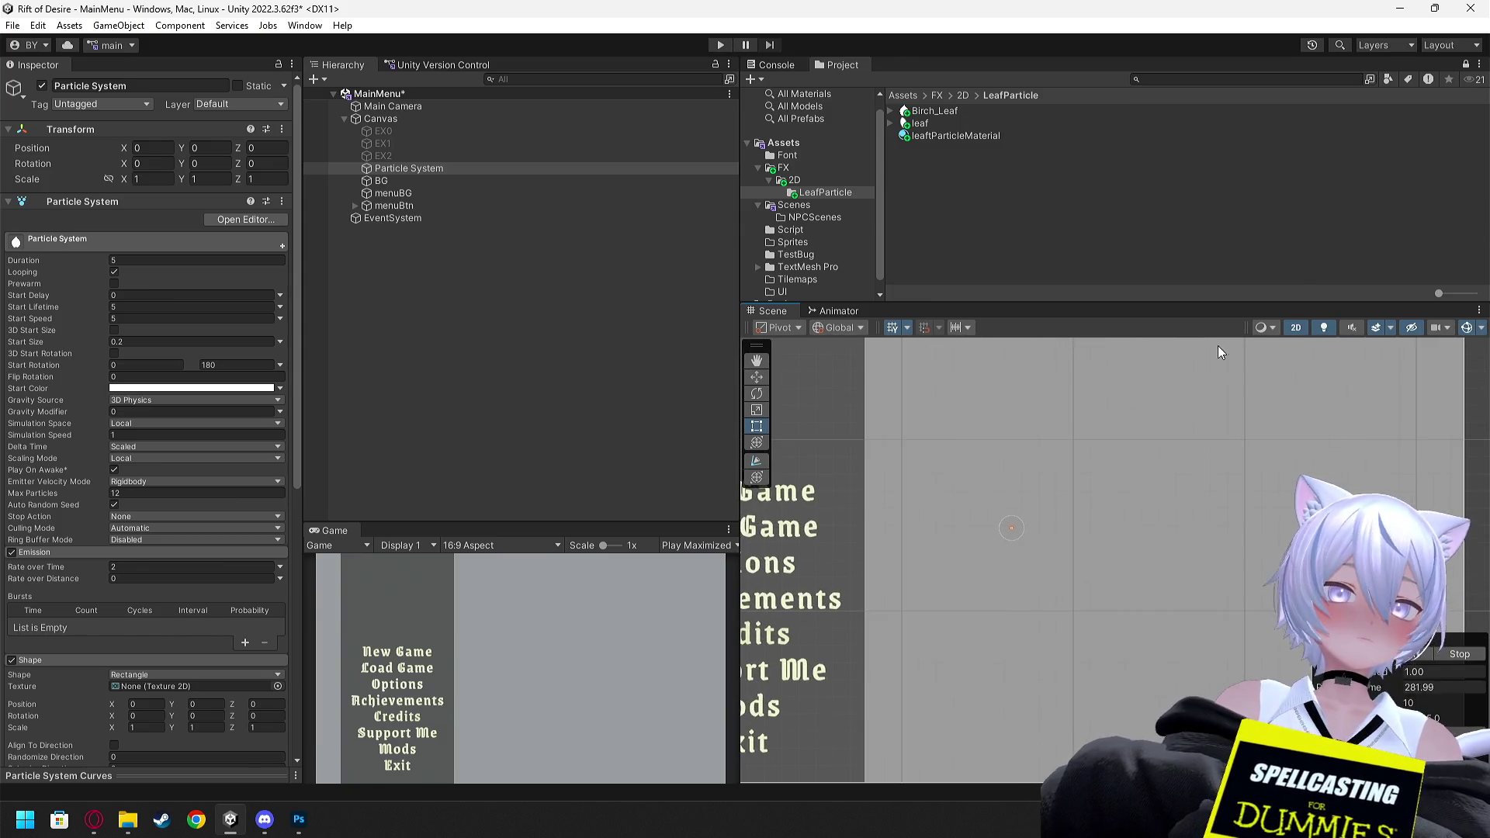
{"action": "left_click", "coordinate": [1295, 327]}
{"action": "key", "text": "w"}
{"action": "mouse_move", "coordinate": [1141, 450]}
{"action": "left_mouse_down"}
{"action": "mouse_move", "coordinate": [1157, 462]}
{"action": "mouse_move", "coordinate": [1223, 379]}
{"action": "mouse_move", "coordinate": [1232, 417]}
{"action": "mouse_move", "coordinate": [1333, 358]}
{"action": "mouse_move", "coordinate": [1289, 373]}
{"action": "left_mouse_up"}
{"action": "left_click", "coordinate": [412, 181]}
{"action": "left_click", "coordinate": [412, 169]}
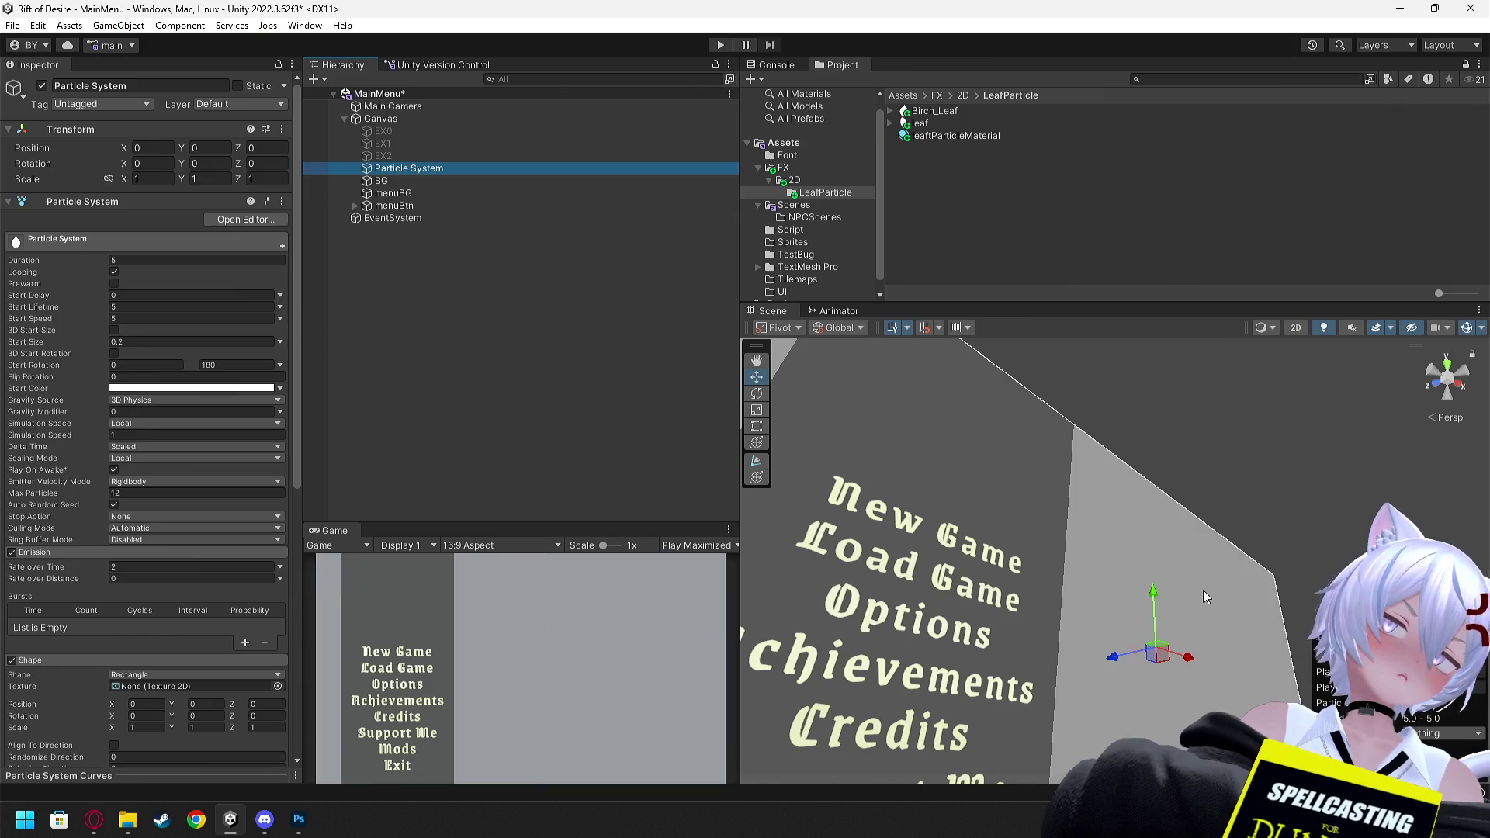
{"action": "left_click_drag", "start_coordinate": [1301, 622], "coordinate": [1187, 543]}
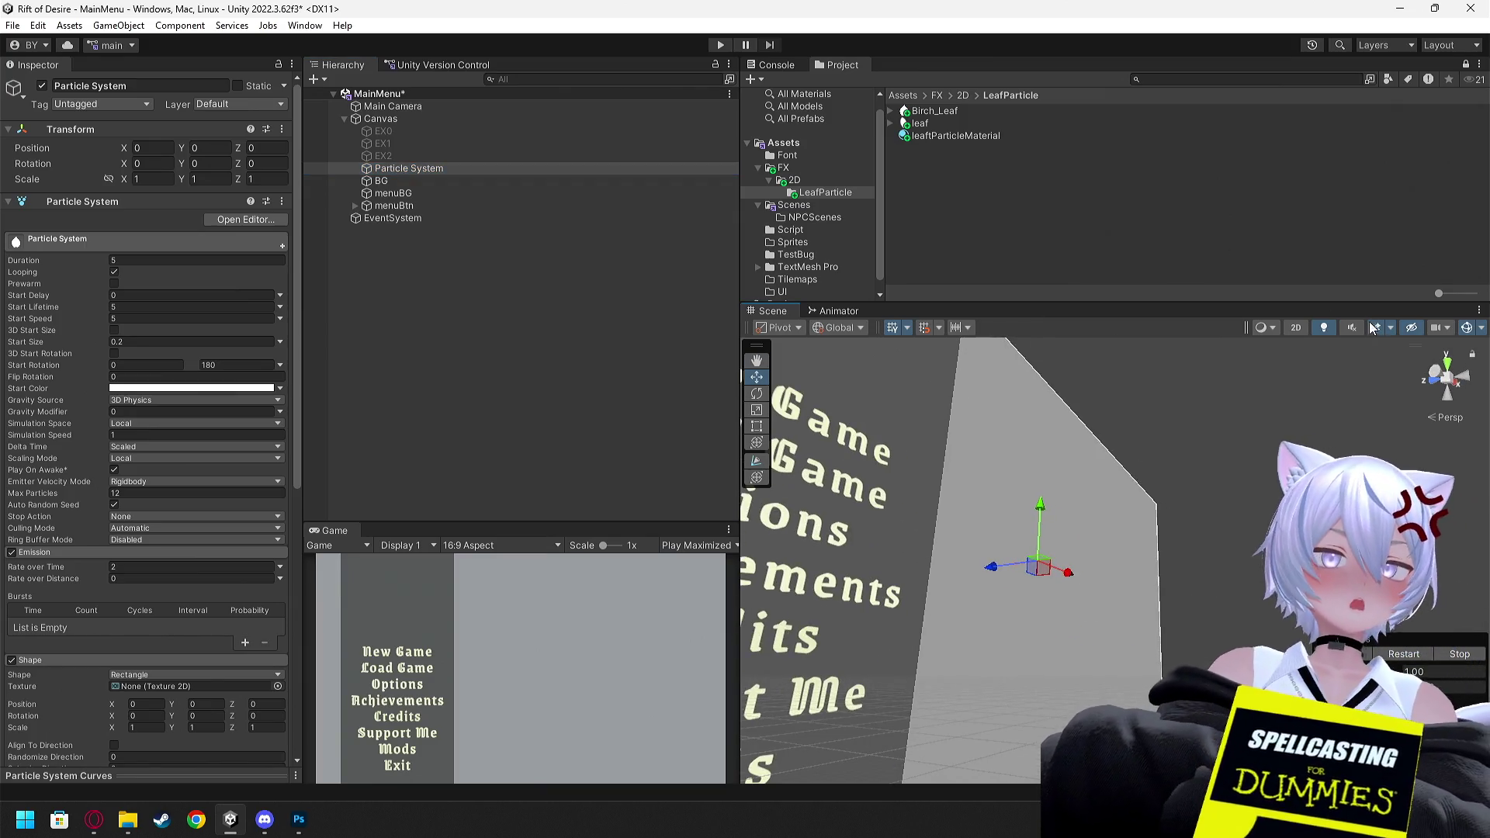
{"action": "left_click", "coordinate": [1295, 327]}
{"action": "key", "text": "t"}
{"action": "scroll", "coordinate": [1144, 445], "scroll_direction": "up", "scroll_amount": 5}
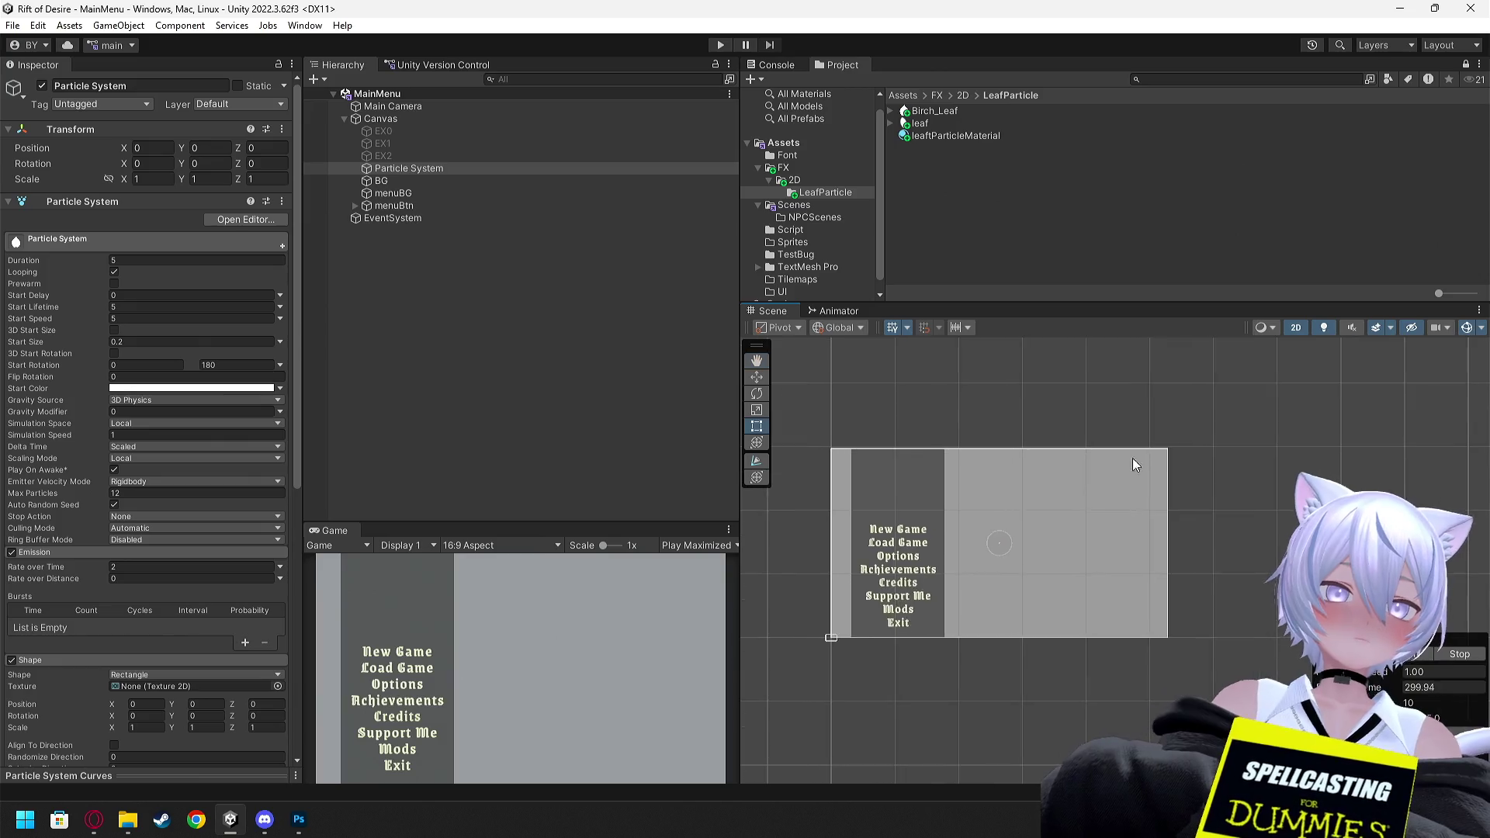
{"action": "scroll", "coordinate": [1040, 518], "scroll_direction": "down", "scroll_amount": 2}
{"action": "scroll", "coordinate": [1039, 518], "scroll_direction": "down", "scroll_amount": 1}
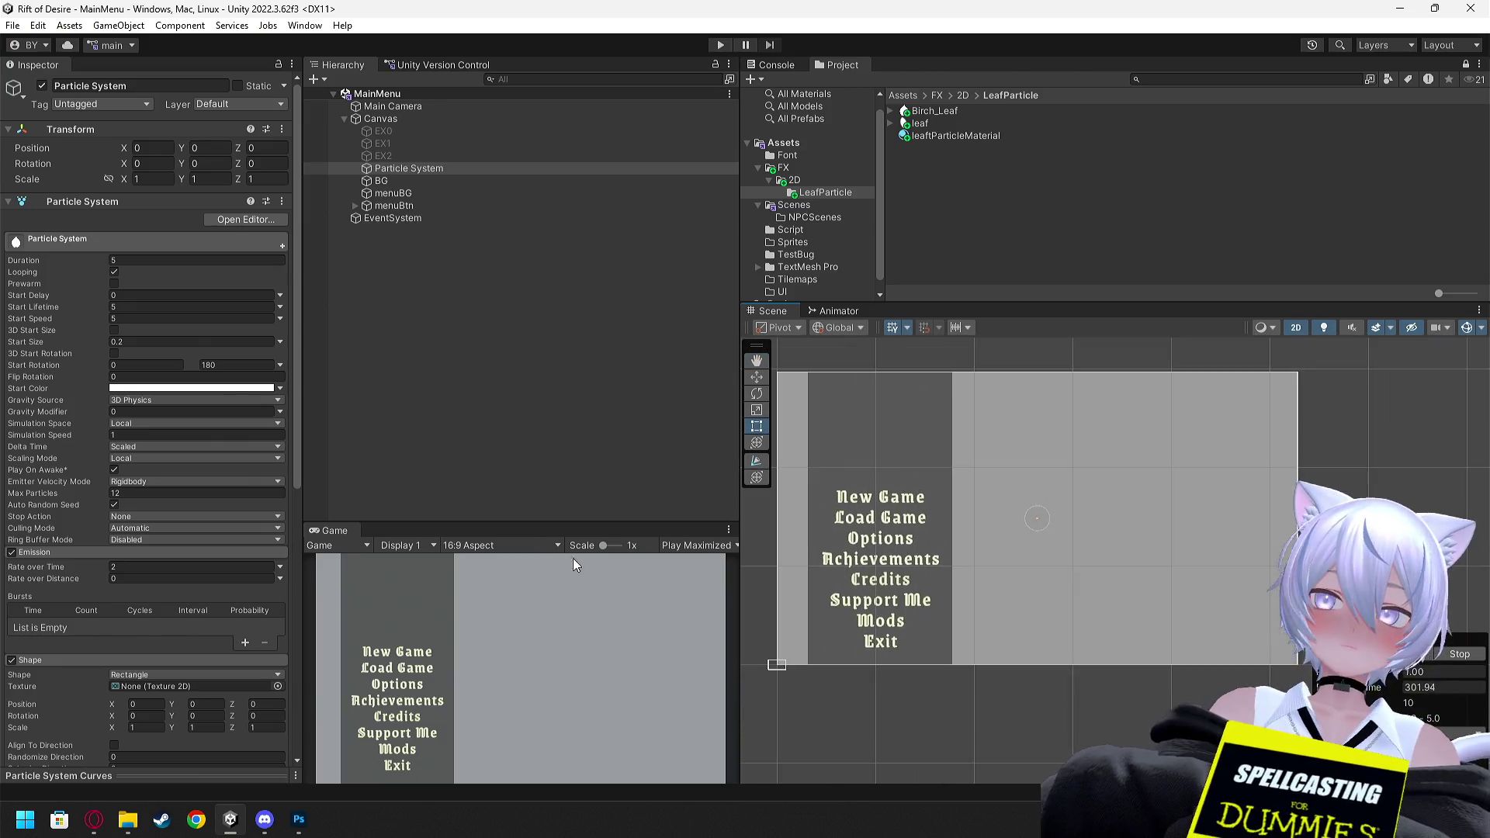
{"action": "scroll", "coordinate": [184, 474], "scroll_direction": "down", "scroll_amount": 5}
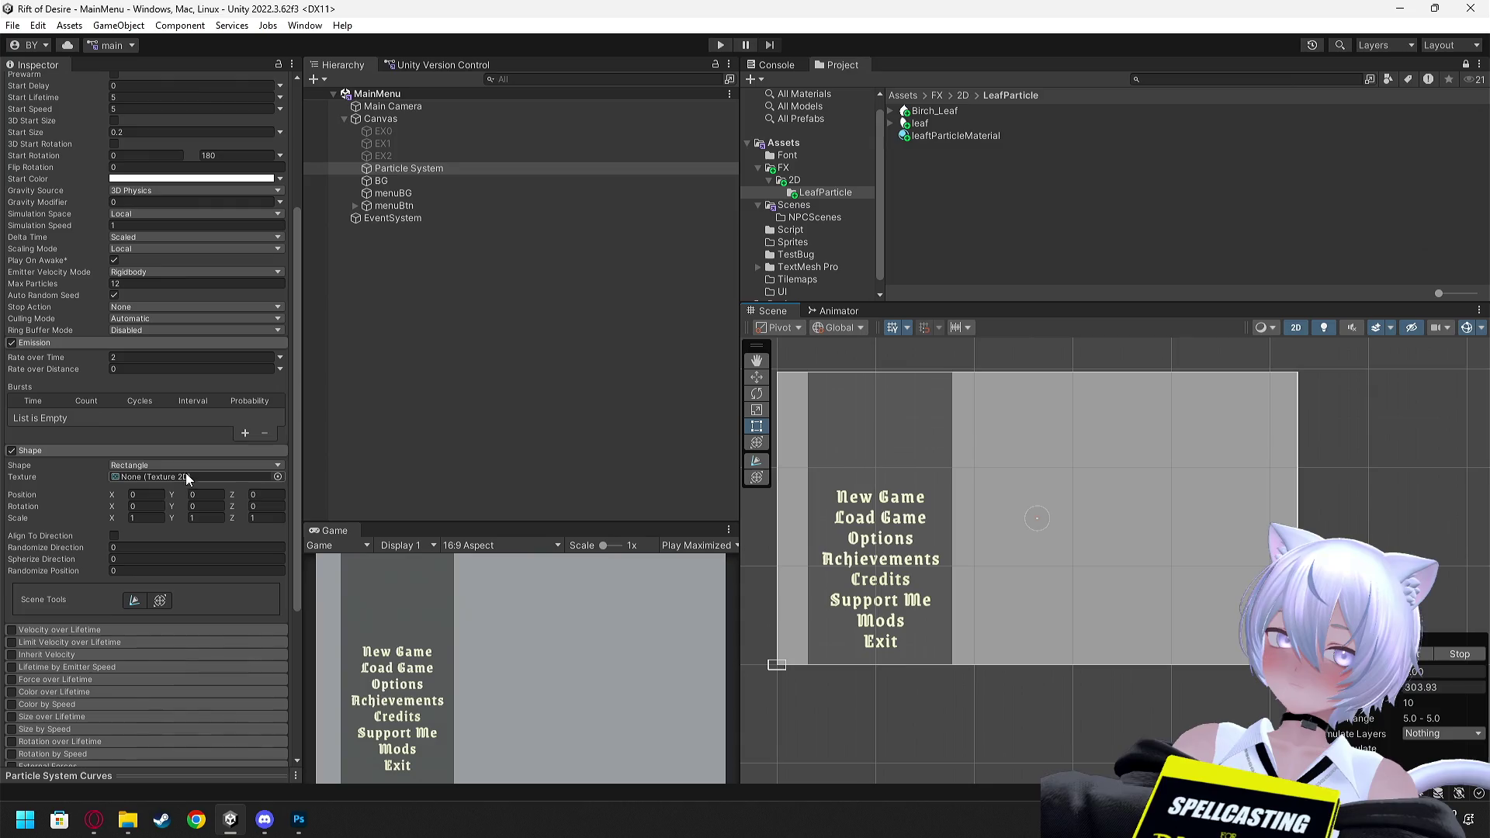
Try the Cone and Sphere shapes, then return the emitter to Rectangle
{"action": "left_click", "coordinate": [188, 464]}
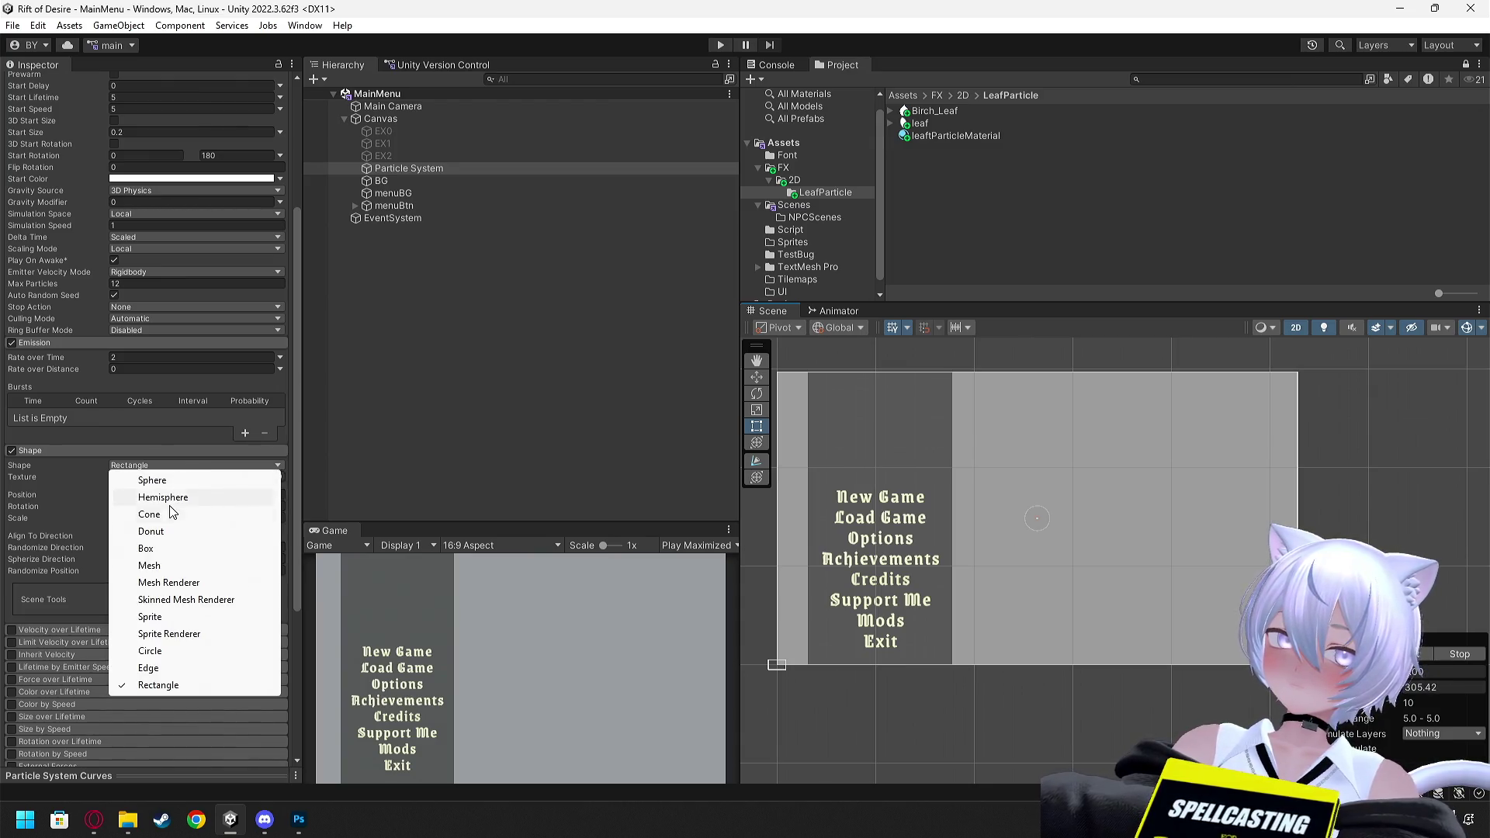
{"action": "left_click", "coordinate": [168, 510]}
{"action": "left_click", "coordinate": [205, 464]}
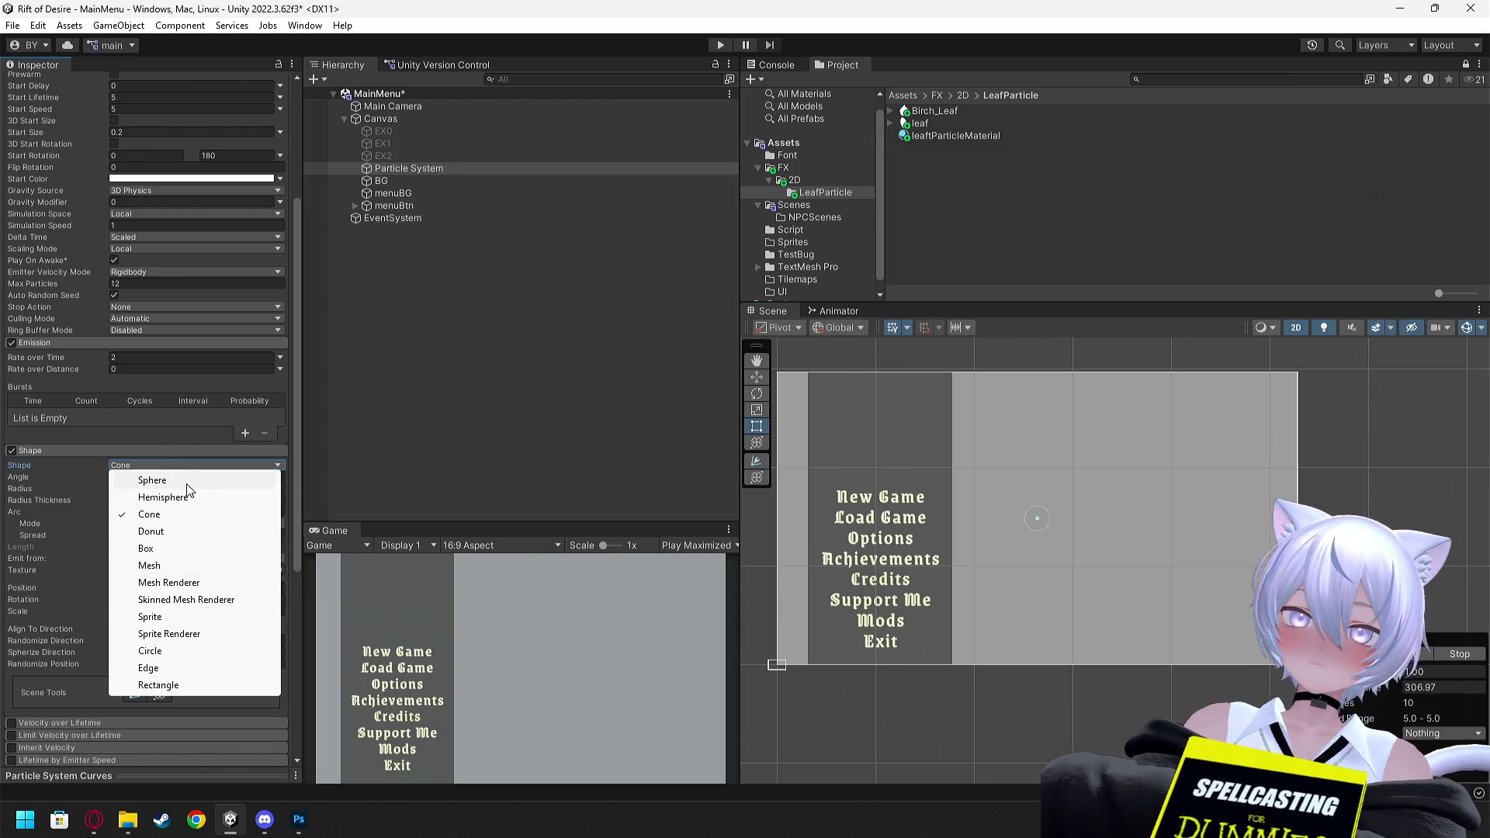
{"action": "left_click", "coordinate": [196, 486]}
{"action": "left_click", "coordinate": [194, 468]}
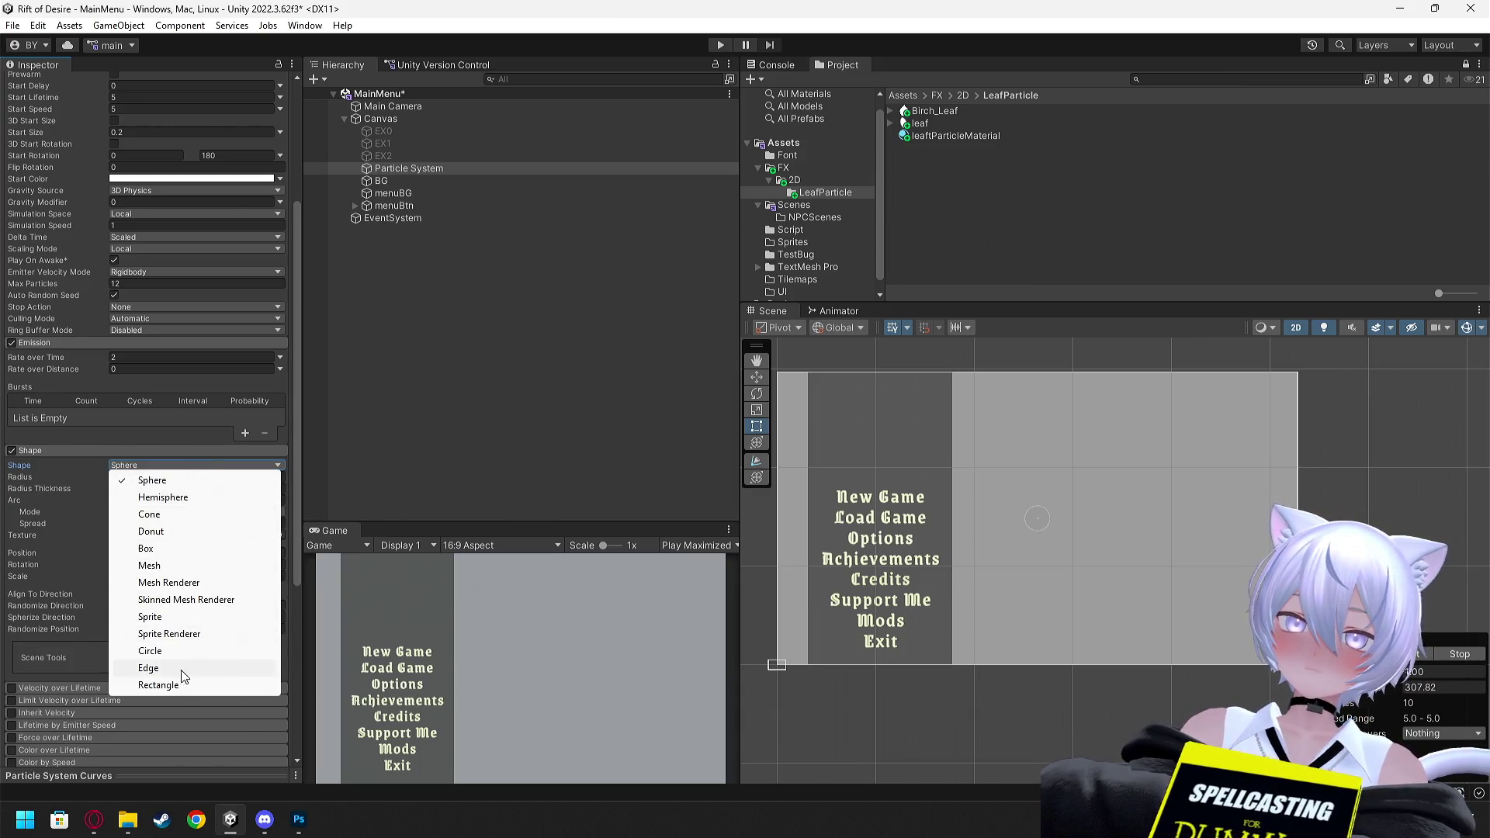
{"action": "left_click", "coordinate": [159, 685]}
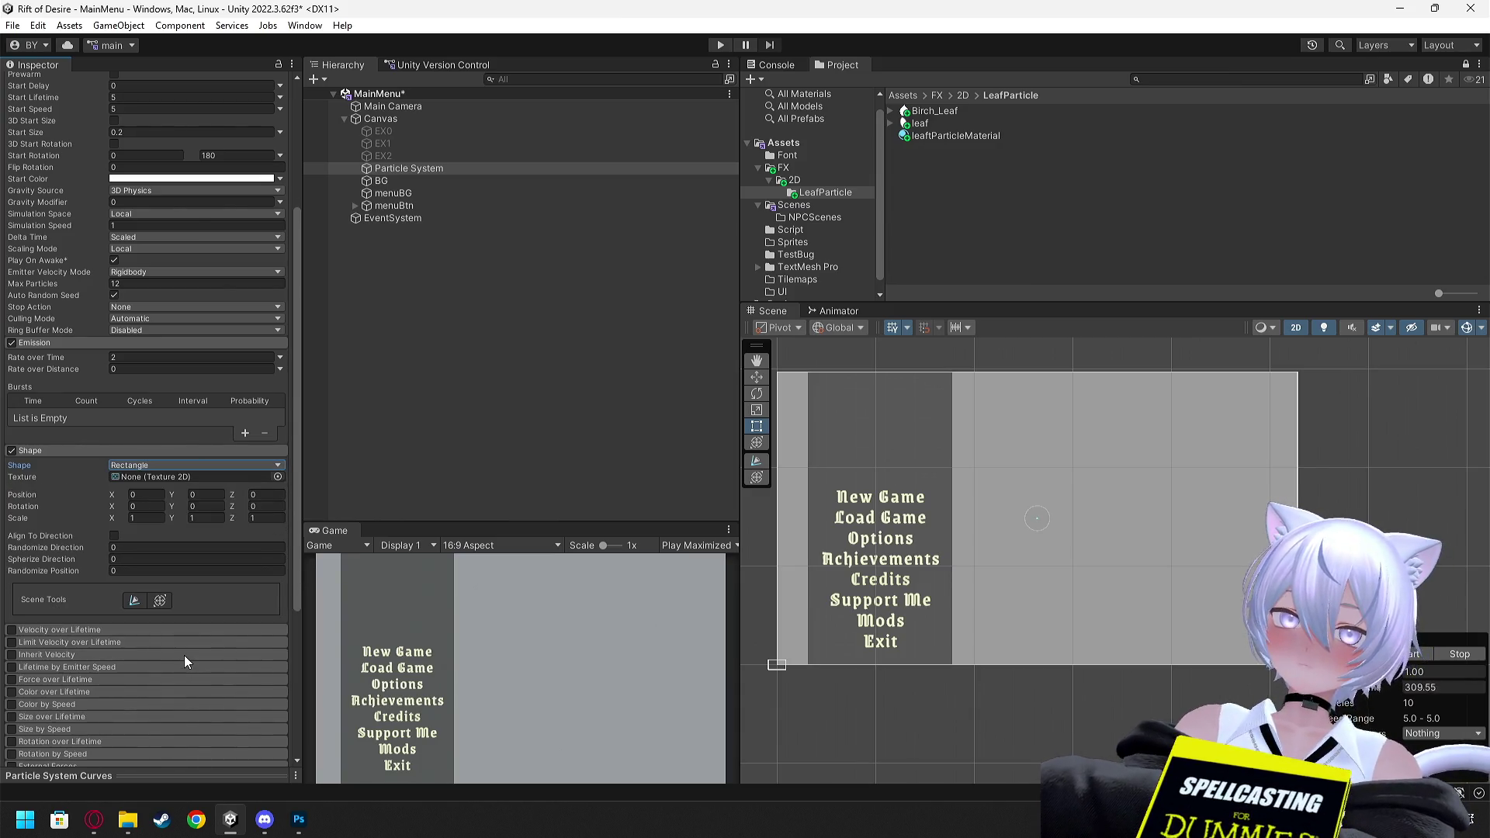
{"action": "scroll", "coordinate": [172, 500], "scroll_direction": "up", "scroll_amount": 3}
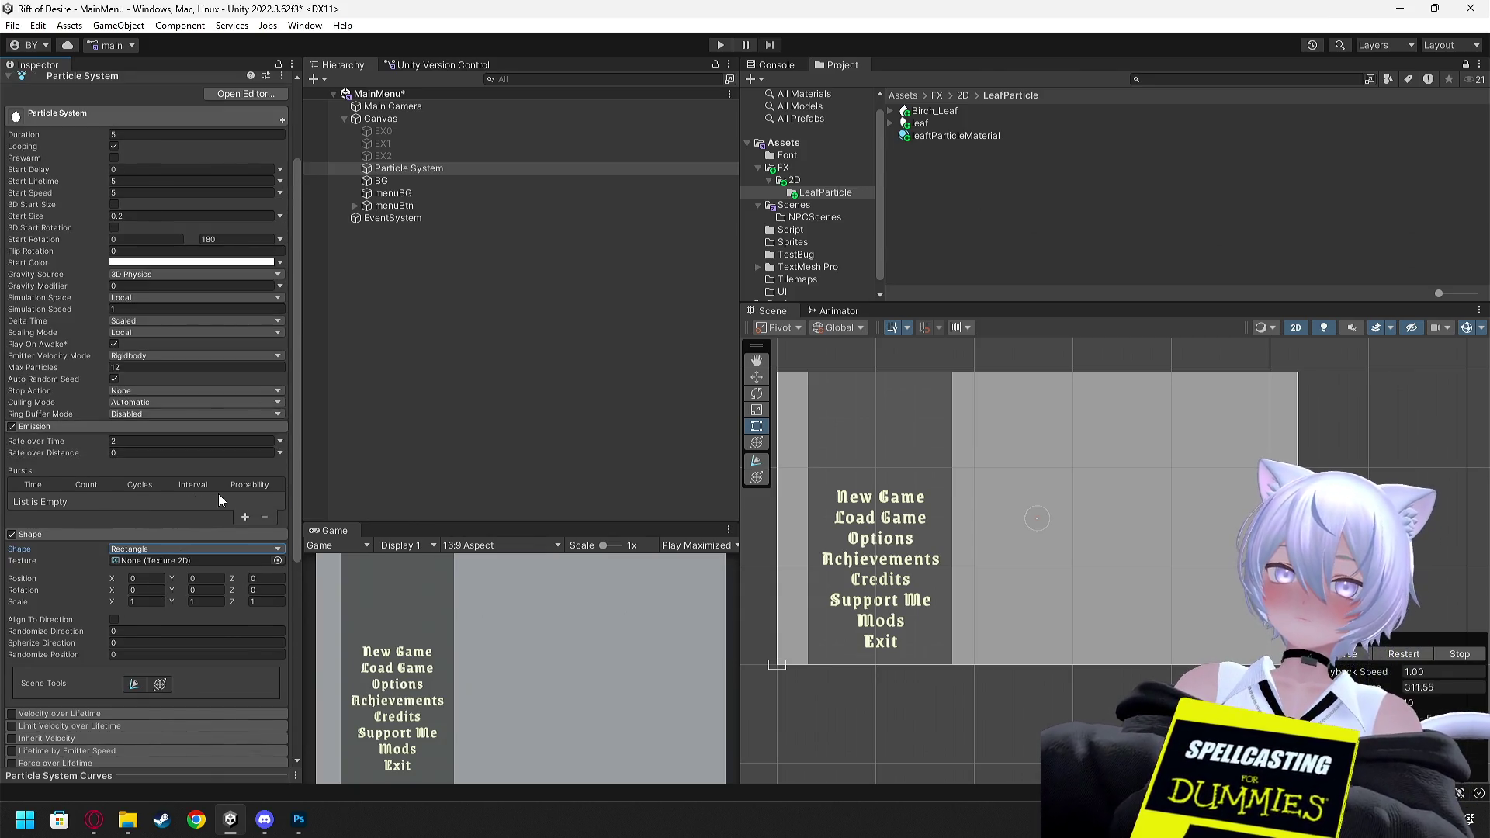
{"action": "scroll", "coordinate": [217, 474], "scroll_direction": "up", "scroll_amount": 2}
{"action": "left_click", "coordinate": [552, 390]}
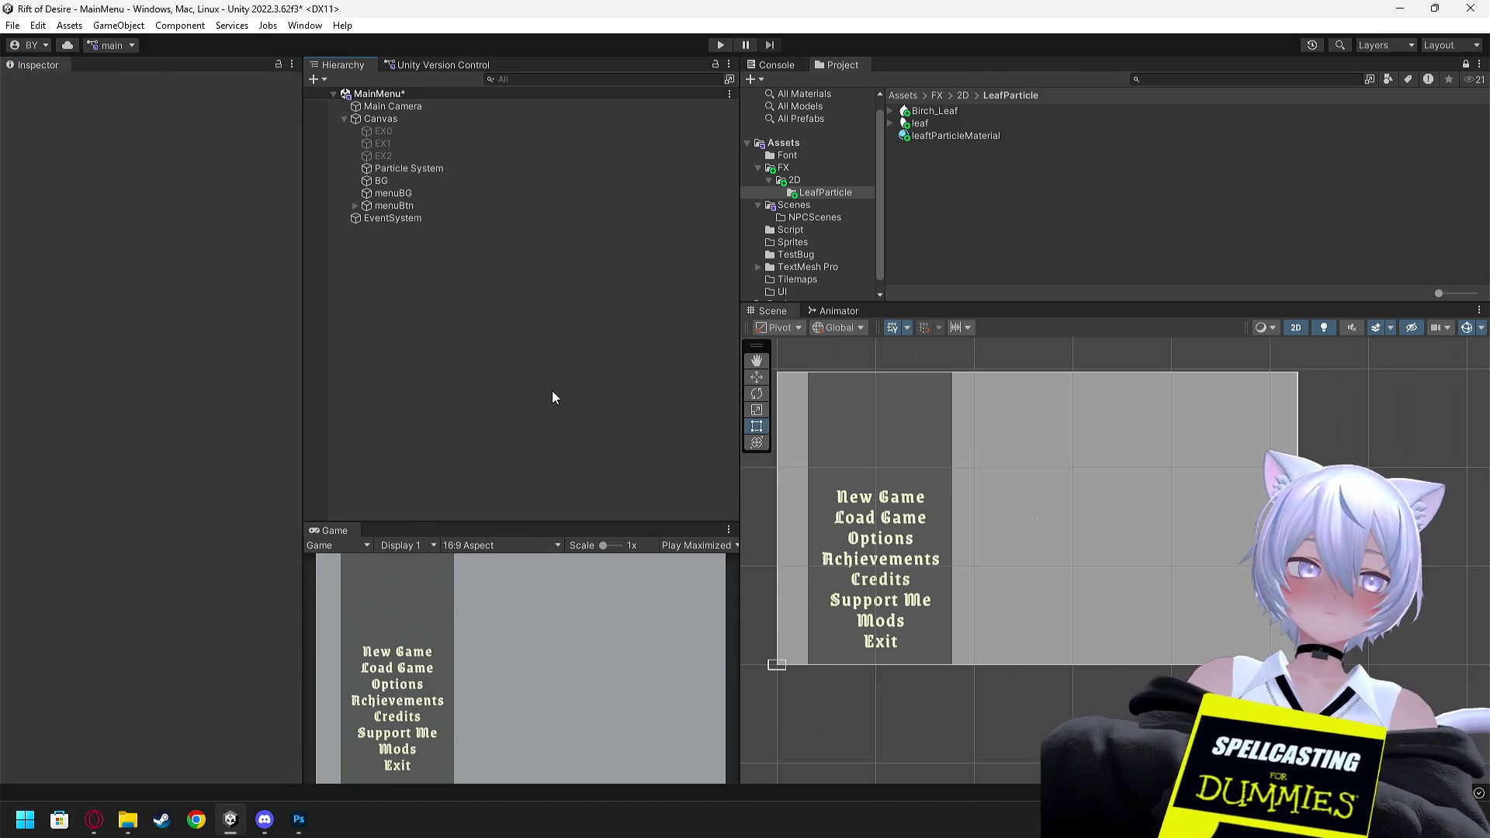
{"action": "left_click", "coordinate": [408, 168]}
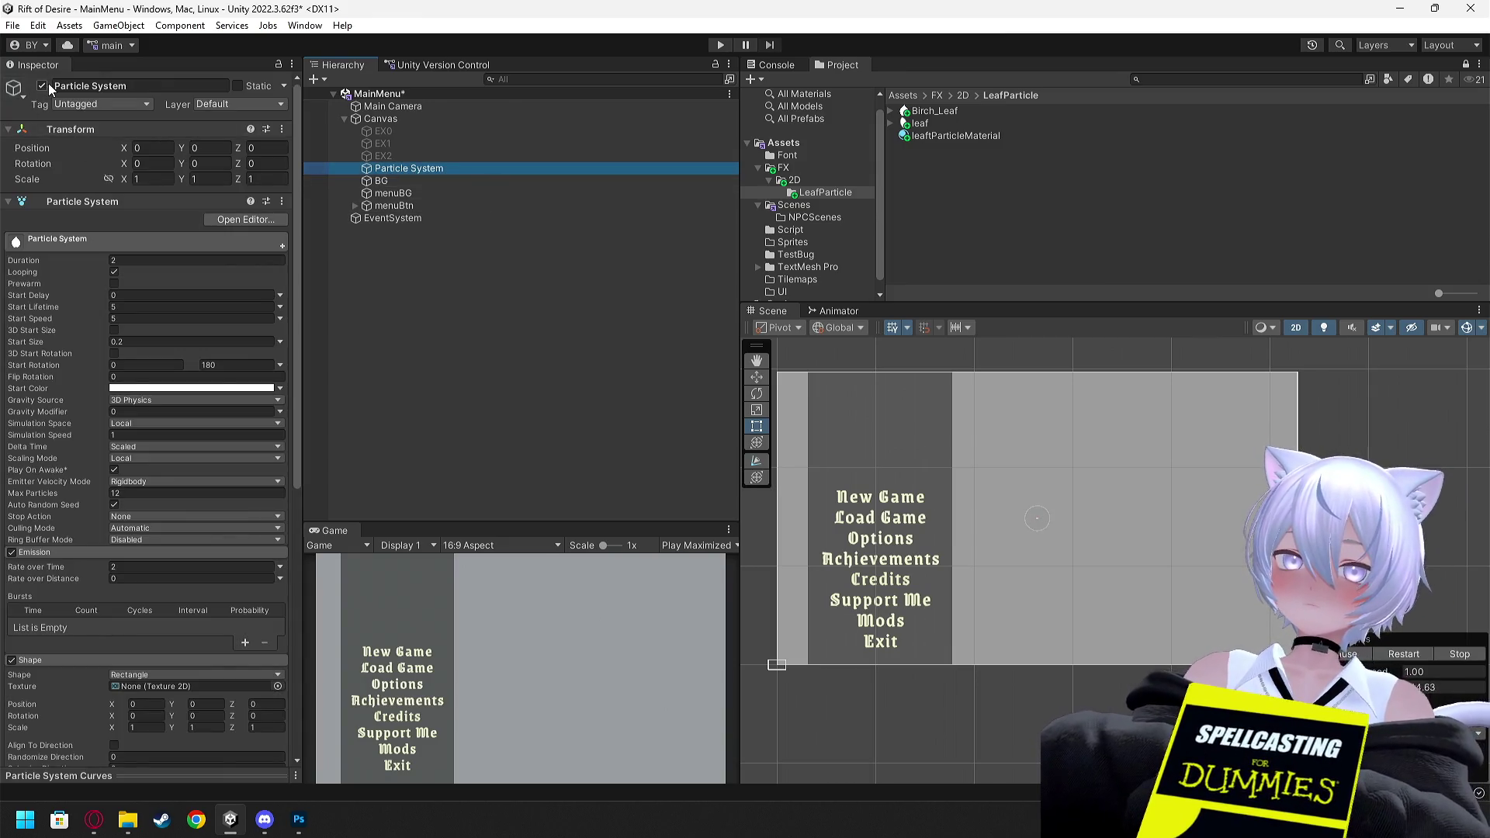
Check the tutorial, then enlarge the Rectangle emitter's scale to roughly 44 by 42
{"action": "key", "text": "alt+Tab"}
{"action": "left_click", "coordinate": [729, 374]}
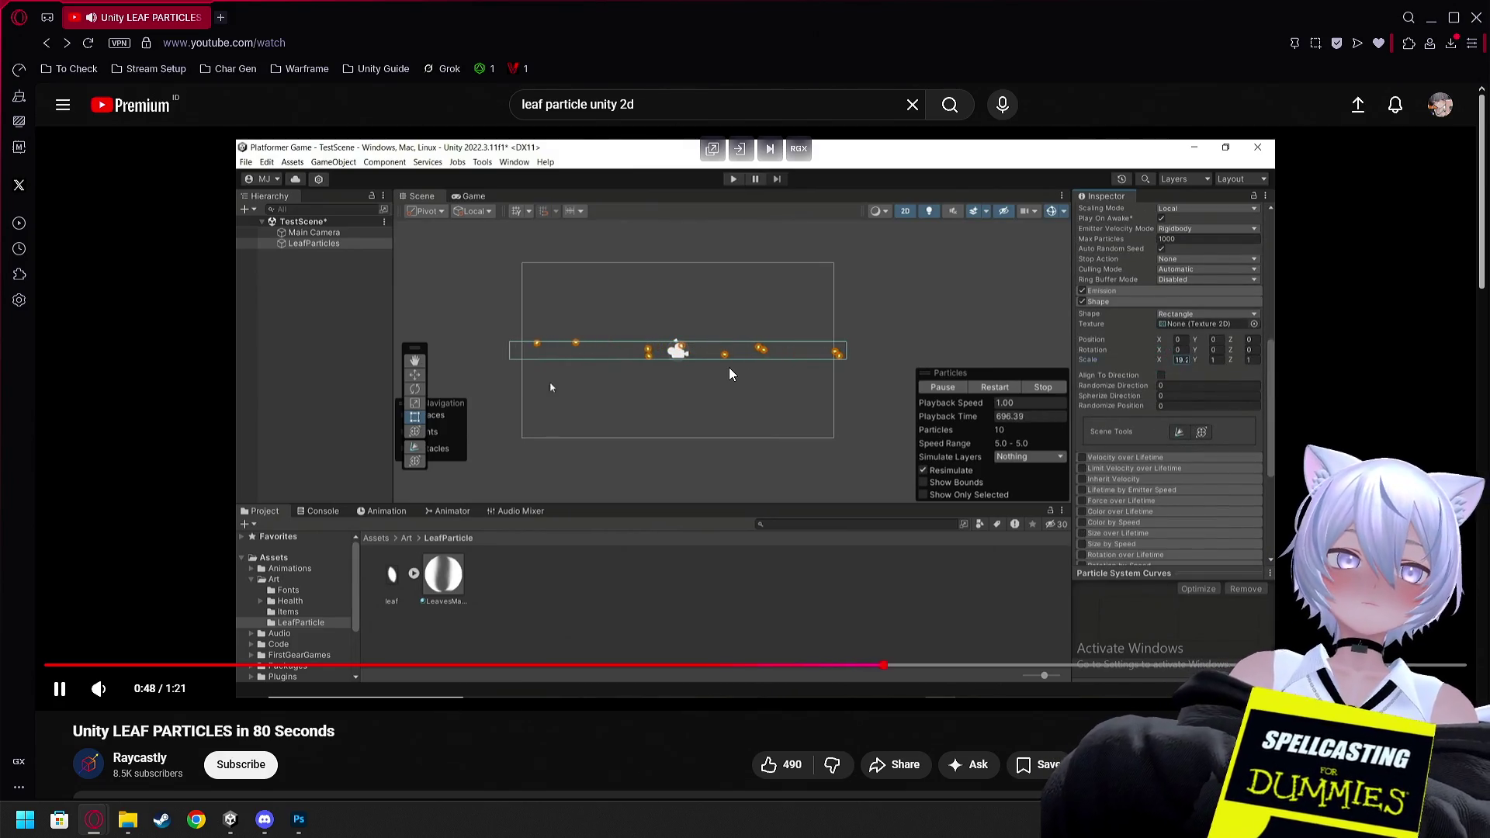
{"action": "left_click", "coordinate": [753, 410]}
{"action": "key", "text": "alt+Tab"}
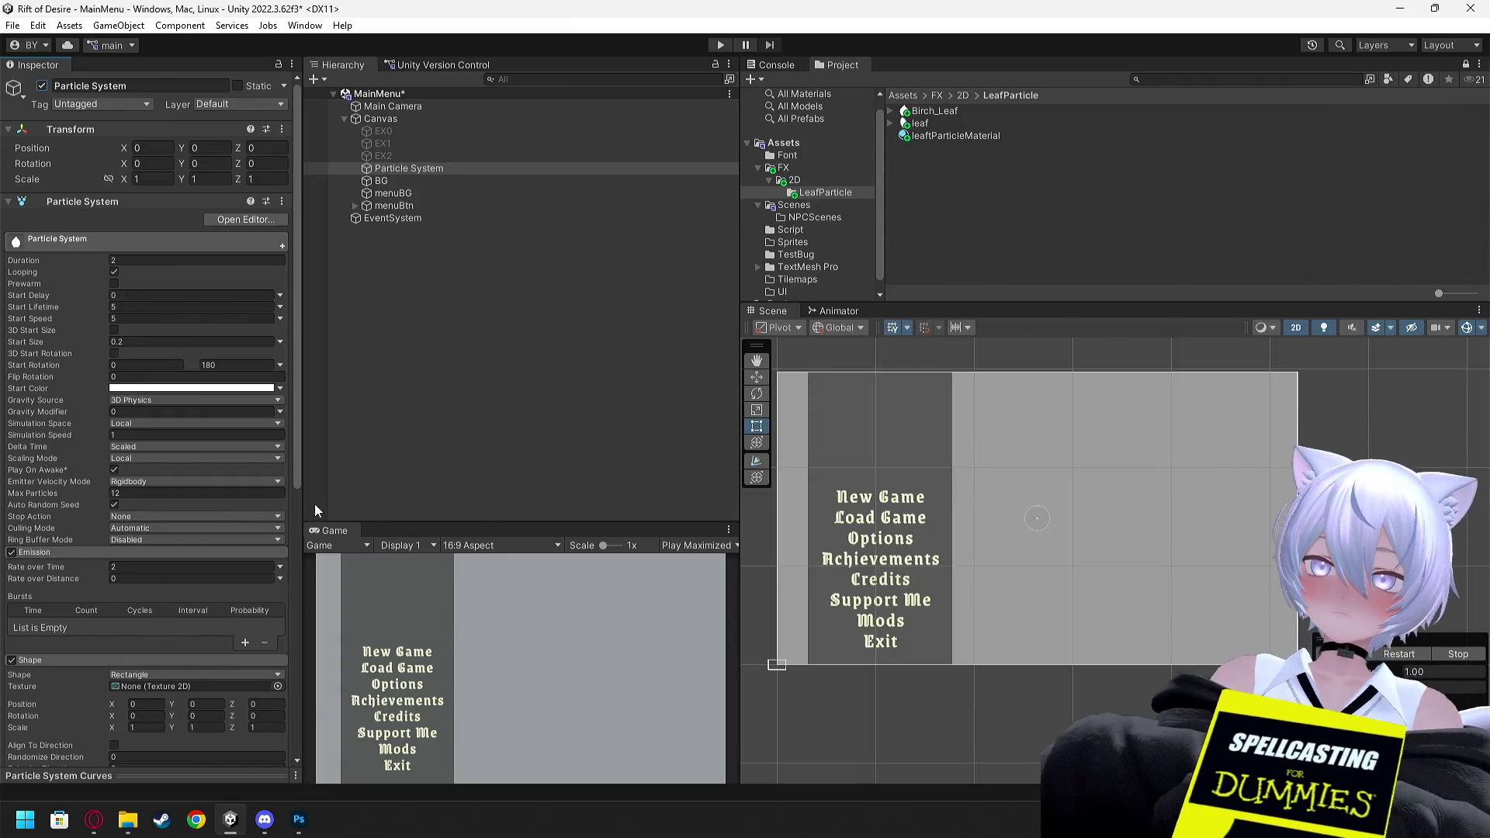
{"action": "scroll", "coordinate": [169, 531], "scroll_direction": "down", "scroll_amount": 5}
{"action": "mouse_move", "coordinate": [118, 602]}
{"action": "left_mouse_down"}
{"action": "mouse_move", "coordinate": [815, 669]}
{"action": "mouse_move", "coordinate": [1223, 670]}
{"action": "mouse_move", "coordinate": [267, 622]}
{"action": "mouse_move", "coordinate": [120, 601]}
{"action": "mouse_move", "coordinate": [769, 603]}
{"action": "mouse_move", "coordinate": [1251, 664]}
{"action": "left_mouse_up"}
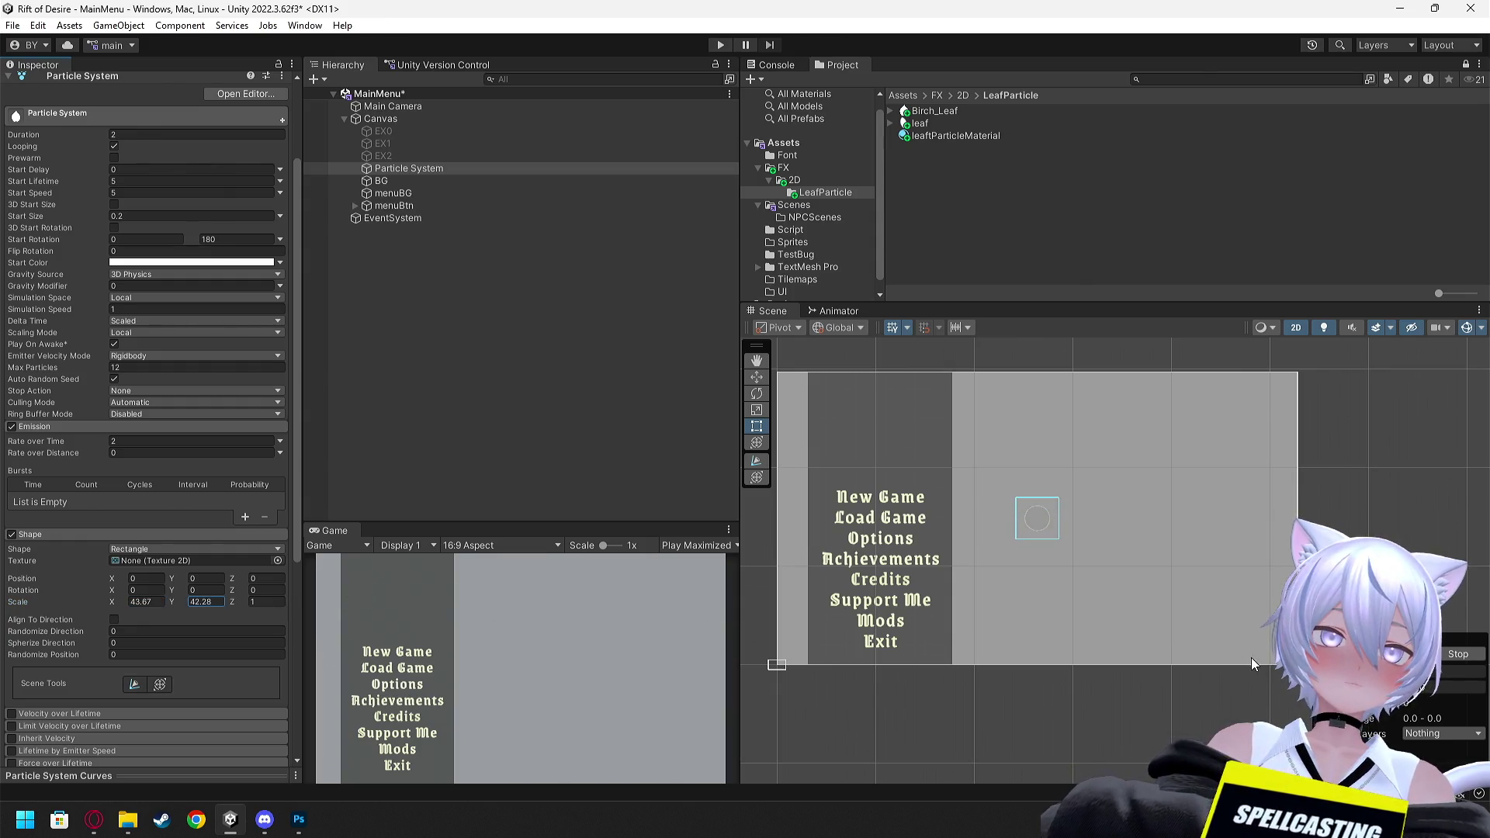
{"action": "left_click", "coordinate": [141, 602]}
Set the Rectangle emitter's Scale X to 600 and Scale Y to 300
{"action": "type", "text": "192"}
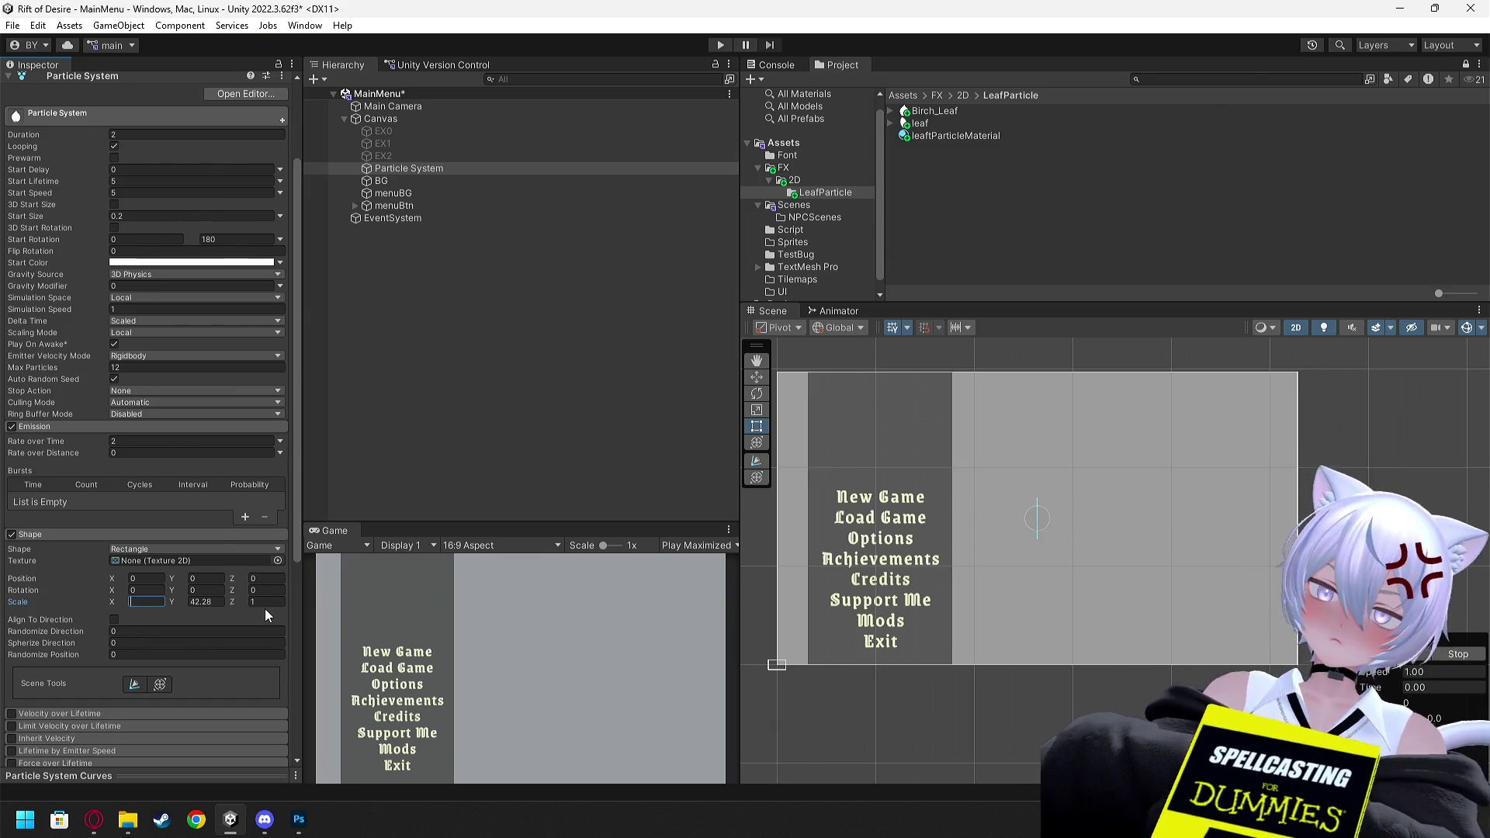
{"action": "key", "text": "BackSpace"}
{"action": "key", "text": "BackSpace"}
{"action": "key", "text": "BackSpace"}
{"action": "type", "text": "800"}
{"action": "key", "text": "BackSpace"}
{"action": "key", "text": "BackSpace"}
{"action": "key", "text": "BackSpace"}
{"action": "type", "text": "600"}
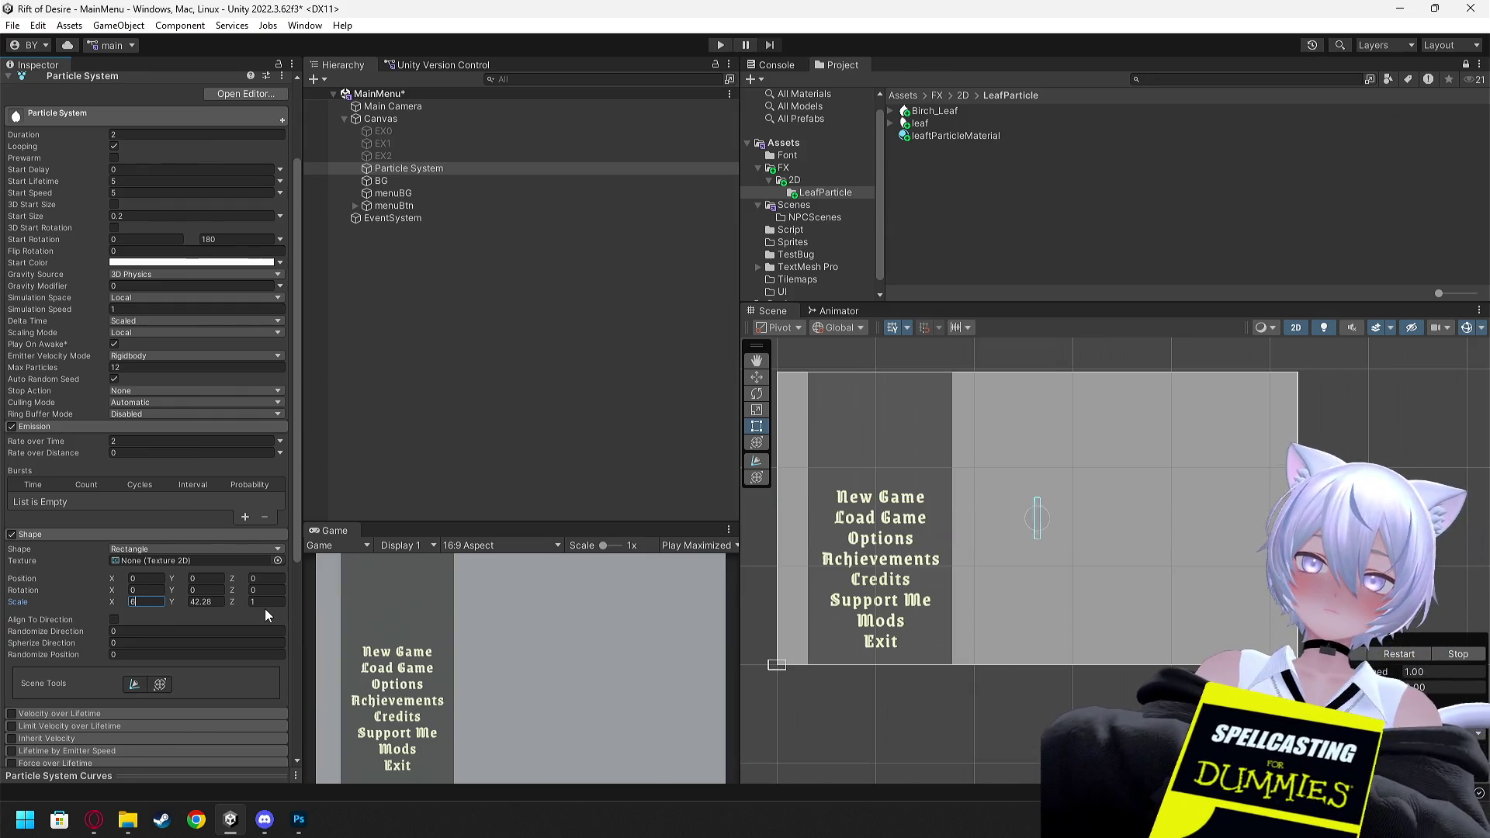
{"action": "key", "text": "Tab"}
{"action": "type", "text": "300"}
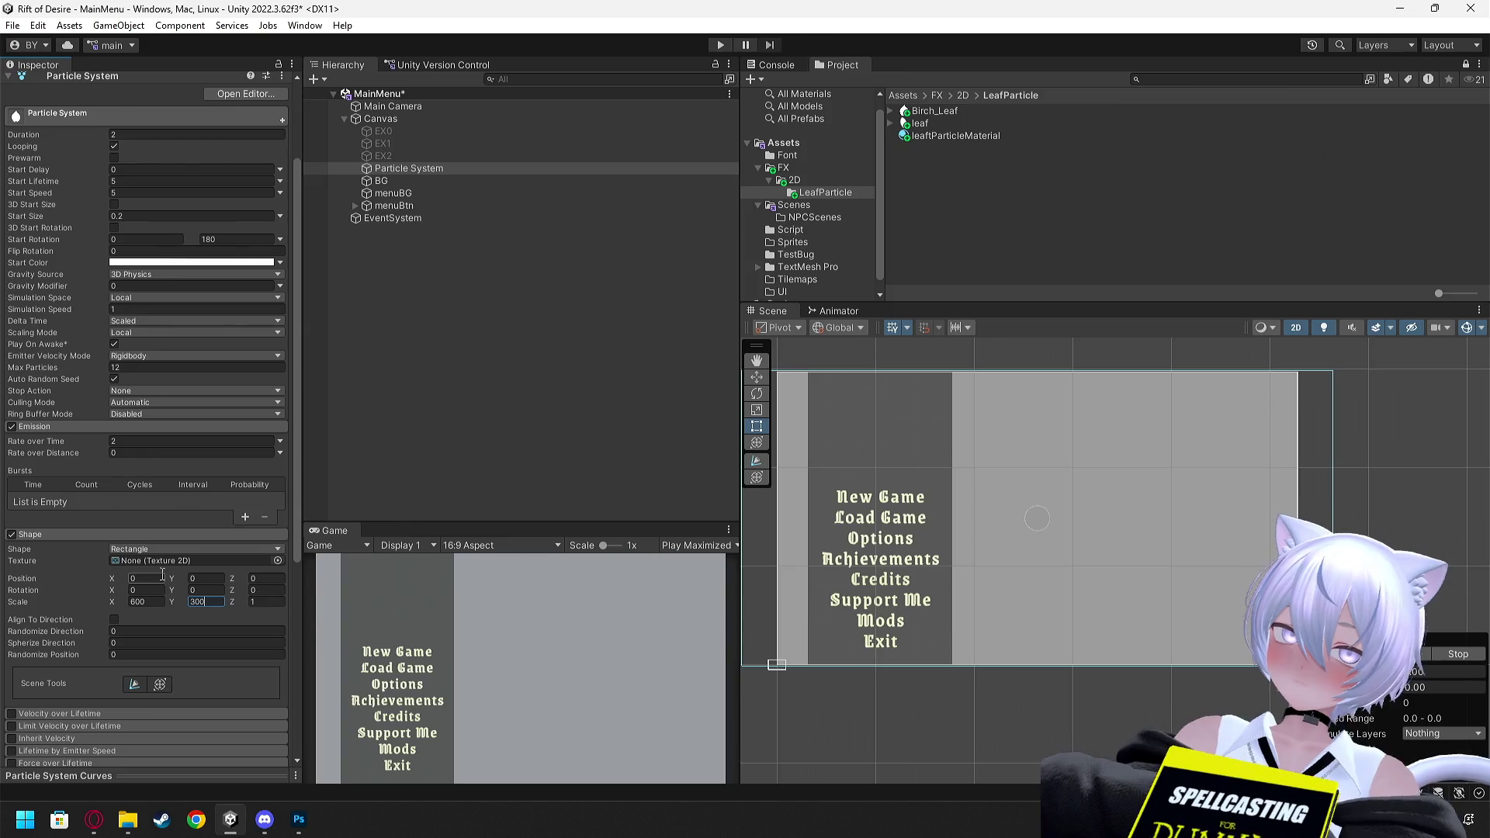
Assign Birch_Leaf as the shape texture, then clear it back to None
{"action": "left_click_drag", "start_coordinate": [936, 136], "coordinate": [397, 545]}
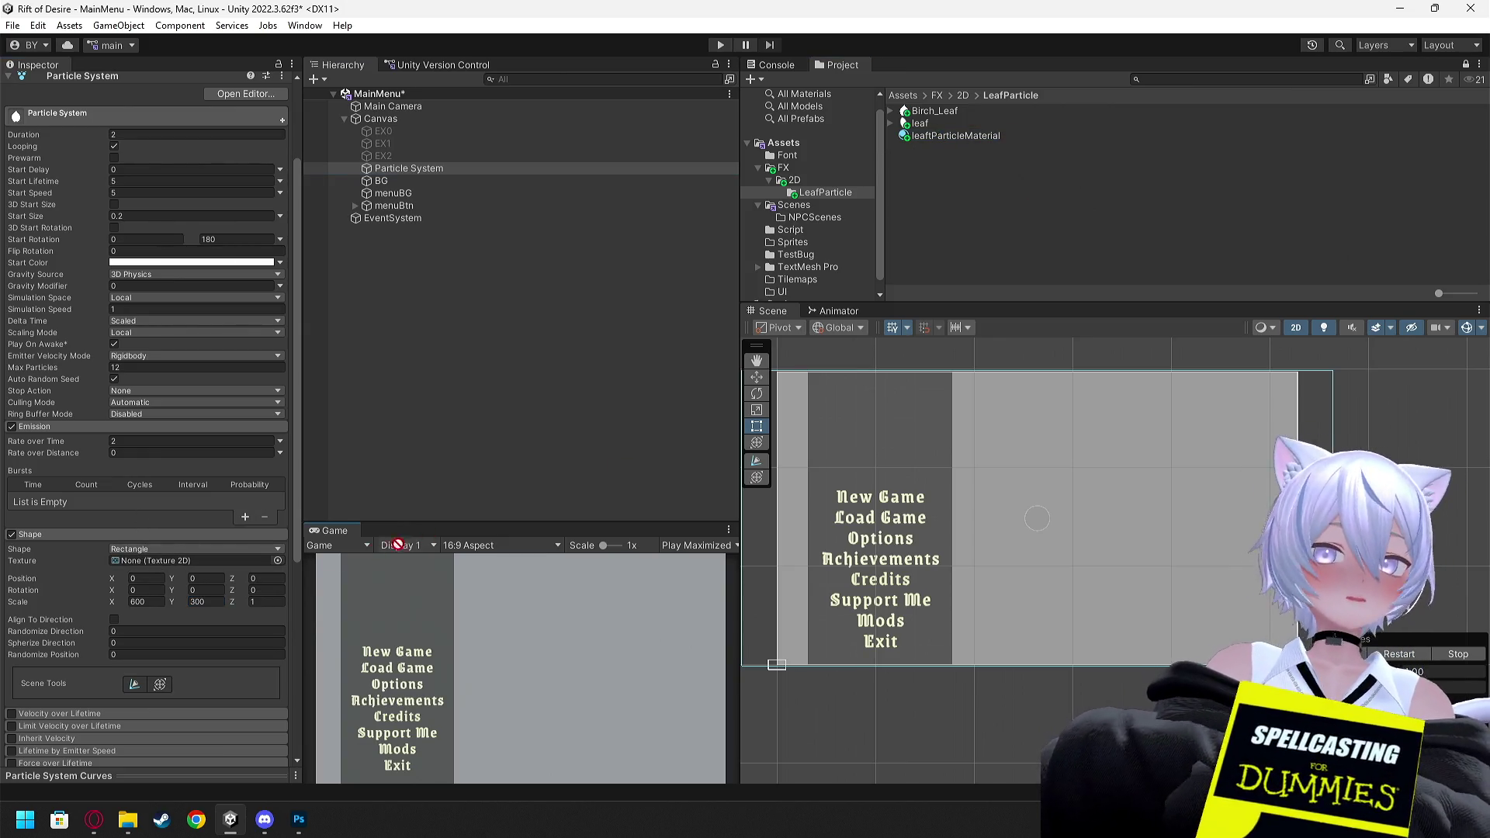
{"action": "left_click", "coordinate": [278, 560]}
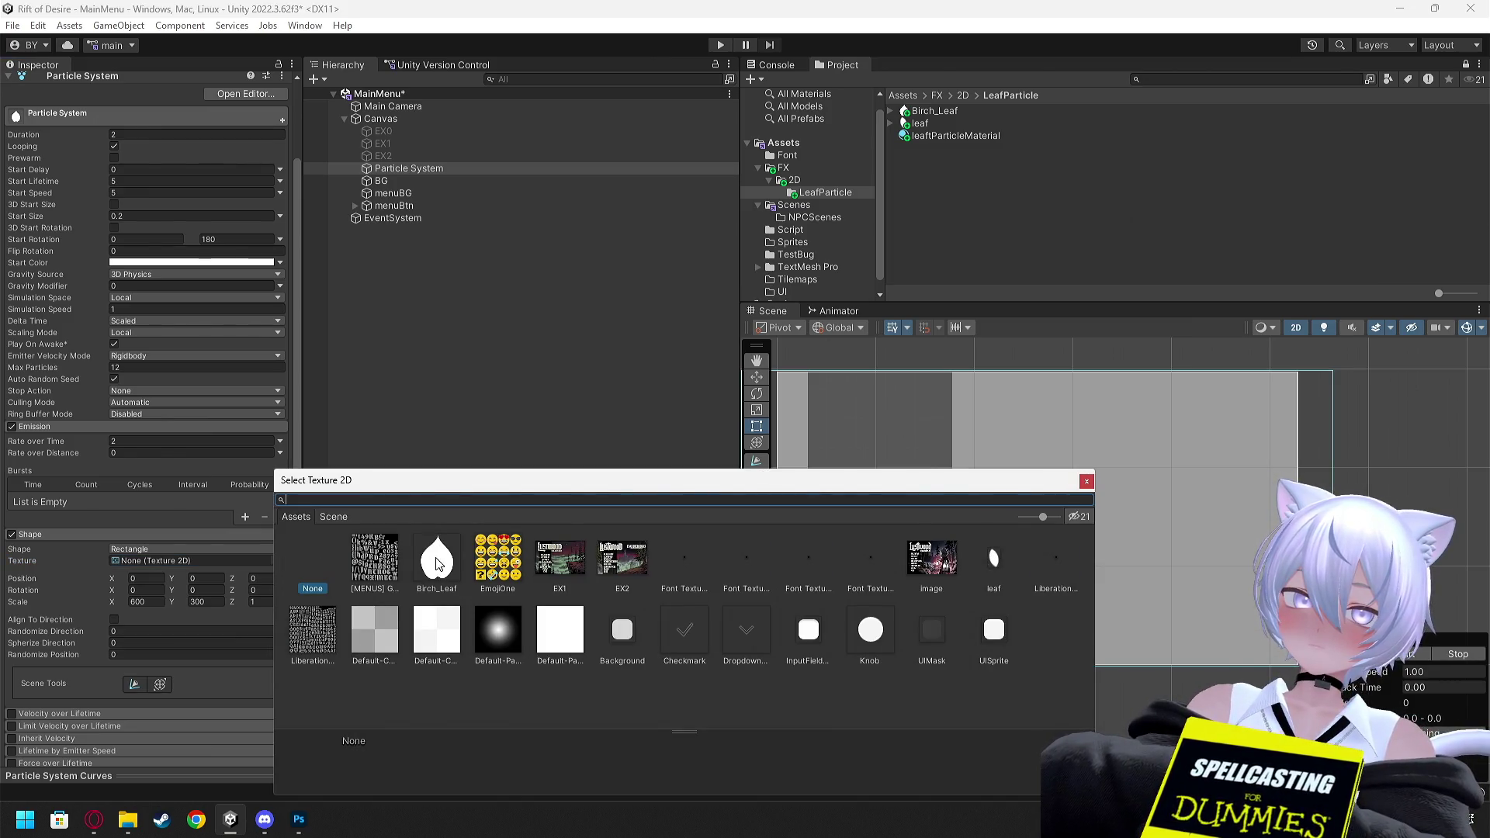
{"action": "double_click", "coordinate": [436, 557]}
{"action": "left_click", "coordinate": [278, 566]}
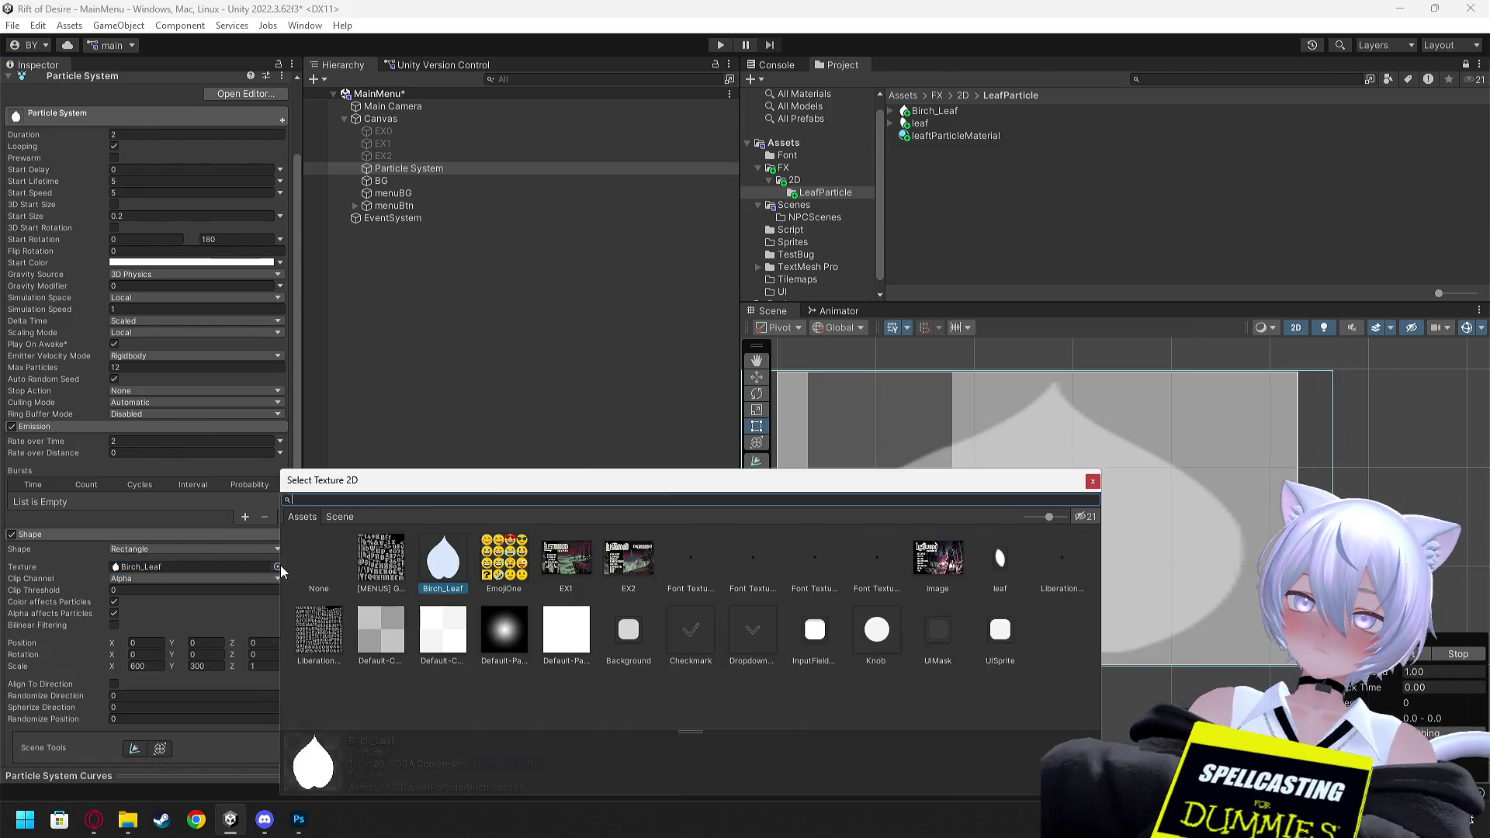
{"action": "double_click", "coordinate": [314, 552]}
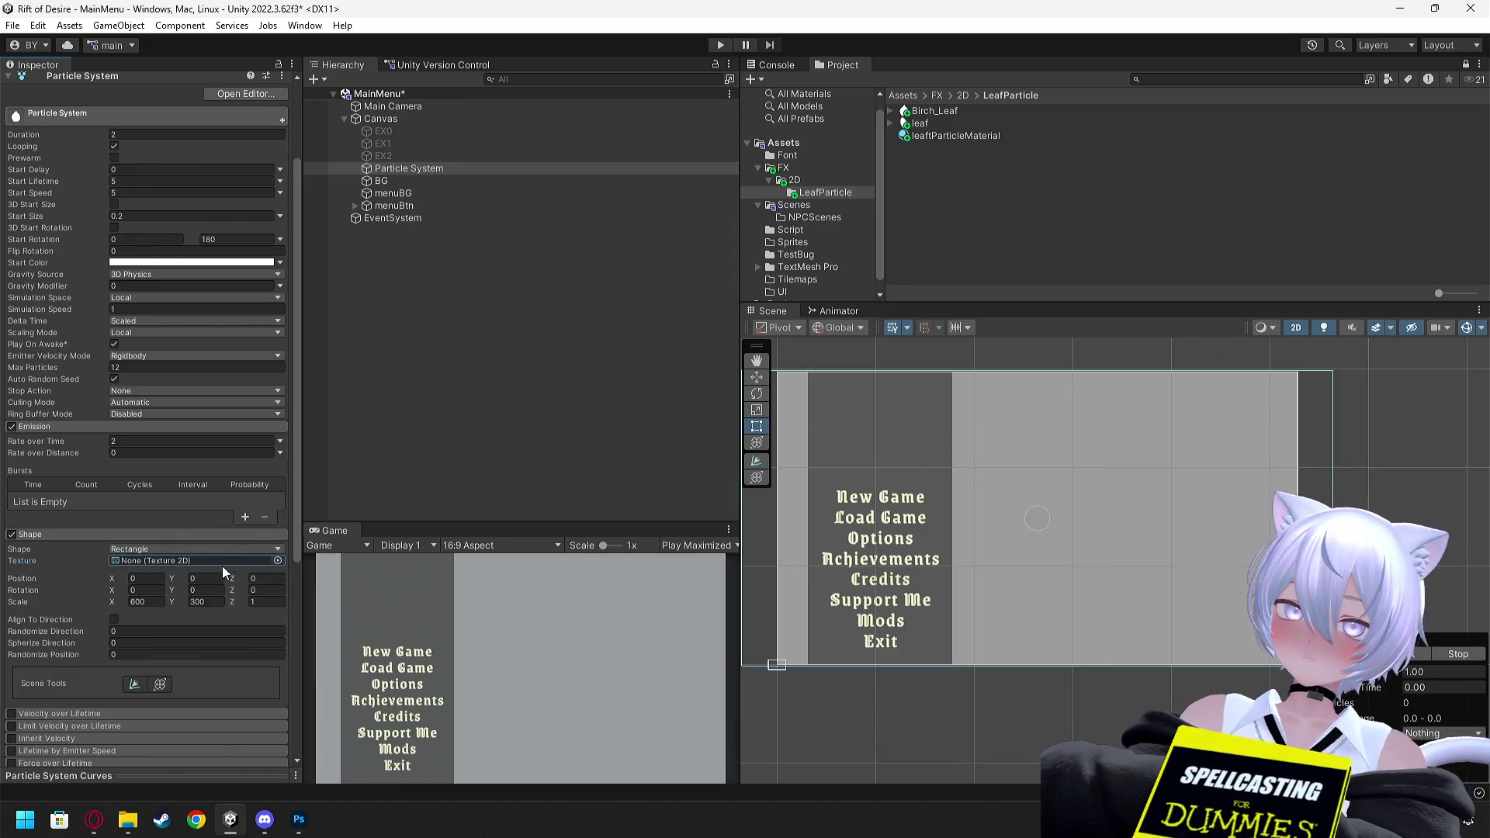
{"action": "key", "text": "alt+Tab"}
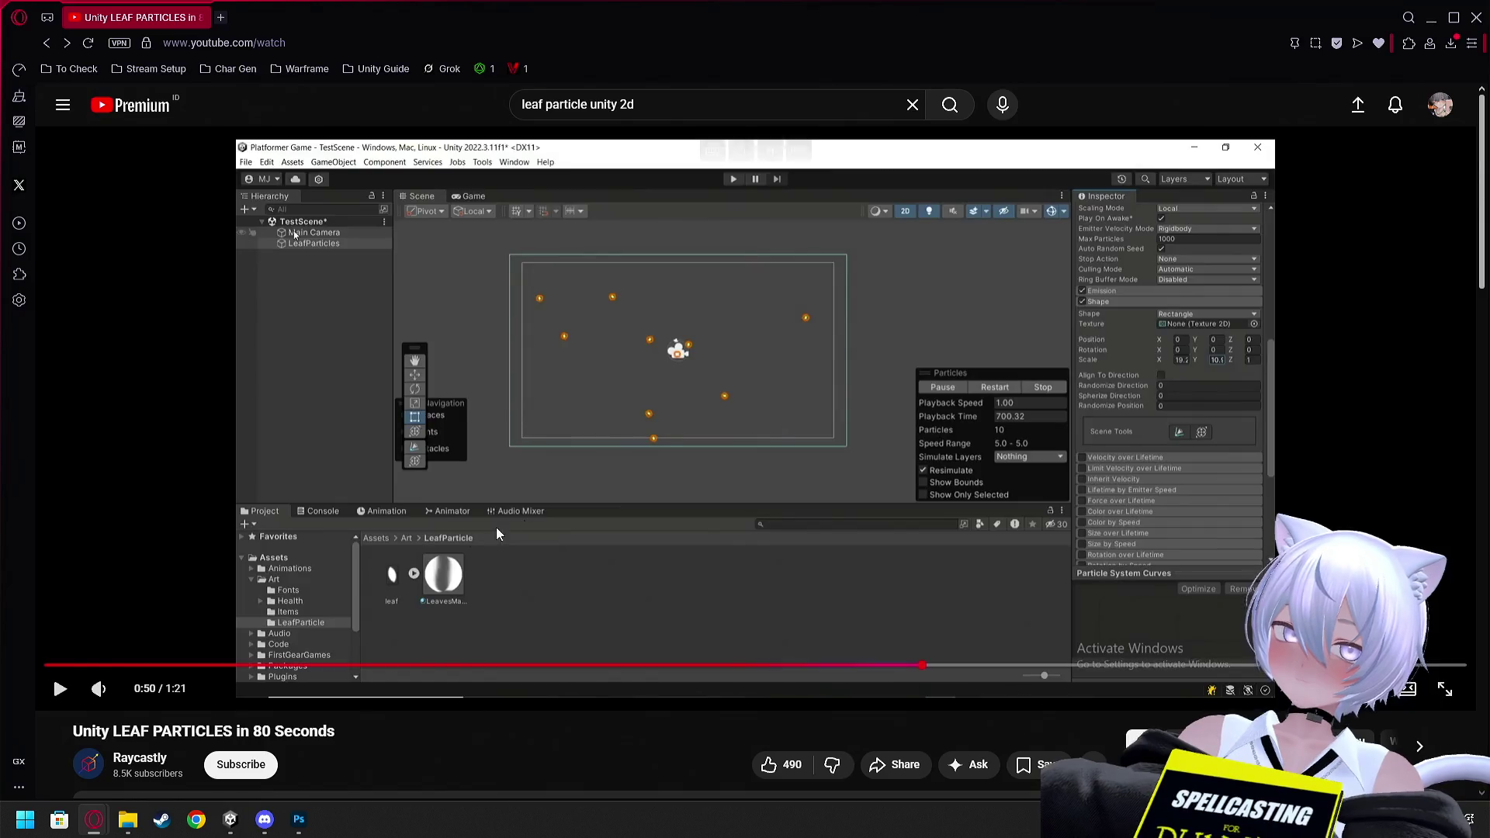
Play the leaf particles tutorial on to about 0:57, then pause it
{"action": "left_click", "coordinate": [708, 466]}
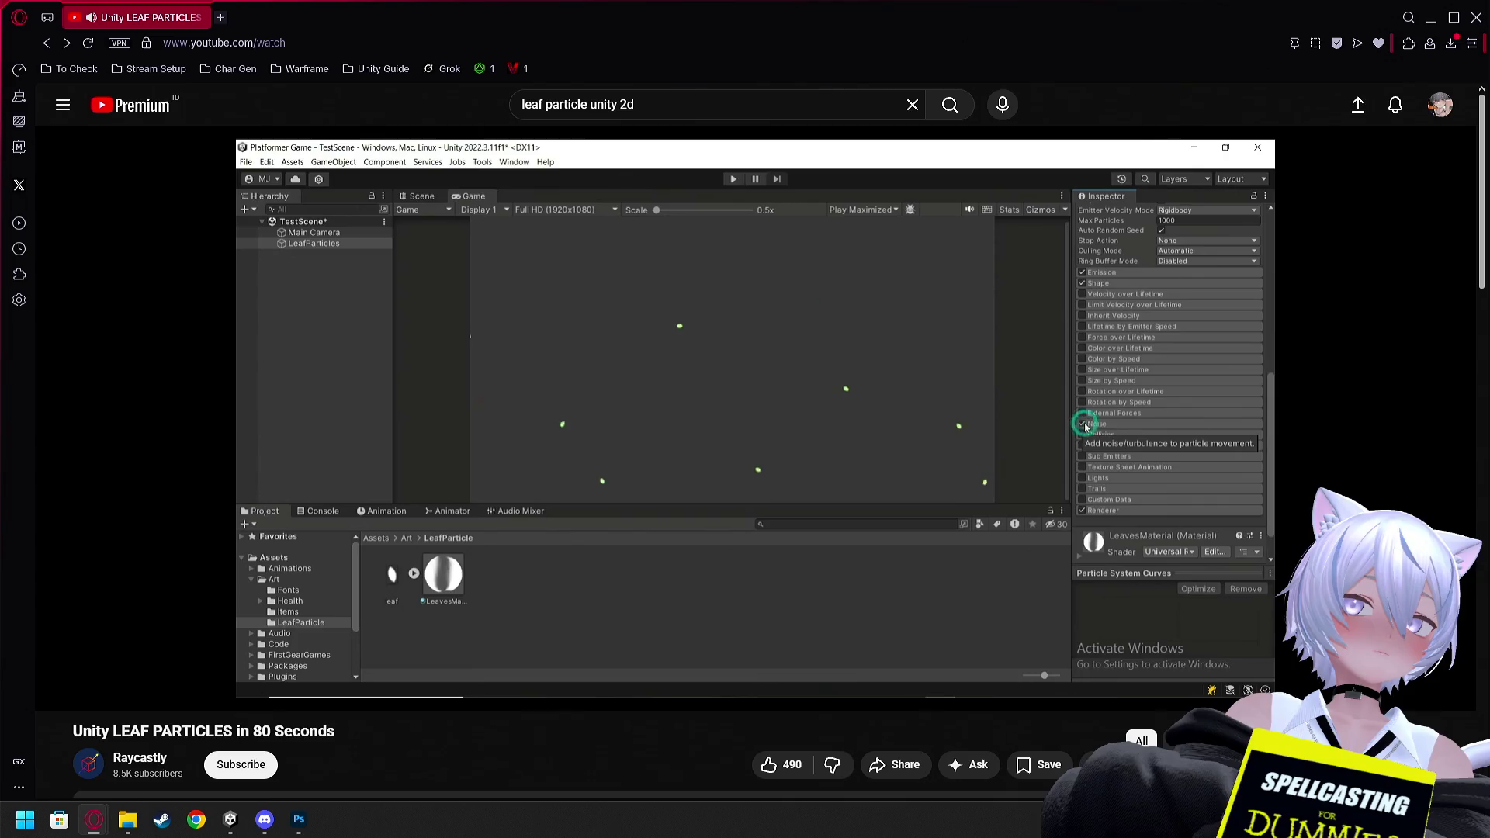
{"action": "left_click", "coordinate": [802, 454]}
Save the MainMenu scene and reselect the Particle System, undoing an accidental X-scale change
{"action": "key", "text": "alt+Tab"}
{"action": "scroll", "coordinate": [126, 289], "scroll_direction": "up", "scroll_amount": 1}
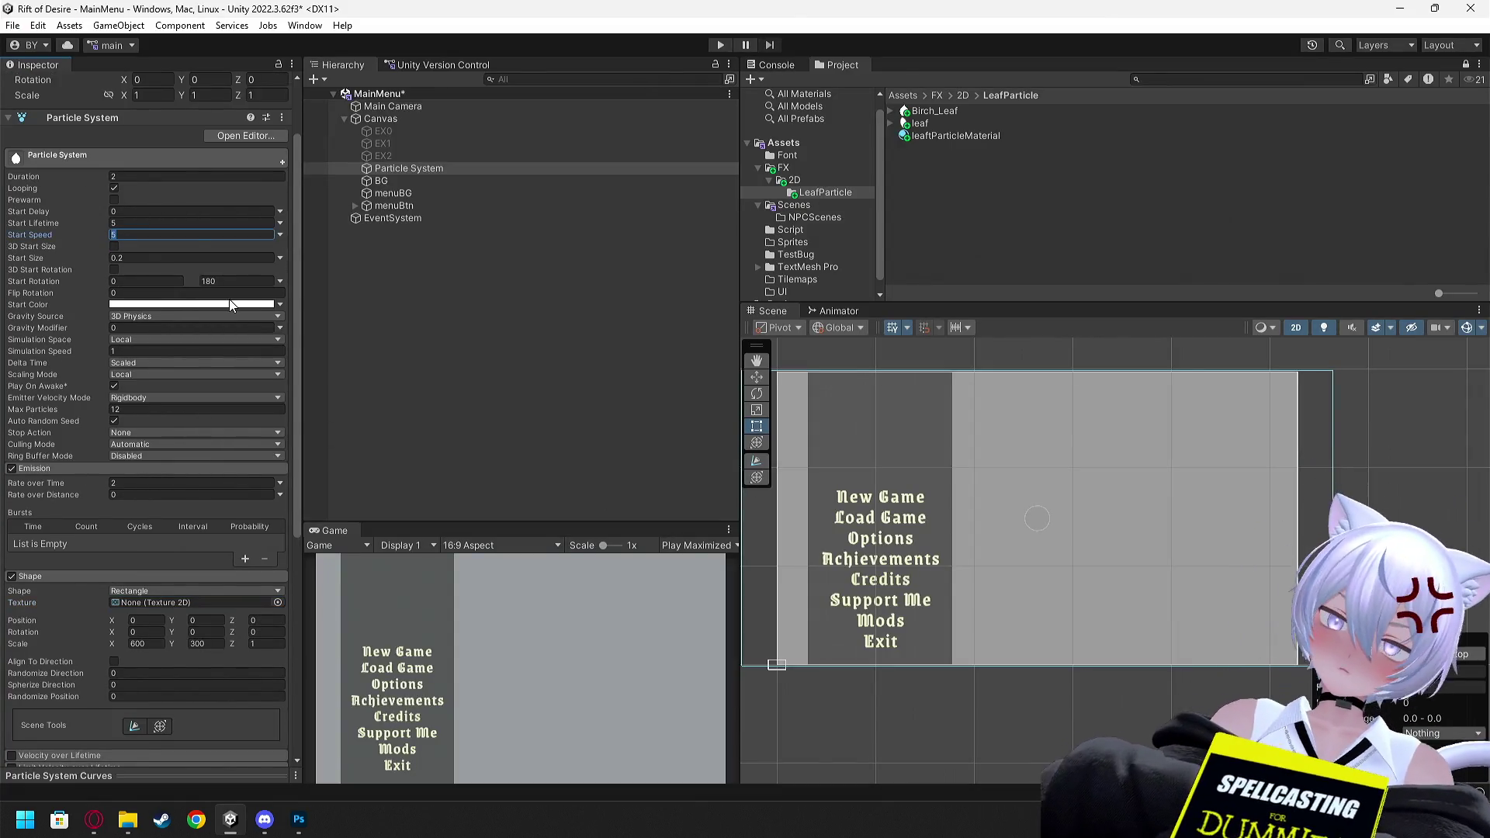
{"action": "scroll", "coordinate": [176, 491], "scroll_direction": "down", "scroll_amount": 5}
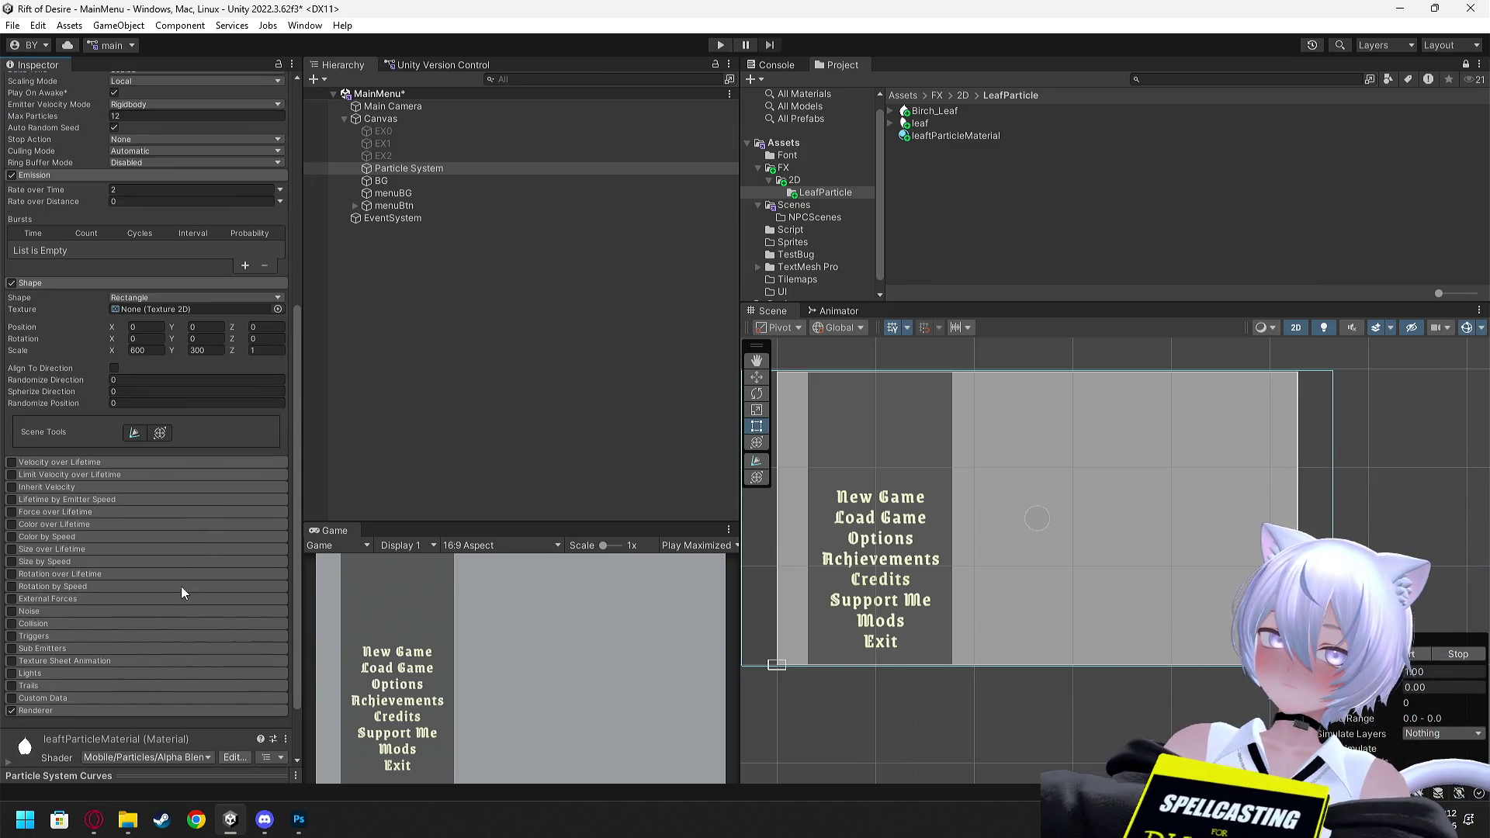
{"action": "key", "text": "ctrl+s"}
{"action": "left_click", "coordinate": [603, 425]}
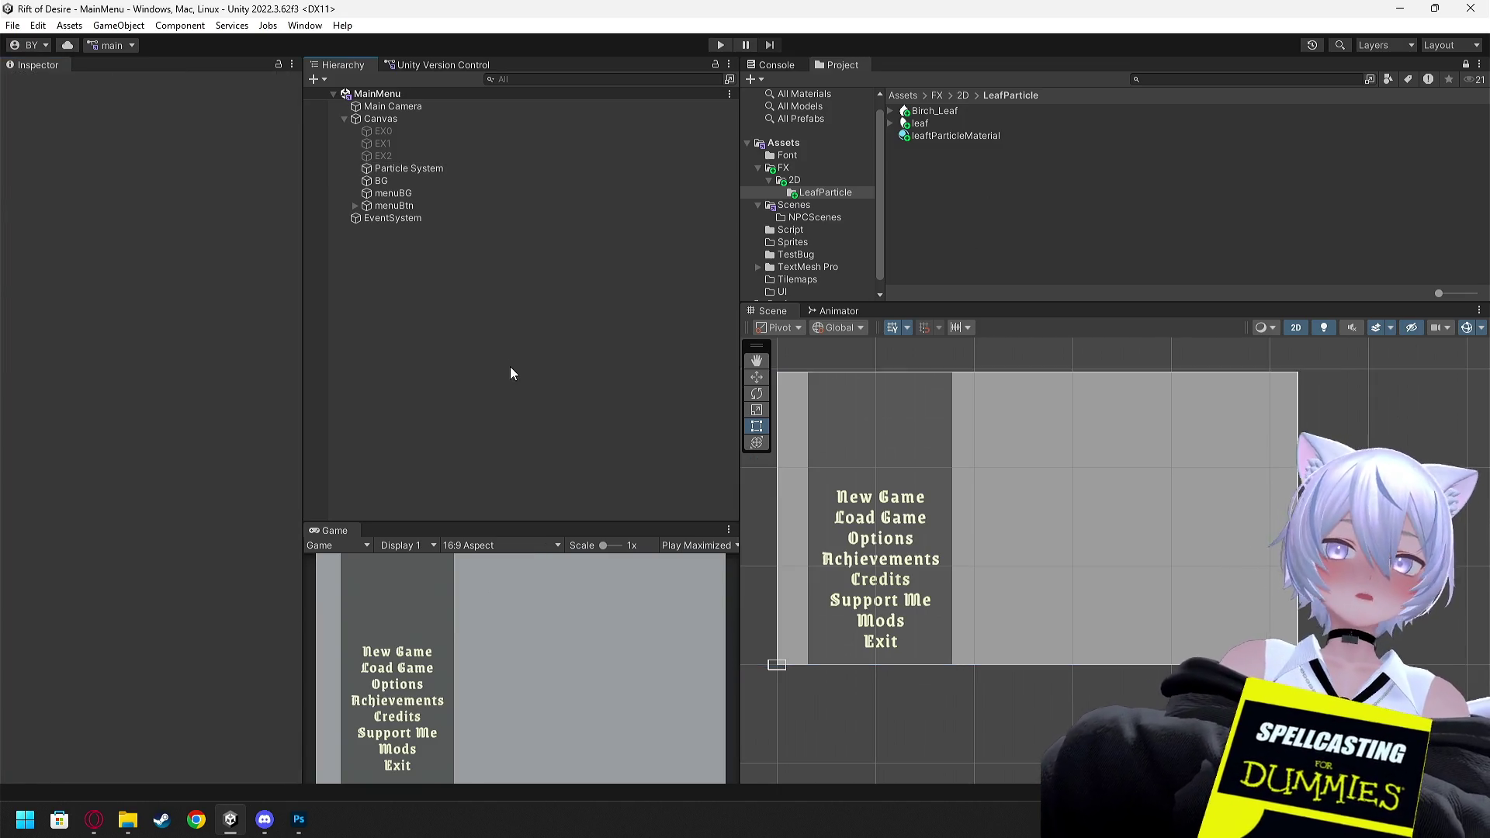
{"action": "left_click", "coordinate": [390, 194]}
{"action": "left_click", "coordinate": [400, 170]}
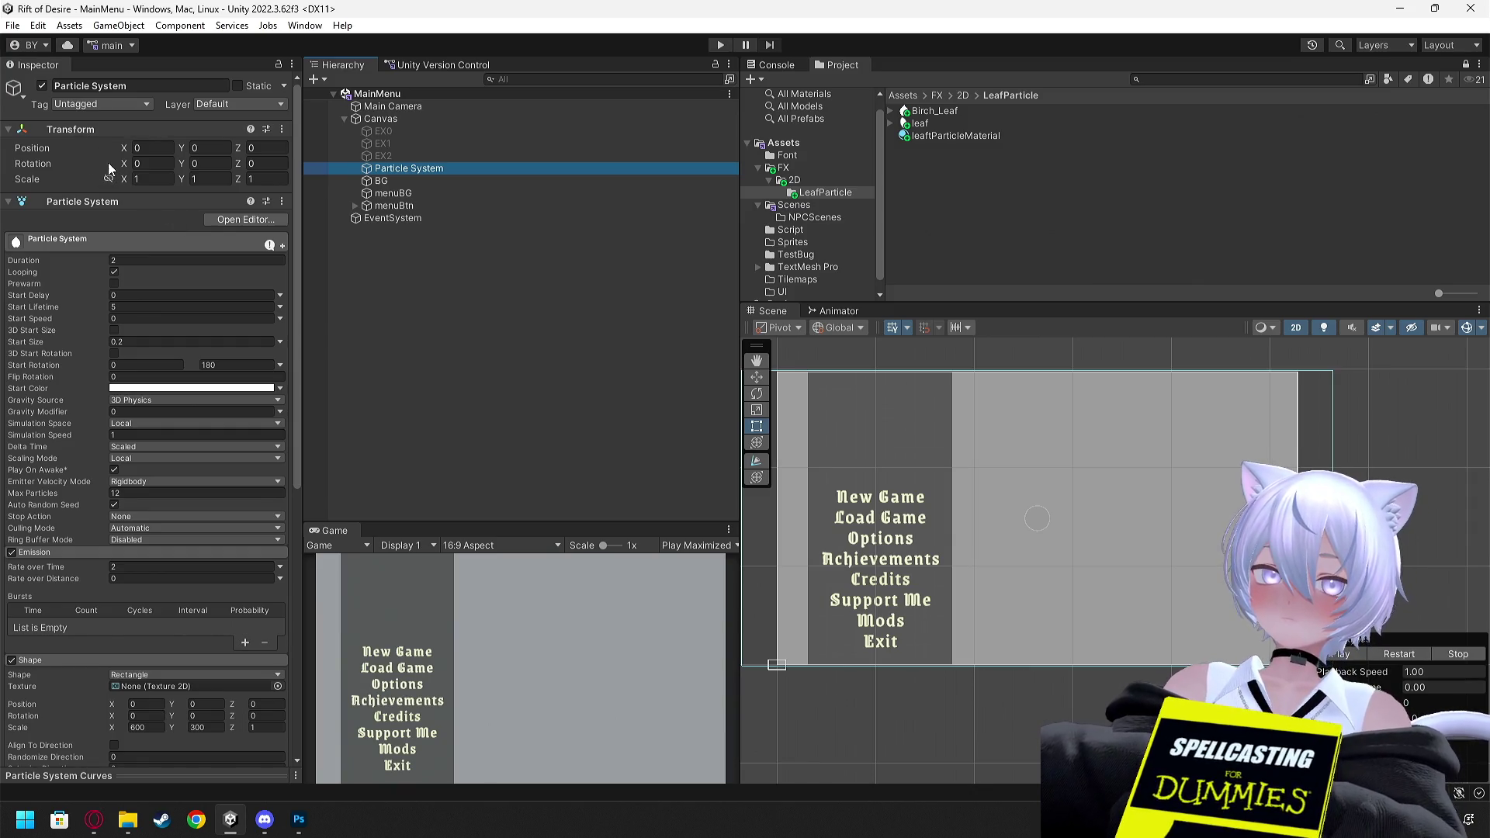
{"action": "left_click_drag", "start_coordinate": [124, 179], "coordinate": [118, 185]}
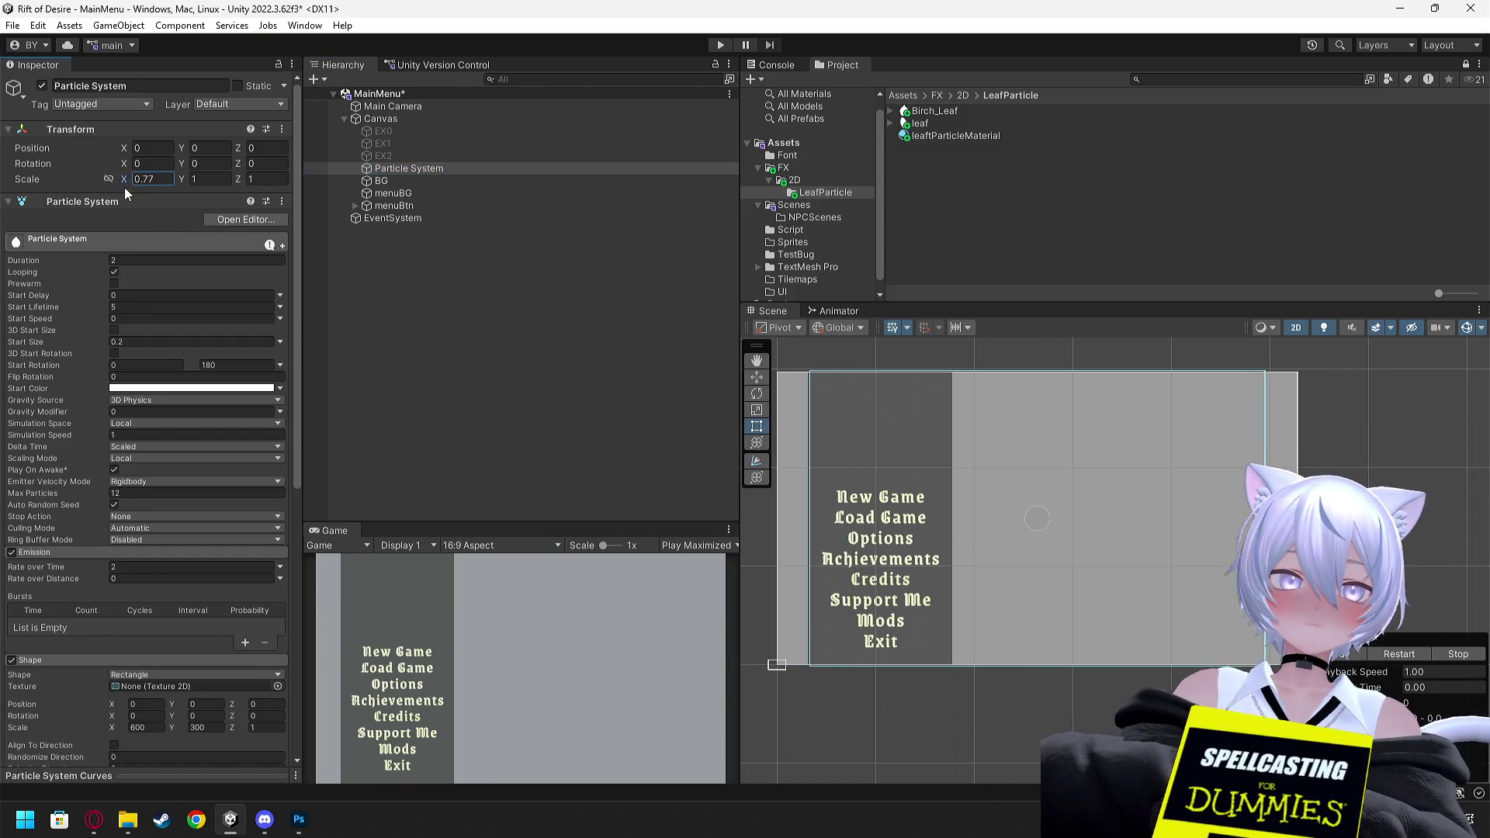
{"action": "key", "text": "ctrl+z"}
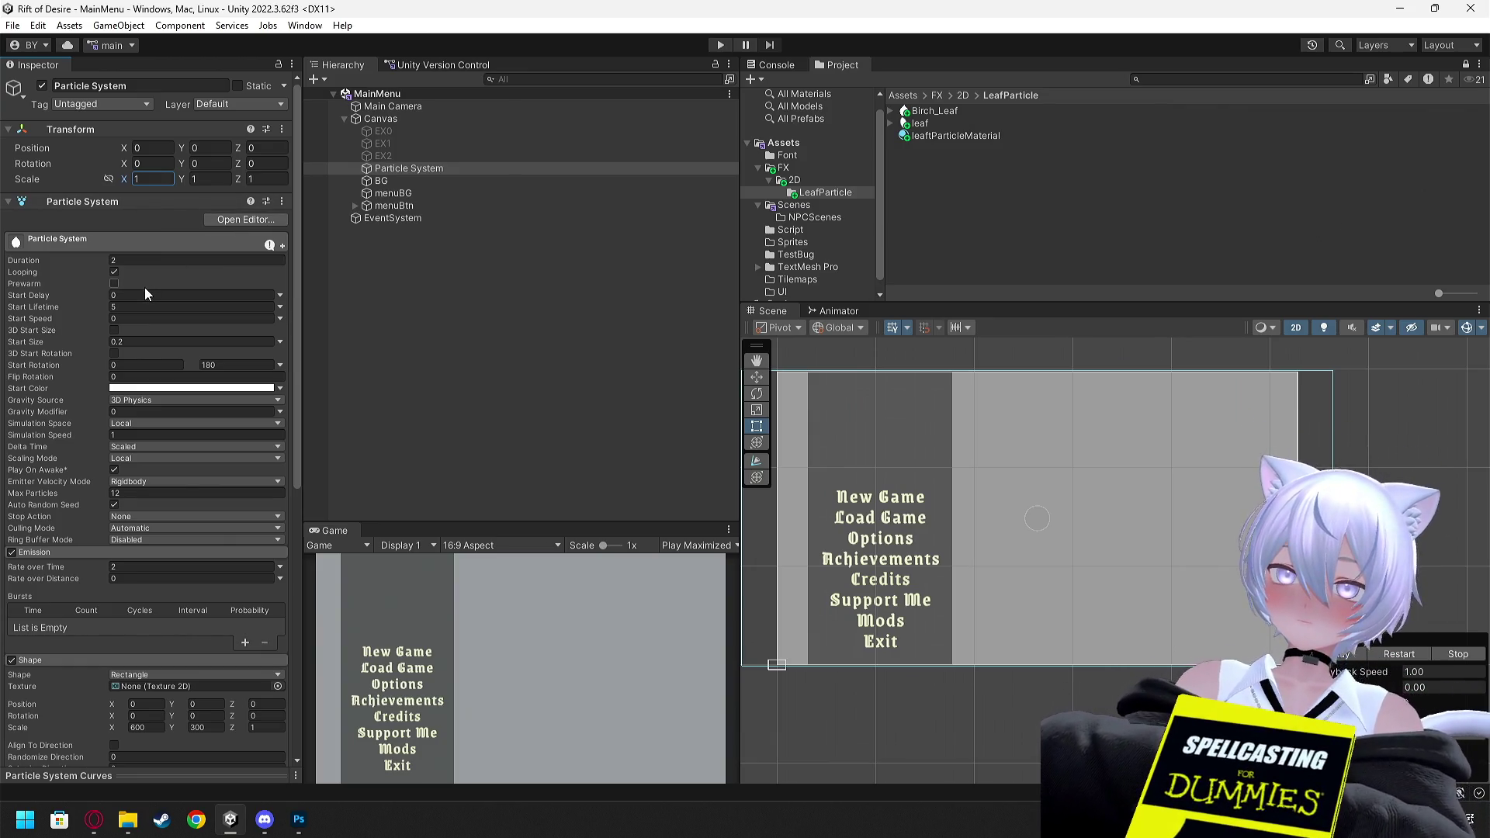
Test-run the MainMenu scene in Play mode, then stop playback
{"action": "left_click", "coordinate": [115, 273]}
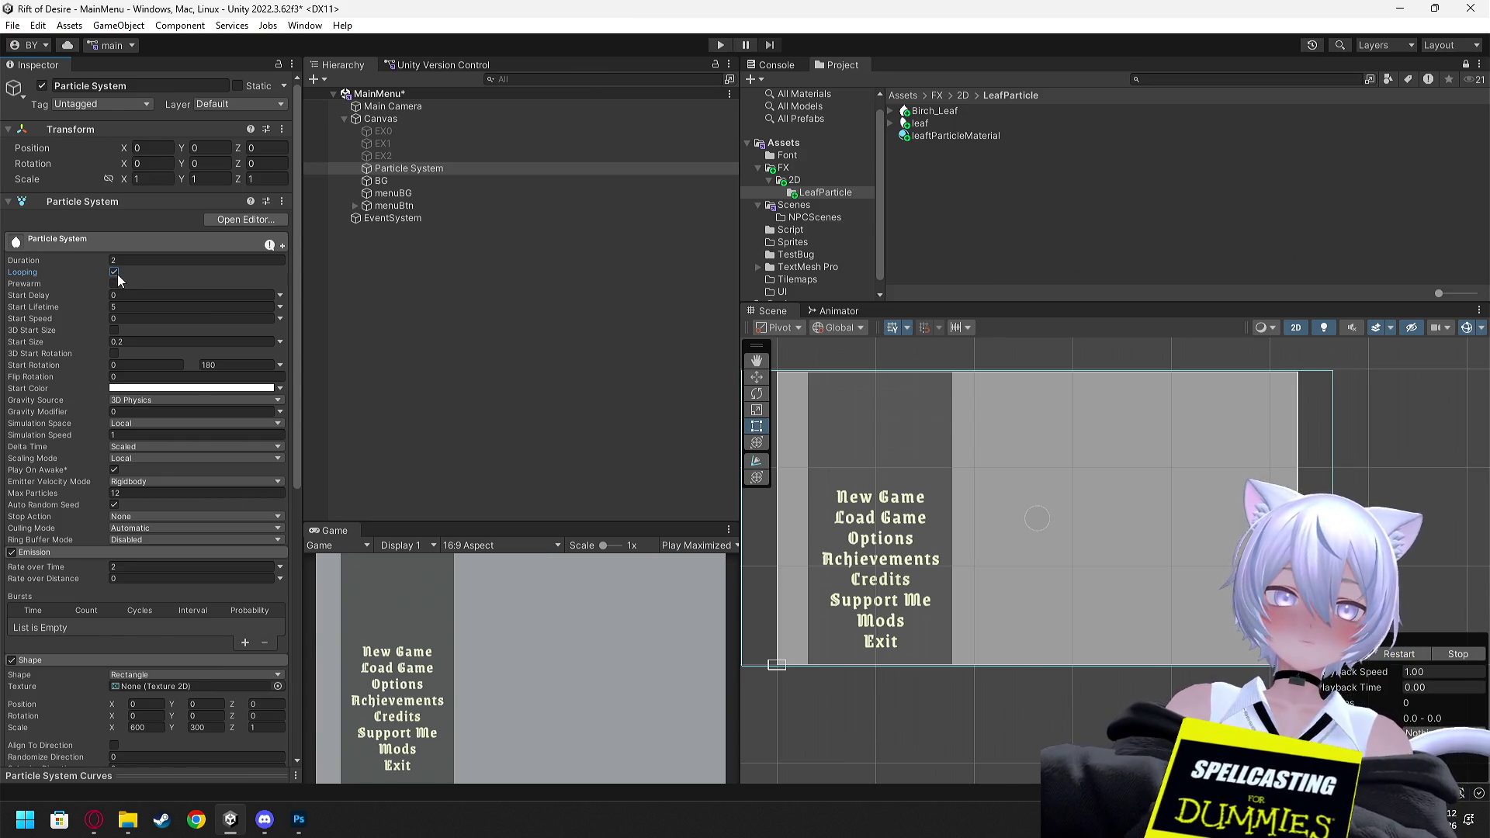
{"action": "left_click", "coordinate": [1183, 486]}
{"action": "left_click", "coordinate": [443, 169]}
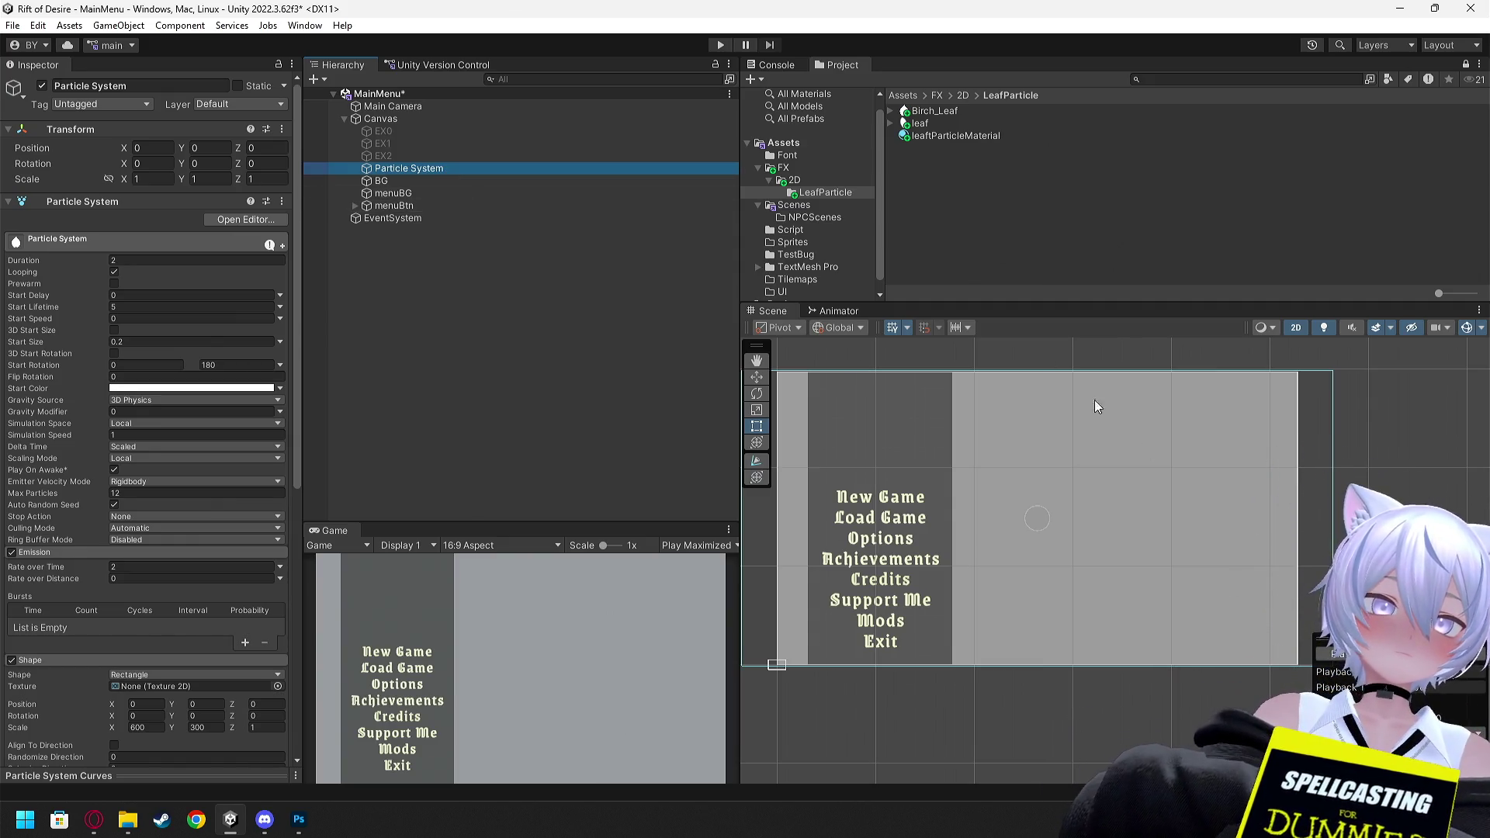
{"action": "left_click", "coordinate": [710, 44]}
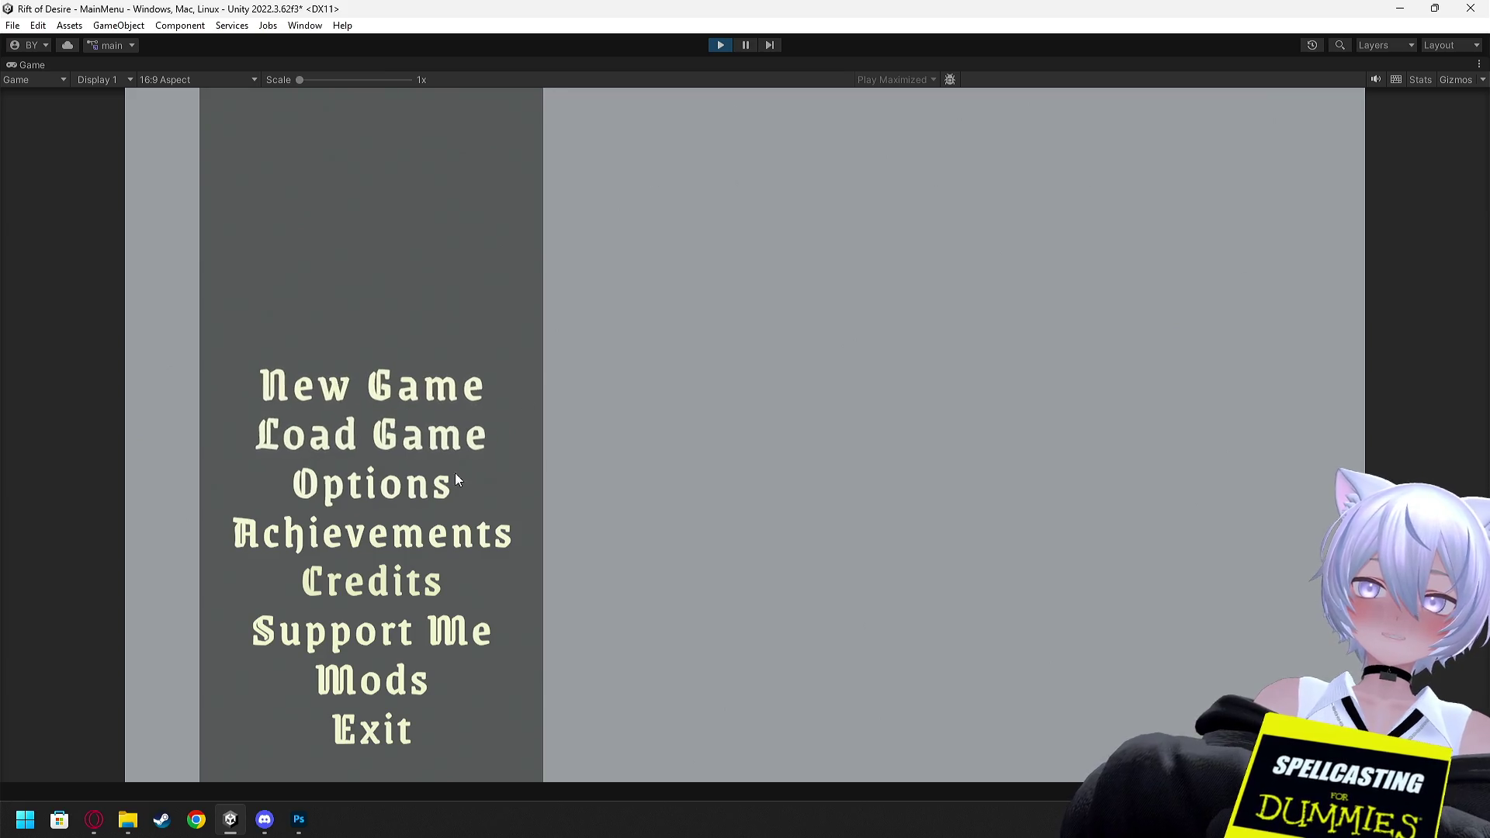
{"action": "left_click", "coordinate": [720, 45]}
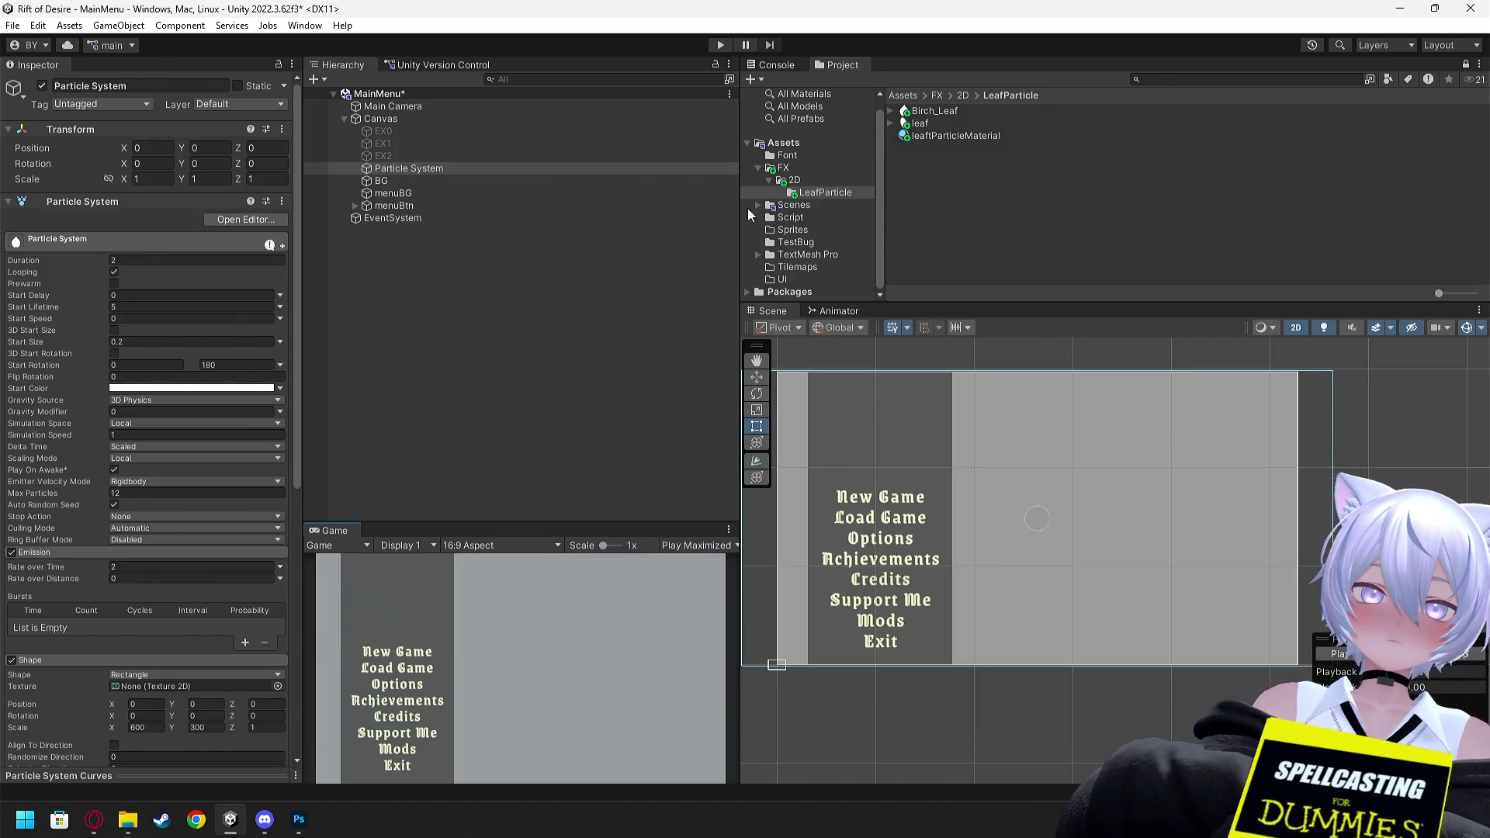
Deactivate the BG, menuBG and menuBtn objects together in the Inspector
{"action": "left_click", "coordinate": [394, 118]}
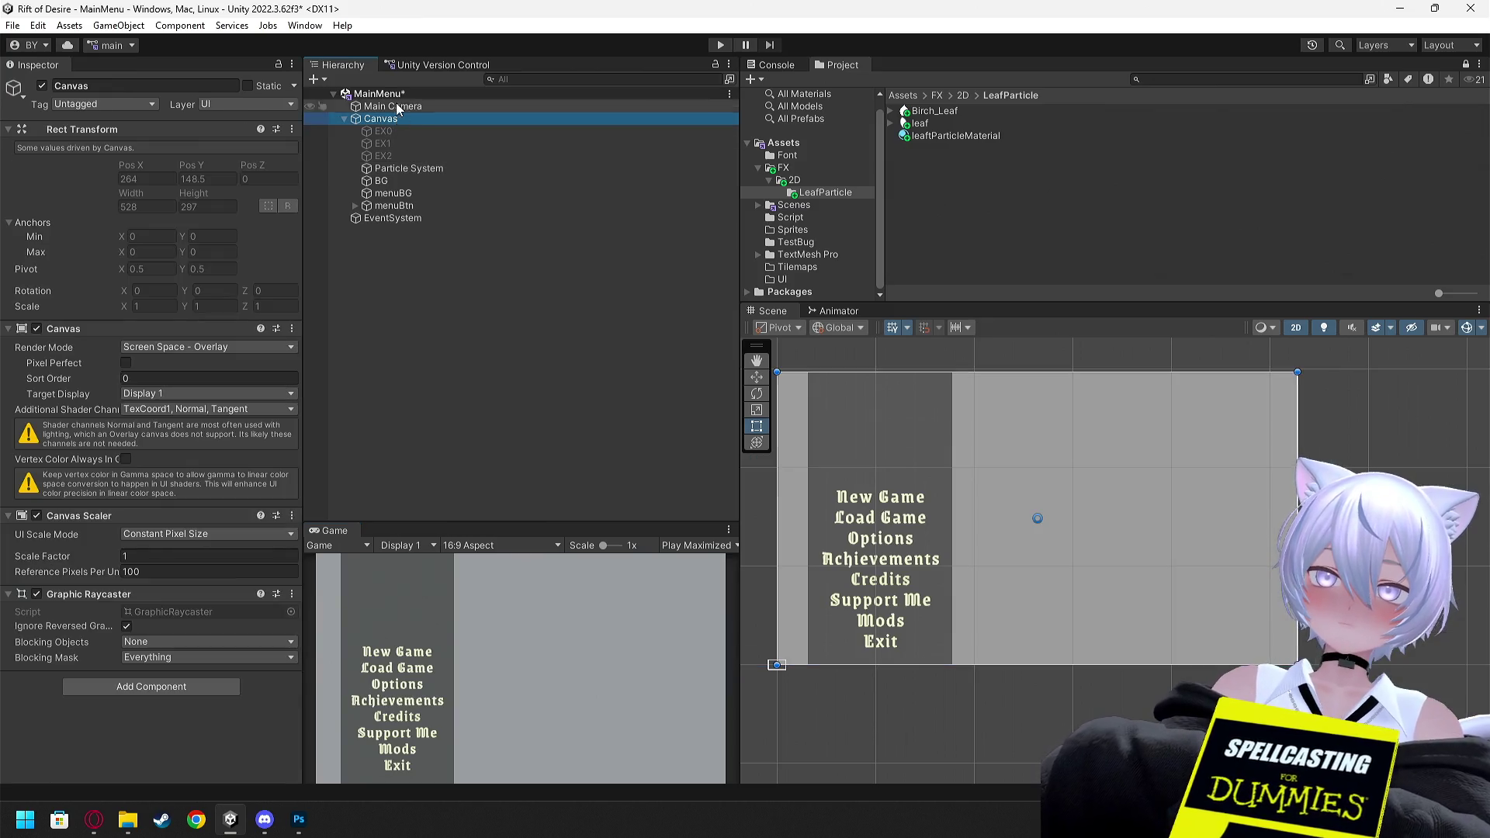
{"action": "left_click", "coordinate": [404, 182]}
{"action": "left_click", "coordinate": [401, 205], "text": "shift"}
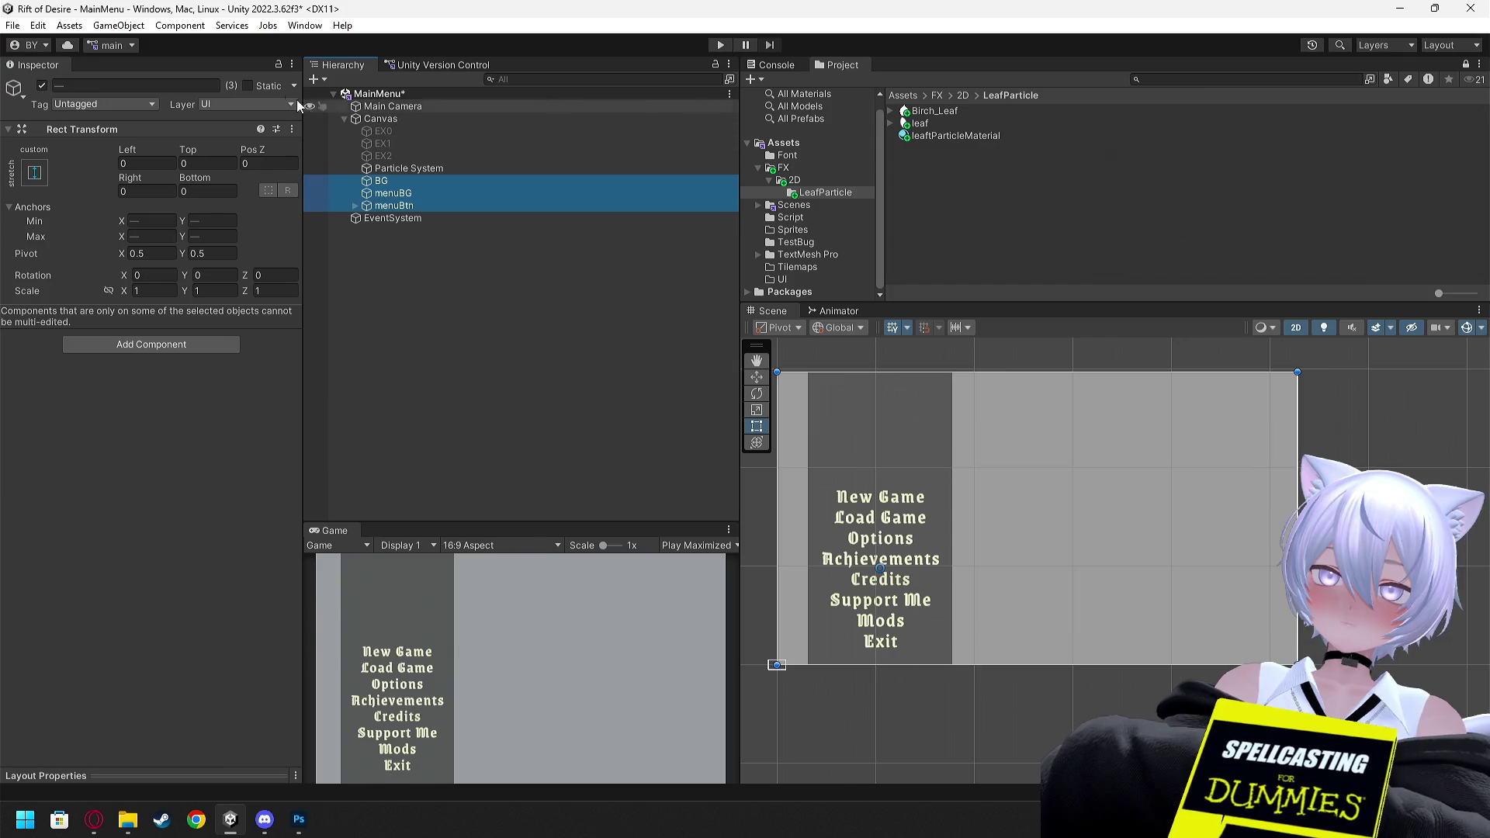
{"action": "left_click", "coordinate": [42, 86]}
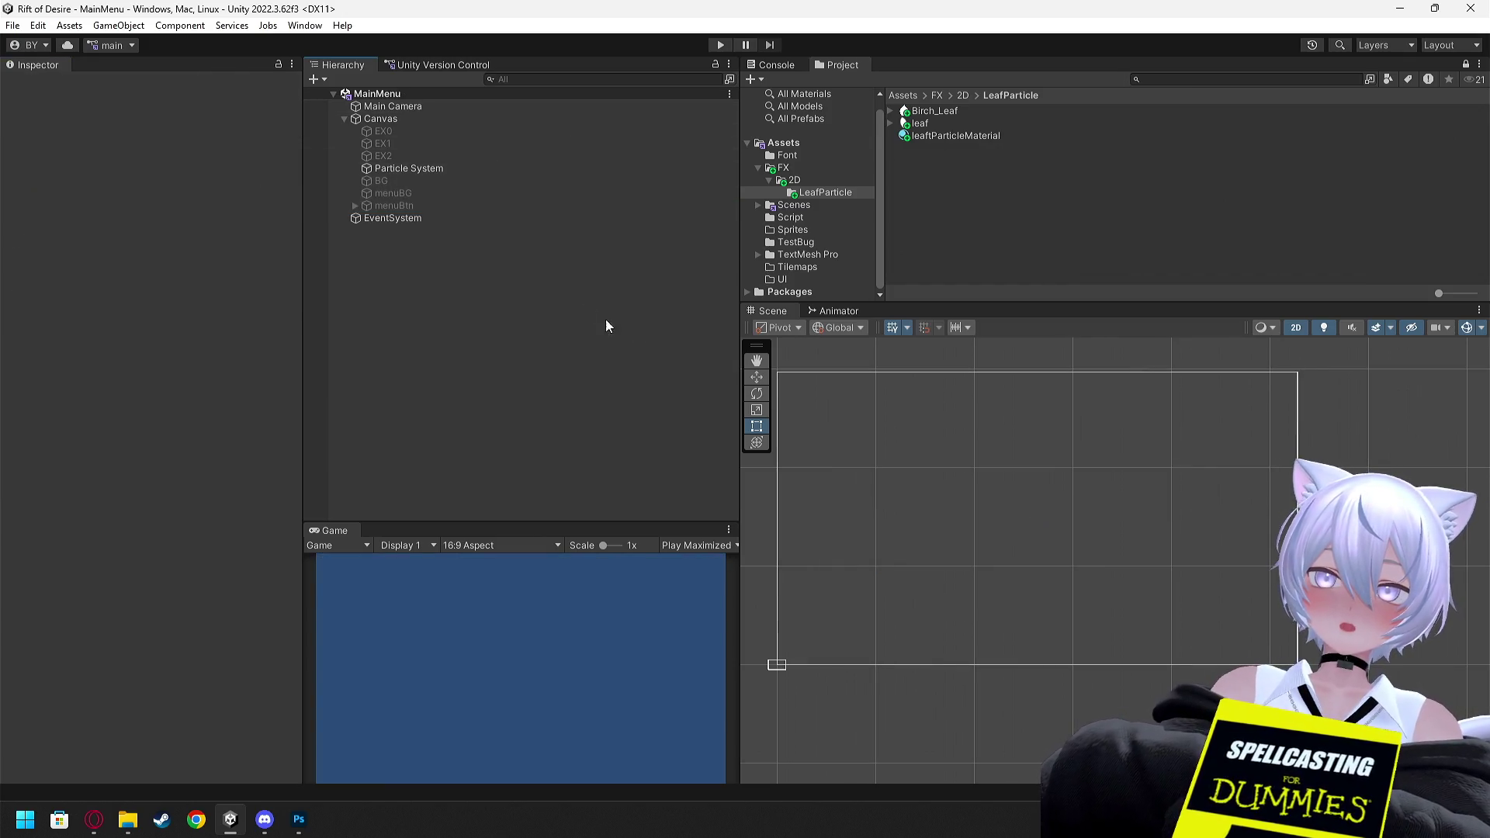
Select the Particle System and stop its leaf preview playback
{"action": "left_click", "coordinate": [419, 170]}
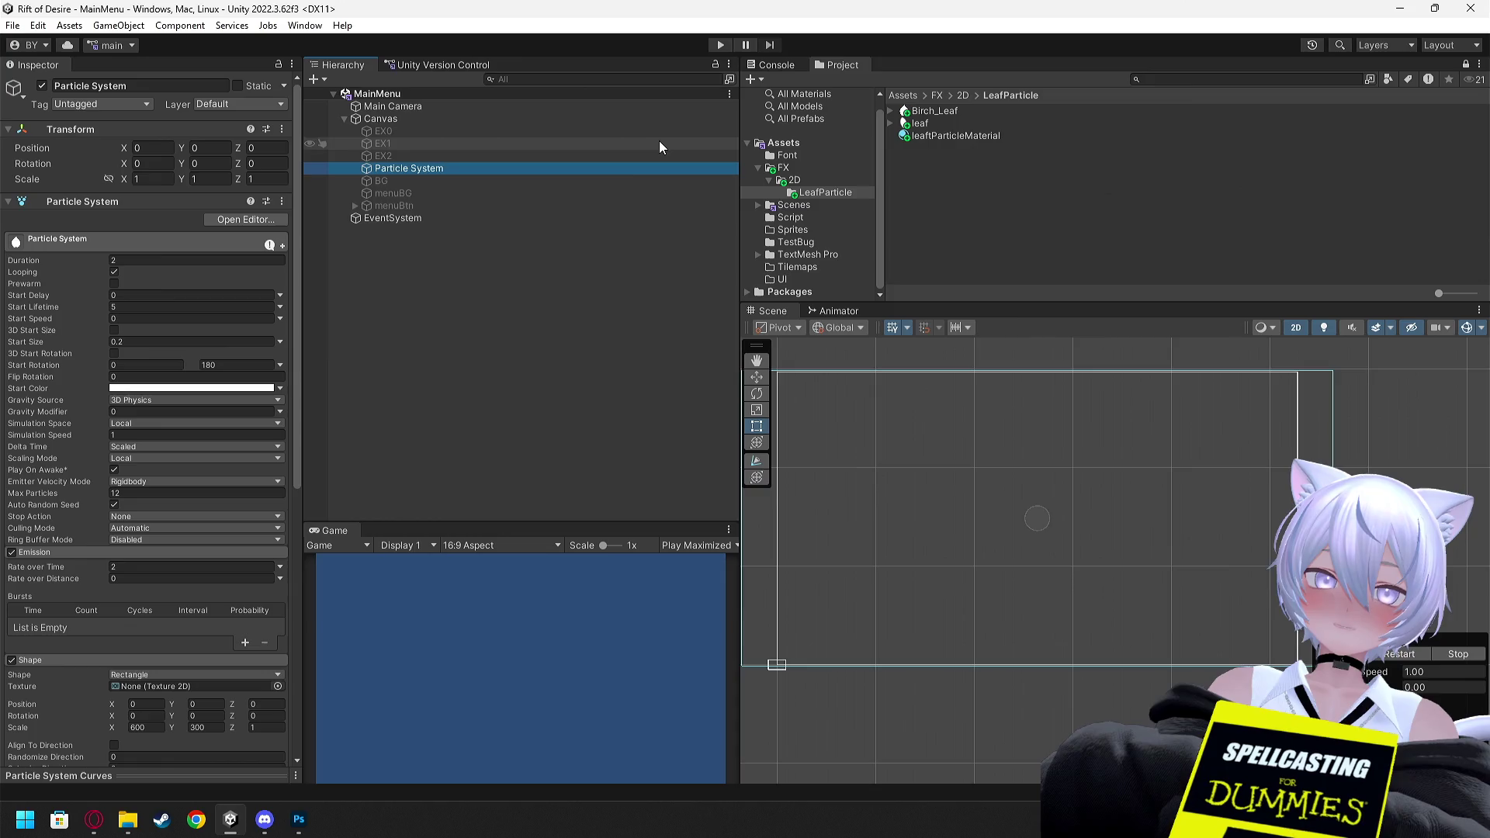
{"action": "scroll", "coordinate": [1046, 427], "scroll_direction": "down", "scroll_amount": 3}
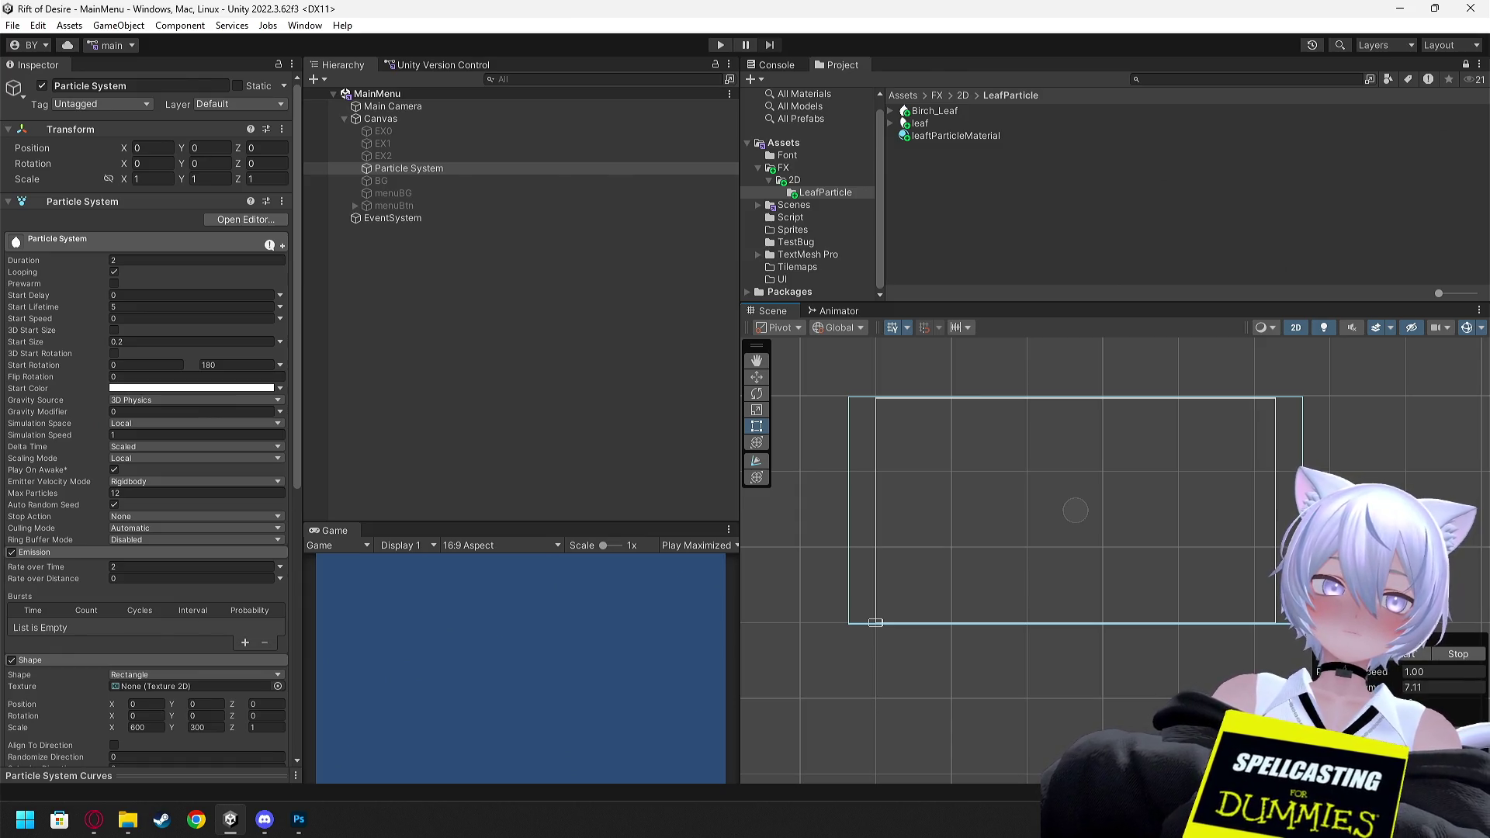
{"action": "left_click", "coordinate": [1458, 656]}
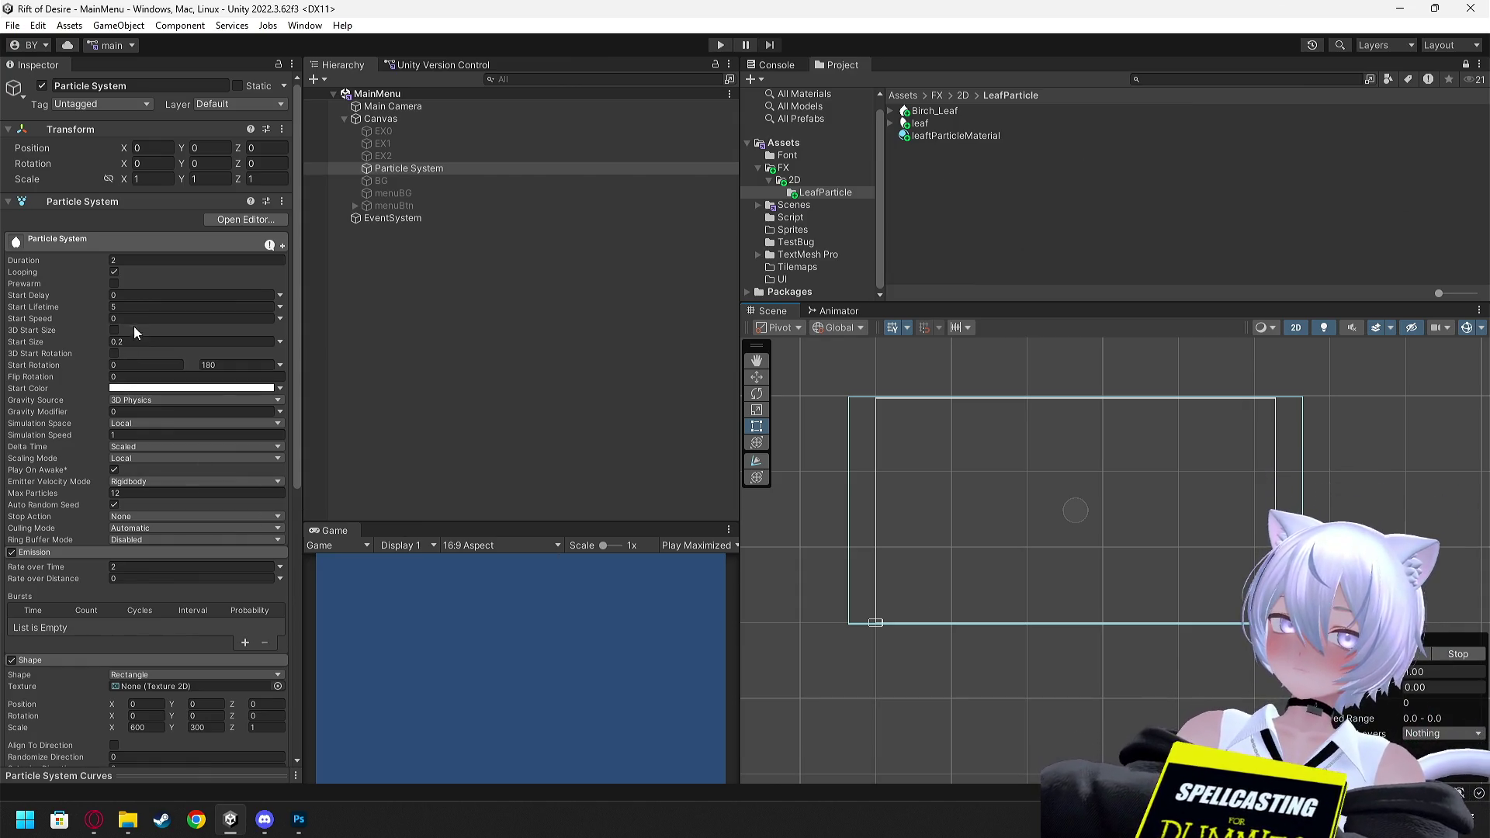
{"action": "left_click", "coordinate": [119, 261]}
{"action": "type", "text": "12"}
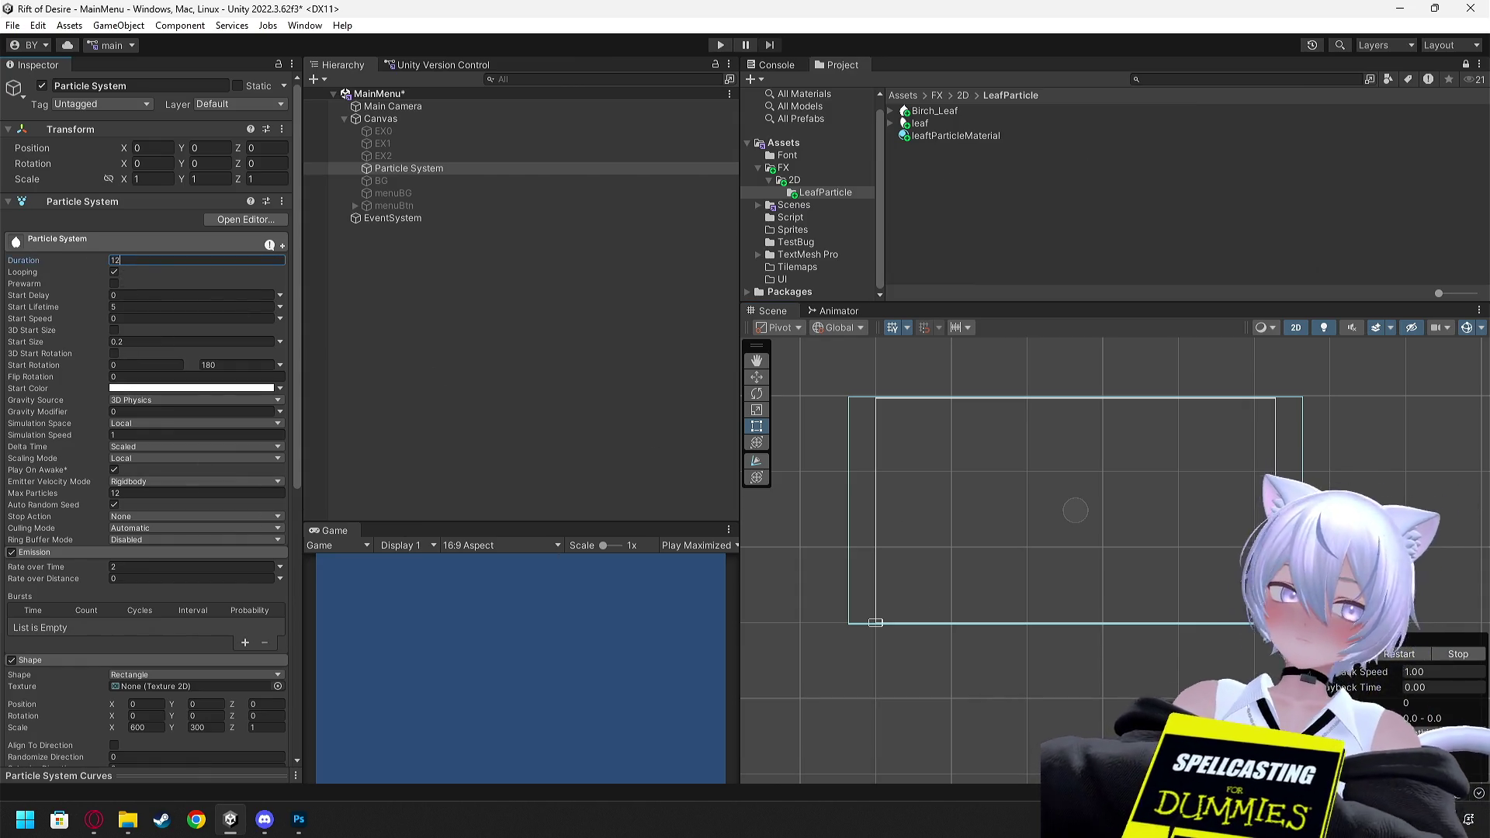
{"action": "key", "text": "Return"}
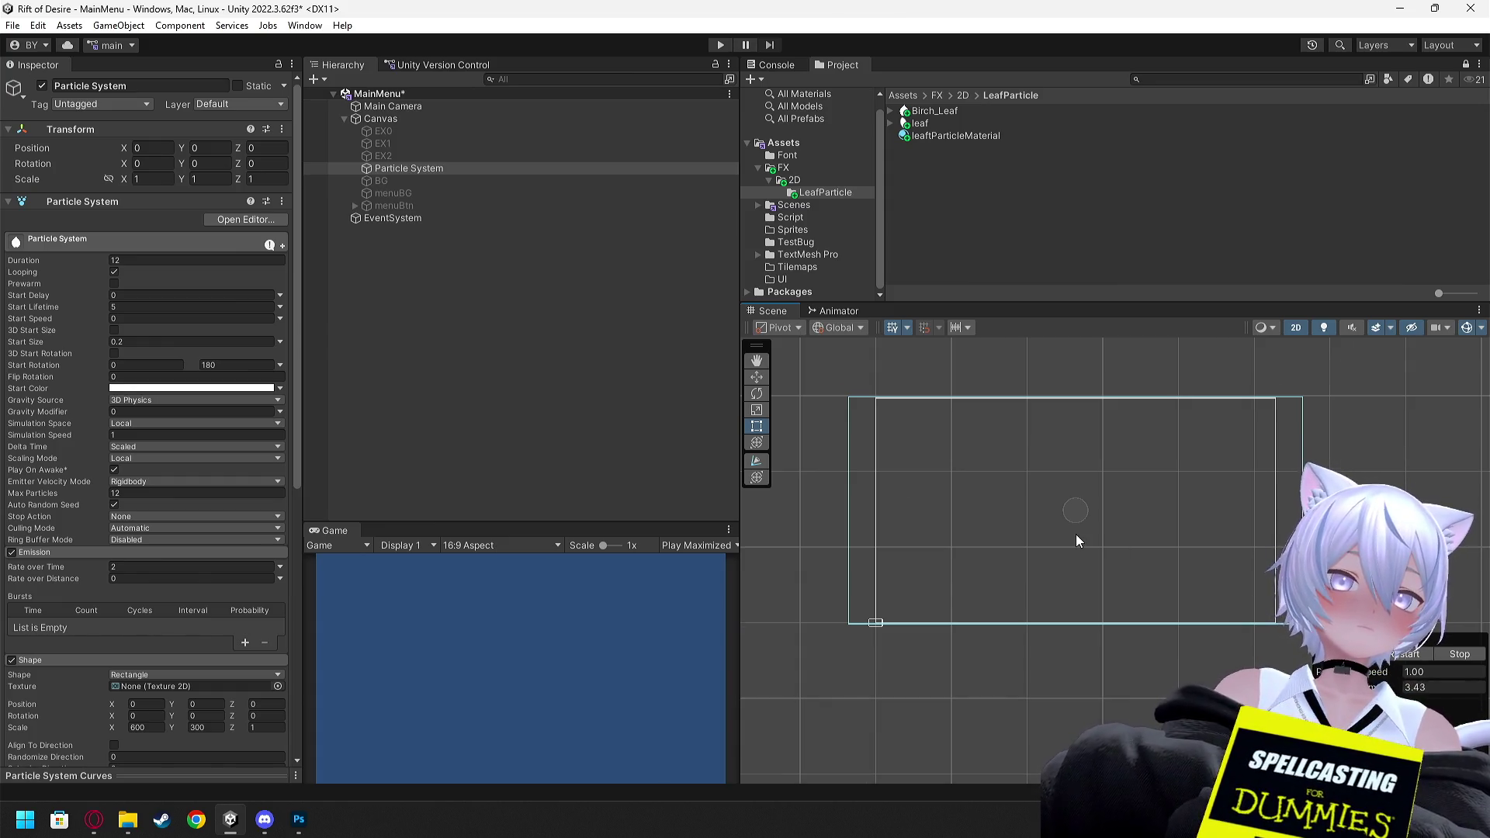
{"action": "scroll", "coordinate": [1076, 533], "scroll_direction": "up", "scroll_amount": 2}
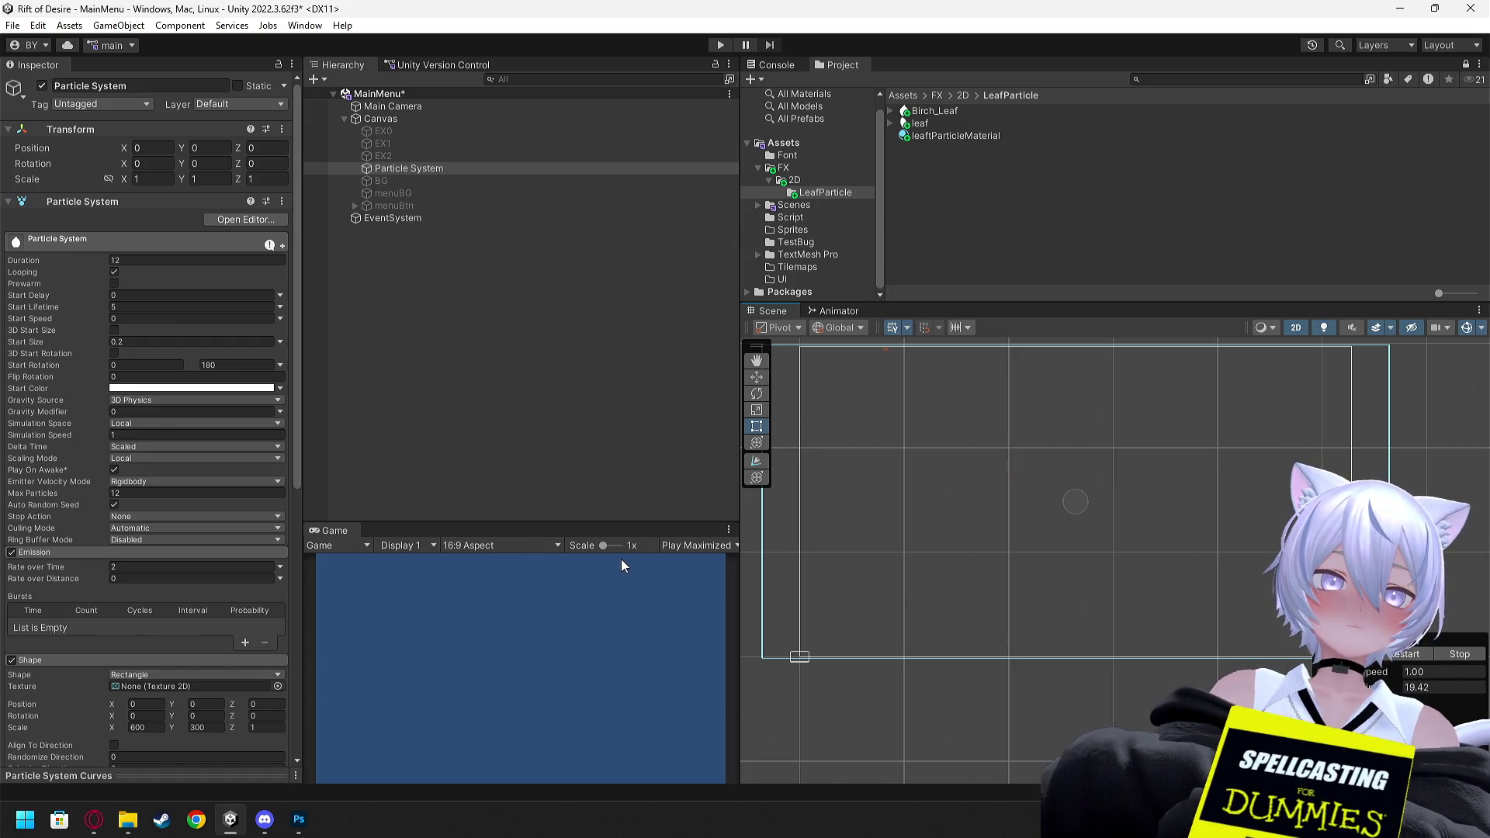
{"action": "scroll", "coordinate": [1087, 528], "scroll_direction": "down", "scroll_amount": 5}
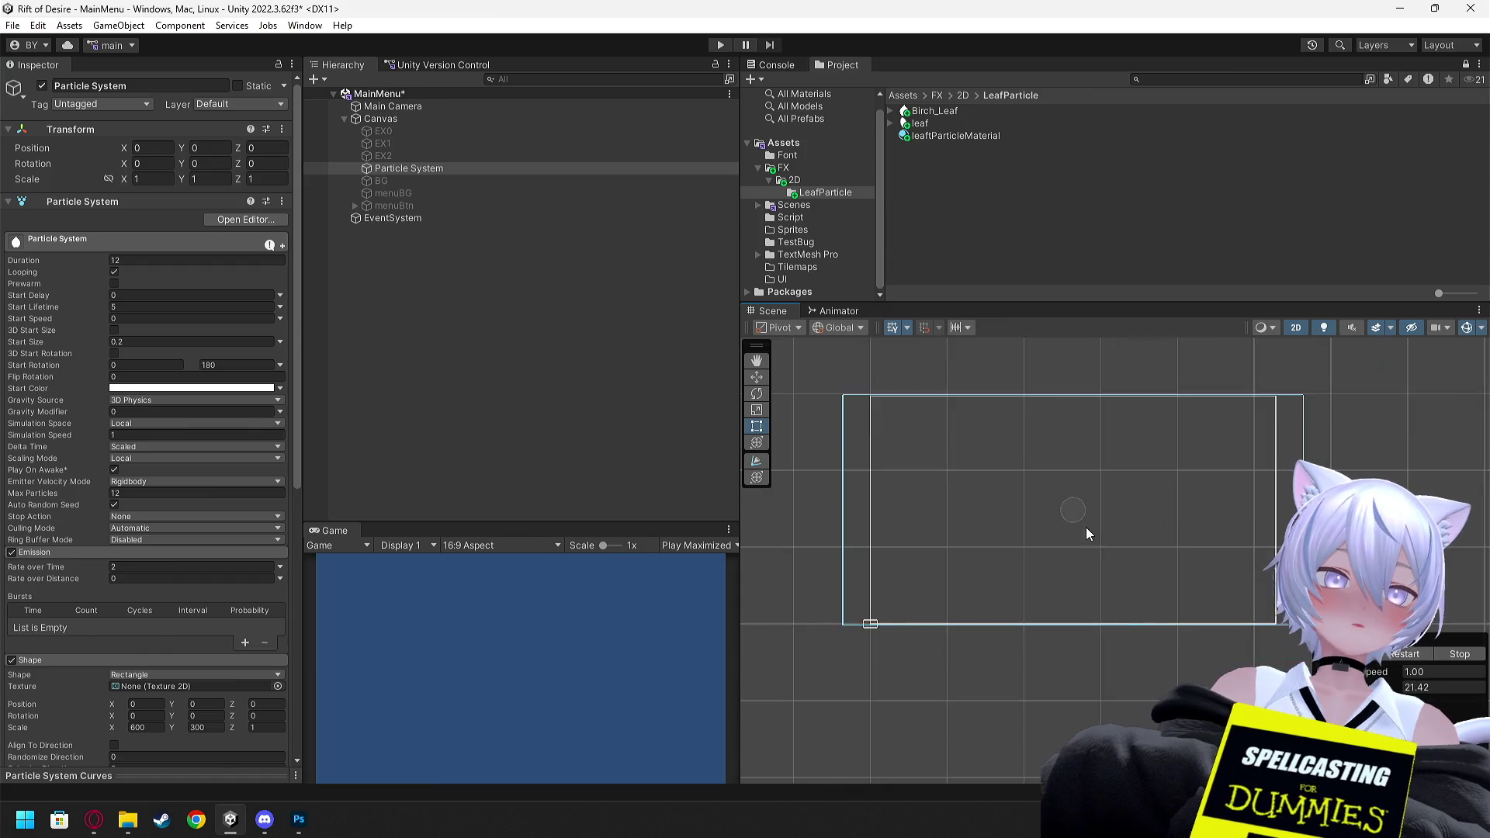
{"action": "scroll", "coordinate": [975, 588], "scroll_direction": "up", "scroll_amount": 2}
{"action": "scroll", "coordinate": [1008, 540], "scroll_direction": "up", "scroll_amount": 3}
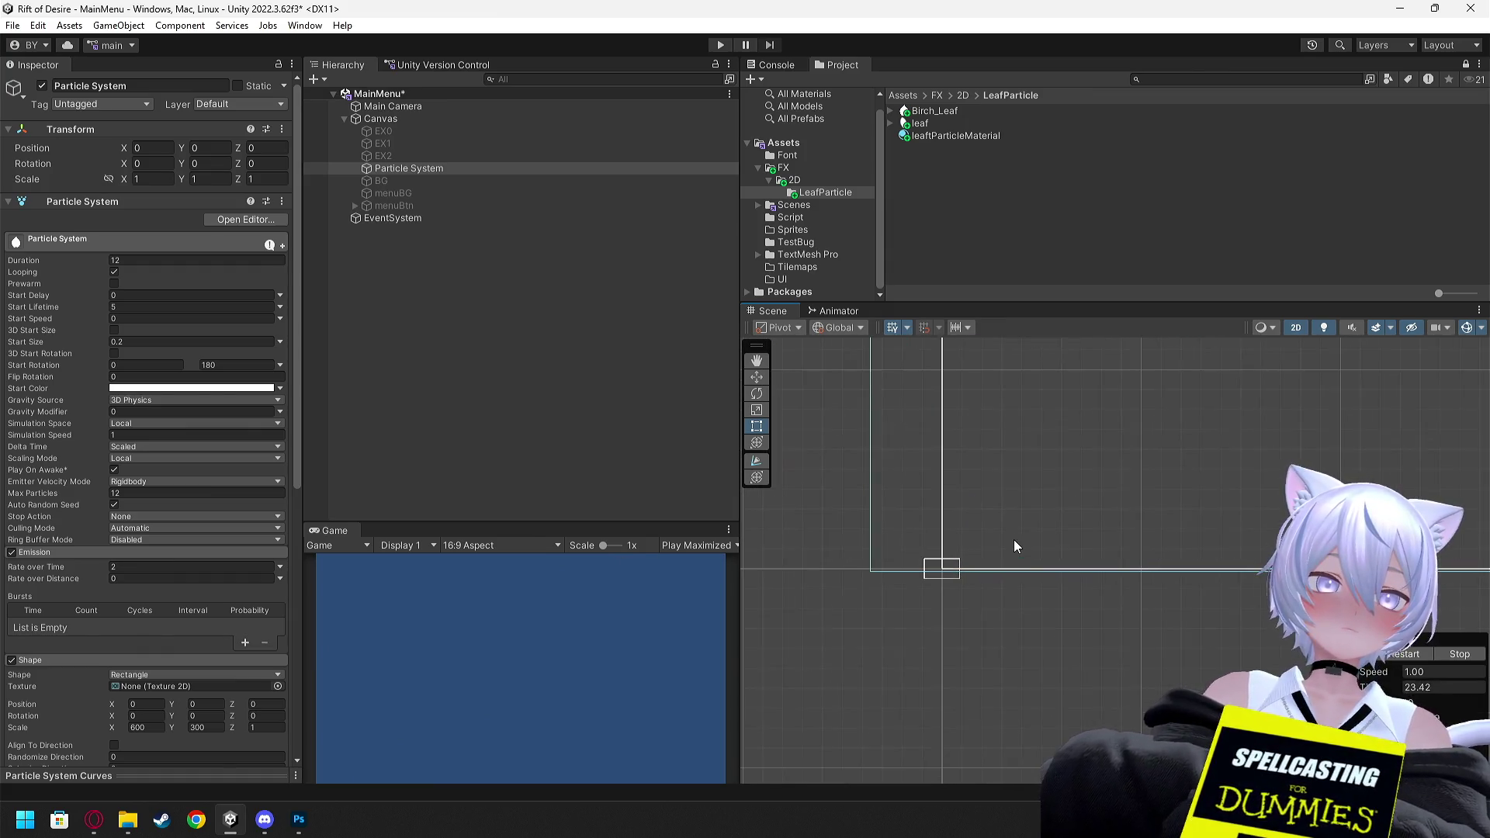
{"action": "scroll", "coordinate": [1021, 530], "scroll_direction": "down", "scroll_amount": 2}
{"action": "left_click_drag", "start_coordinate": [1022, 529], "coordinate": [988, 545]}
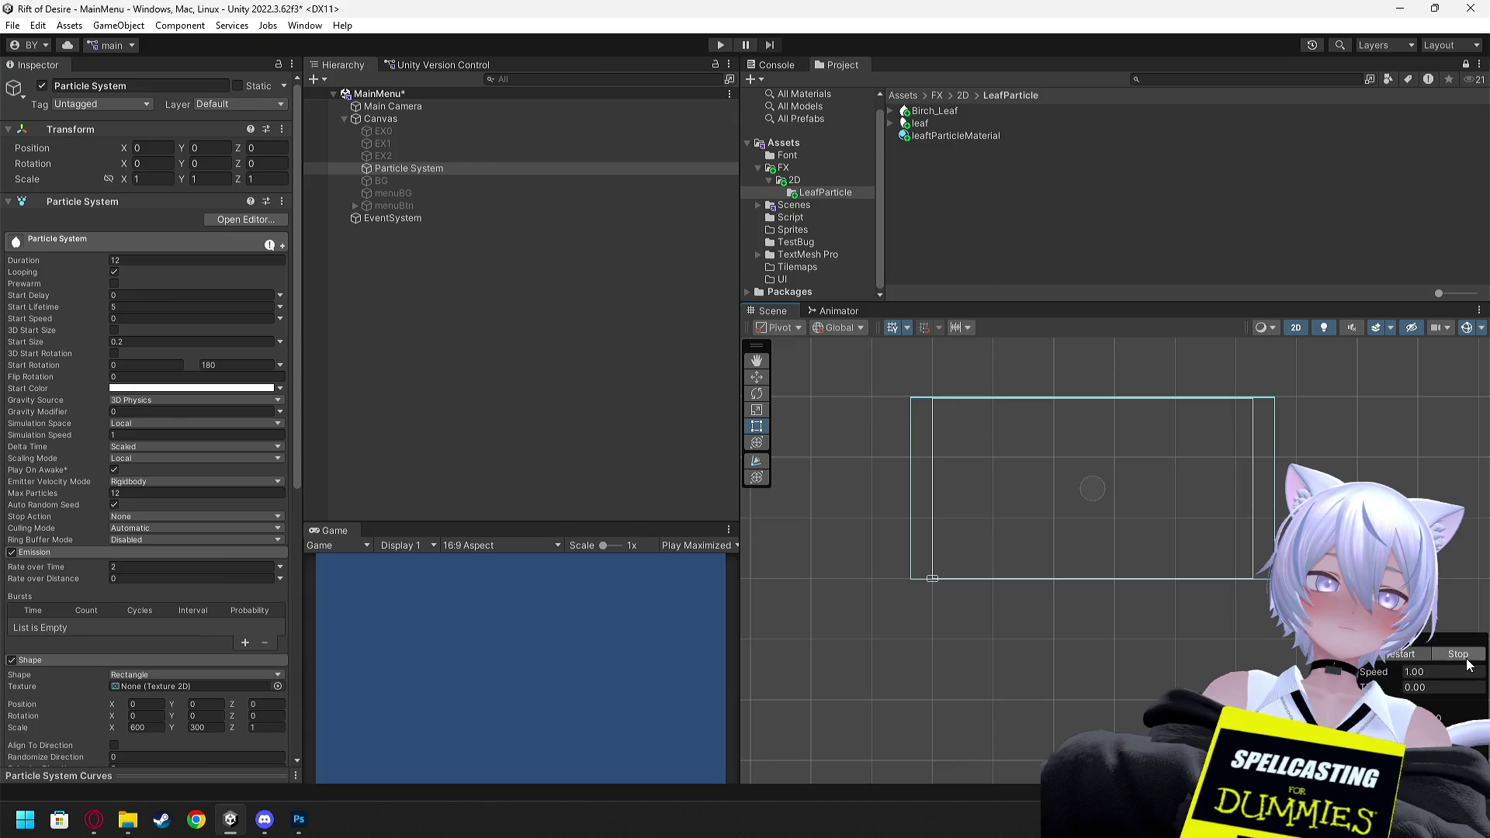
{"action": "scroll", "coordinate": [931, 578], "scroll_direction": "up", "scroll_amount": 6}
{"action": "scroll", "coordinate": [891, 585], "scroll_direction": "up", "scroll_amount": 2}
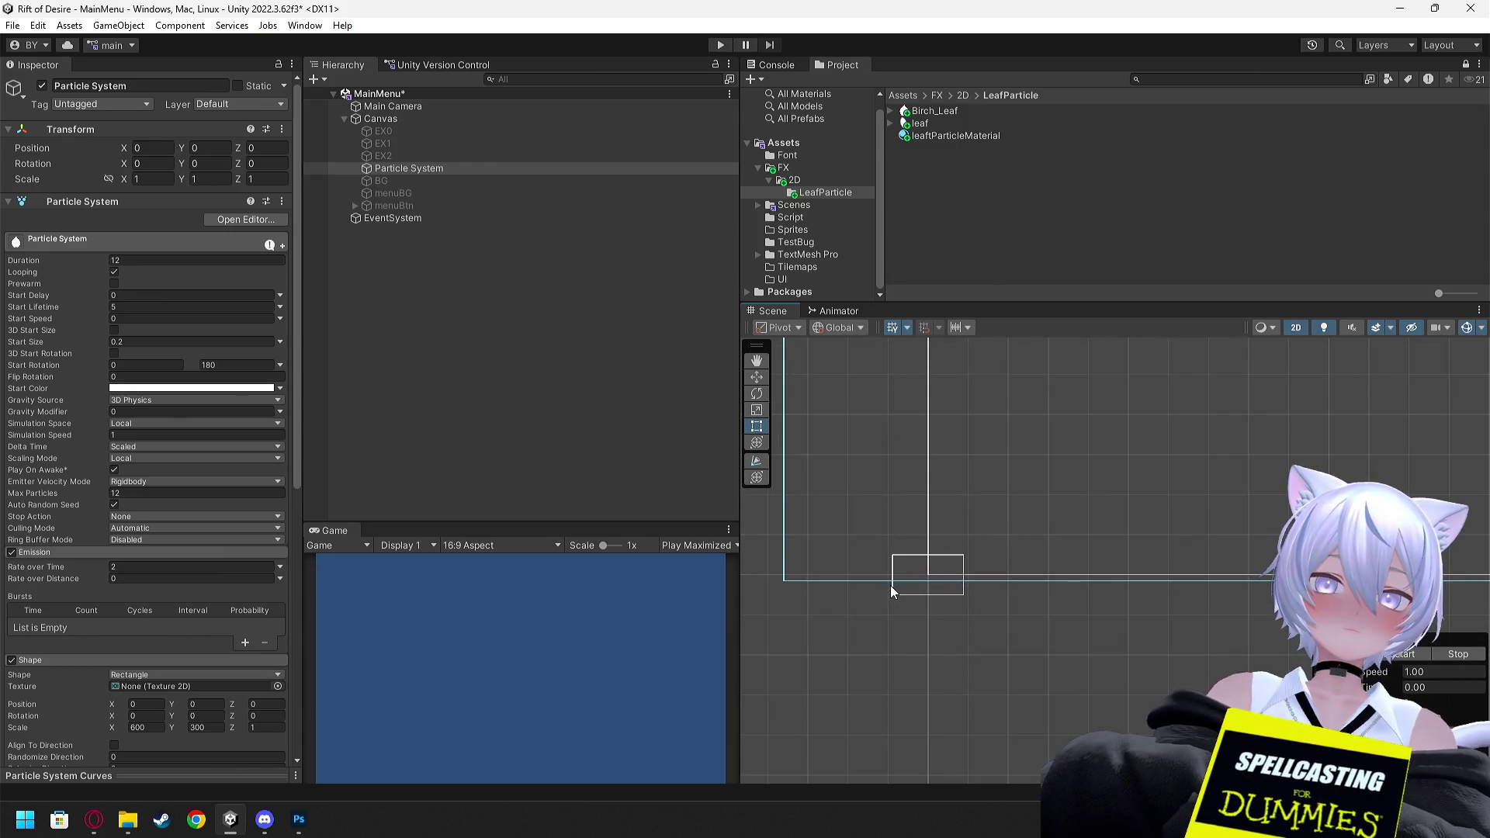
{"action": "scroll", "coordinate": [890, 585], "scroll_direction": "down", "scroll_amount": 2}
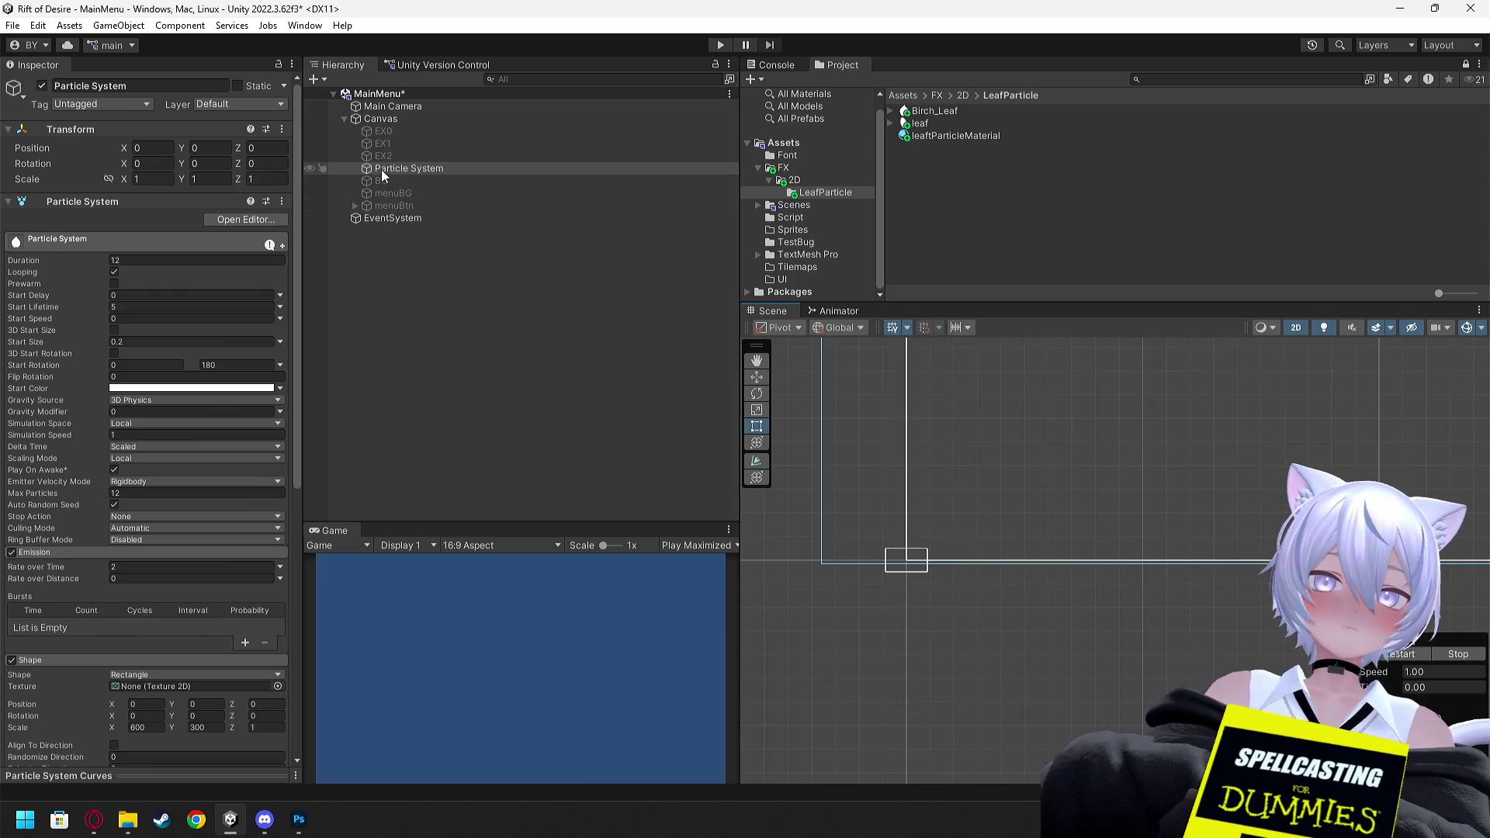
{"action": "left_click", "coordinate": [385, 108]}
Set the Particle System's rectangle emitter Shape scale to 1
{"action": "double_click", "coordinate": [390, 109]}
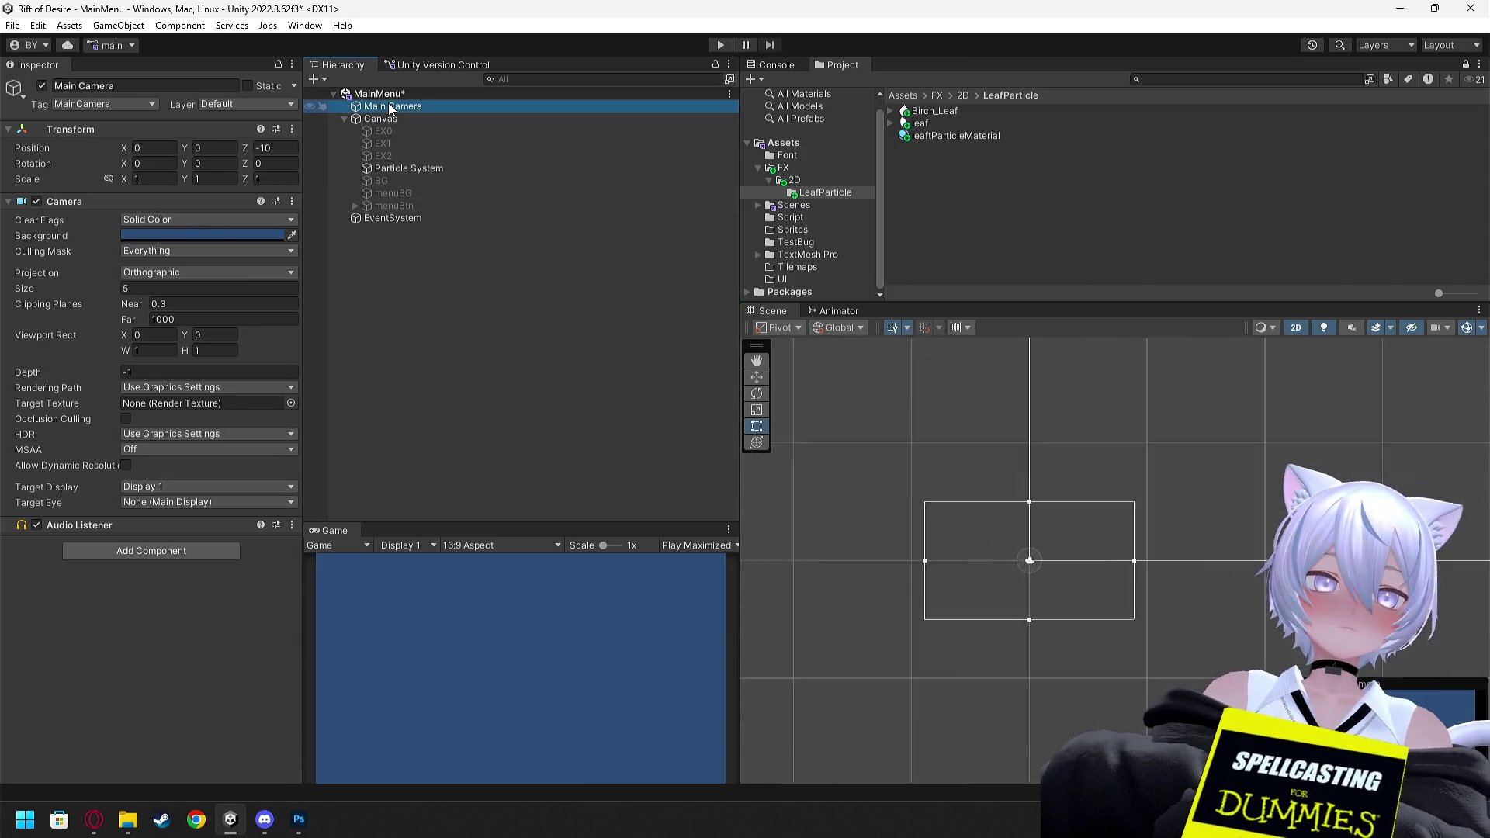
{"action": "left_click", "coordinate": [318, 169]}
{"action": "right_click", "coordinate": [90, 133]}
{"action": "left_click", "coordinate": [123, 133]}
{"action": "scroll", "coordinate": [237, 418], "scroll_direction": "down", "scroll_amount": 5}
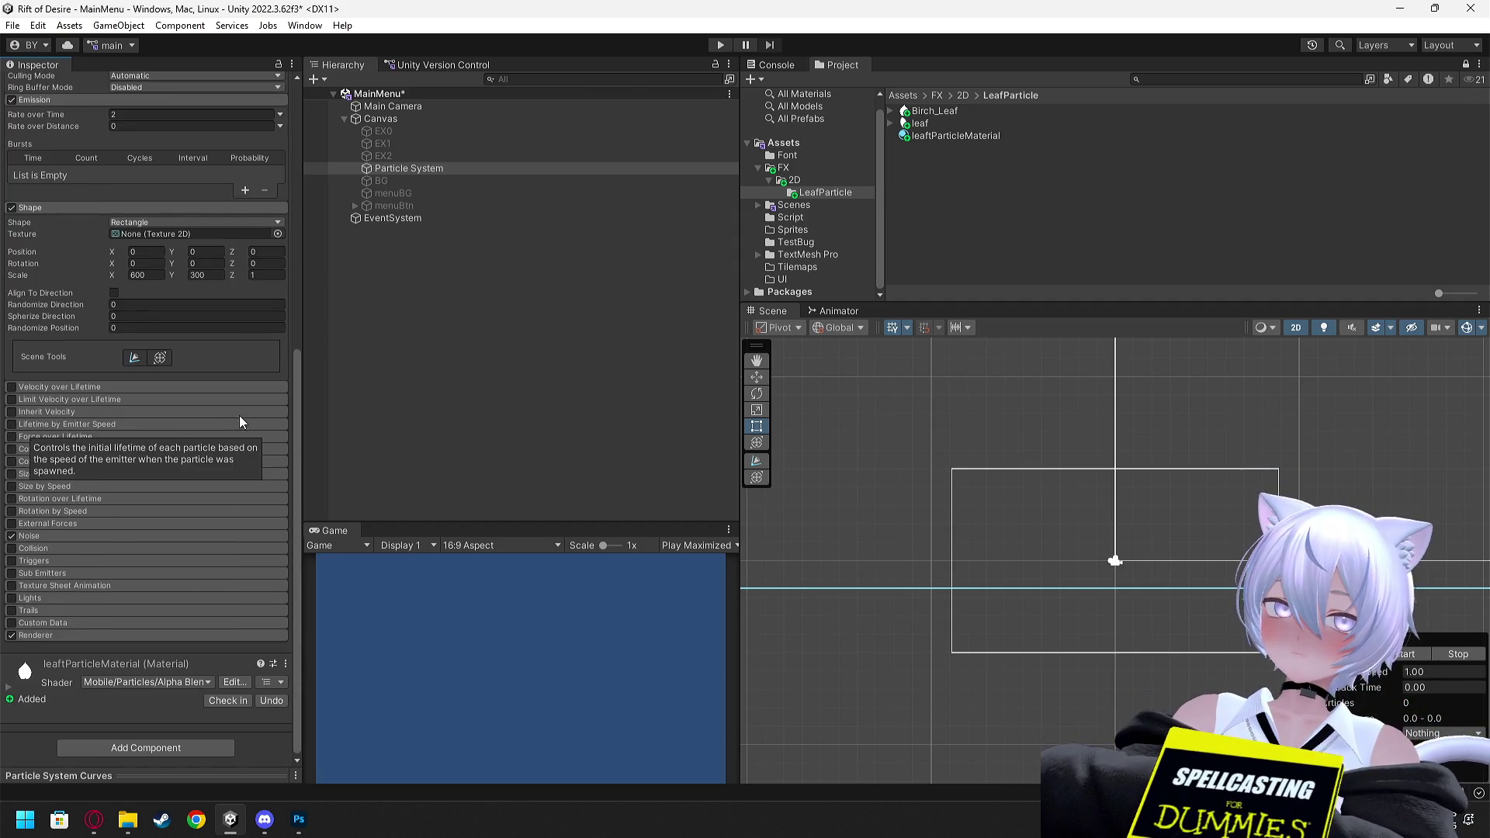
{"action": "left_click", "coordinate": [147, 276]}
{"action": "type", "text": "1"}
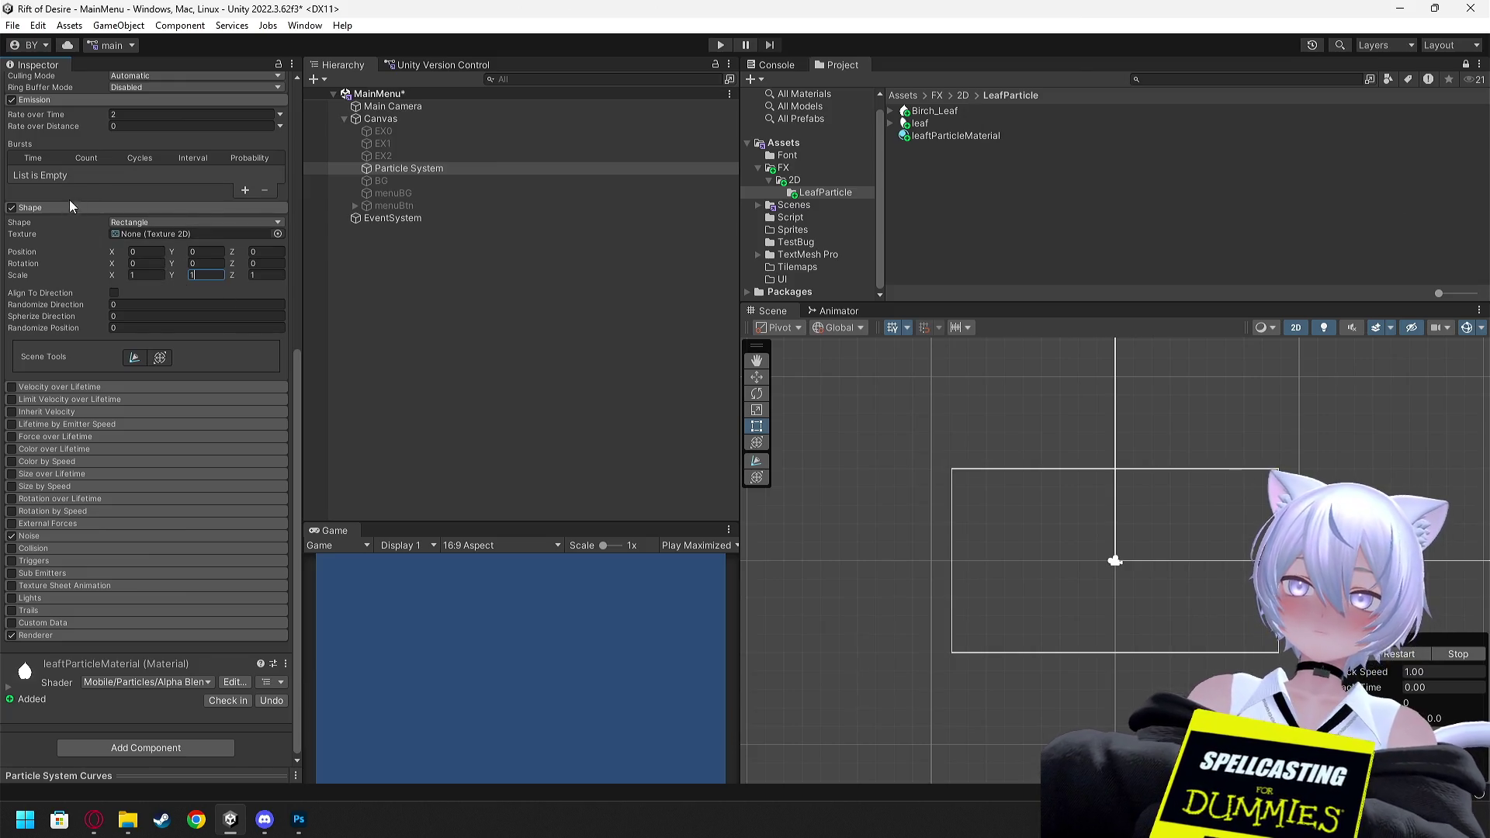
{"action": "scroll", "coordinate": [67, 202], "scroll_direction": "up", "scroll_amount": 10}
Slide the Particle System's X toward -265, then move it out of Canvas under MainMenu
{"action": "left_click", "coordinate": [429, 168]}
{"action": "scroll", "coordinate": [980, 412], "scroll_direction": "down", "scroll_amount": 3}
{"action": "scroll", "coordinate": [980, 419], "scroll_direction": "down", "scroll_amount": 2}
{"action": "left_click_drag", "start_coordinate": [1126, 454], "coordinate": [1079, 626]}
{"action": "double_click", "coordinate": [430, 171]}
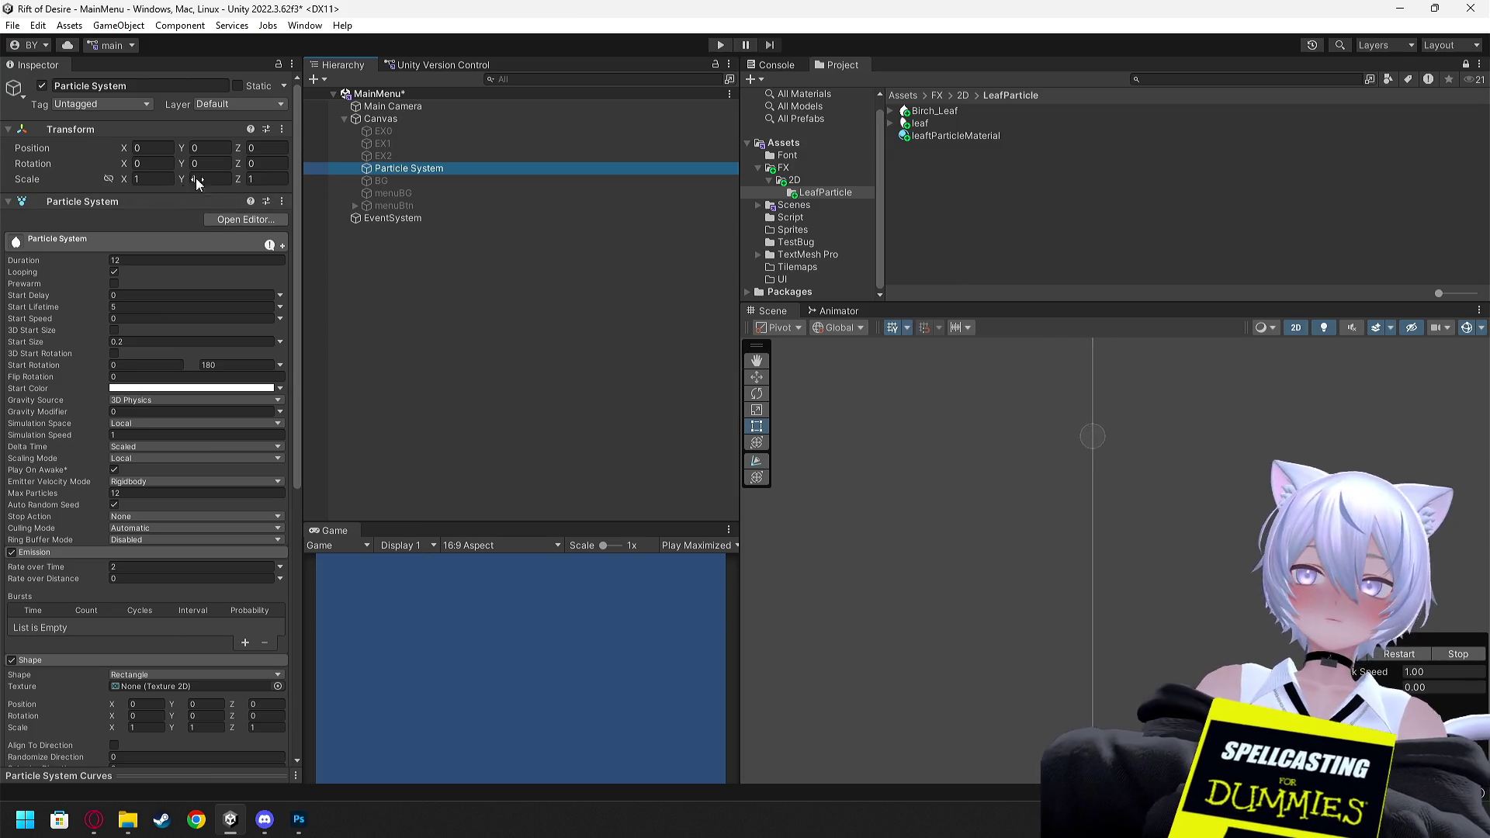
{"action": "double_click", "coordinate": [399, 120]}
{"action": "left_click", "coordinate": [399, 169]}
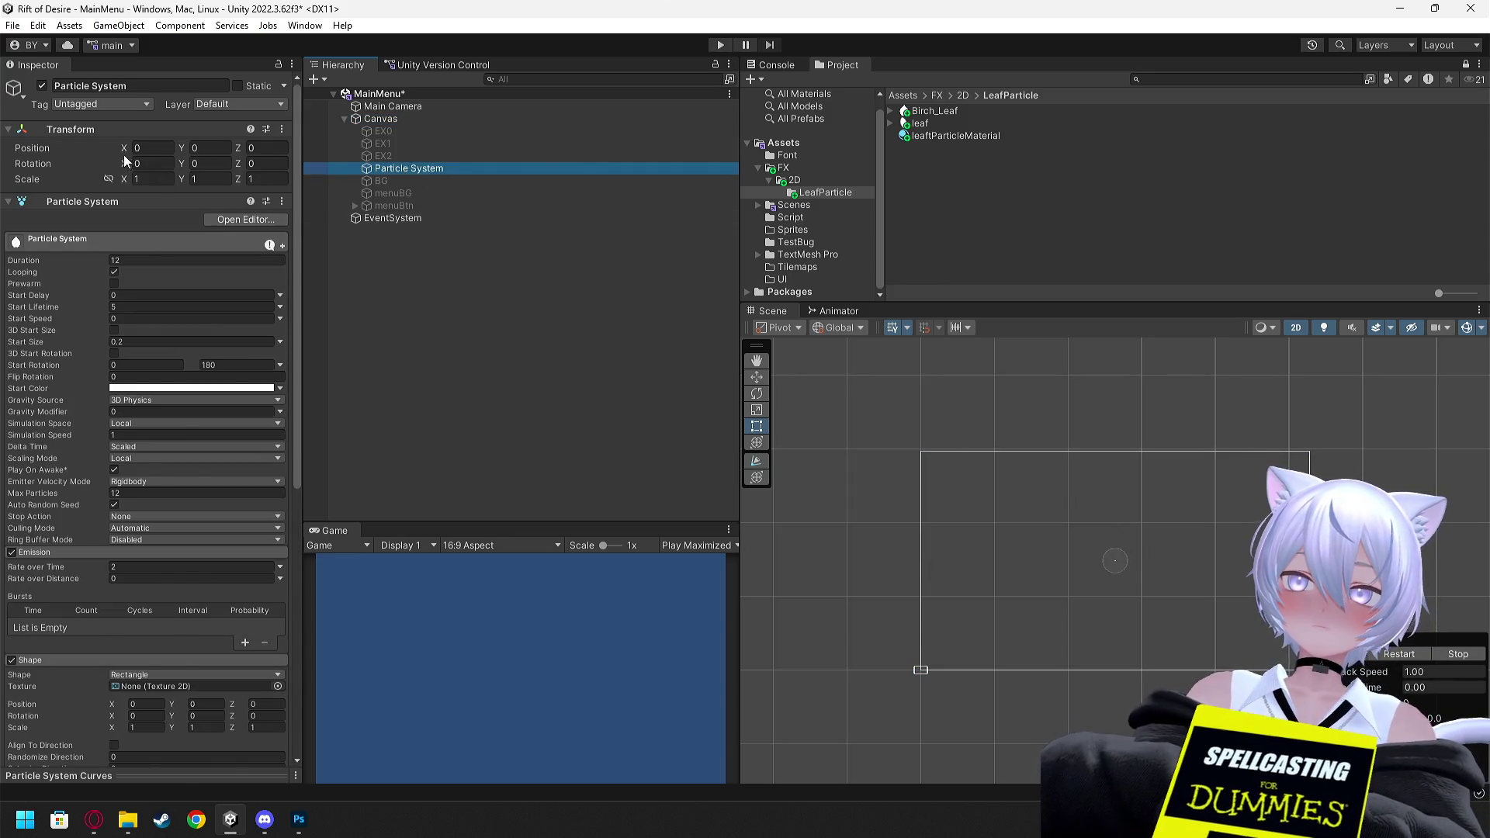
{"action": "left_click_drag", "start_coordinate": [124, 153], "coordinate": [105, 155]}
{"action": "mouse_move", "coordinate": [1035, 123]}
{"action": "left_mouse_down"}
{"action": "mouse_move", "coordinate": [832, 162]}
{"action": "mouse_move", "coordinate": [691, 113]}
{"action": "mouse_move", "coordinate": [150, 114]}
{"action": "mouse_move", "coordinate": [628, 144]}
{"action": "mouse_move", "coordinate": [896, 111]}
{"action": "left_mouse_up"}
{"action": "mouse_move", "coordinate": [146, 85]}
{"action": "left_mouse_down"}
{"action": "mouse_move", "coordinate": [769, 147]}
{"action": "mouse_move", "coordinate": [631, 92]}
{"action": "left_mouse_up"}
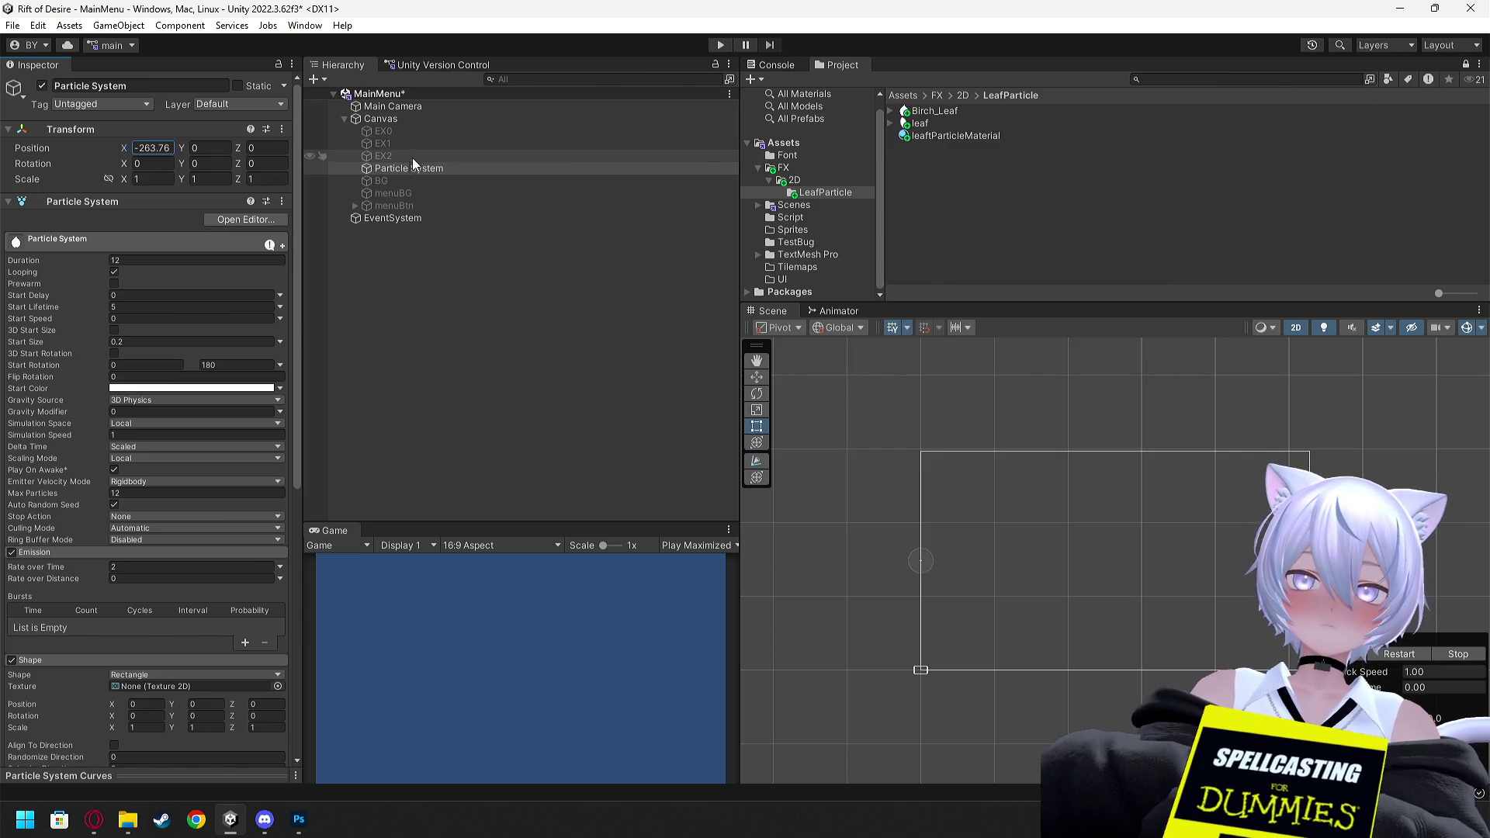
{"action": "mouse_move", "coordinate": [393, 171]}
{"action": "left_mouse_down"}
{"action": "mouse_move", "coordinate": [408, 112]}
{"action": "mouse_move", "coordinate": [398, 118]}
{"action": "left_mouse_up"}
Set the Particle System's Position X and Y to 0
{"action": "left_click", "coordinate": [404, 106]}
{"action": "left_click", "coordinate": [413, 118]}
{"action": "left_click", "coordinate": [153, 147]}
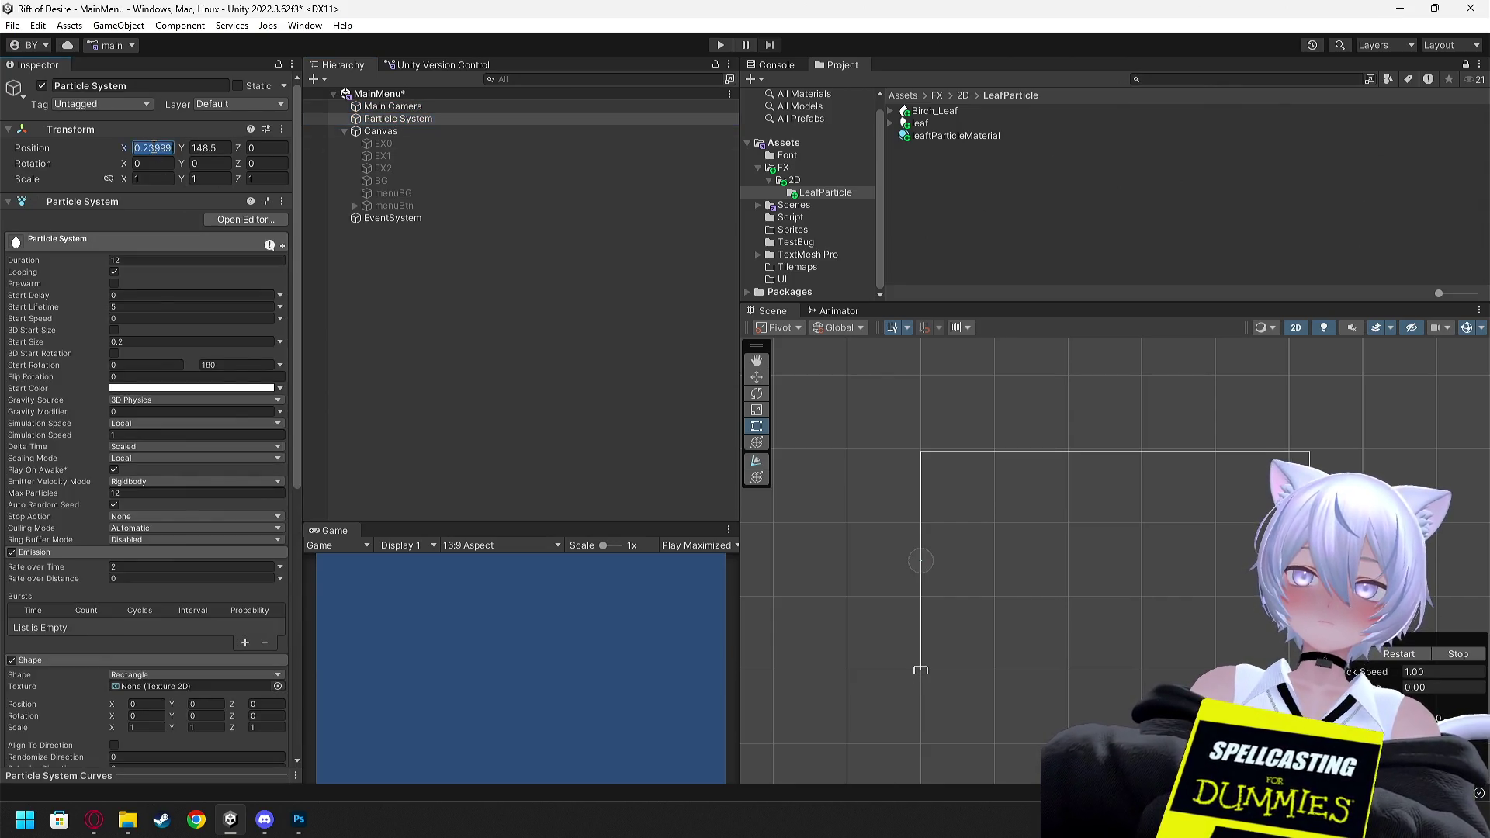
{"action": "left_click", "coordinate": [225, 145]}
{"action": "type", "text": "0"}
{"action": "left_click", "coordinate": [403, 118]}
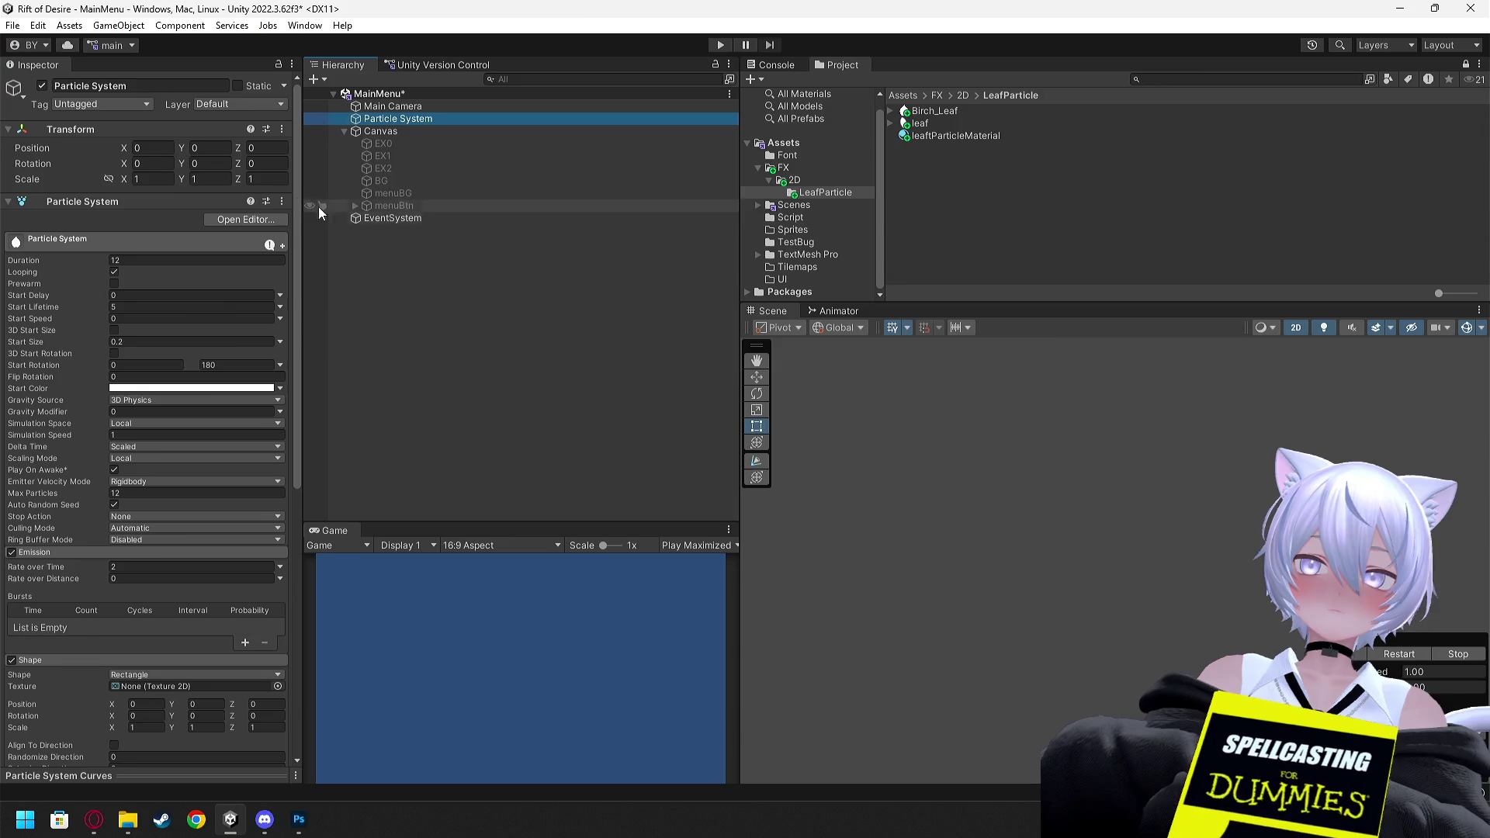
Reselect the Particle System and begin editing its rectangle emitter's X scale
{"action": "left_click", "coordinate": [398, 130]}
{"action": "left_click", "coordinate": [412, 118]}
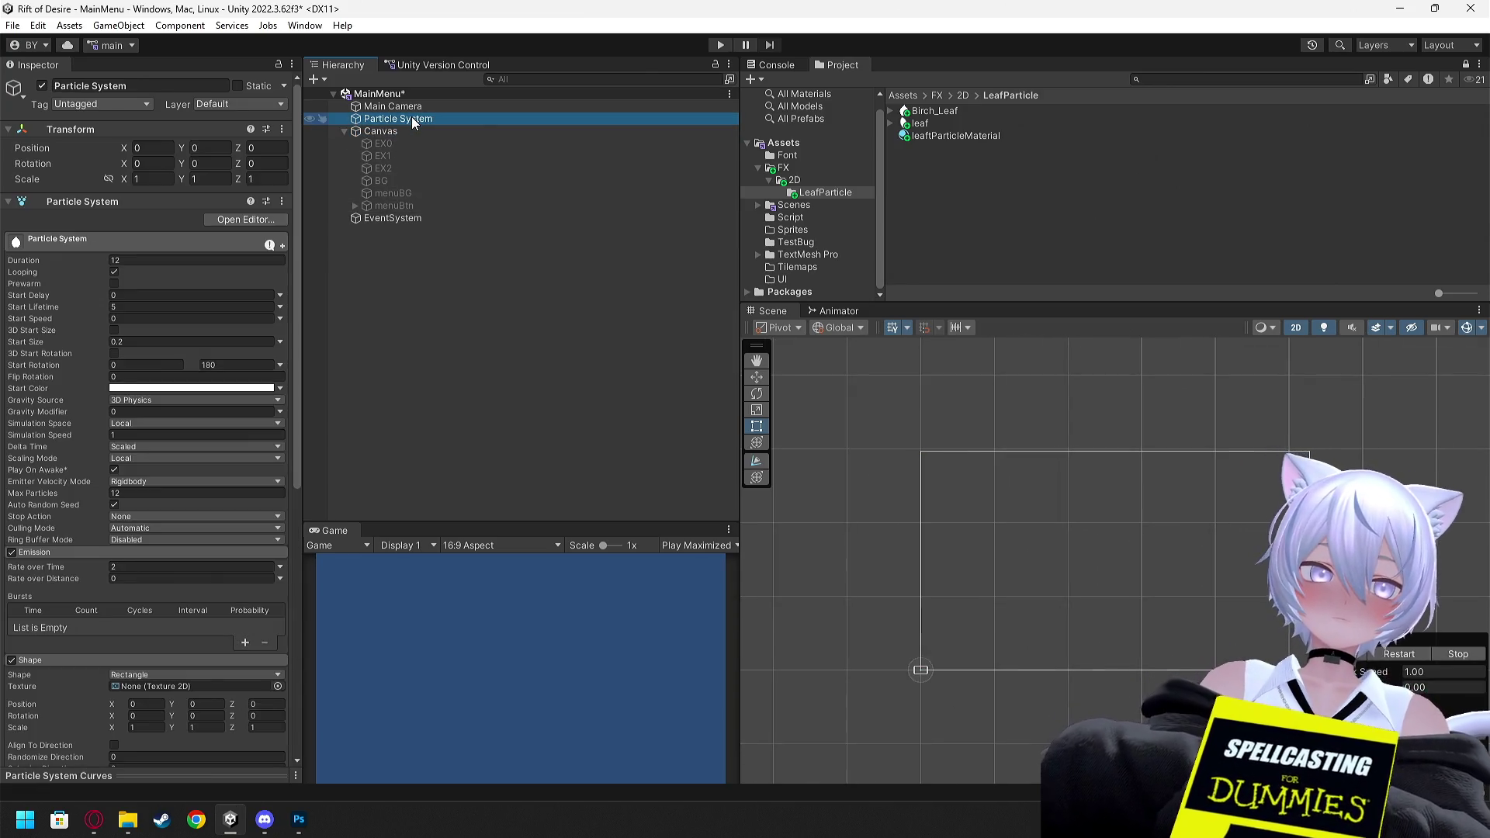
{"action": "left_click", "coordinate": [412, 107]}
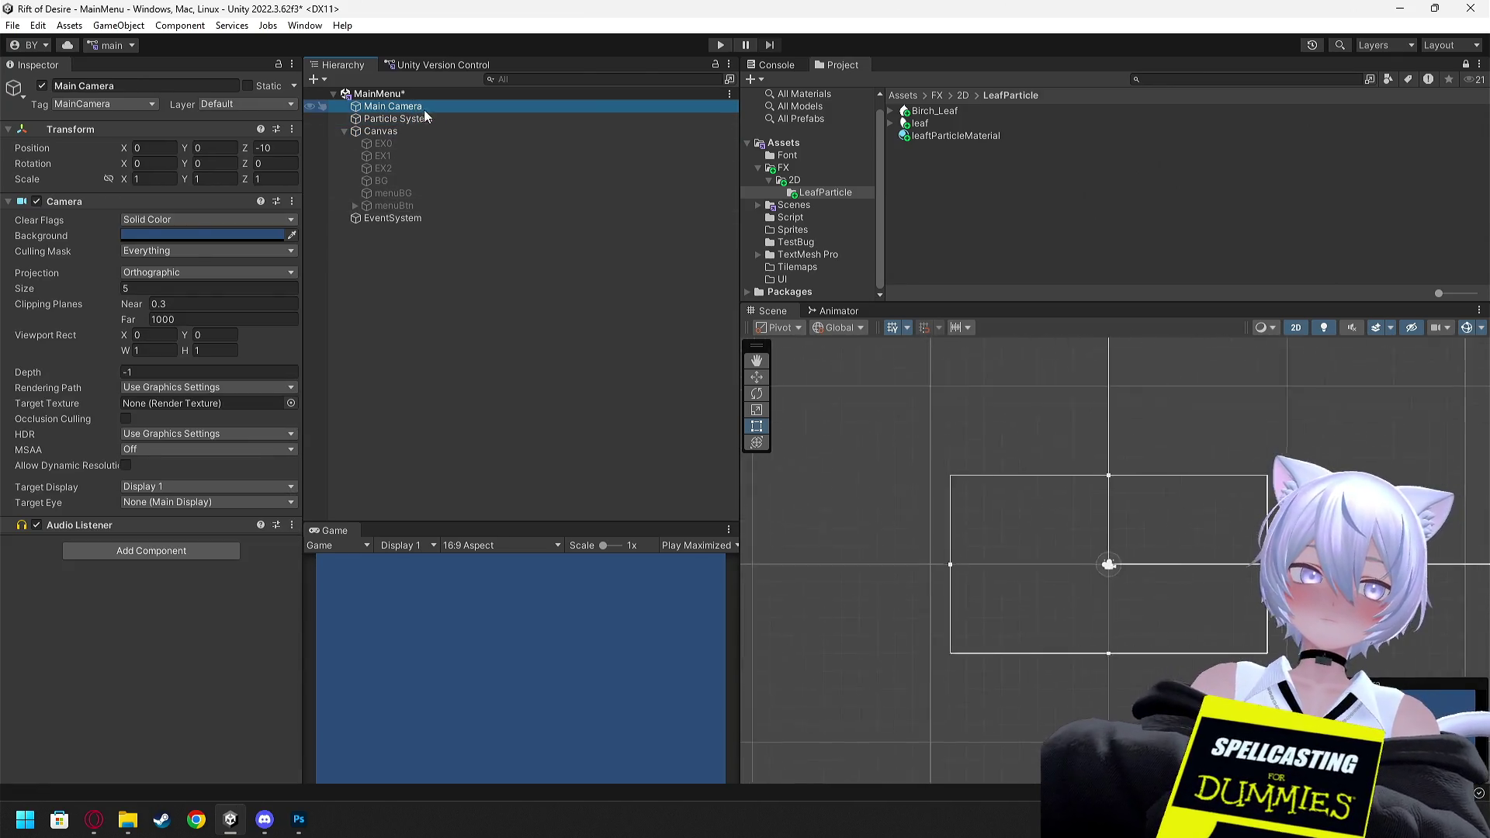
{"action": "left_click", "coordinate": [400, 120]}
{"action": "scroll", "coordinate": [1141, 574], "scroll_direction": "up", "scroll_amount": 4}
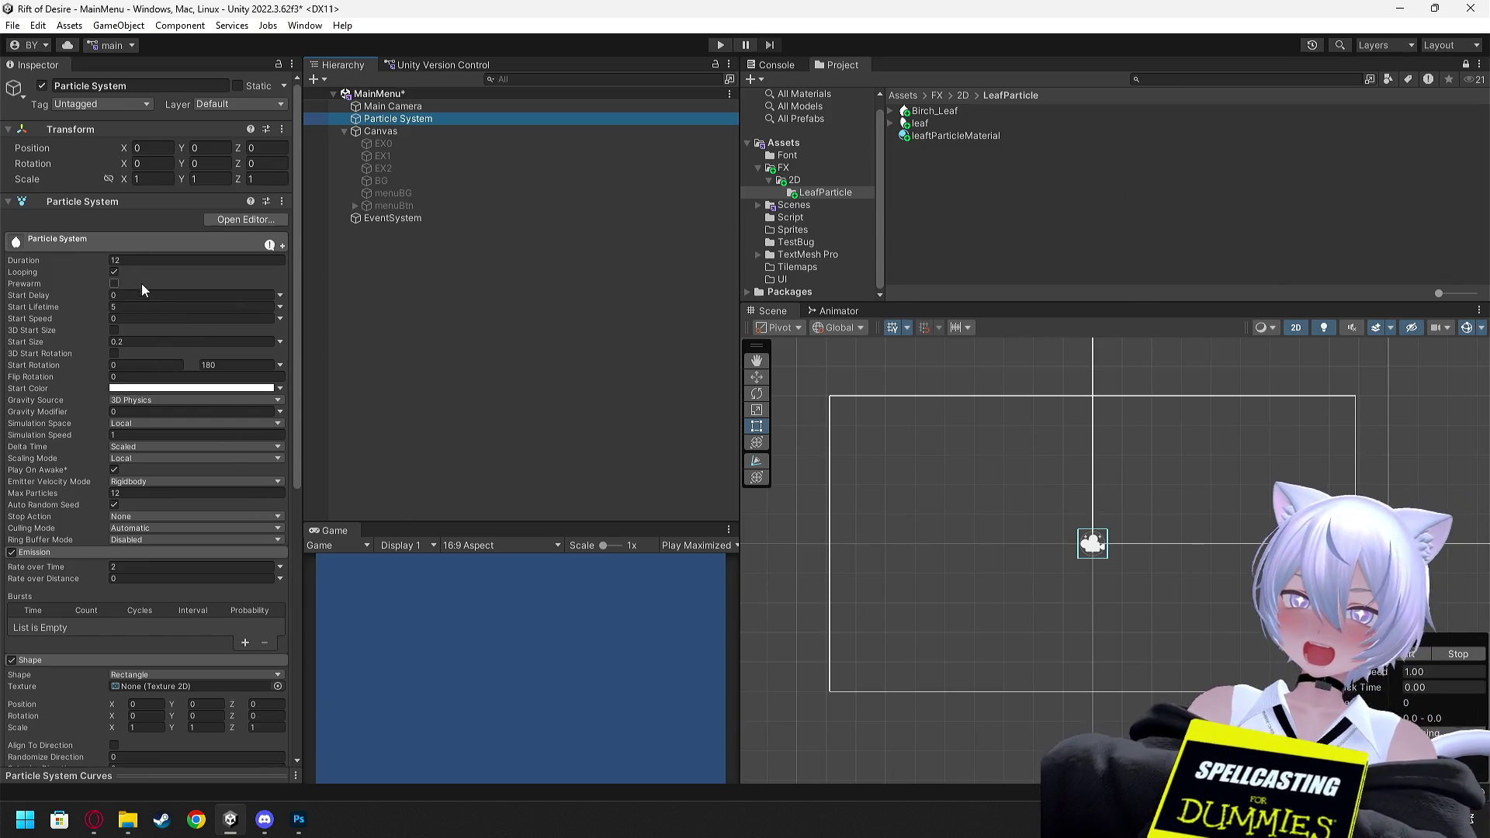
{"action": "scroll", "coordinate": [144, 388], "scroll_direction": "down", "scroll_amount": 5}
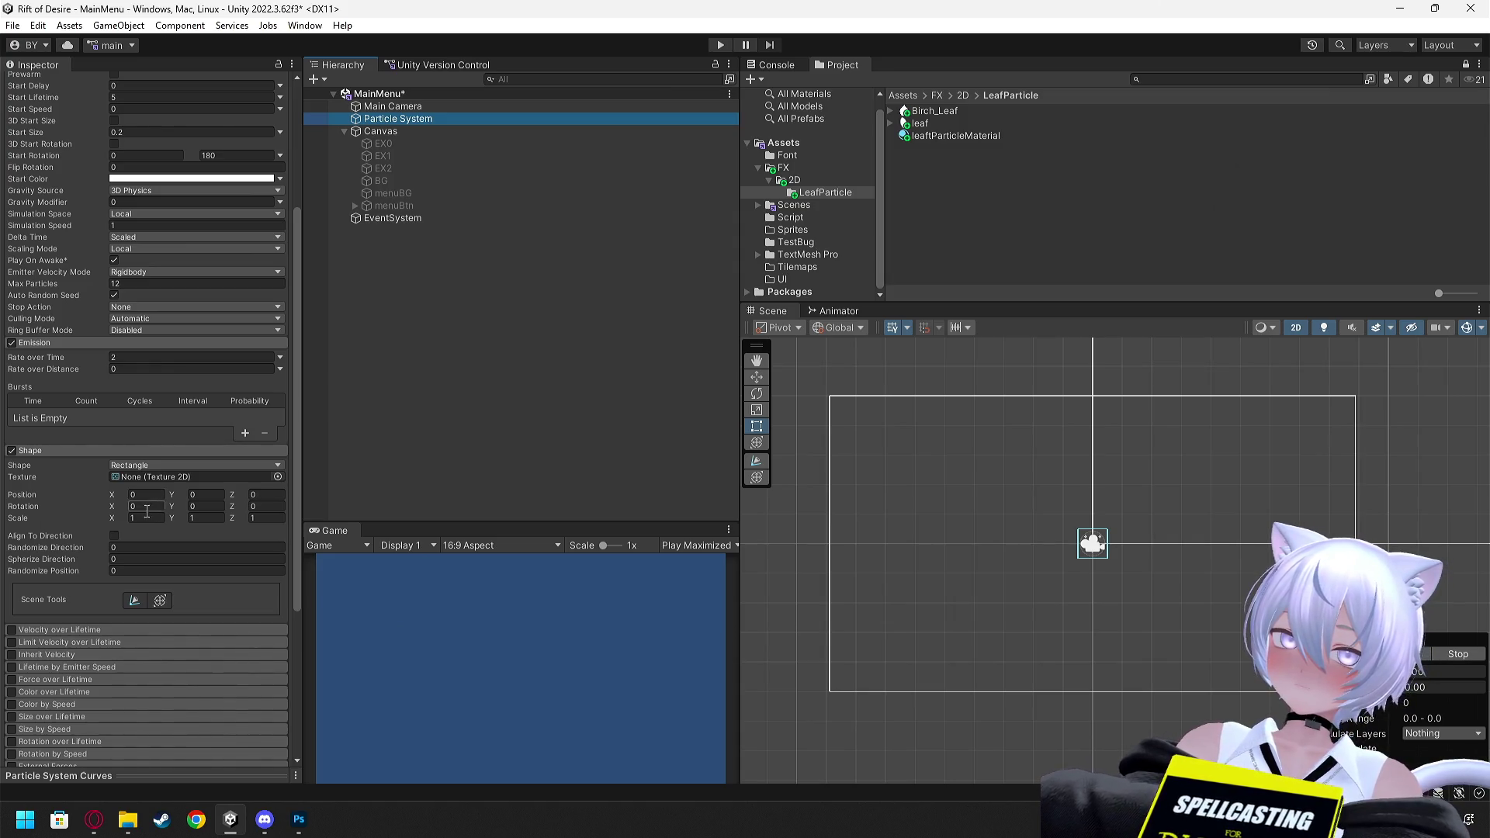
{"action": "left_click", "coordinate": [144, 516]}
Scale the rectangle emitter to 20 × 12, then reselect the Particle System to preview leaves
{"action": "type", "text": "2"}
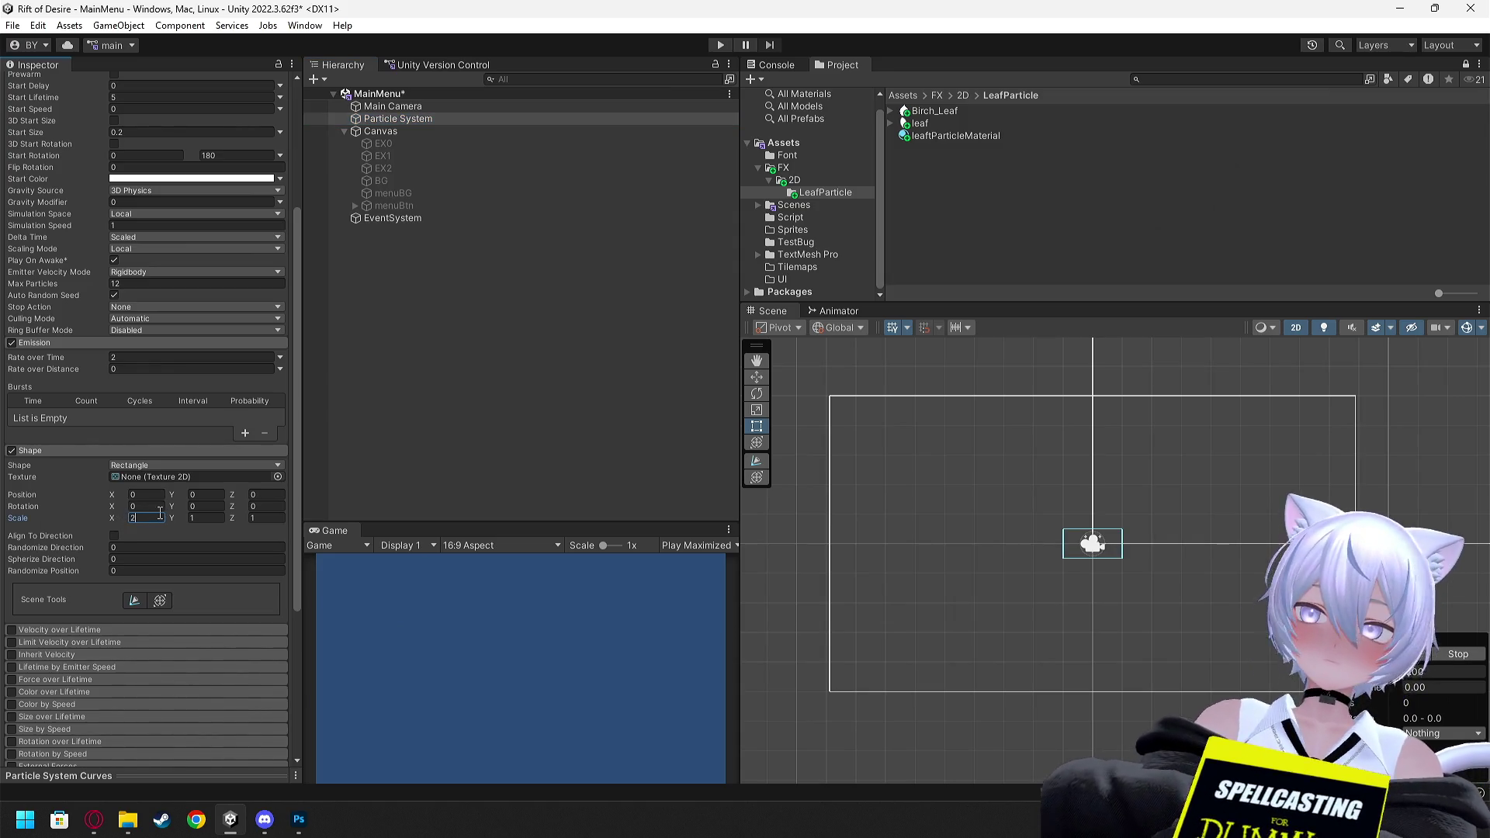
{"action": "type", "text": "5"}
{"action": "type", "text": "10"}
{"action": "type", "text": "15"}
{"action": "type", "text": "20"}
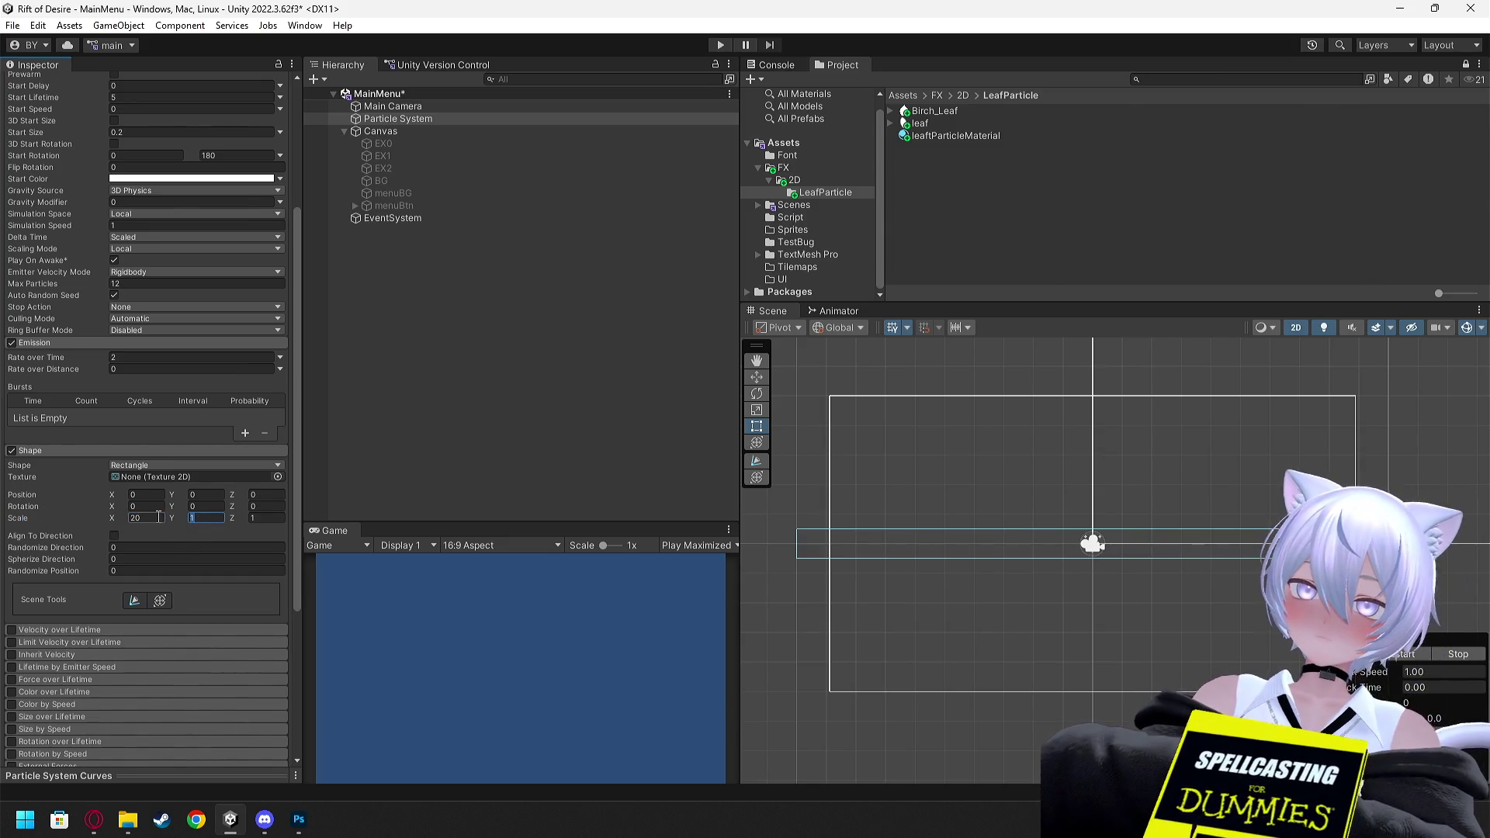
{"action": "type", "text": "15"}
{"action": "type", "text": "12"}
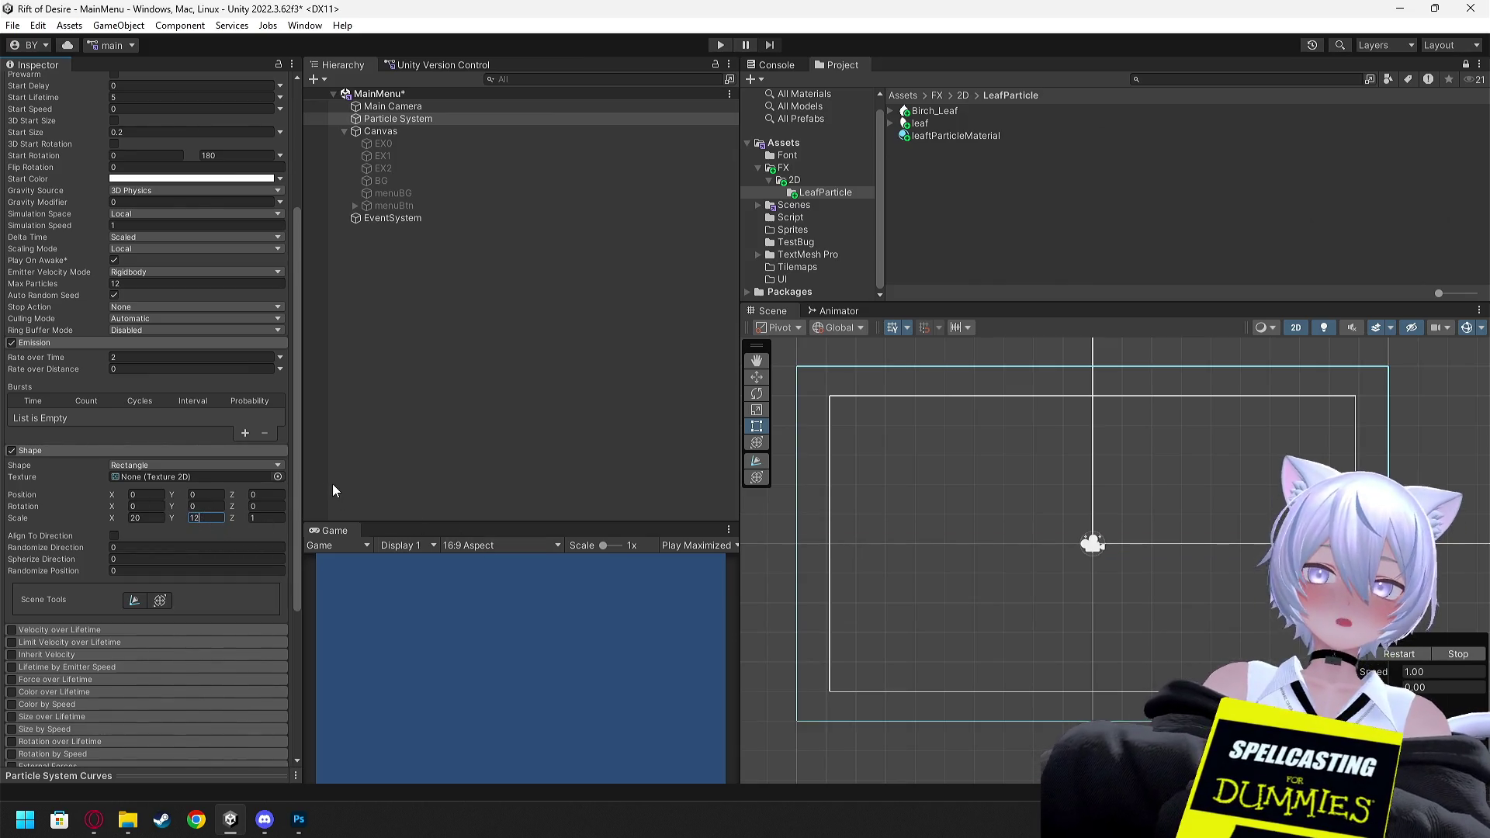
{"action": "left_click", "coordinate": [460, 462]}
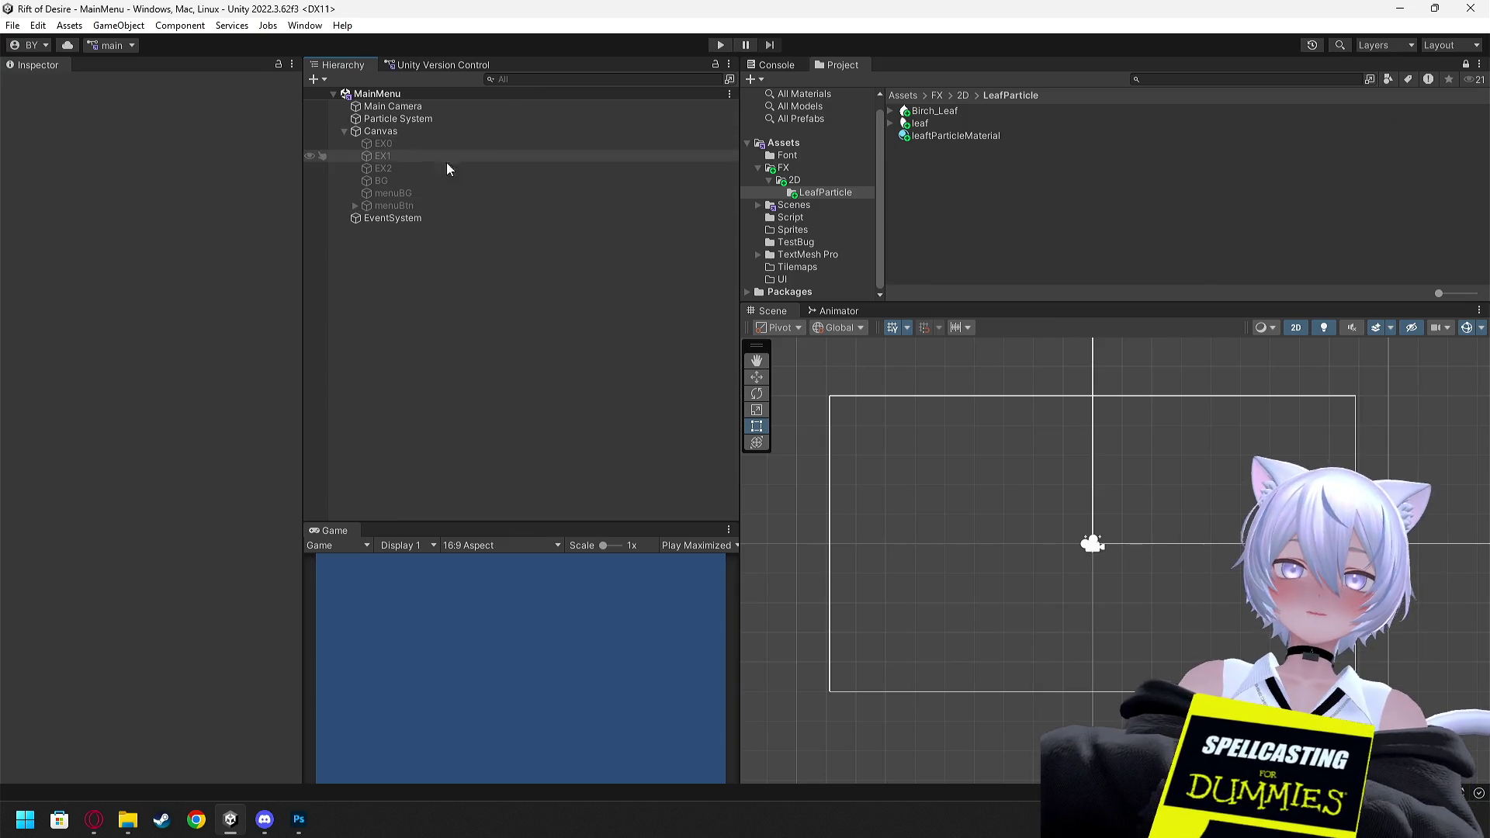
{"action": "left_click", "coordinate": [410, 122]}
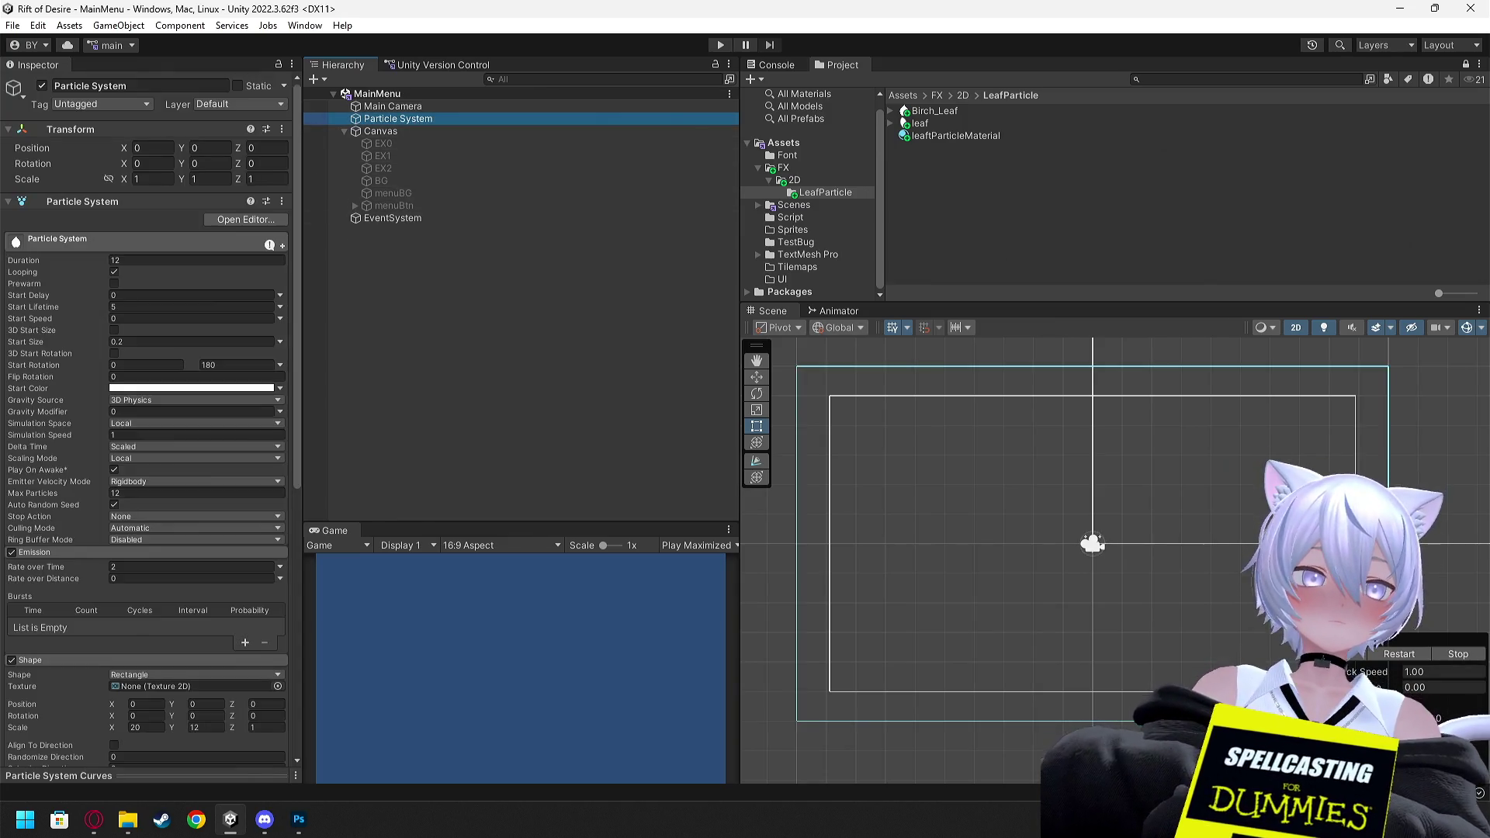
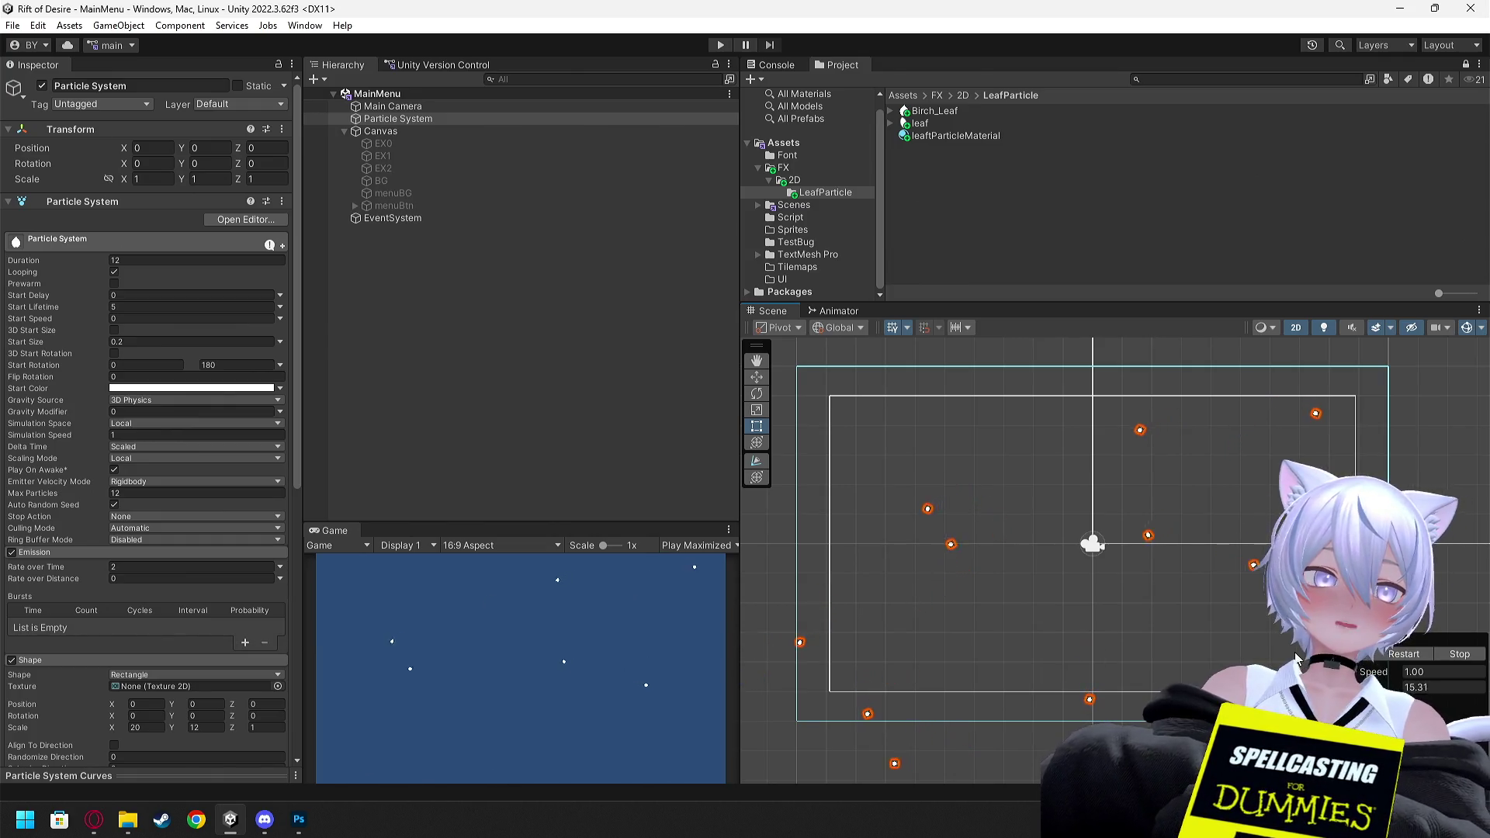
Follow the leaf tutorial video and tick the particle system's Color over Lifetime module
{"action": "key", "text": "alt+Tab"}
{"action": "left_click", "coordinate": [867, 543]}
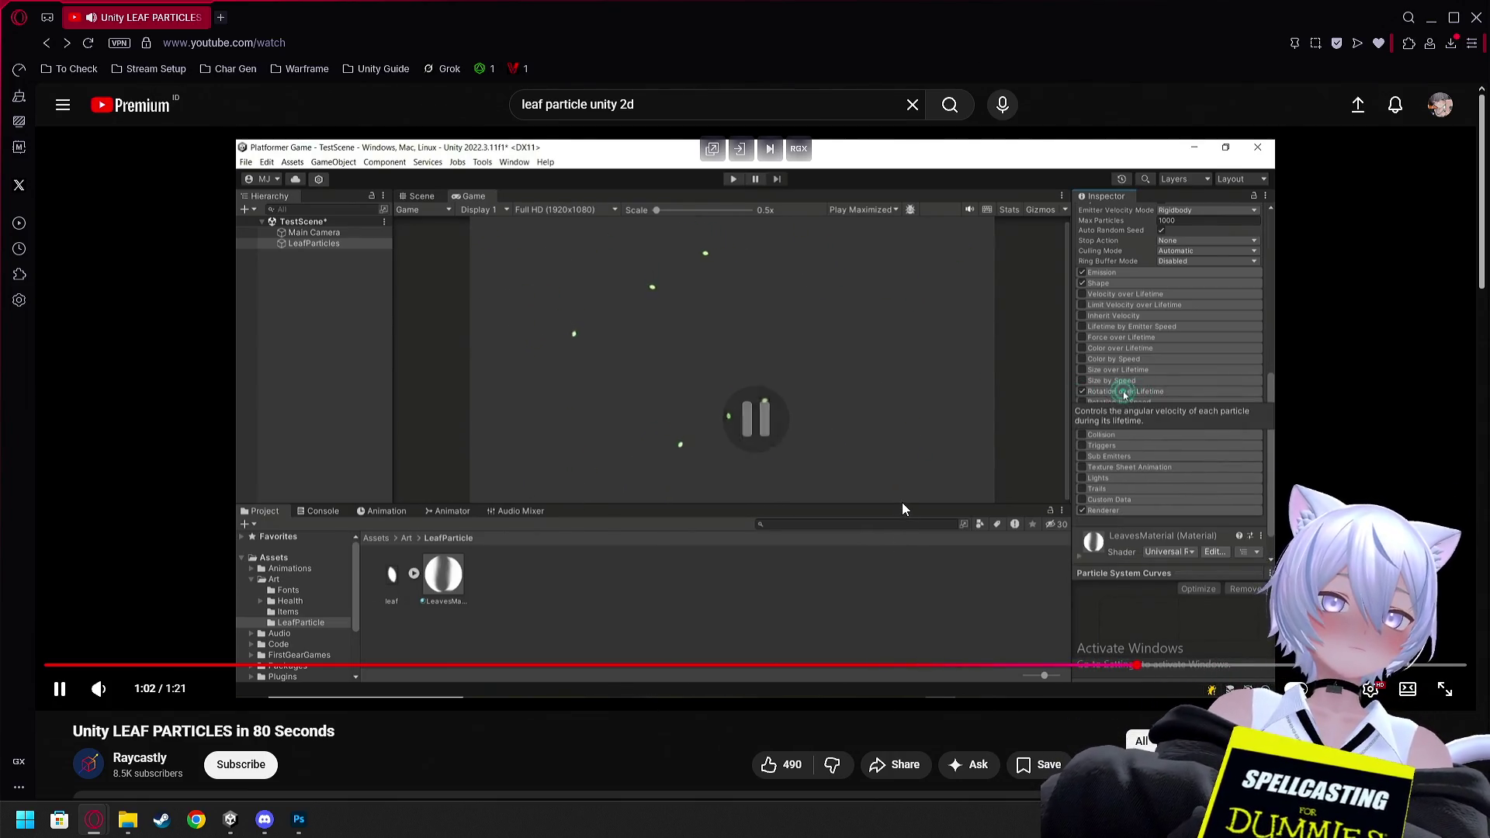
{"action": "key", "text": "alt+Tab"}
{"action": "scroll", "coordinate": [112, 492], "scroll_direction": "down", "scroll_amount": 8}
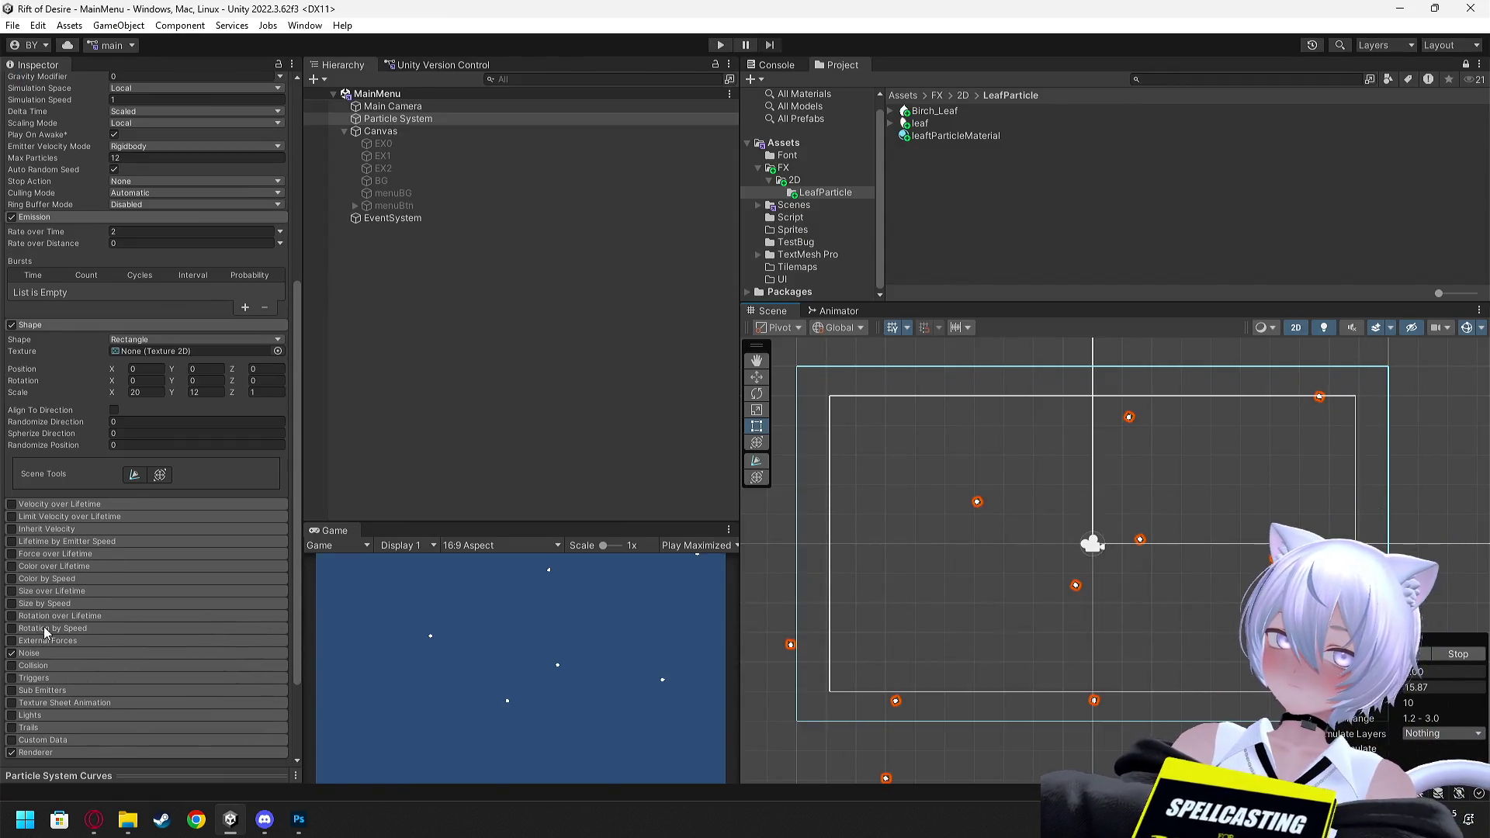
{"action": "key", "text": "alt+Tab"}
{"action": "left_click", "coordinate": [658, 464]}
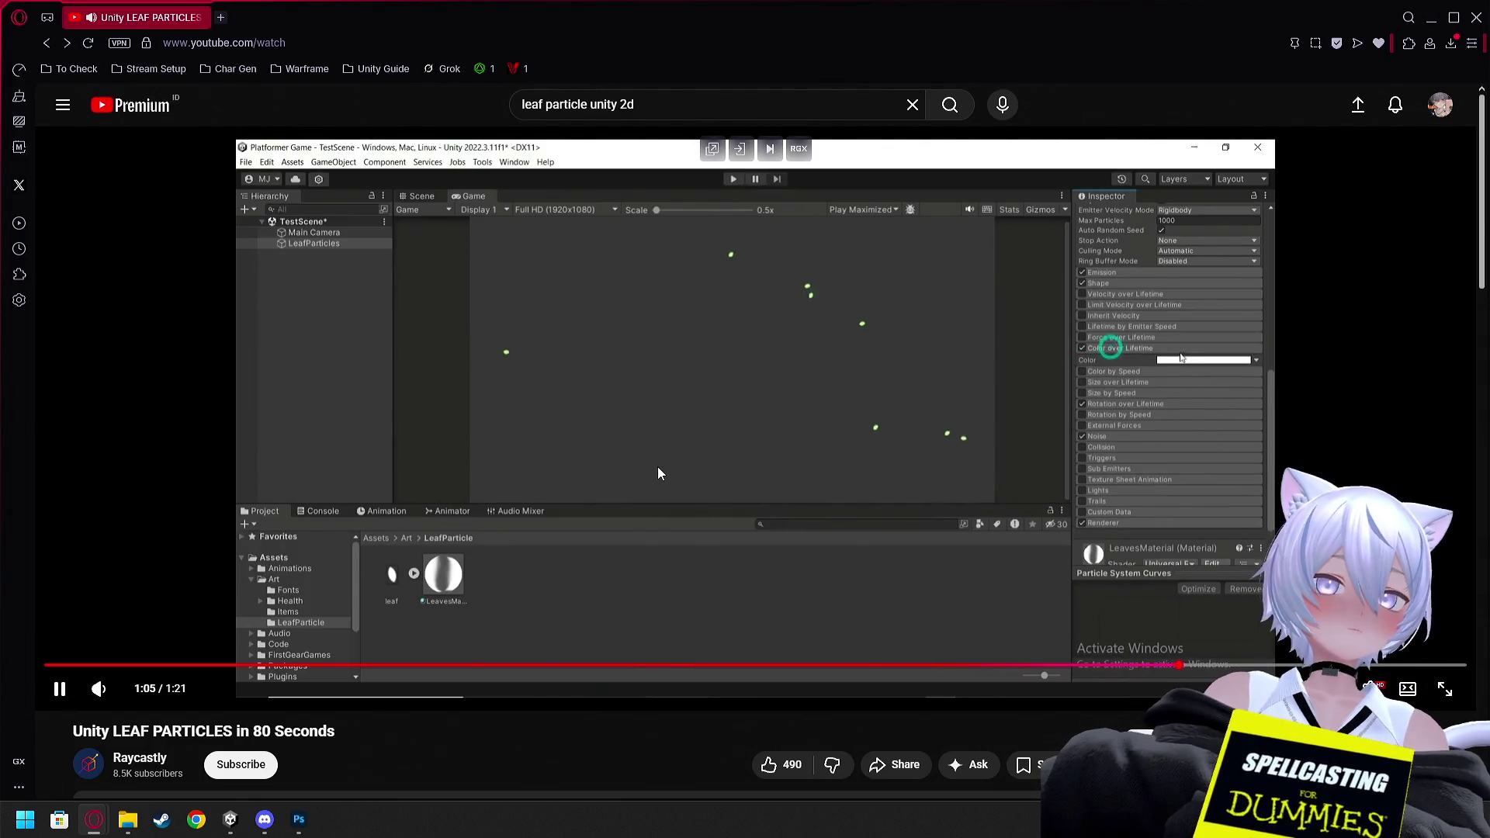
{"action": "key", "text": "alt+Tab"}
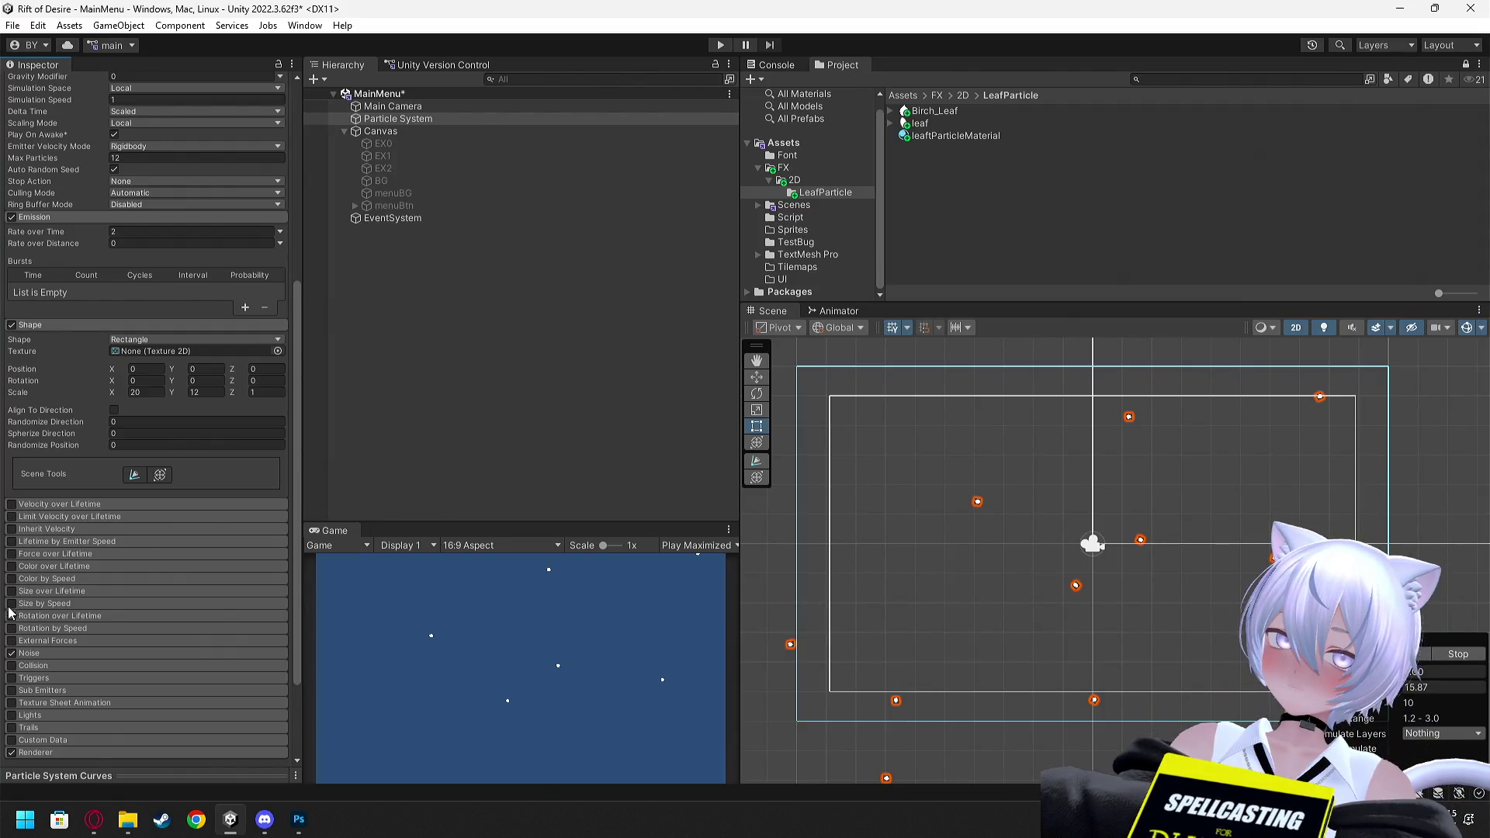
{"action": "left_click", "coordinate": [12, 565]}
{"action": "key", "text": "alt+Tab"}
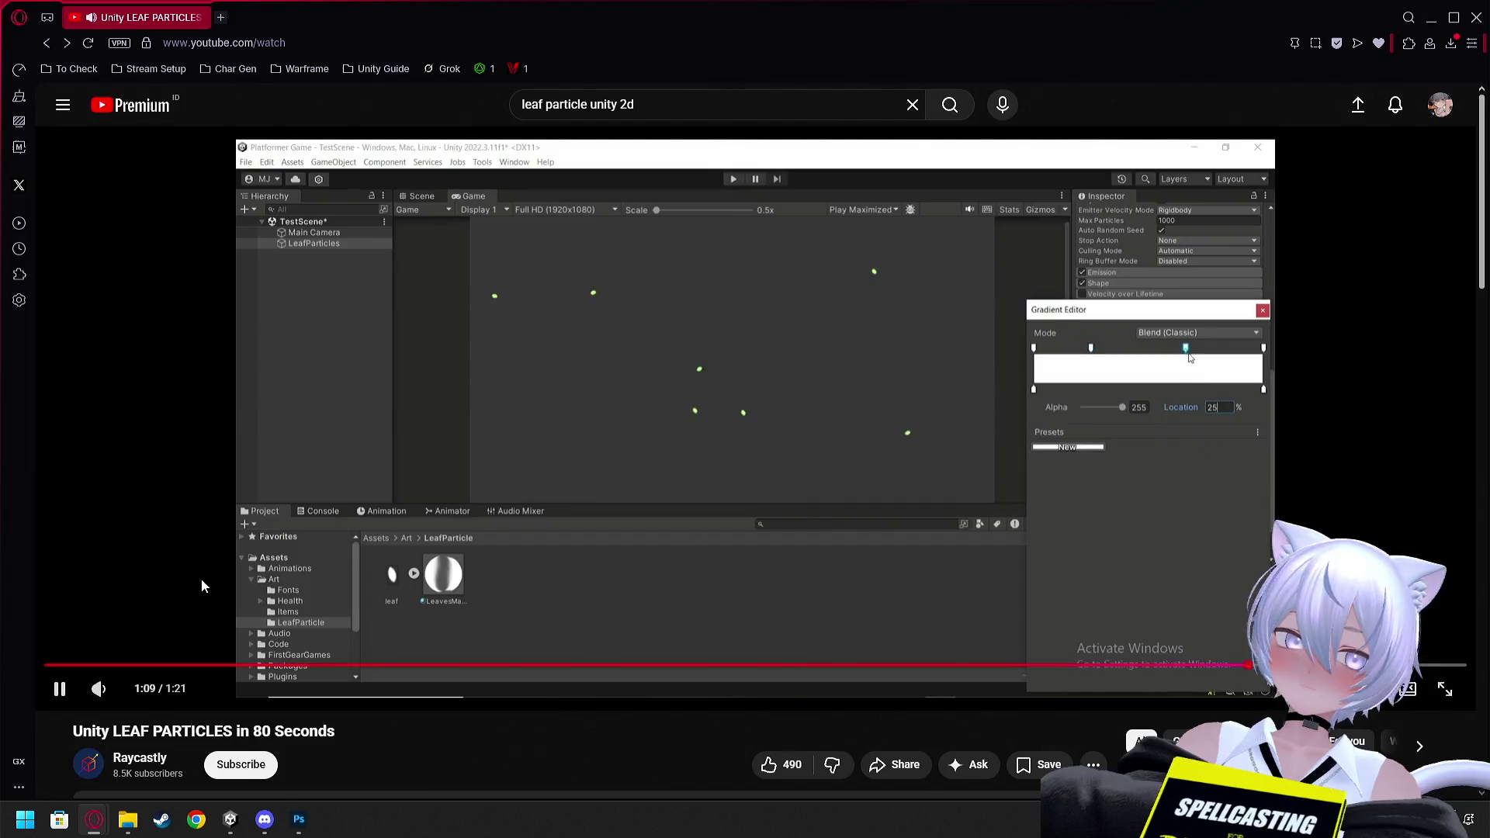
Rewind the tutorial to 1:05 and pause it, then open the Color over Lifetime gradient
{"action": "left_click", "coordinate": [509, 561]}
{"action": "left_click", "coordinate": [509, 561]}
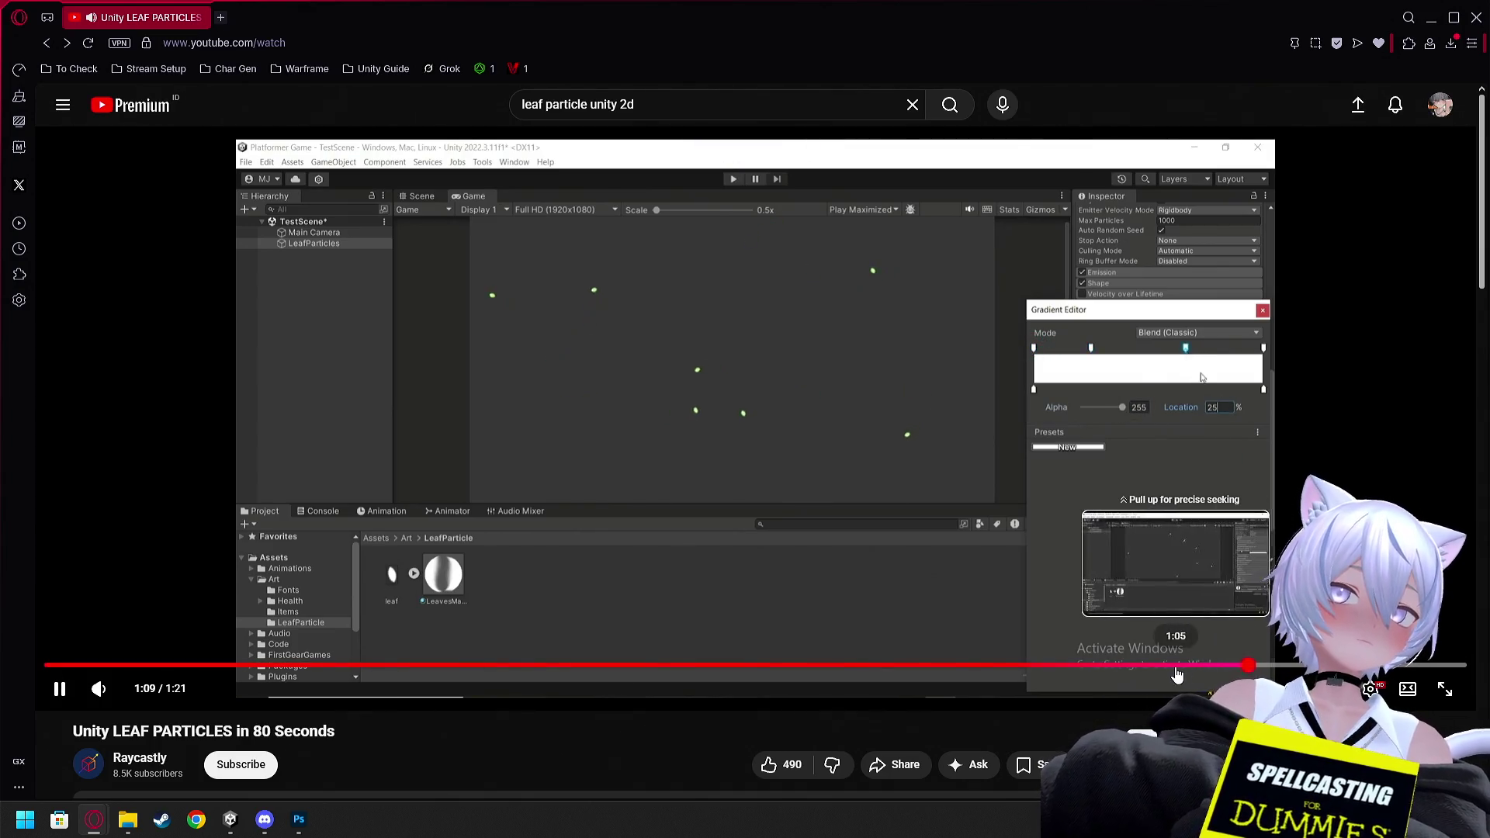
{"action": "left_click", "coordinate": [1177, 668]}
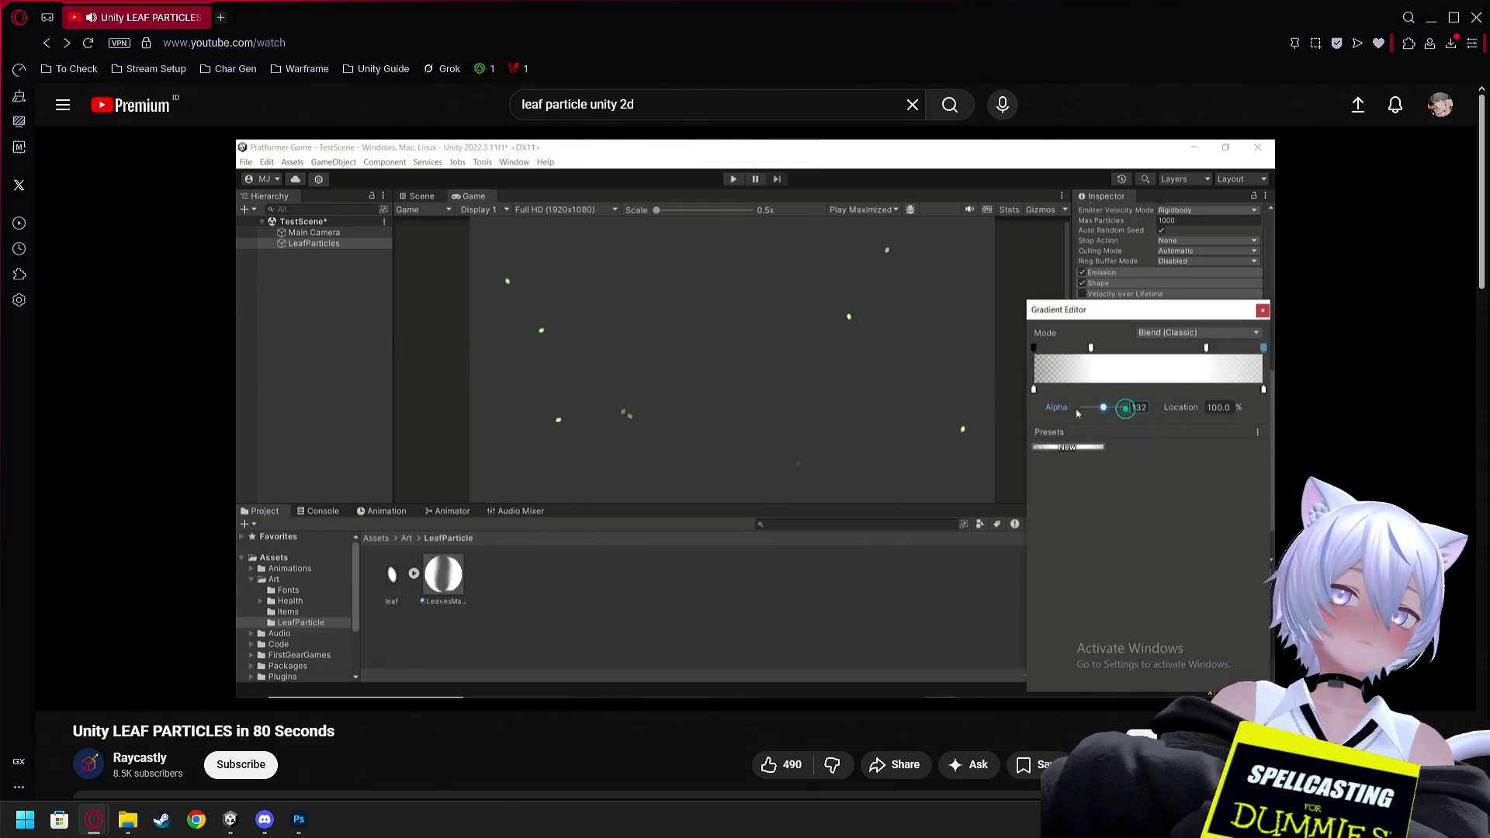
{"action": "left_click", "coordinate": [909, 531]}
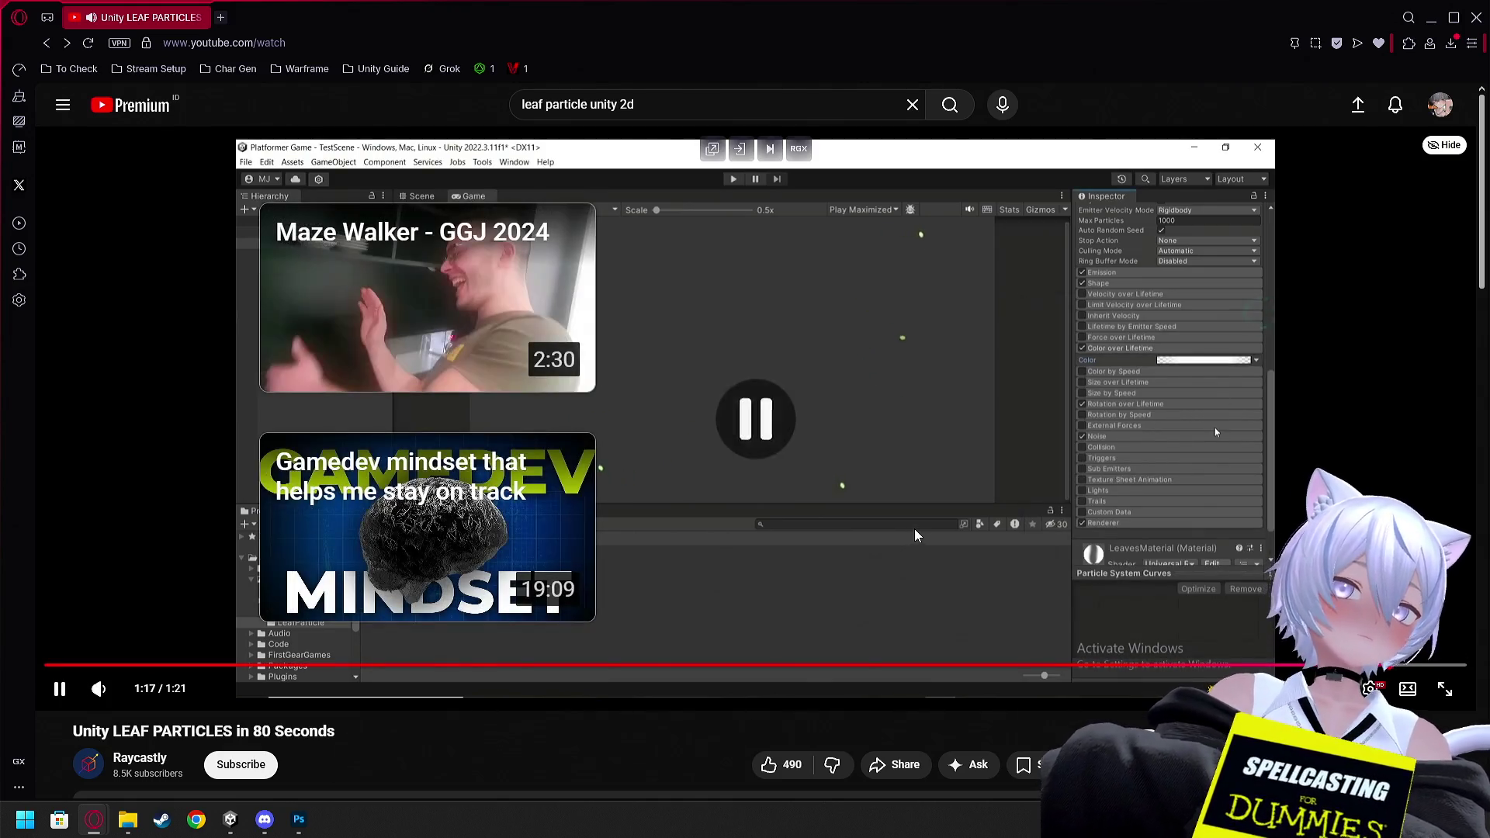
{"action": "key", "text": "alt+Tab"}
{"action": "left_click", "coordinate": [150, 582]}
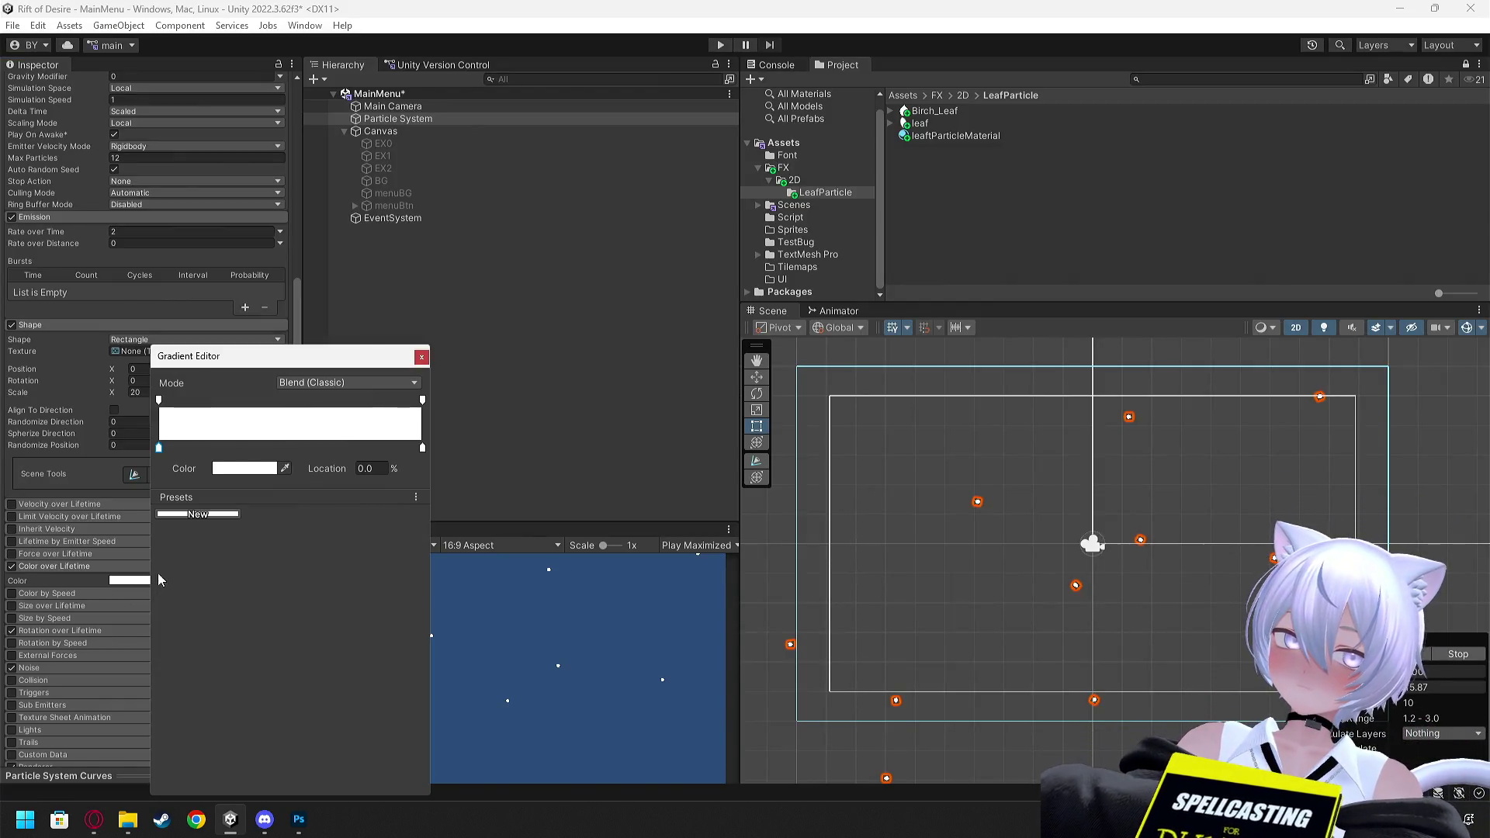
Add a gradient key at location 75 and drag the end alpha keys to 0
{"action": "left_click", "coordinate": [243, 401]}
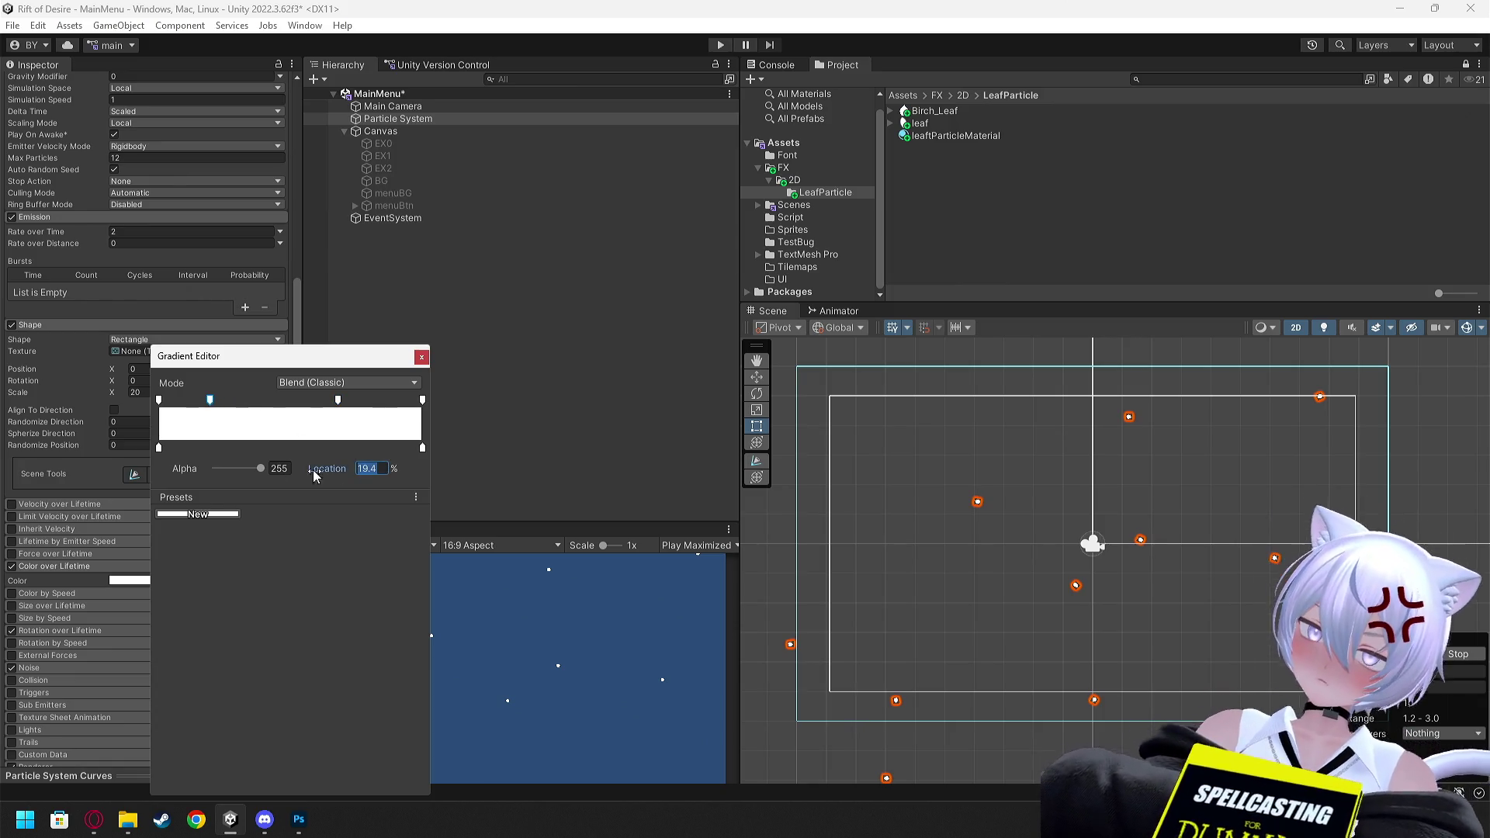
{"action": "type", "text": "75"}
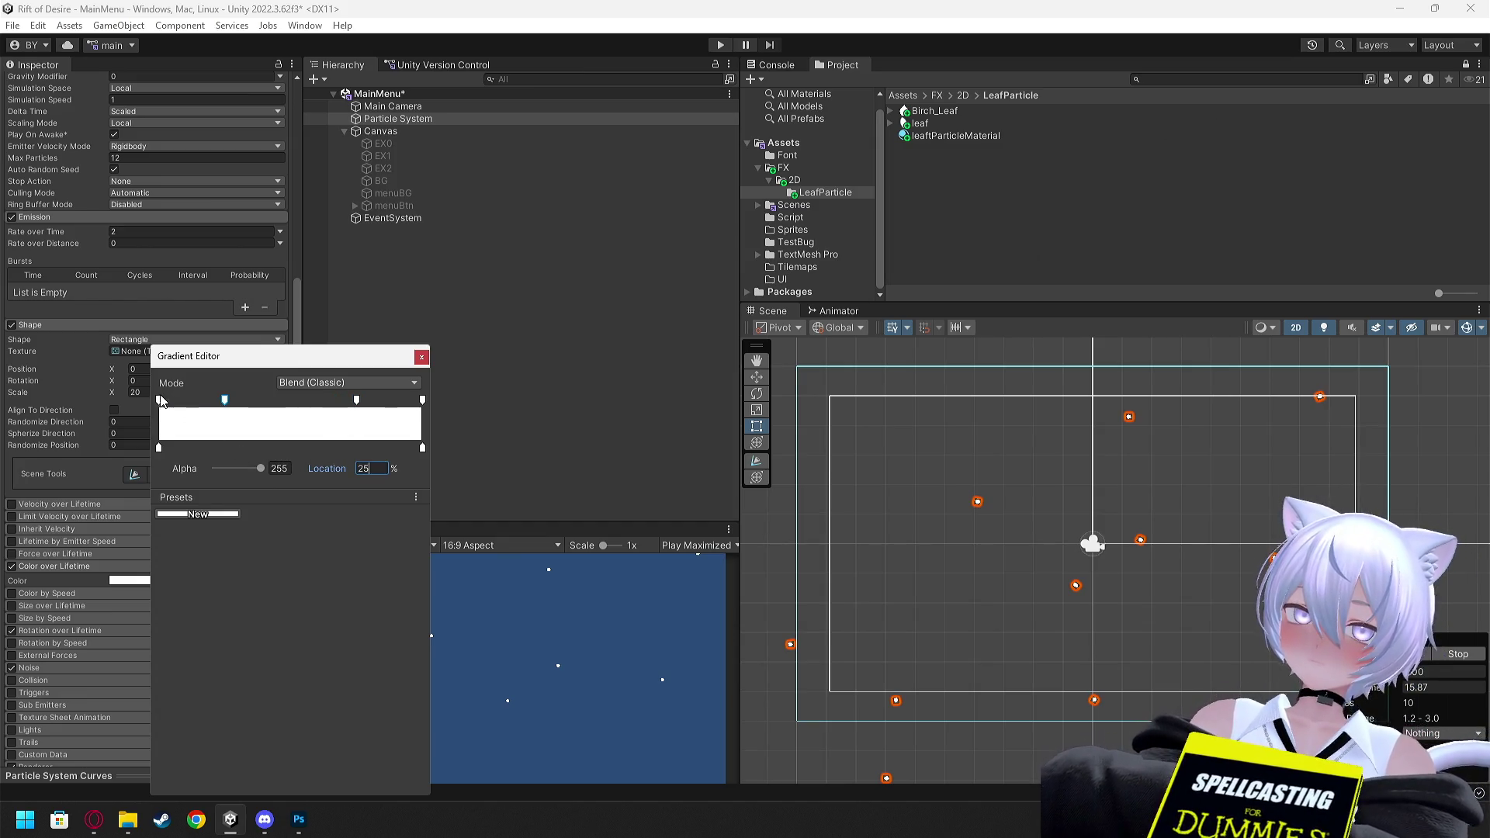
{"action": "left_click", "coordinate": [160, 447]}
{"action": "left_click", "coordinate": [240, 469]}
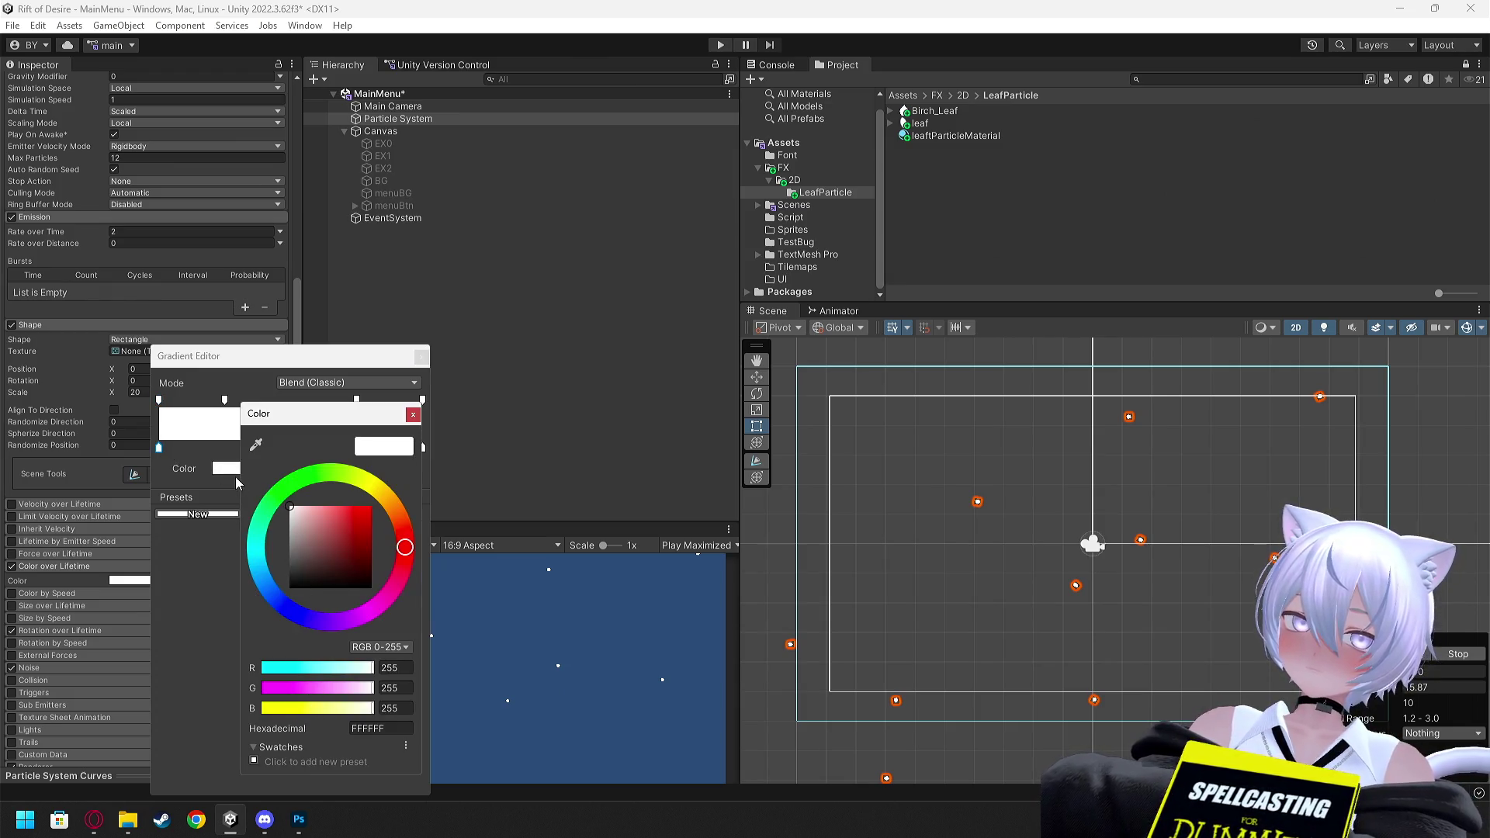
{"action": "left_click", "coordinate": [415, 413]}
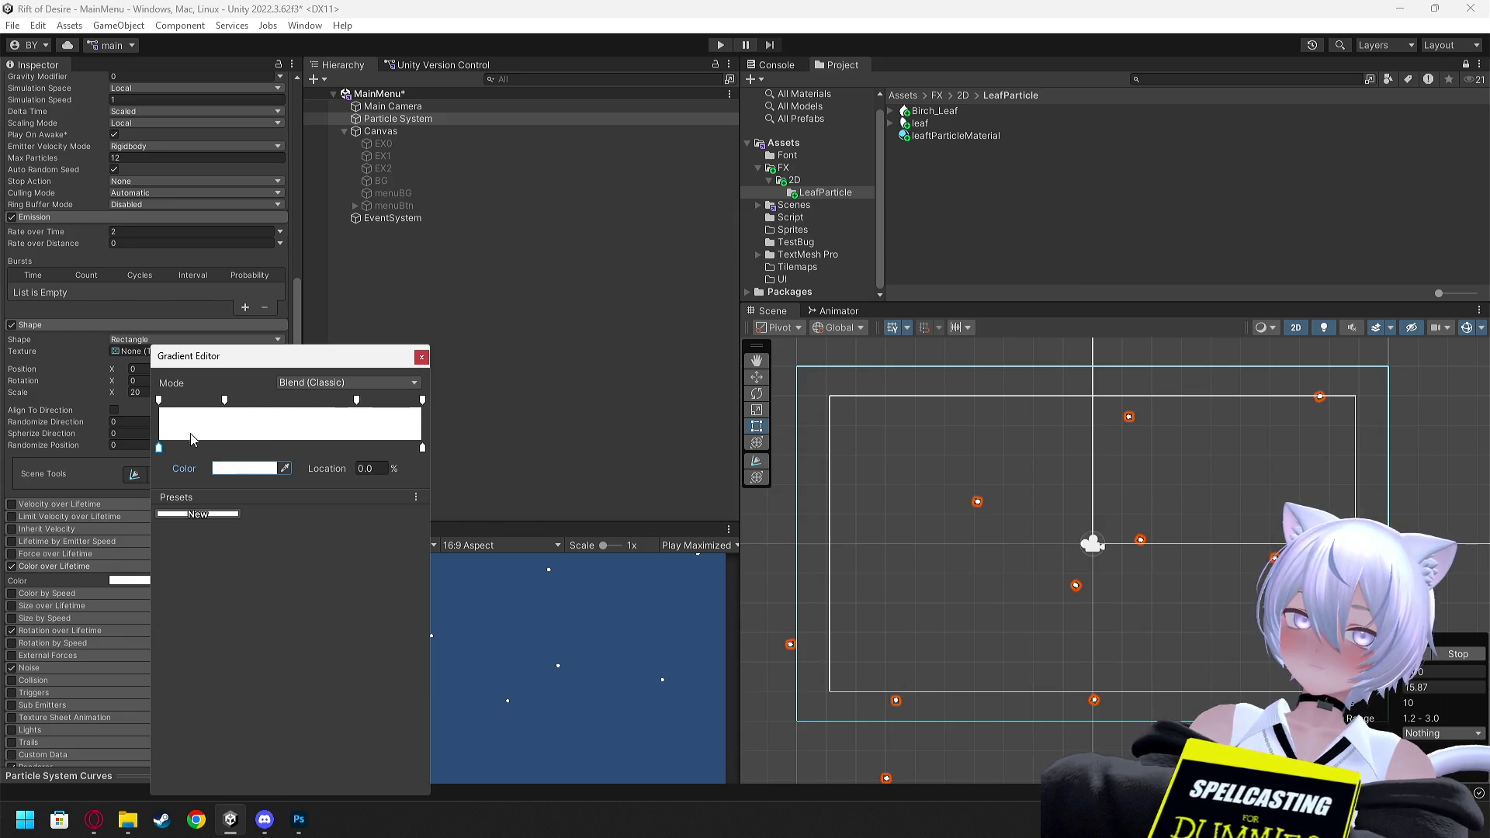
{"action": "left_click", "coordinate": [160, 400]}
{"action": "left_click_drag", "start_coordinate": [259, 468], "coordinate": [214, 468]}
{"action": "left_click", "coordinate": [421, 357]}
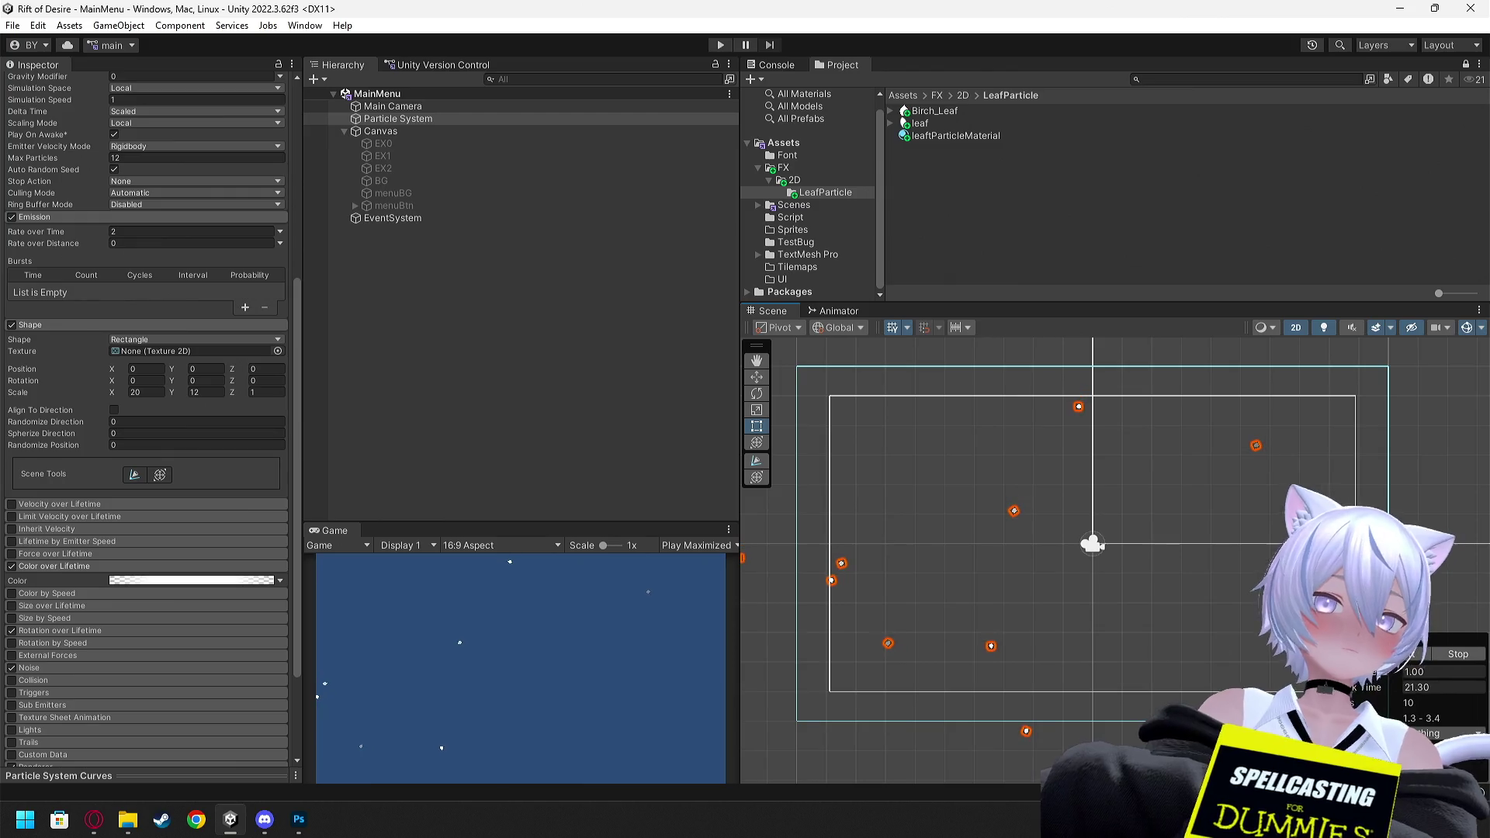
{"action": "scroll", "coordinate": [204, 405], "scroll_direction": "up", "scroll_amount": 5}
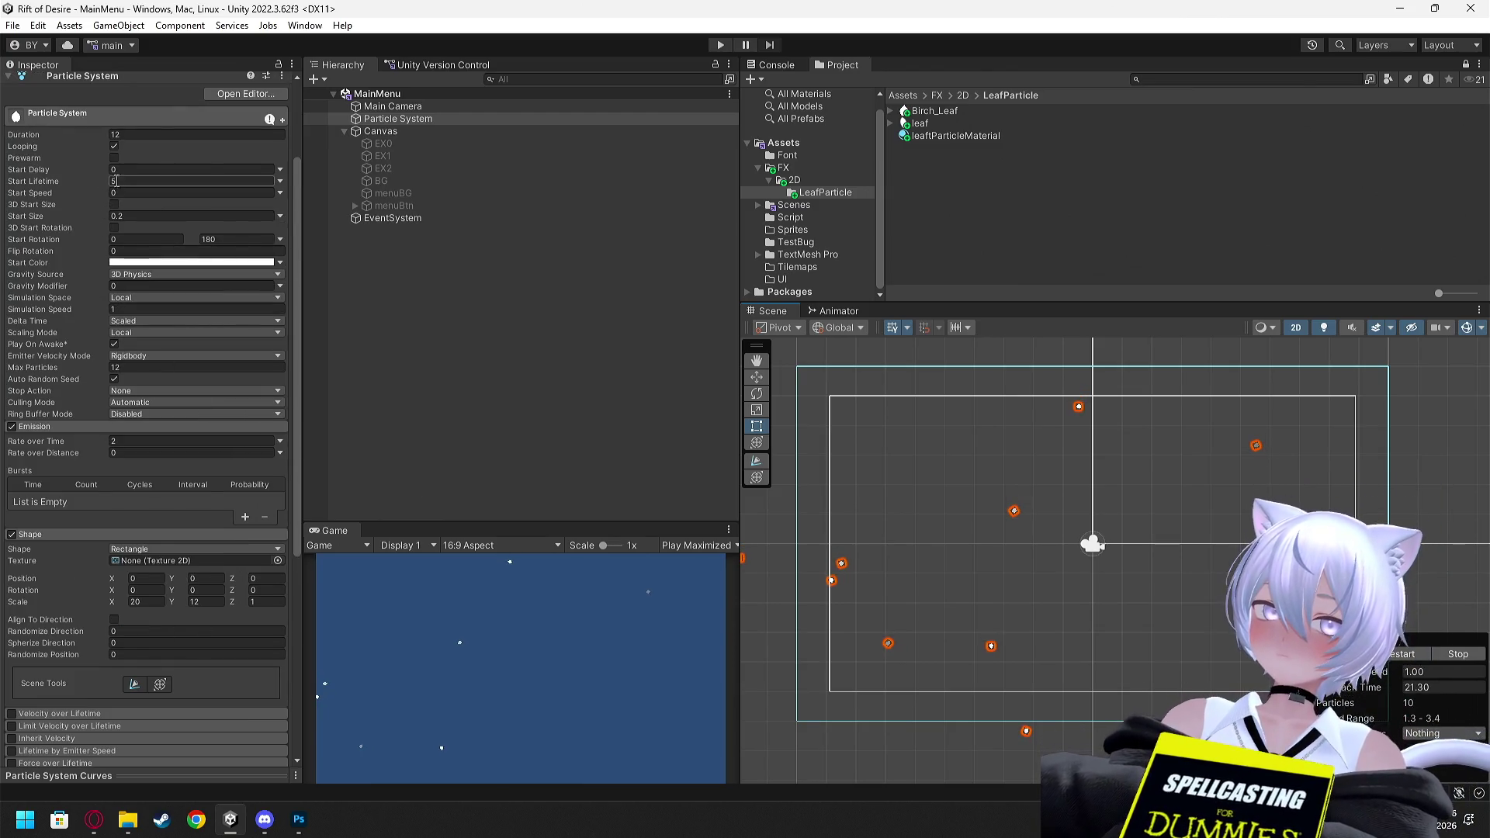
{"action": "type", "text": "2"}
Set the particle system's Start Lifetime and Duration both to 5
{"action": "key", "text": "Return"}
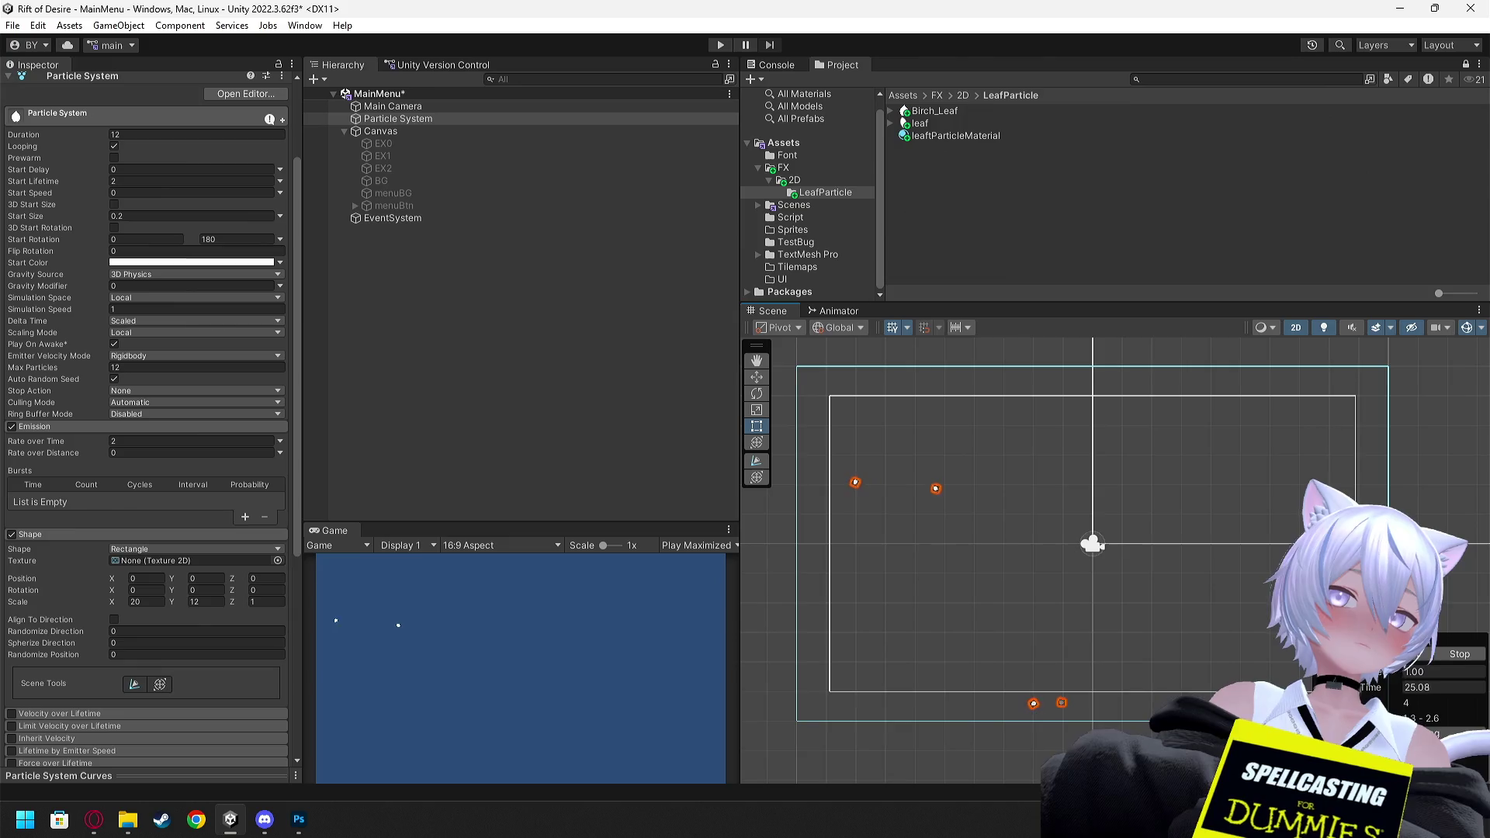
{"action": "left_click", "coordinate": [82, 182]}
{"action": "type", "text": "5"}
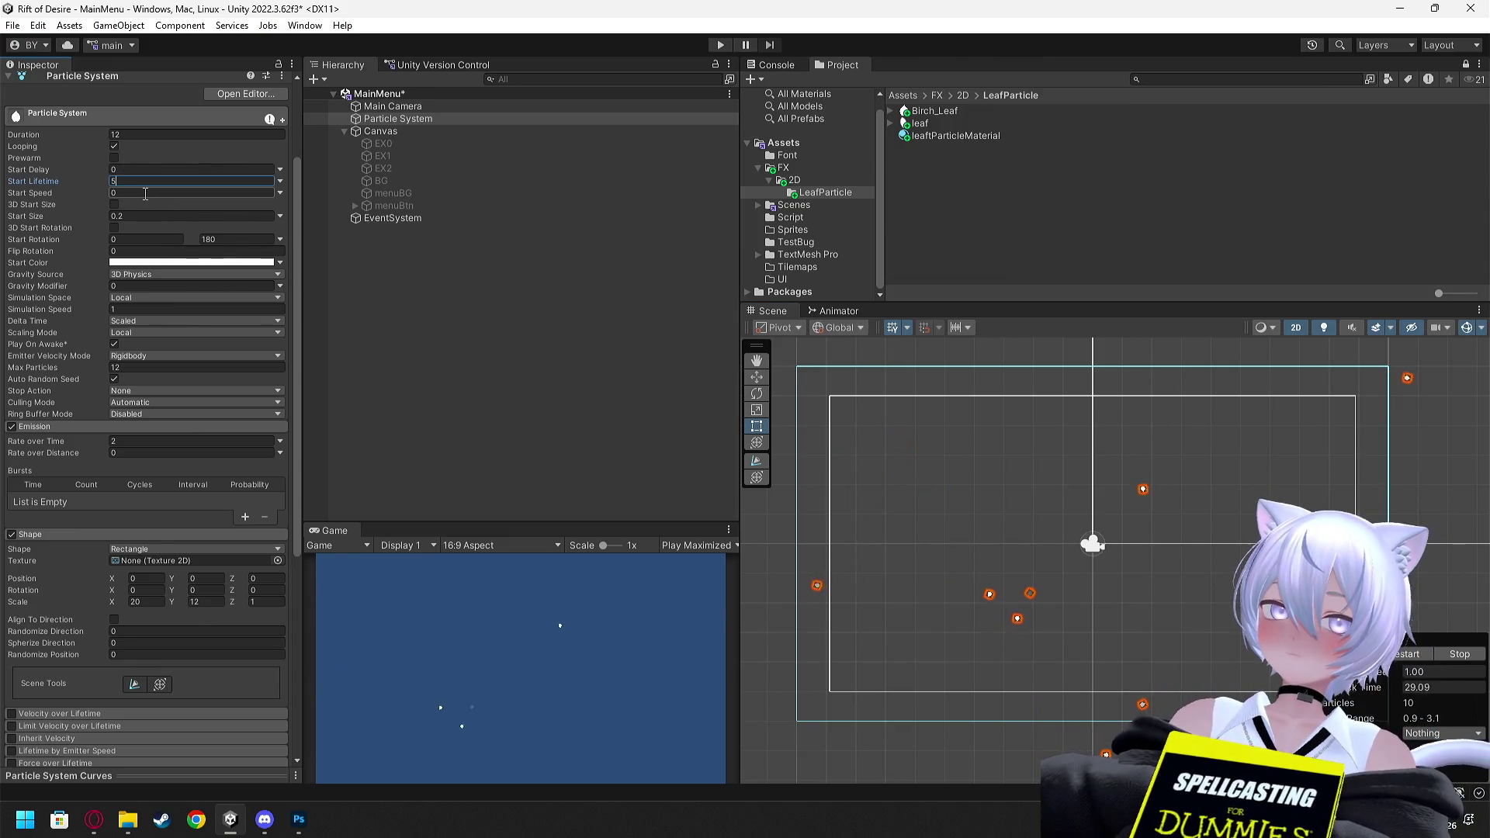
{"action": "scroll", "coordinate": [167, 209], "scroll_direction": "up", "scroll_amount": 1}
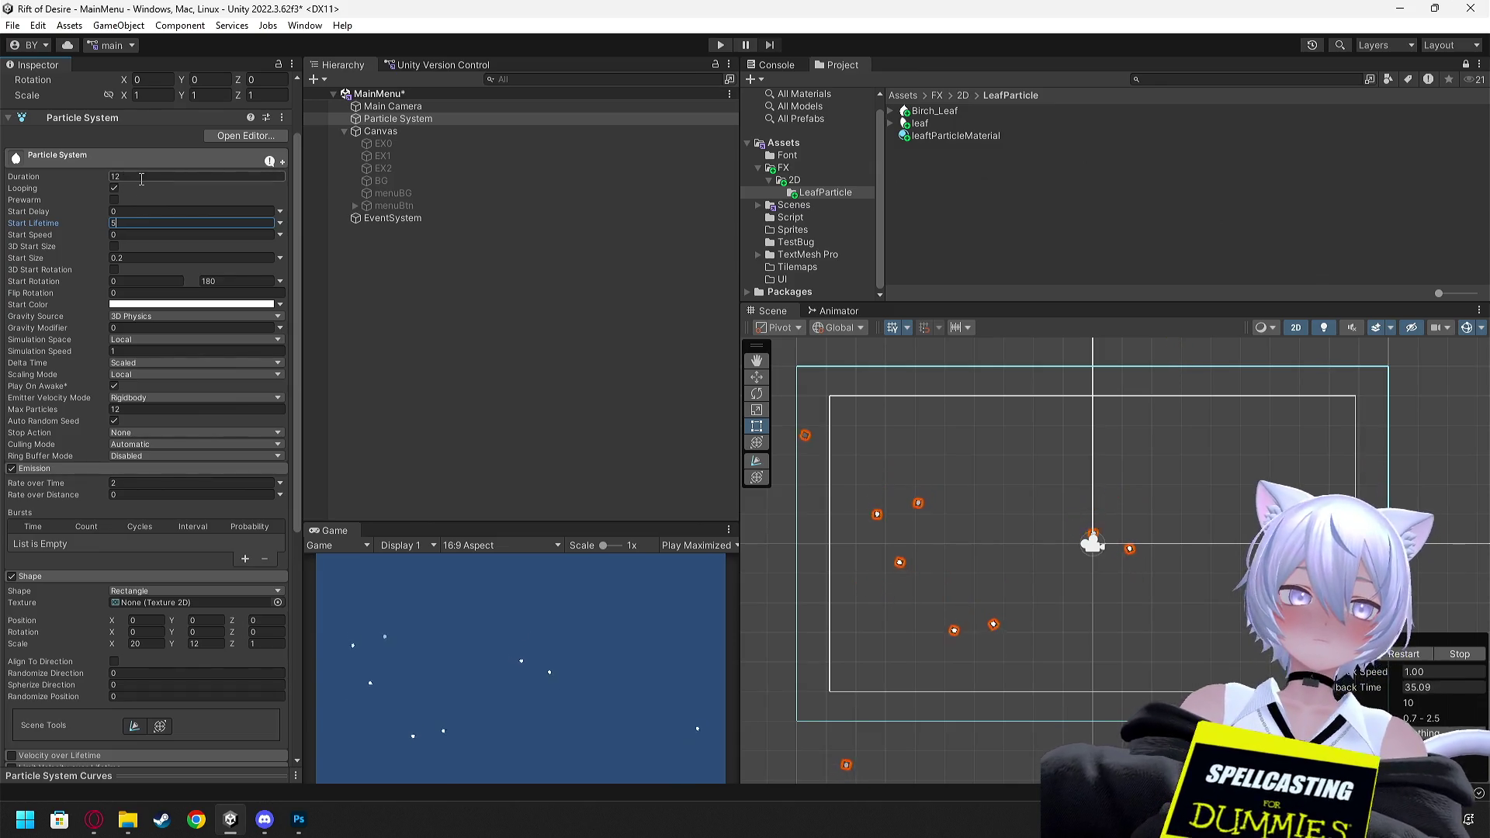
{"action": "left_click", "coordinate": [141, 177]}
{"action": "type", "text": "5"}
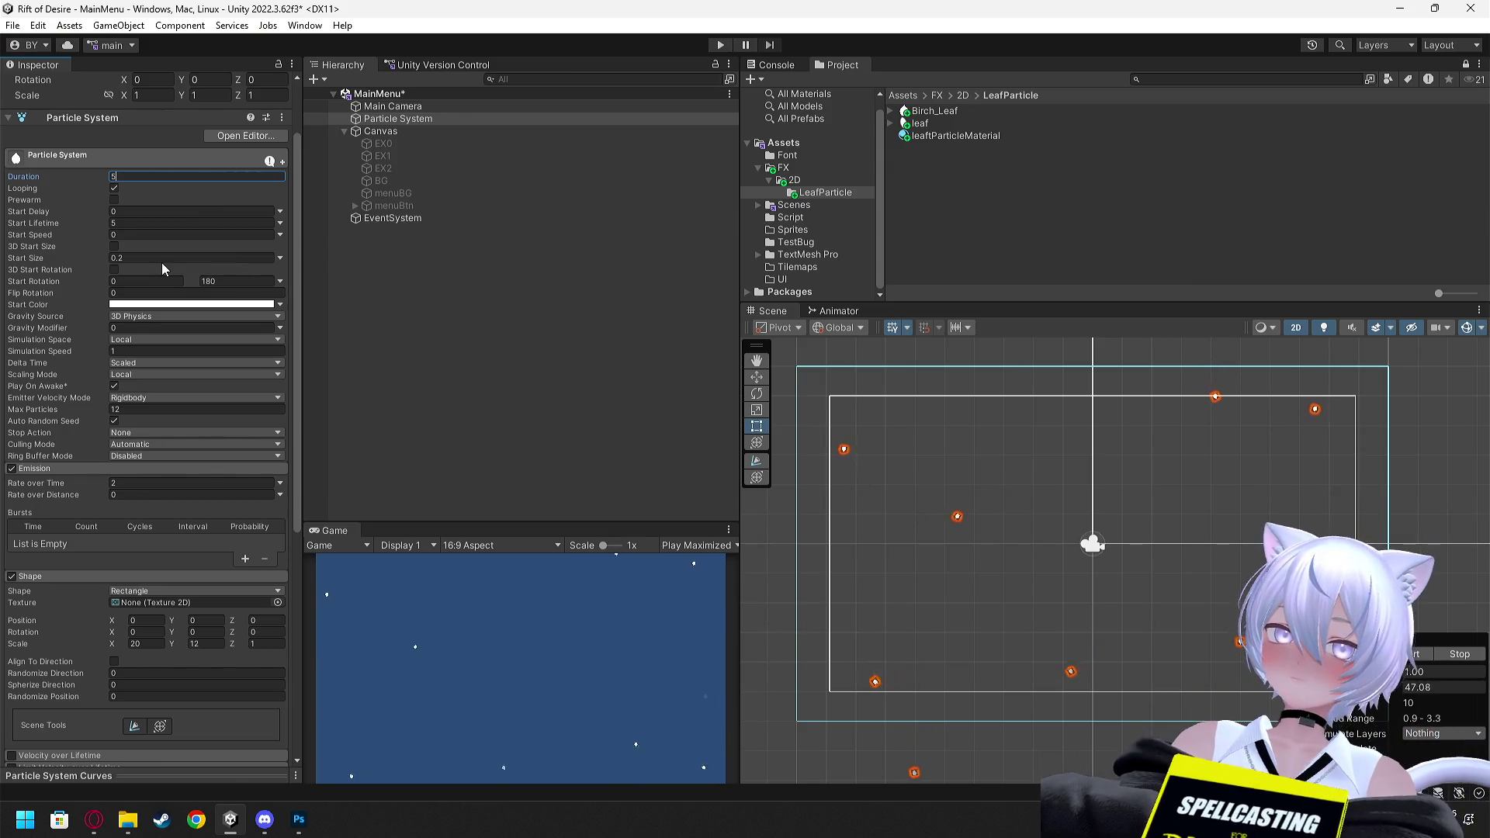
Set the Start Color to pale mint green, hex CEFFD0
{"action": "left_click", "coordinate": [138, 302]}
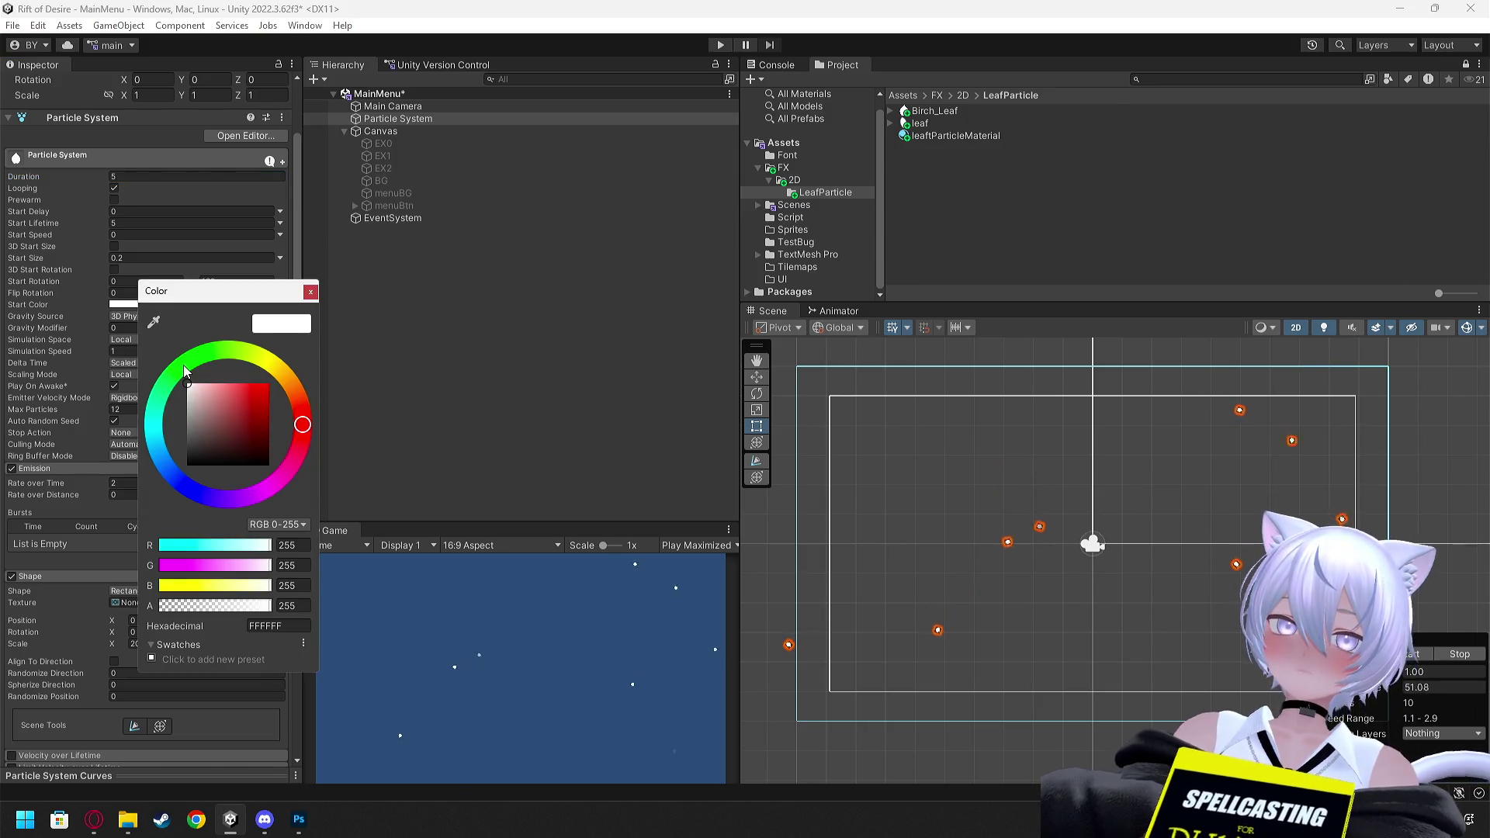
{"action": "left_click", "coordinate": [184, 364]}
{"action": "left_click", "coordinate": [225, 383]}
{"action": "left_click_drag", "start_coordinate": [230, 379], "coordinate": [202, 382]}
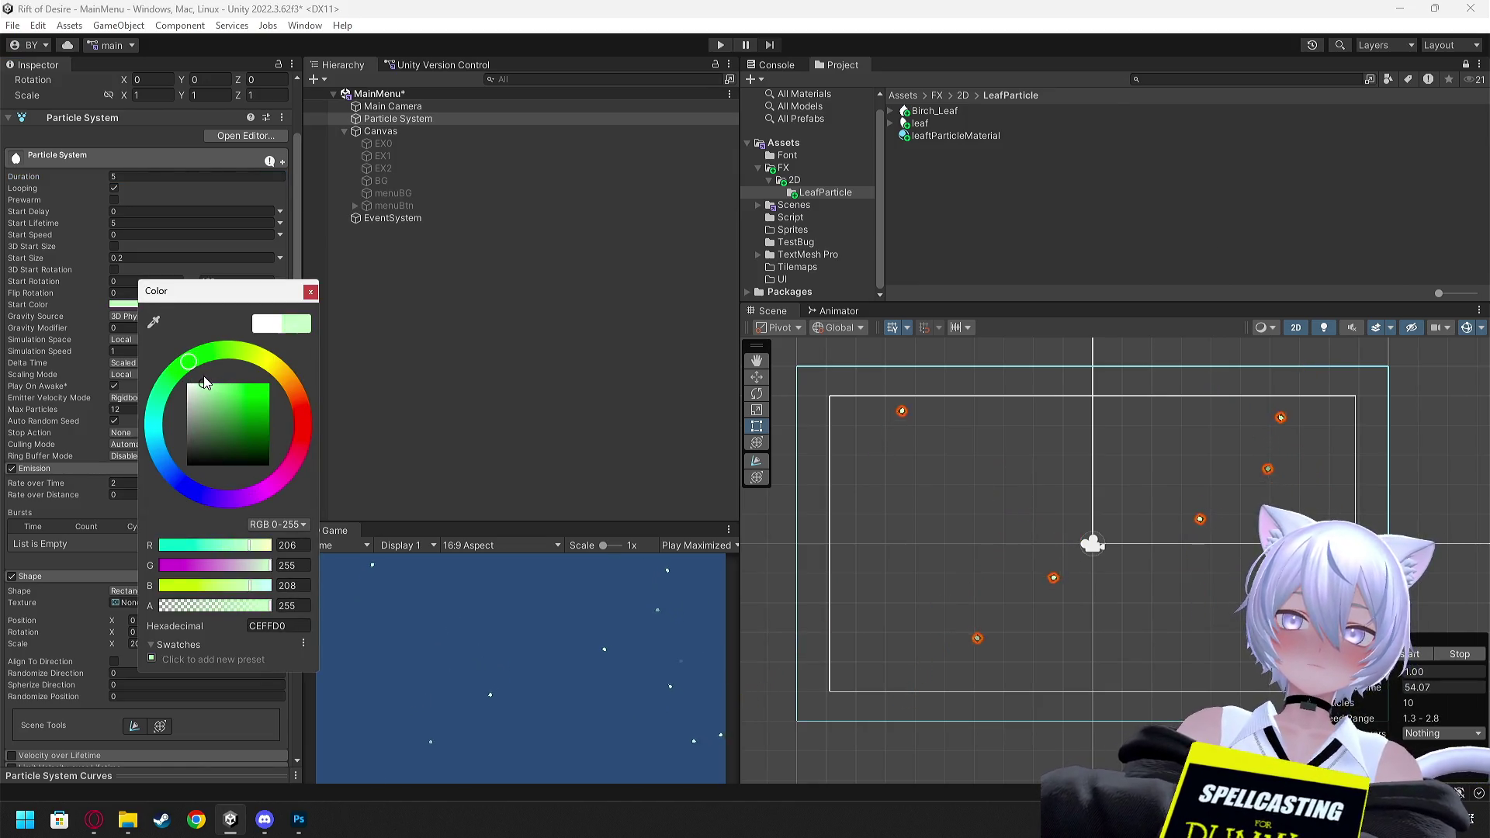
{"action": "left_click", "coordinate": [311, 291]}
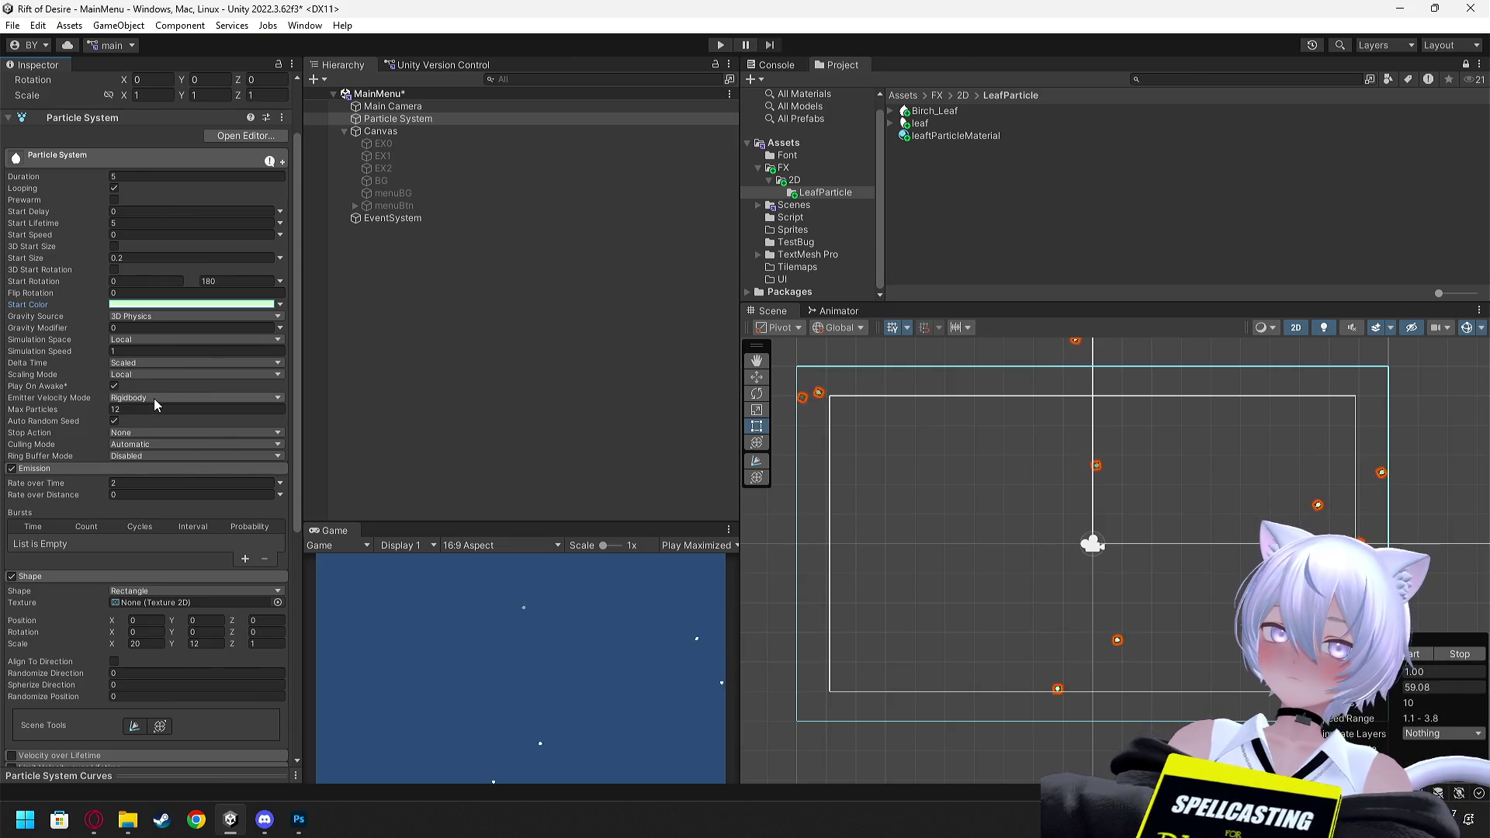
{"action": "scroll", "coordinate": [153, 396], "scroll_direction": "down", "scroll_amount": 2}
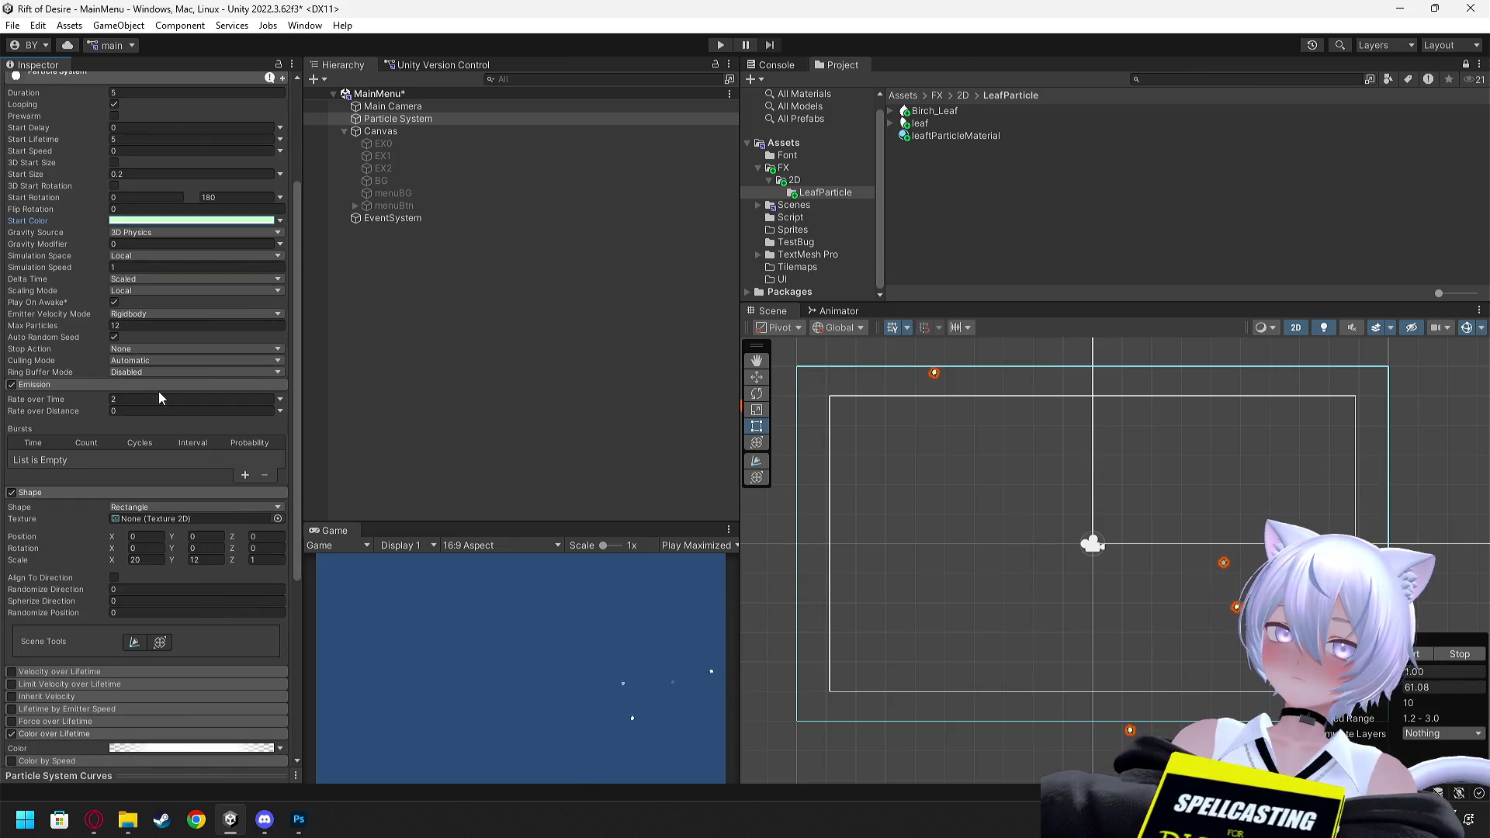
Set Emission Rate over Time to 2 and Rate over Distance to 3
{"action": "scroll", "coordinate": [160, 390], "scroll_direction": "down", "scroll_amount": 1}
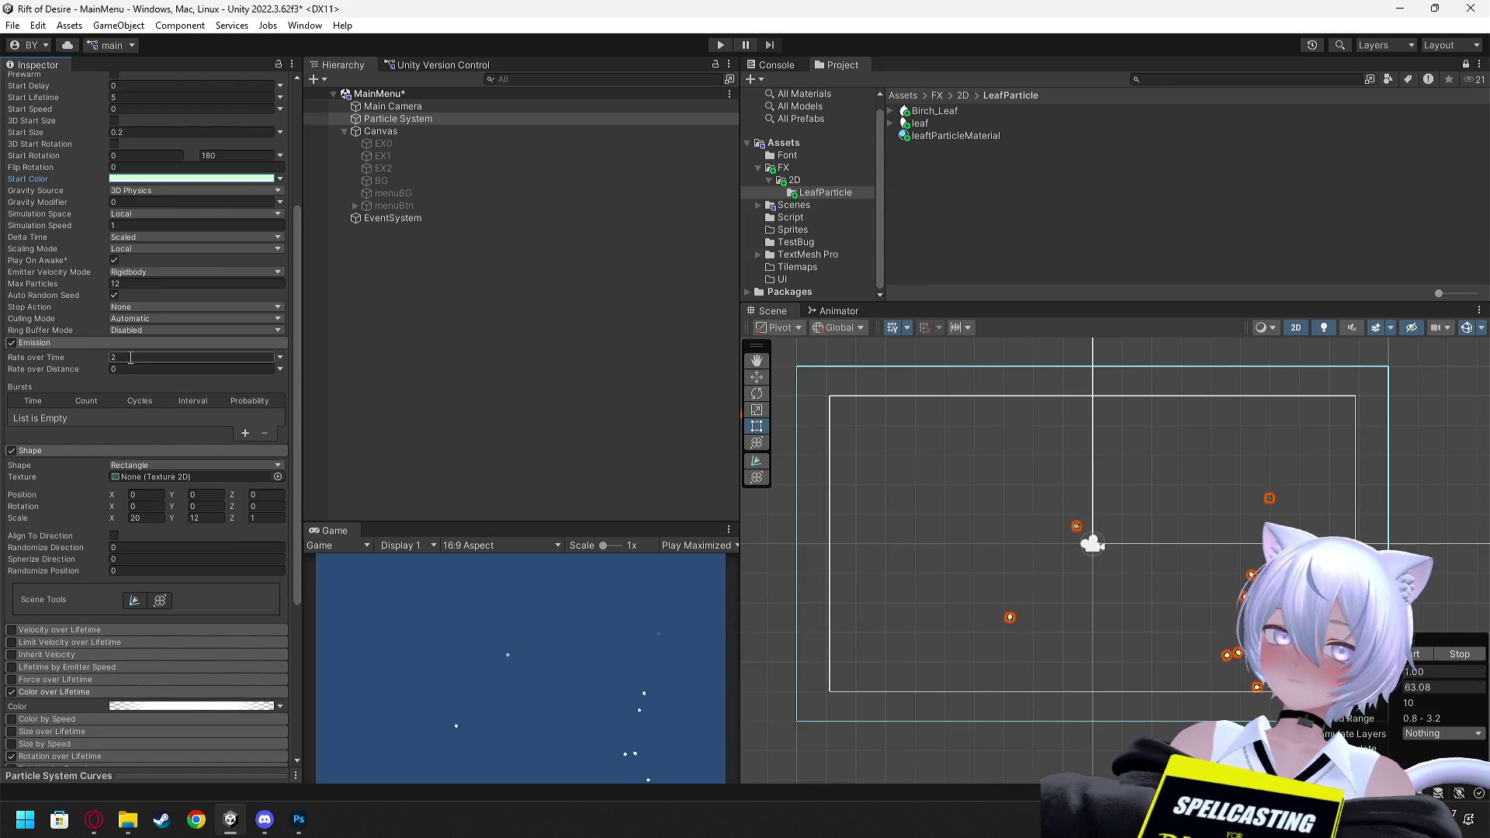
{"action": "left_click_drag", "start_coordinate": [96, 362], "coordinate": [102, 362]}
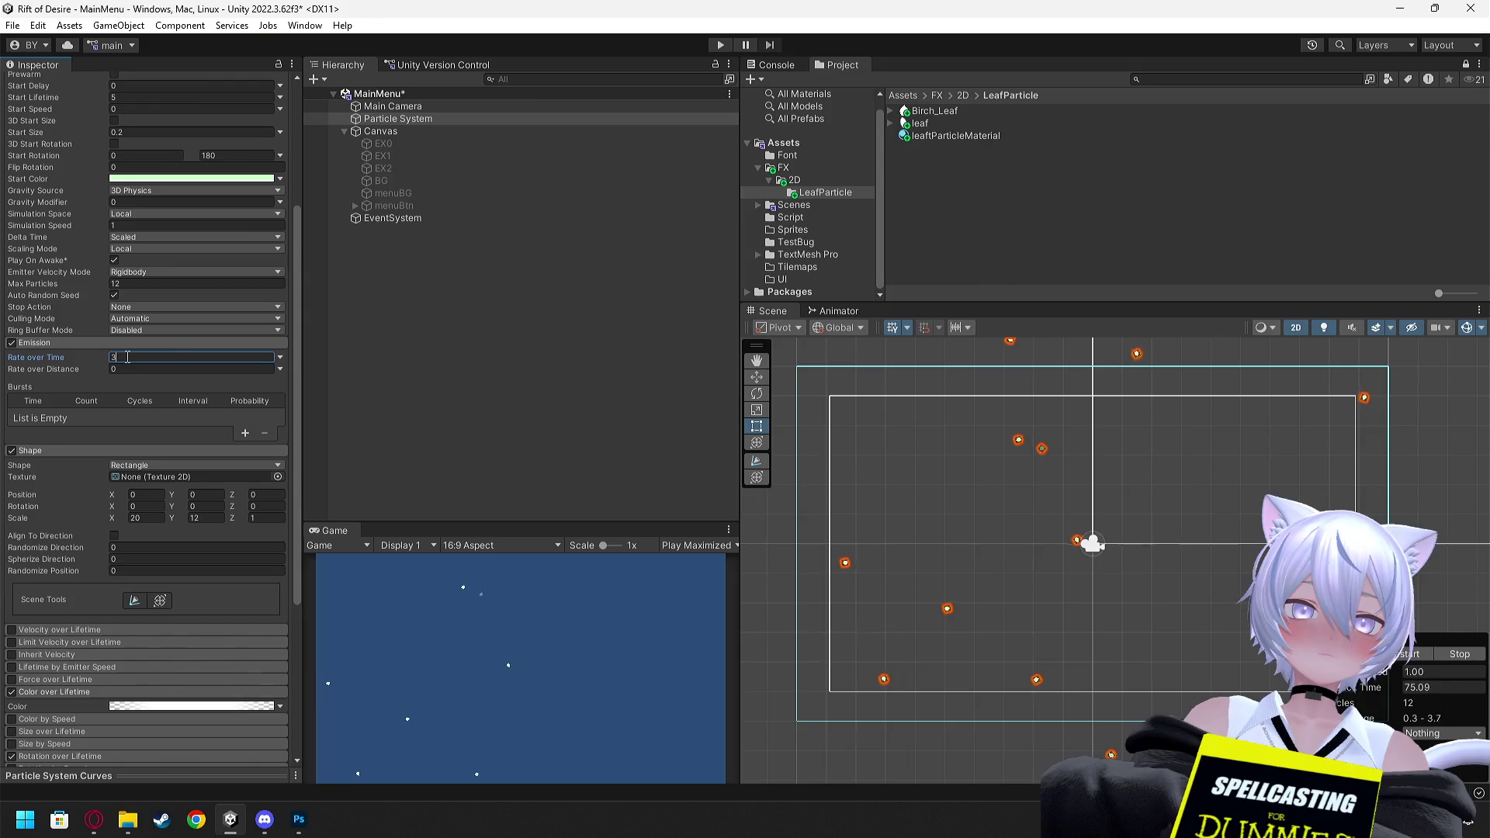
{"action": "key", "text": "BackSpace"}
{"action": "type", "text": "2"}
{"action": "key", "text": "BackSpace"}
{"action": "type", "text": "12"}
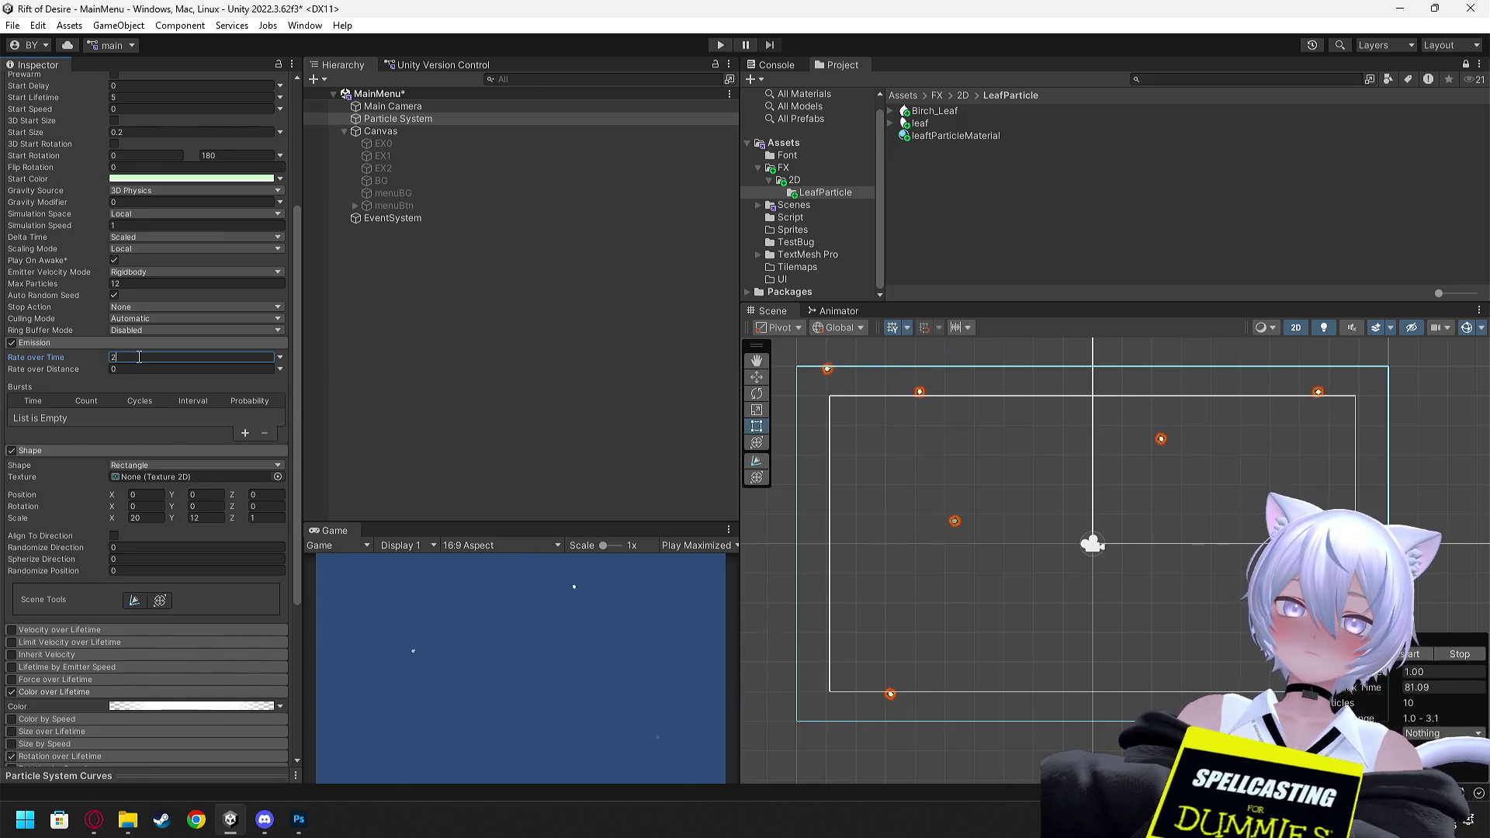
{"action": "left_click", "coordinate": [123, 368]}
{"action": "type", "text": "3"}
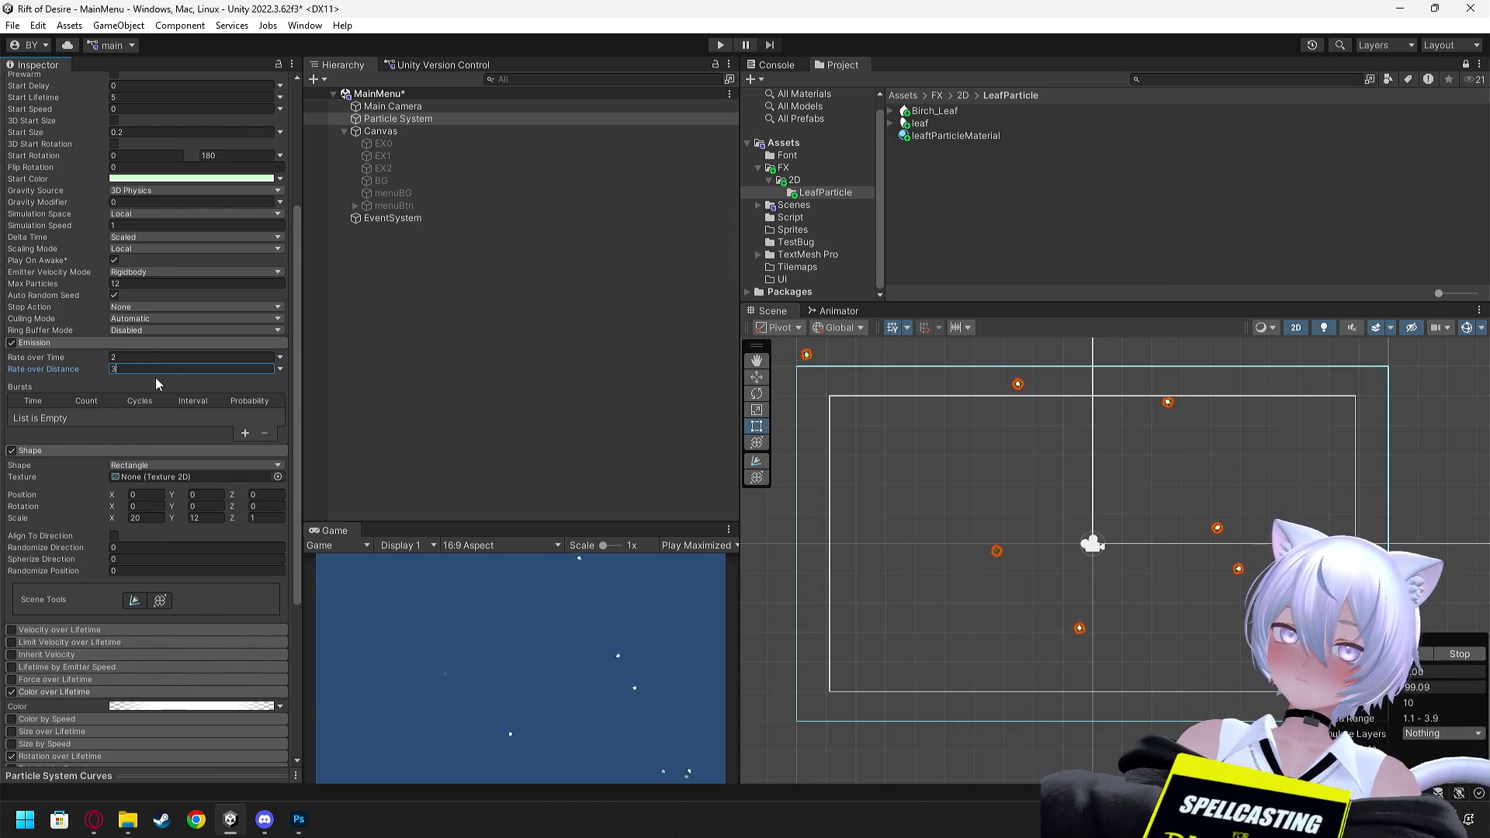
{"action": "scroll", "coordinate": [155, 377], "scroll_direction": "down", "scroll_amount": 2}
Set the emitter shape's scale to X 18 and Y 10
{"action": "left_click", "coordinate": [114, 478]}
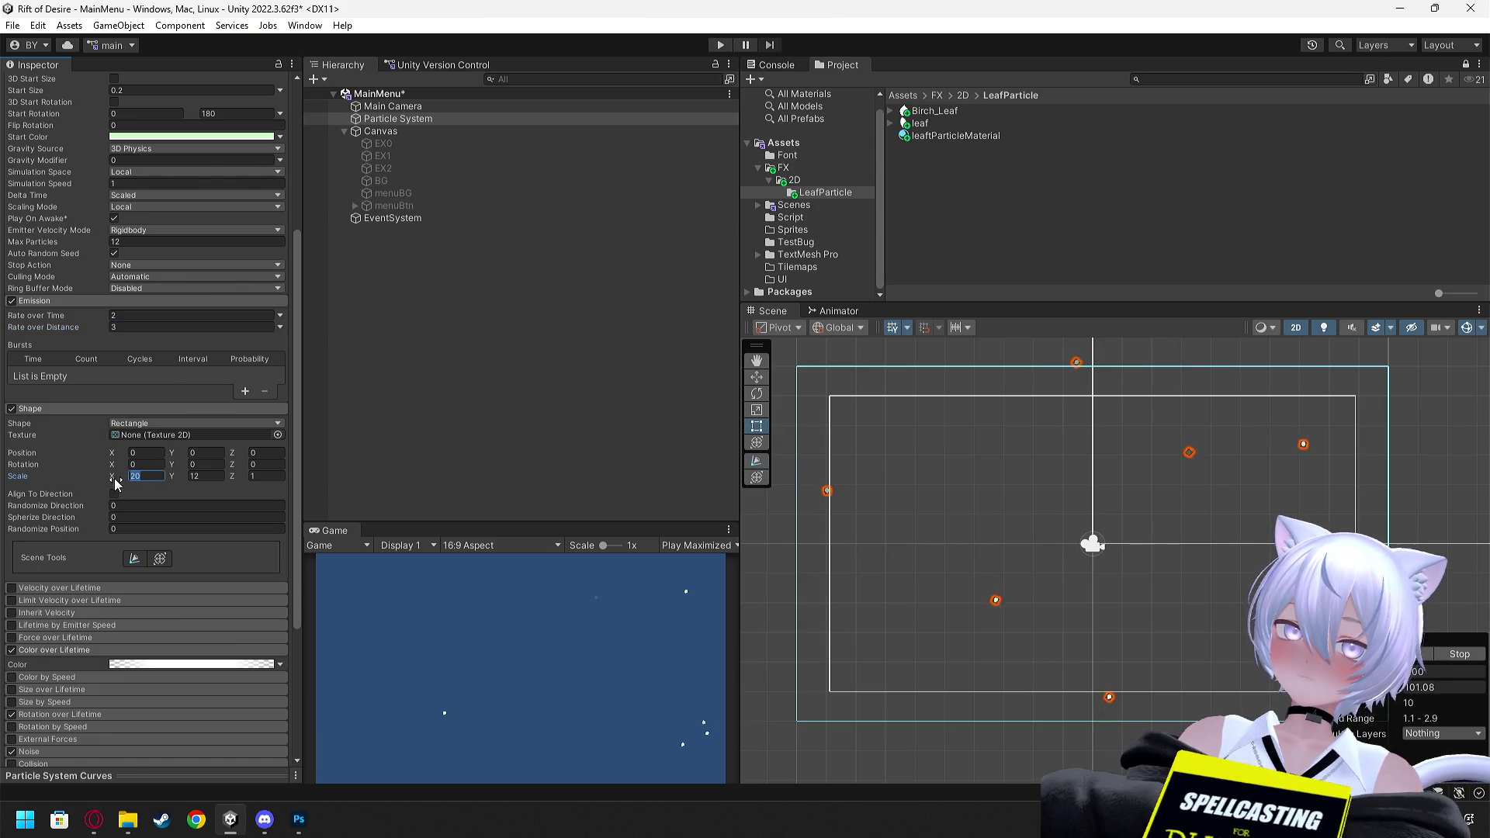
{"action": "type", "text": "18"}
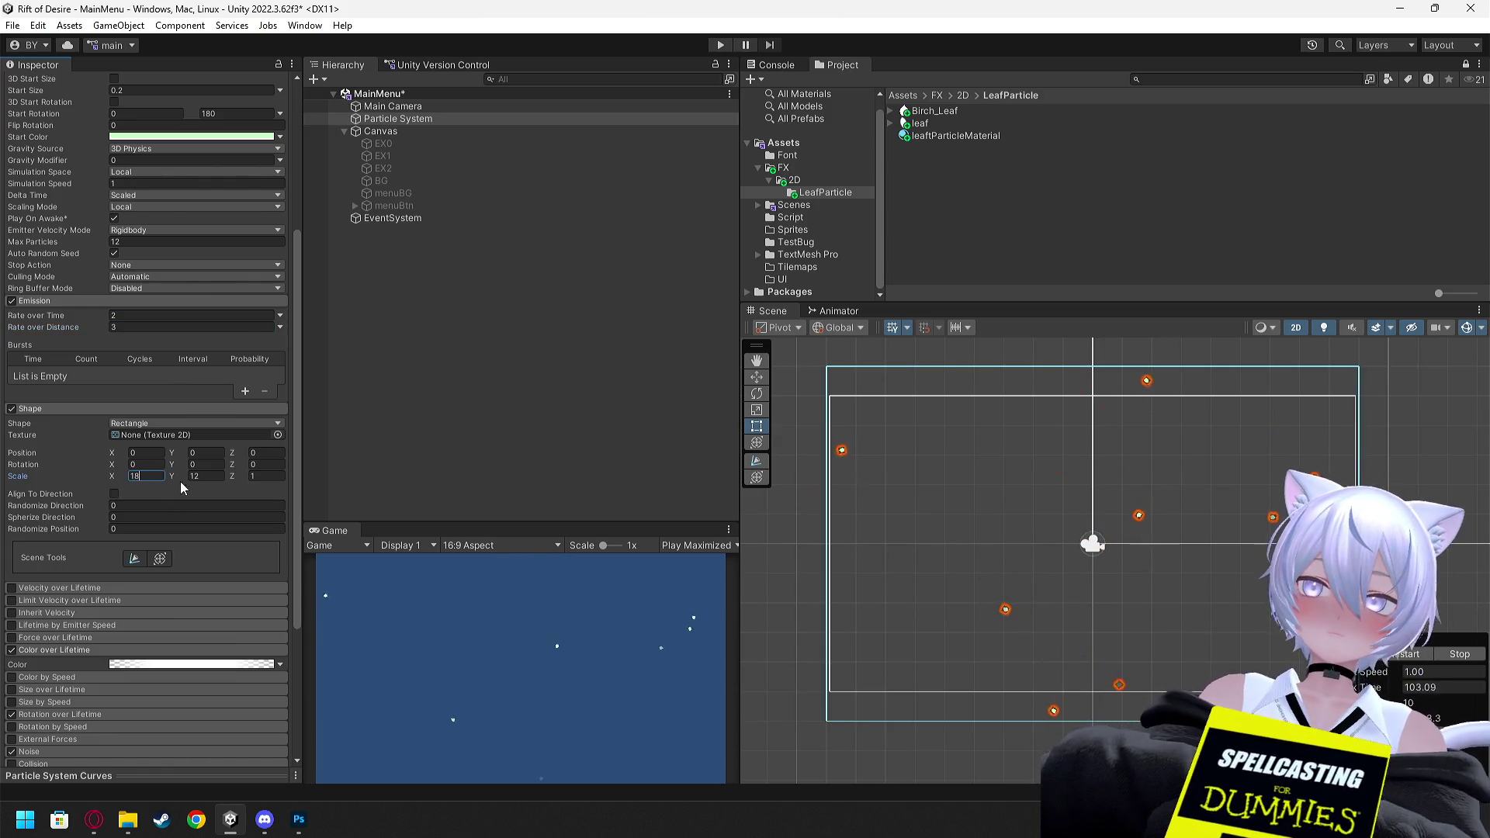
{"action": "left_click", "coordinate": [197, 477]}
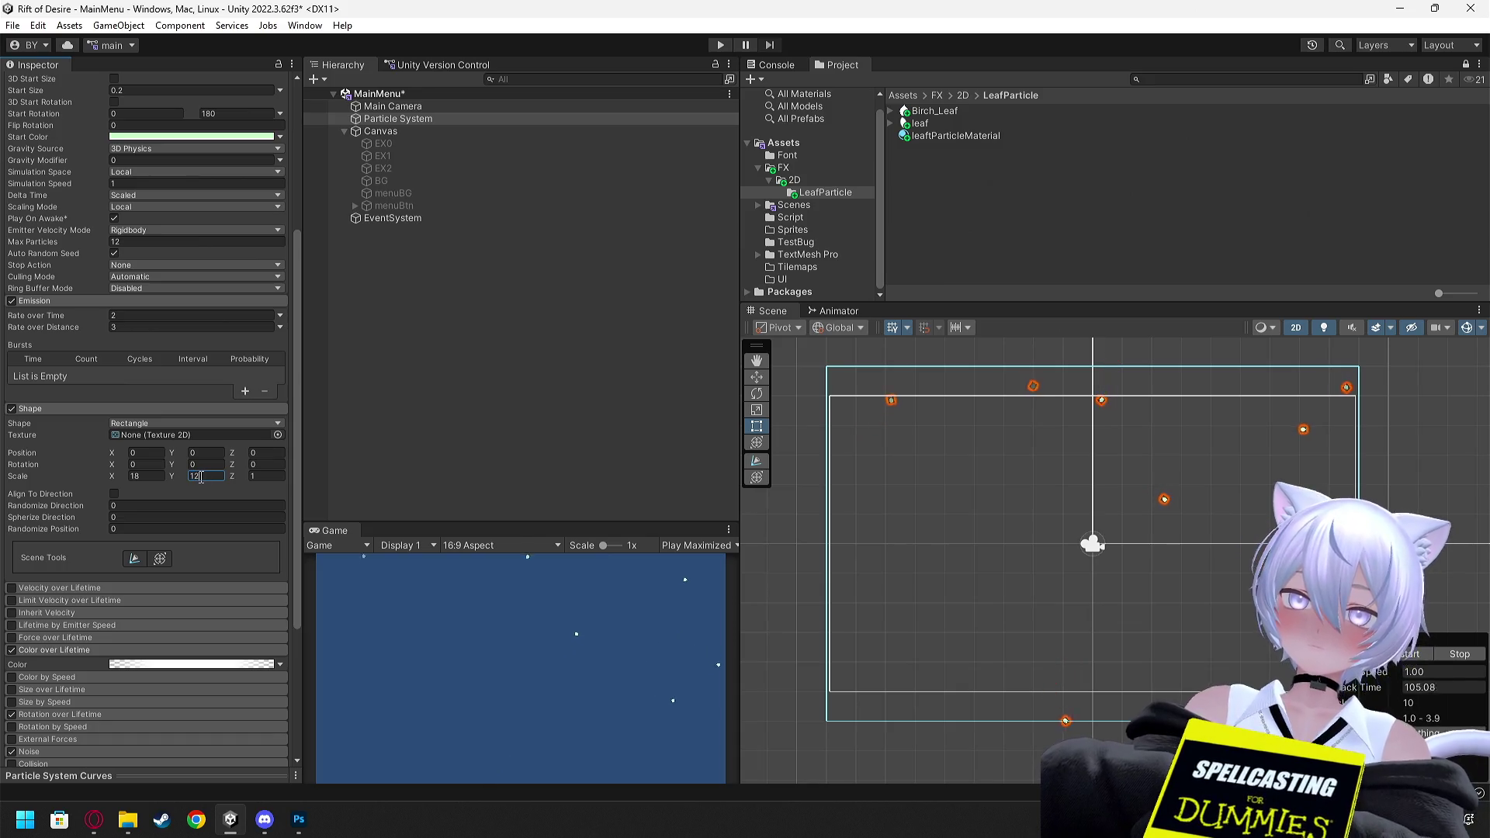
{"action": "type", "text": "10"}
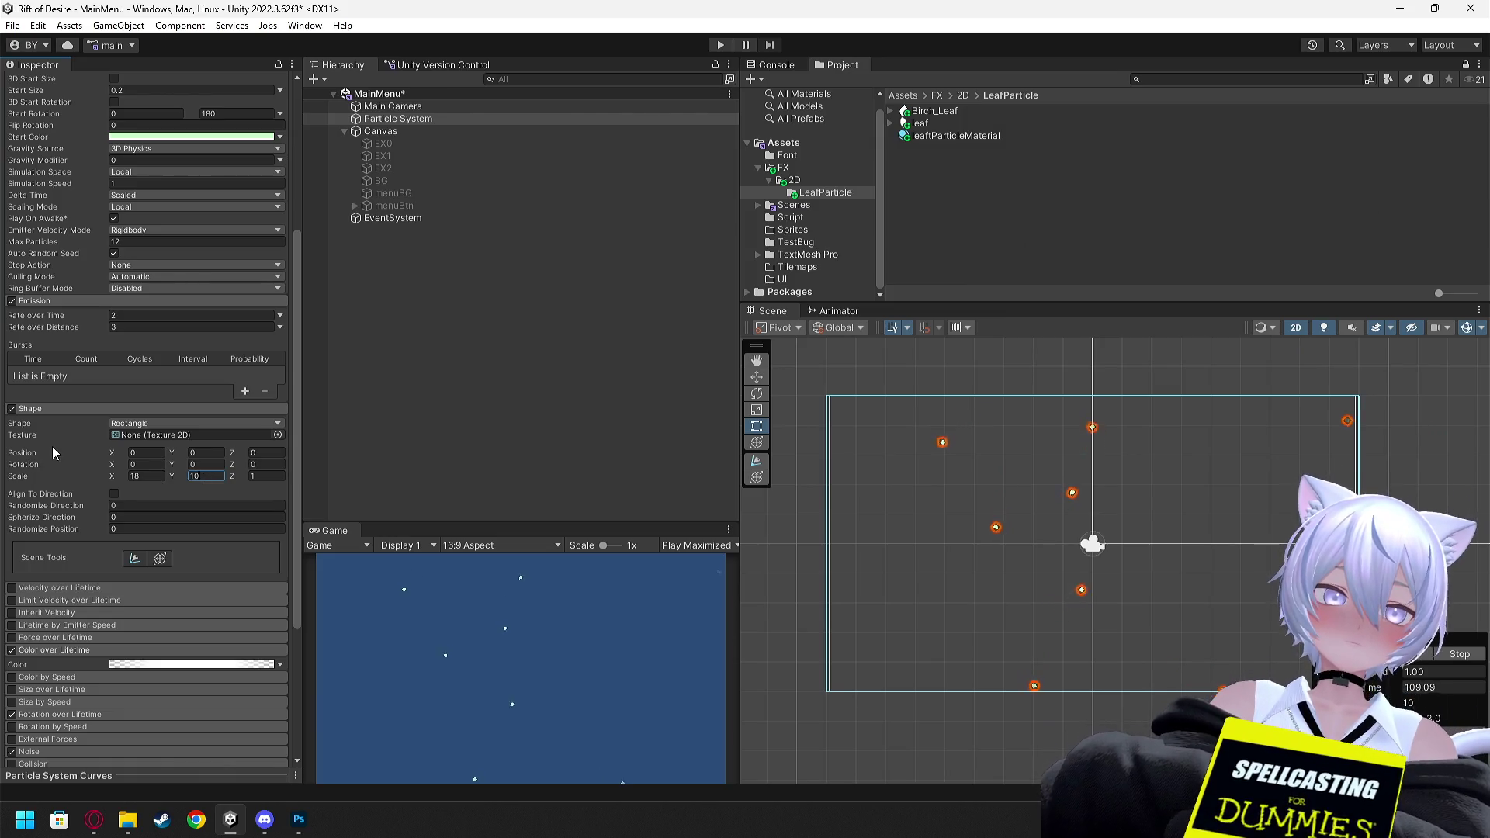
Expand and collapse the Noise module, save the scene, and open leaftParticleMaterial
{"action": "scroll", "coordinate": [162, 496], "scroll_direction": "down", "scroll_amount": 4}
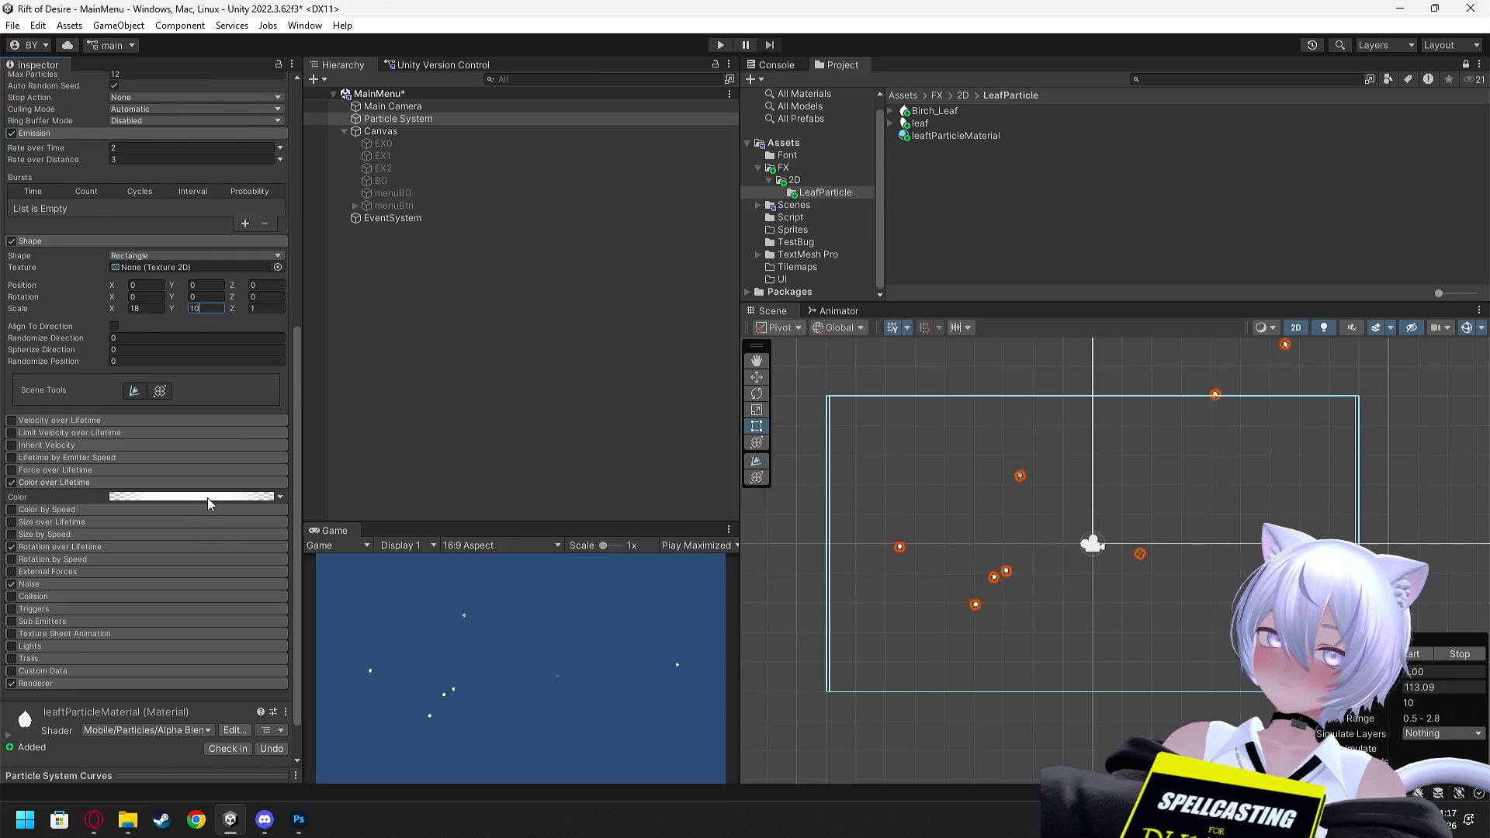
{"action": "left_click", "coordinate": [68, 584]}
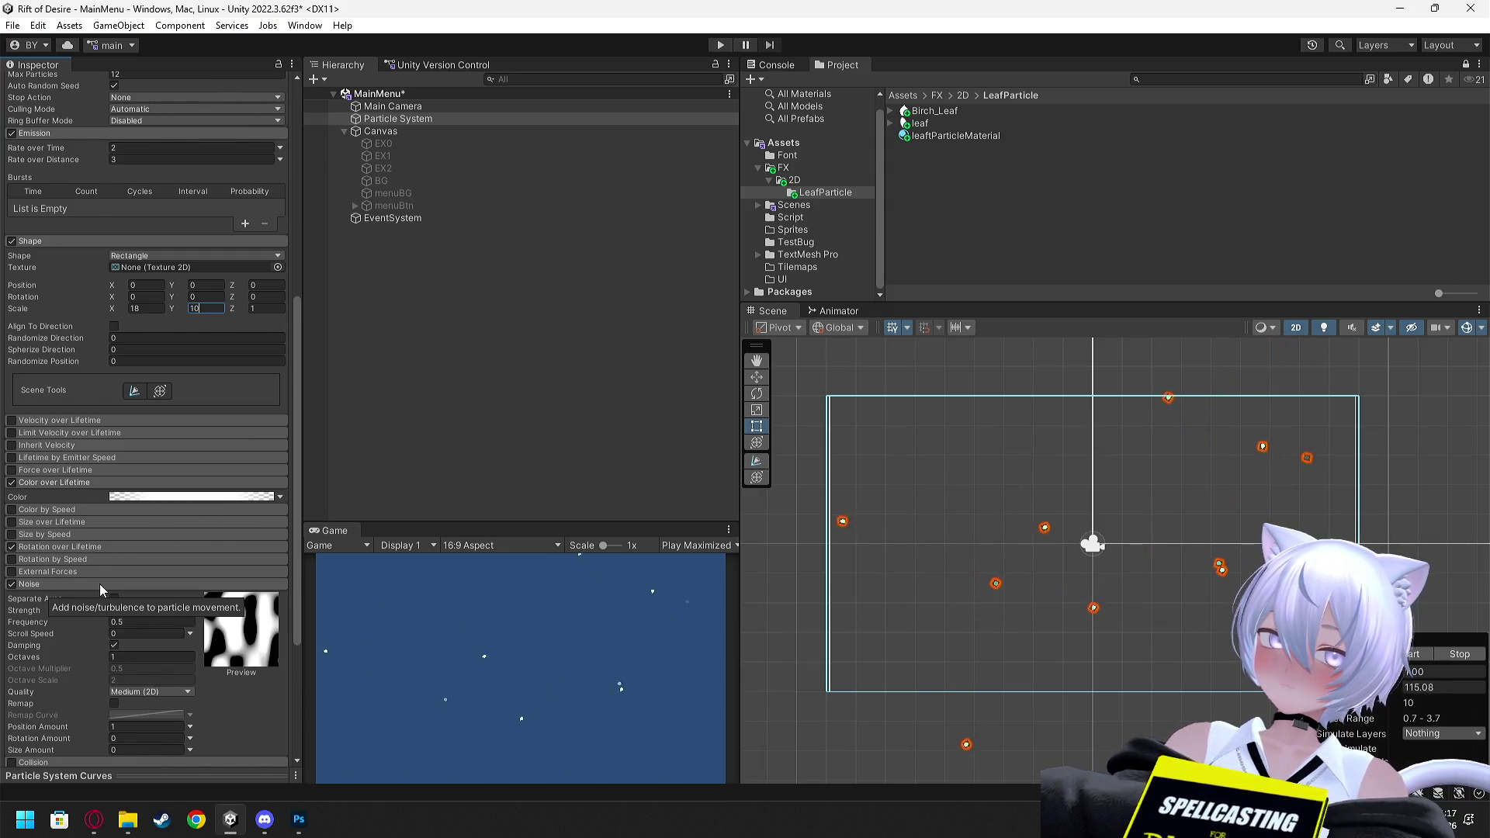
{"action": "left_click", "coordinate": [99, 583]}
{"action": "key", "text": "ctrl+s"}
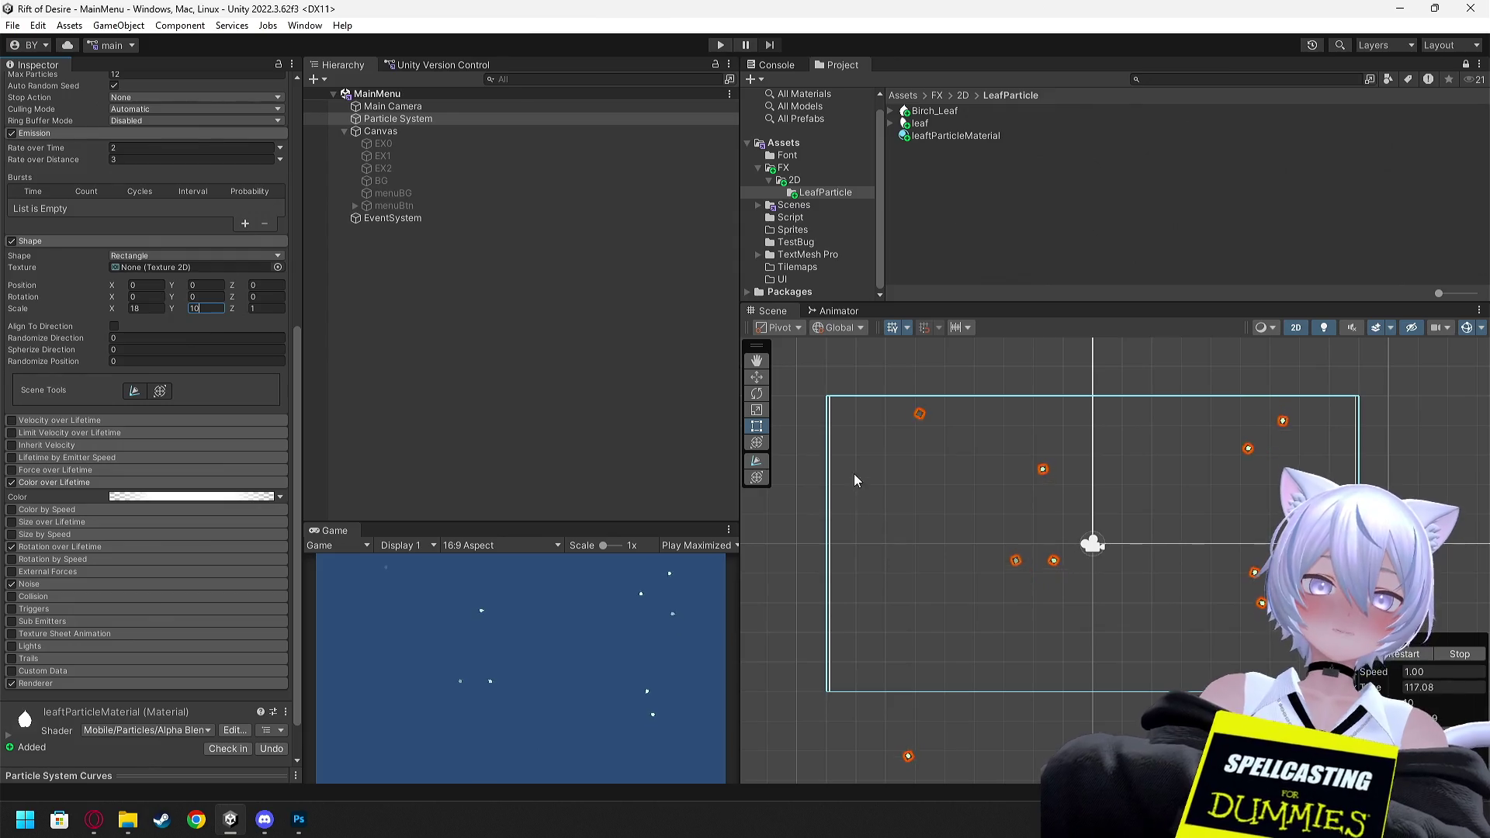
{"action": "left_click", "coordinate": [918, 124]}
{"action": "left_click", "coordinate": [922, 135]}
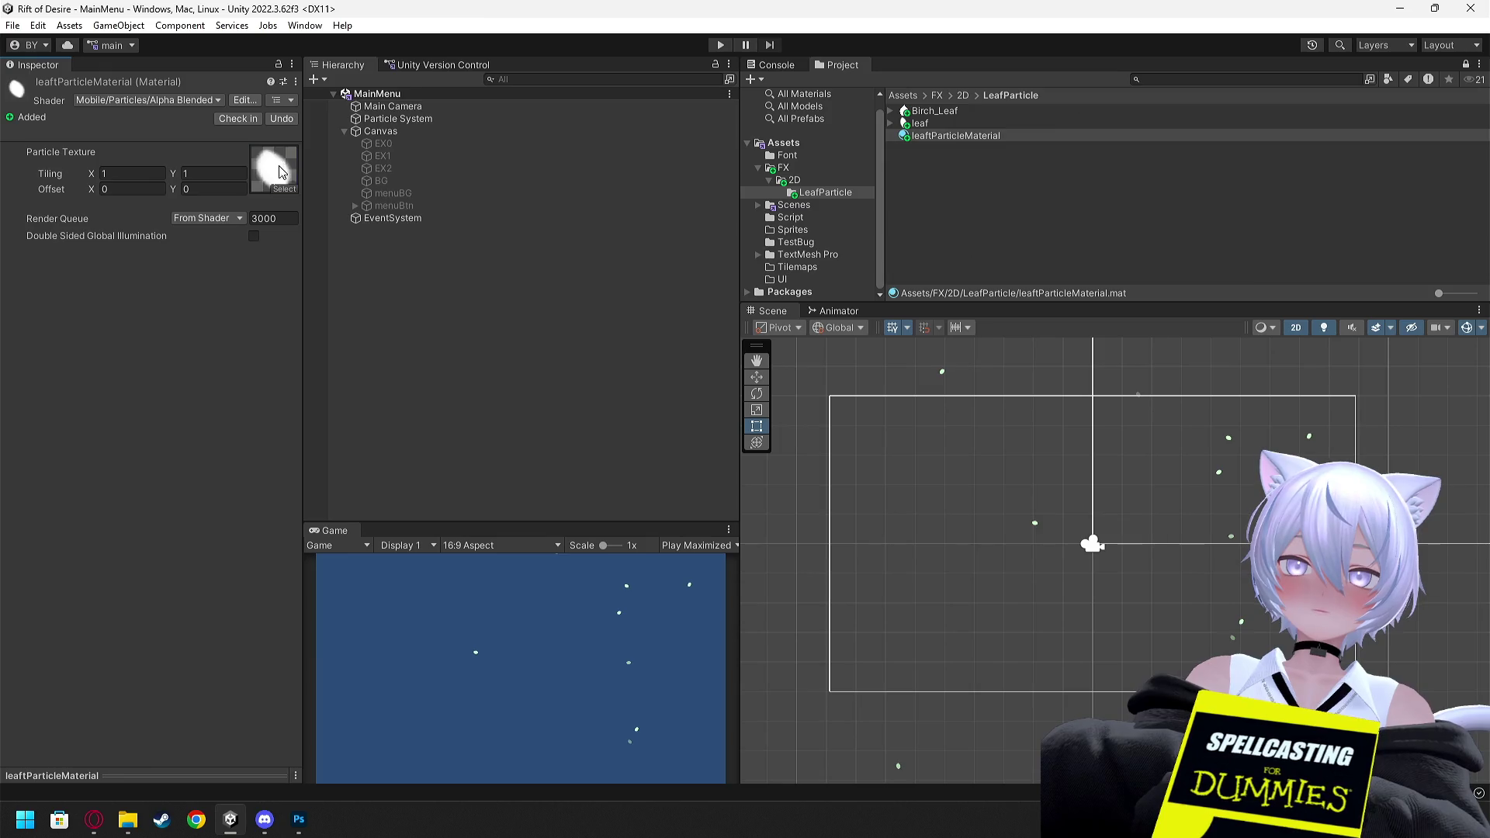
Play-test the scene to watch the pale green leaves, then select menuBG and menuBtn
{"action": "left_click", "coordinate": [722, 46]}
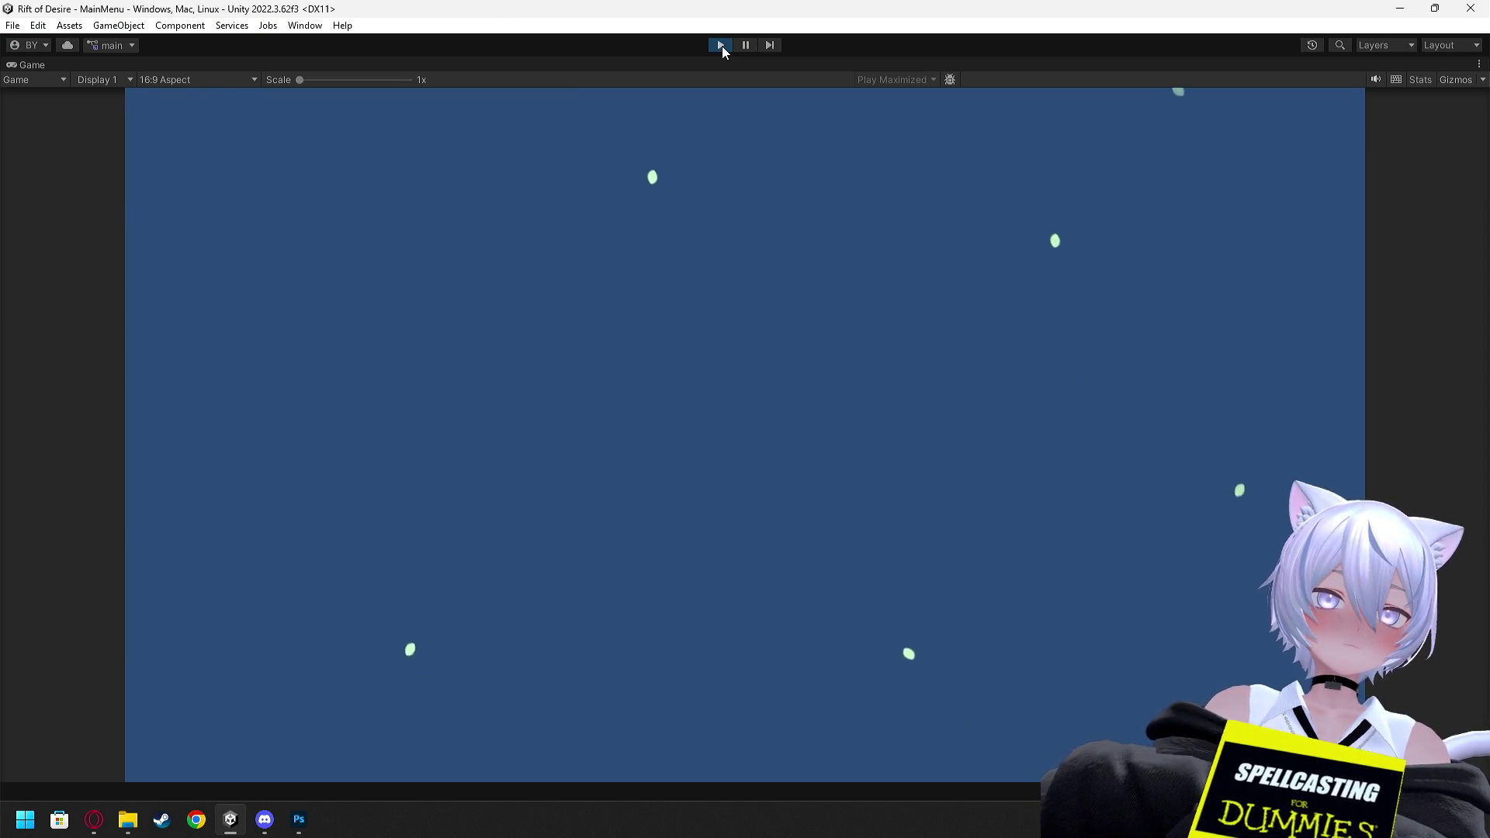
{"action": "left_click", "coordinate": [721, 45]}
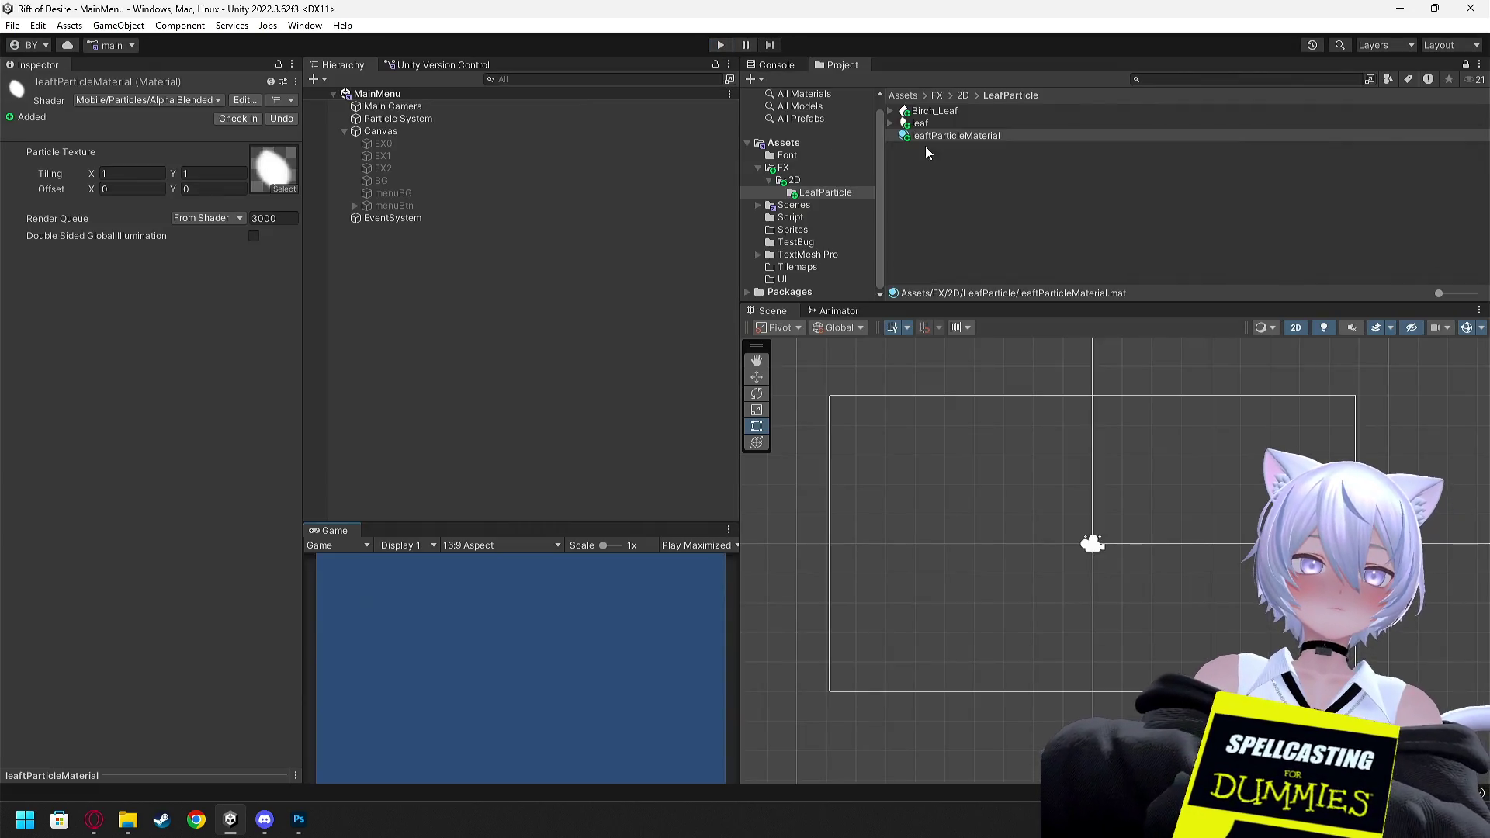
{"action": "left_click", "coordinate": [392, 193]}
{"action": "key", "text": "shift+Down"}
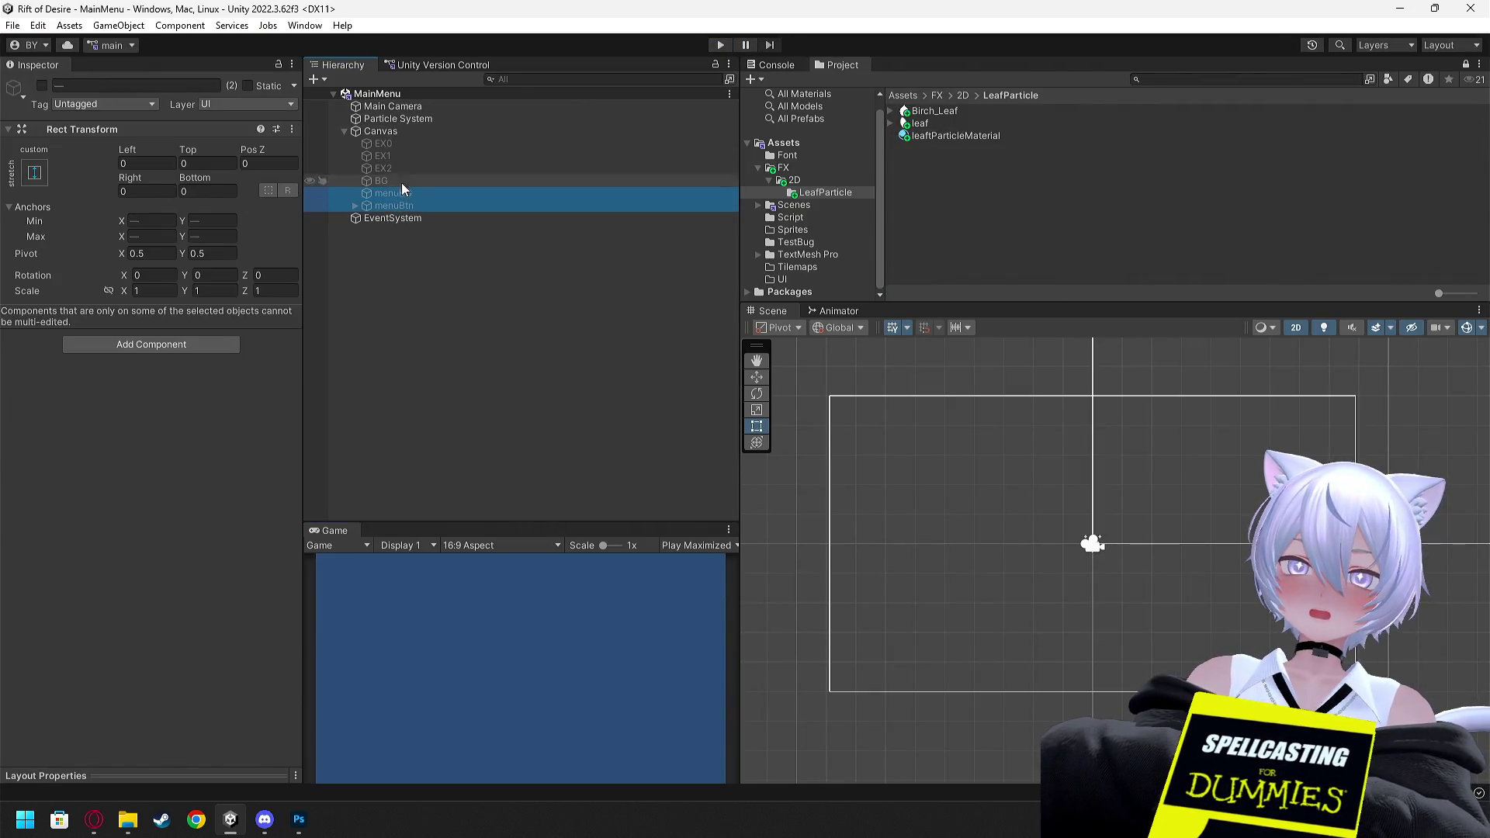
Enable the menuBG and menuBtn objects and play-test the main menu
{"action": "left_click", "coordinate": [41, 86]}
{"action": "left_click", "coordinate": [535, 406]}
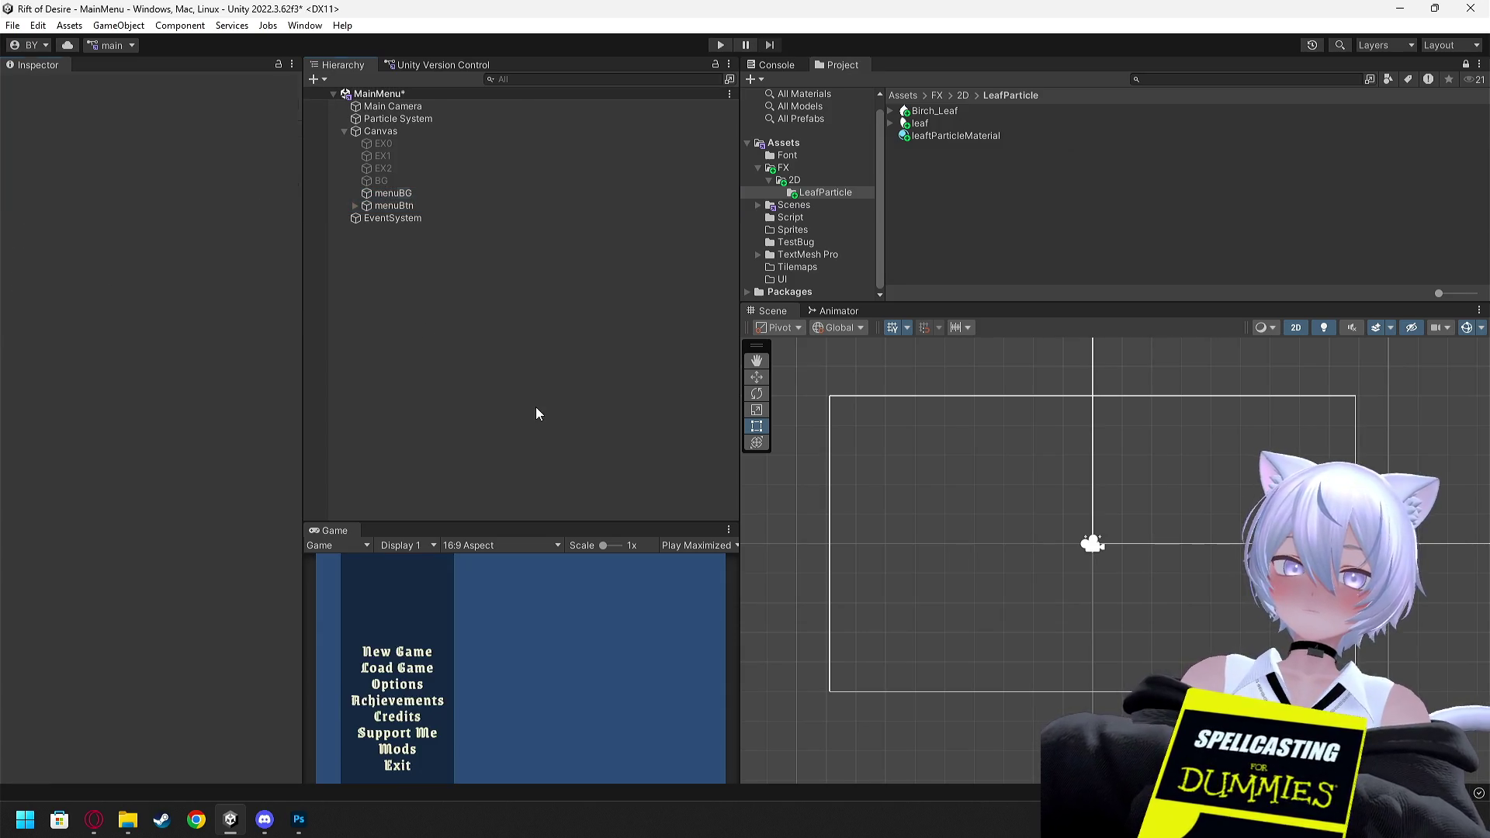
{"action": "left_click", "coordinate": [721, 45]}
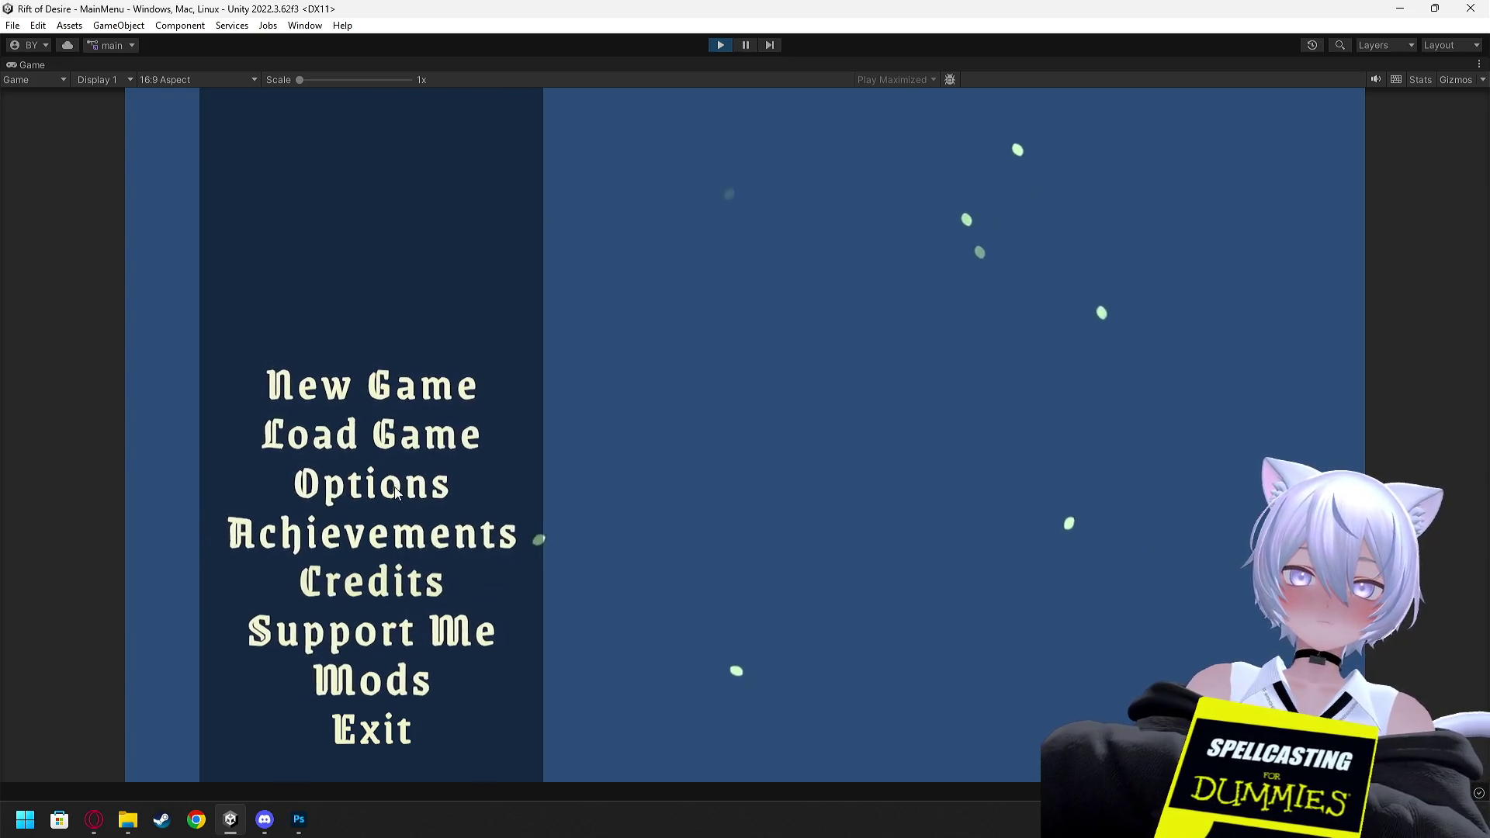
{"action": "left_click", "coordinate": [720, 44]}
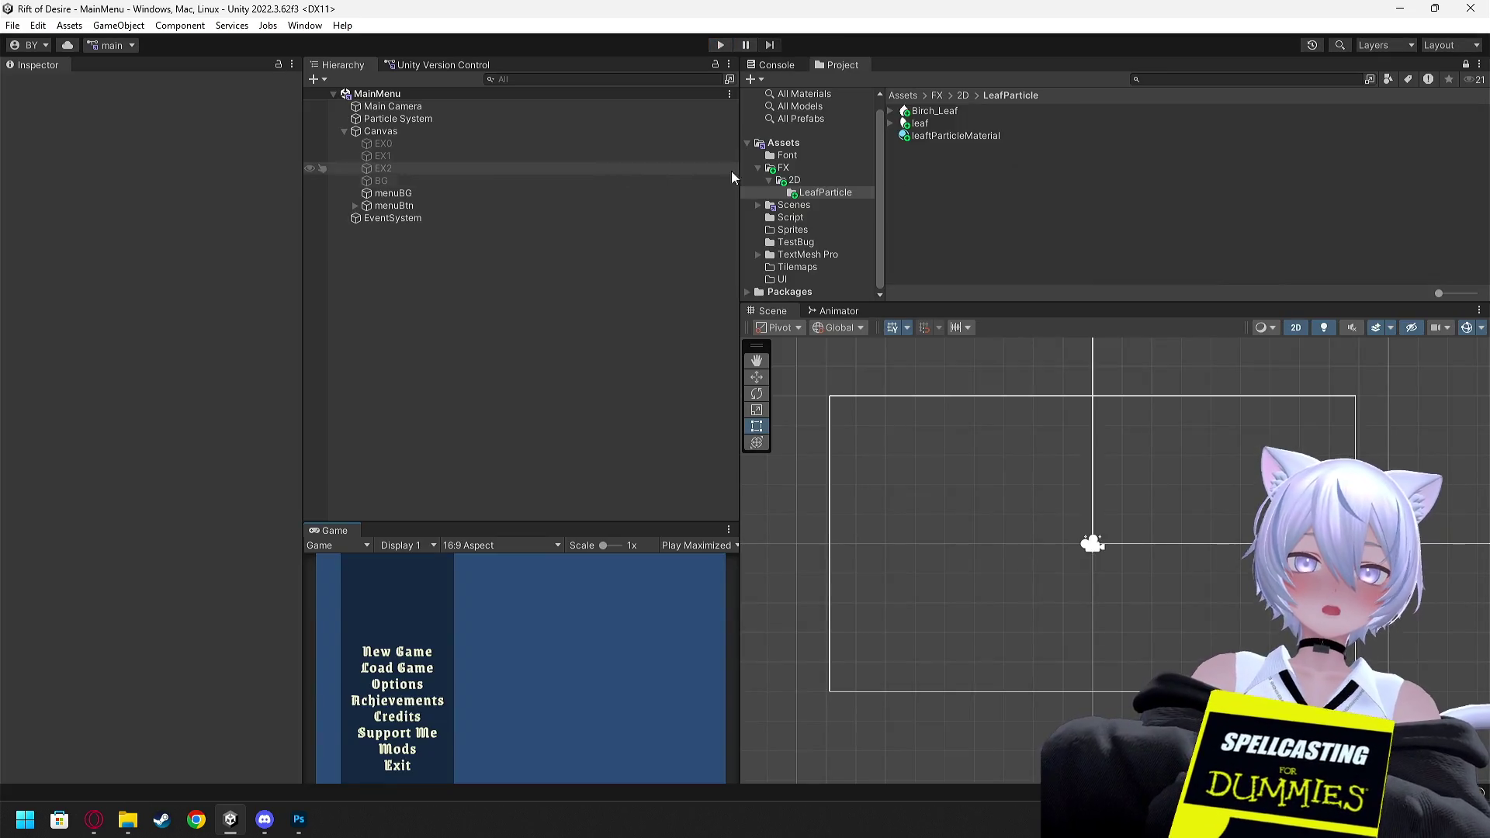
Adjust the Particle System's Transform Z scale and play-test the leaves over the menu
{"action": "left_click", "coordinate": [394, 131]}
{"action": "left_click", "coordinate": [397, 107]}
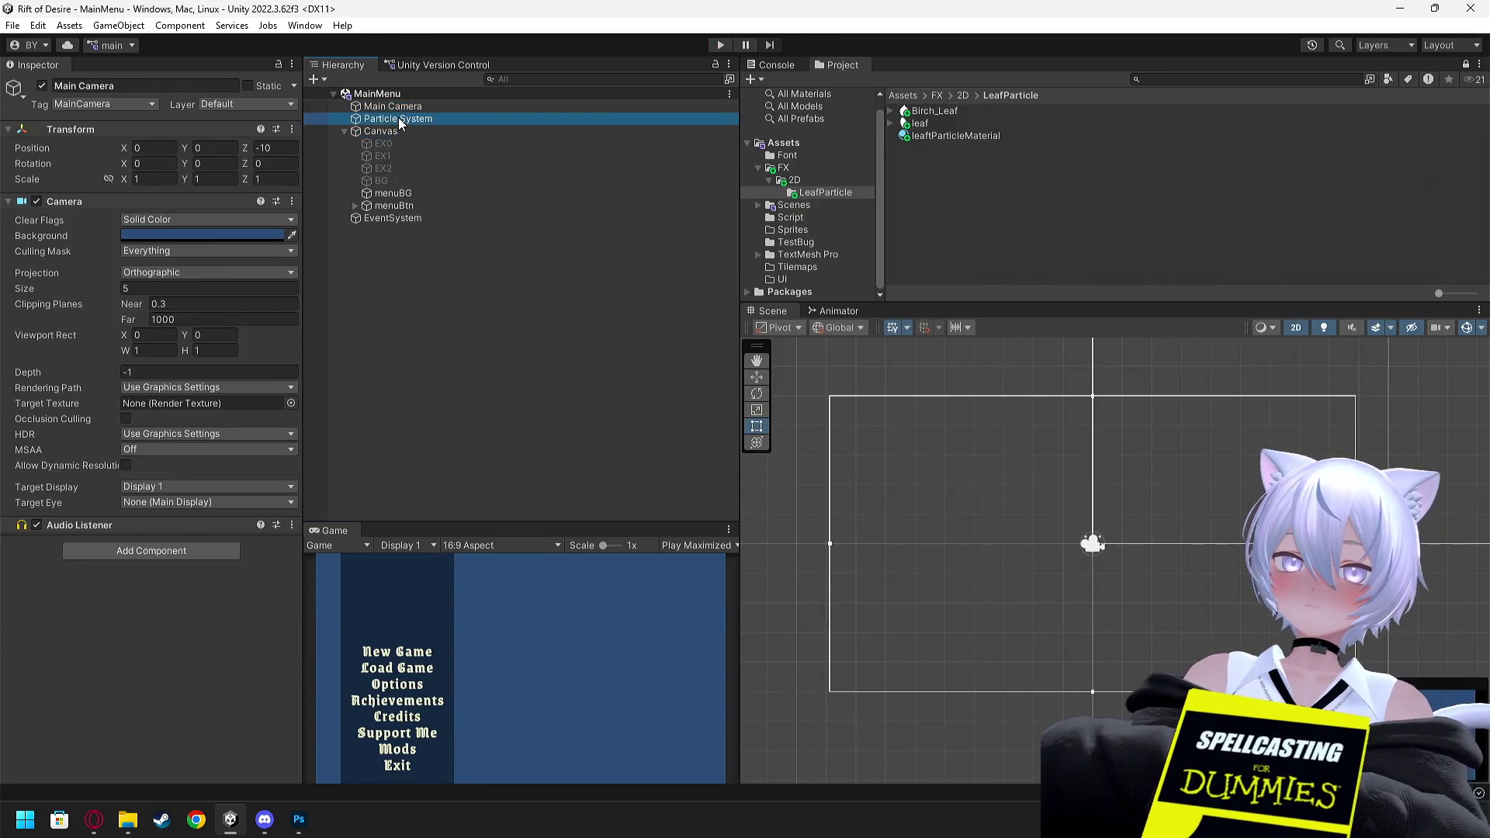
{"action": "left_click", "coordinate": [398, 118]}
{"action": "left_click", "coordinate": [246, 180]}
{"action": "type", "text": "2"}
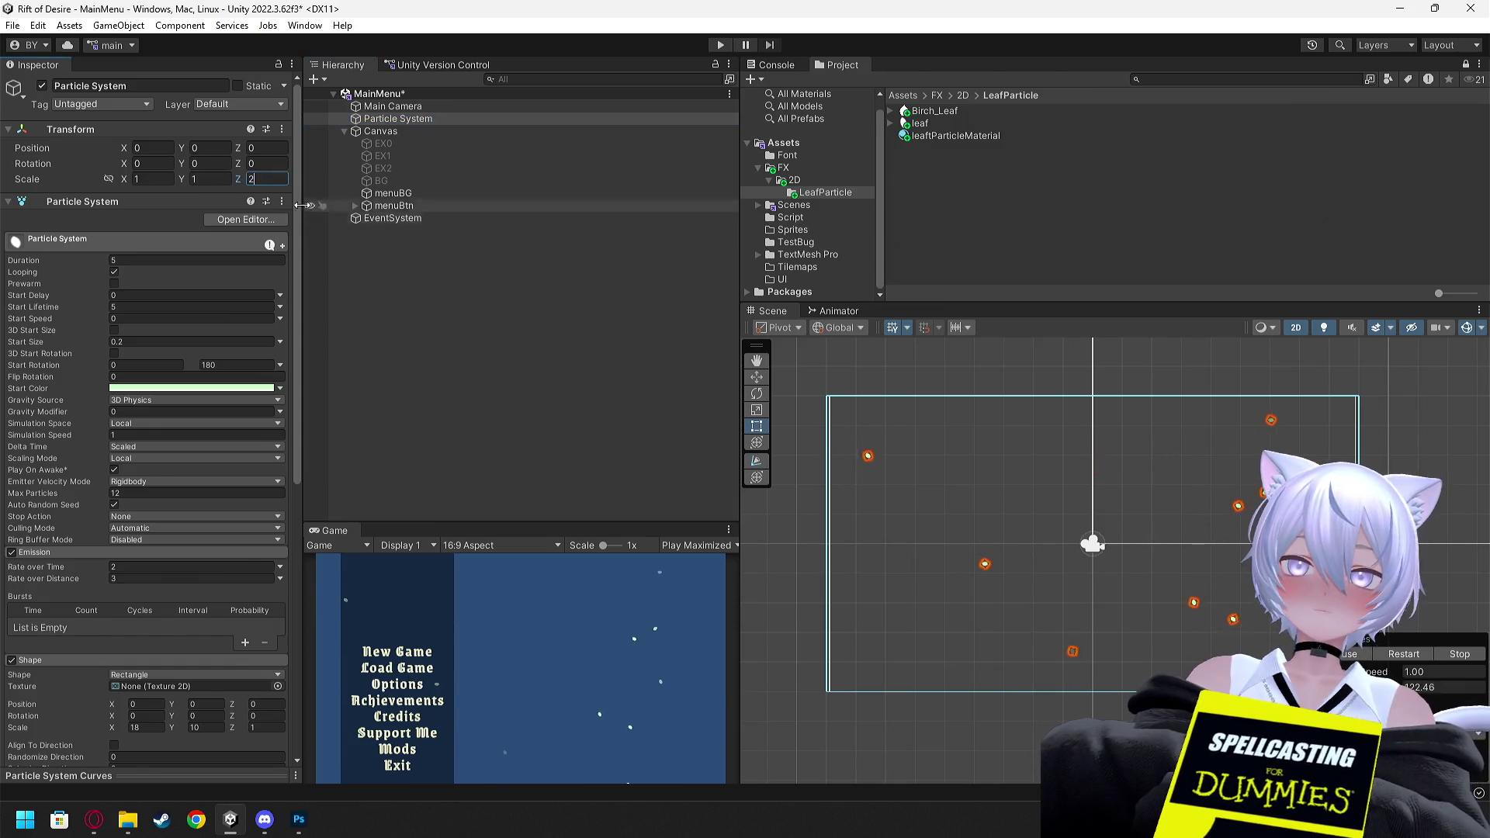
{"action": "left_click", "coordinate": [444, 320]}
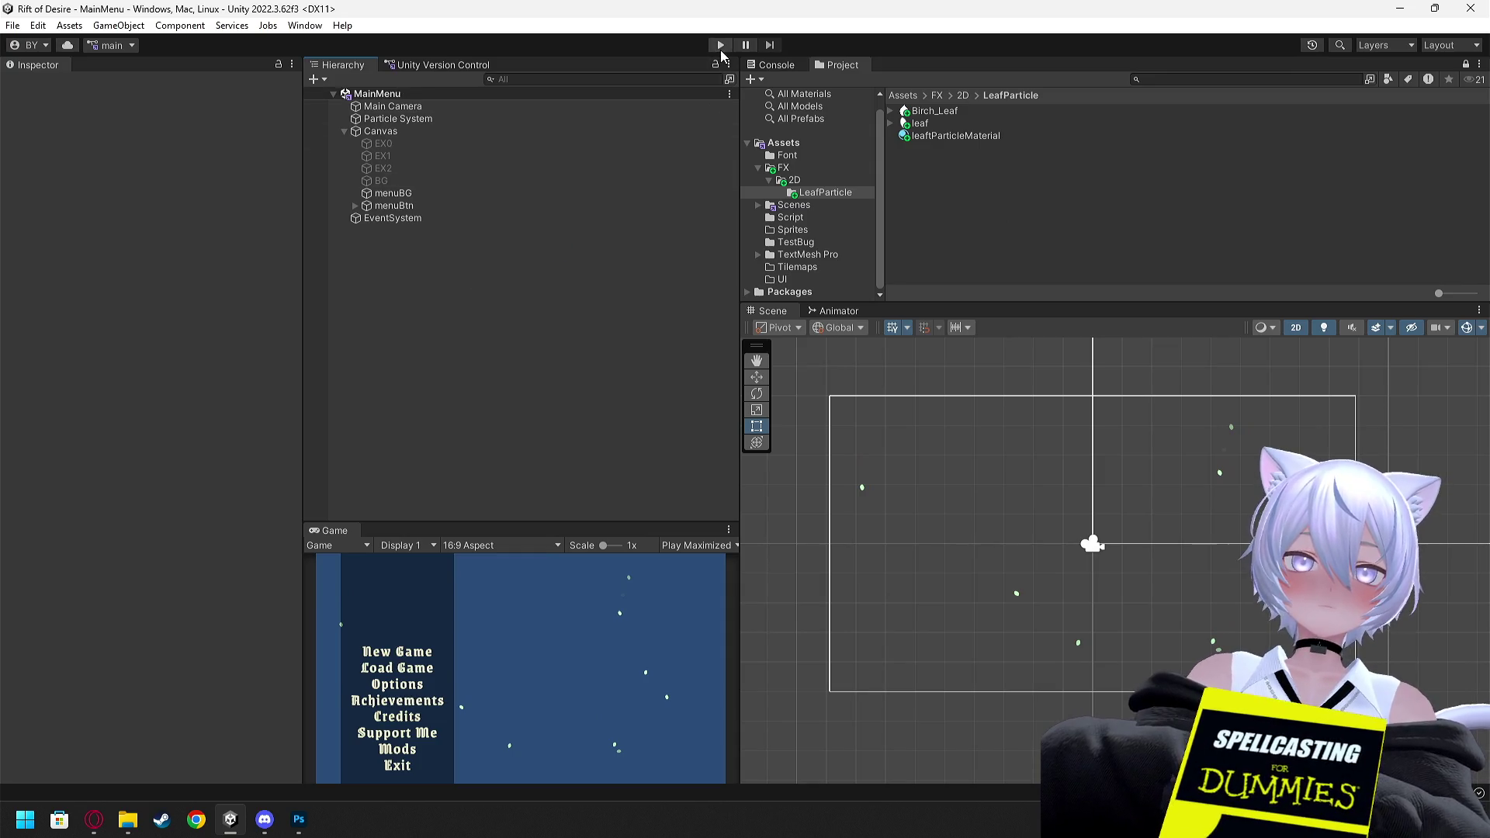
{"action": "left_click", "coordinate": [720, 45]}
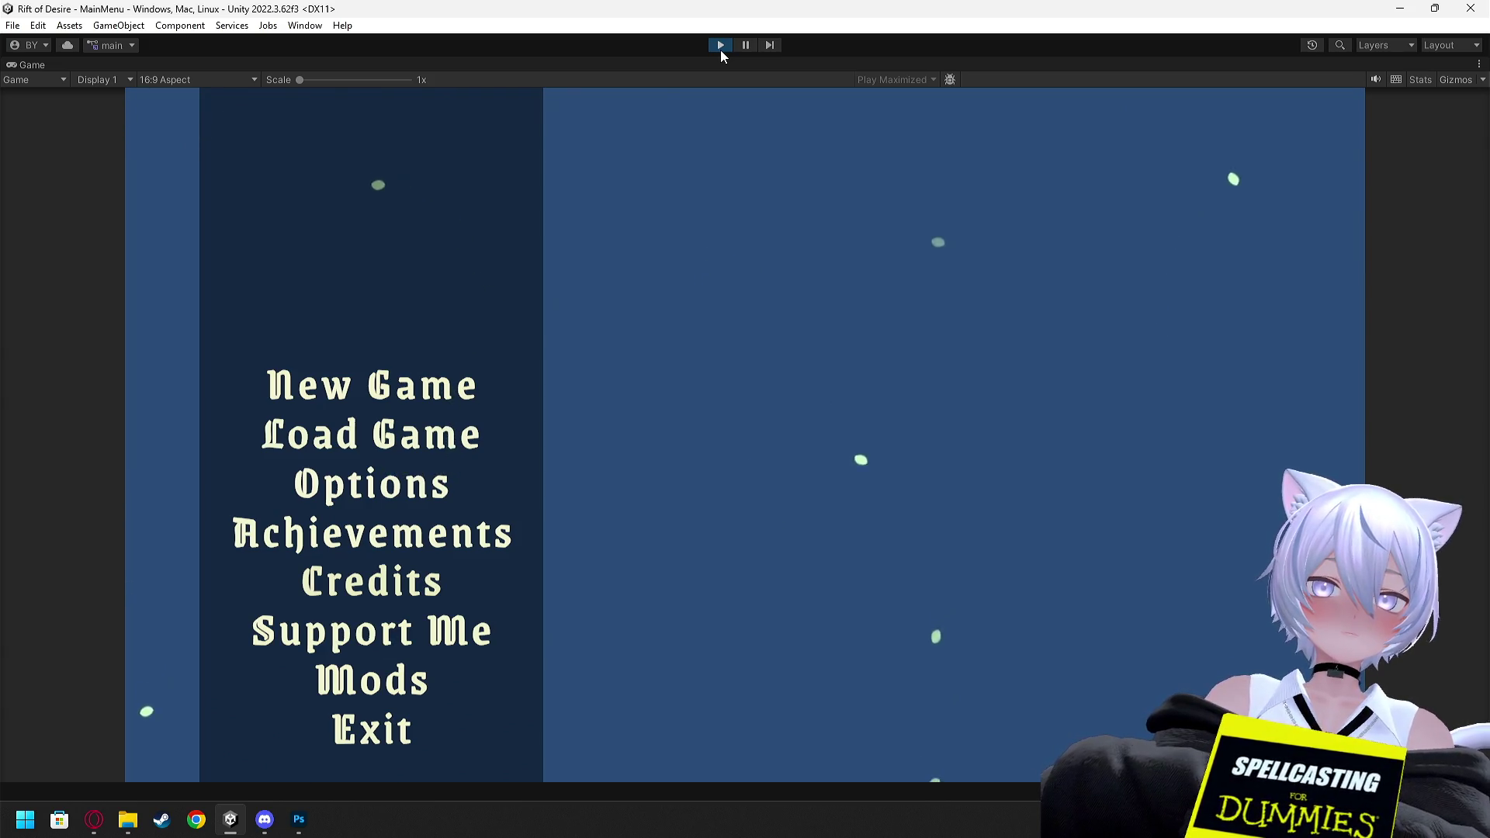
{"action": "left_click", "coordinate": [717, 46]}
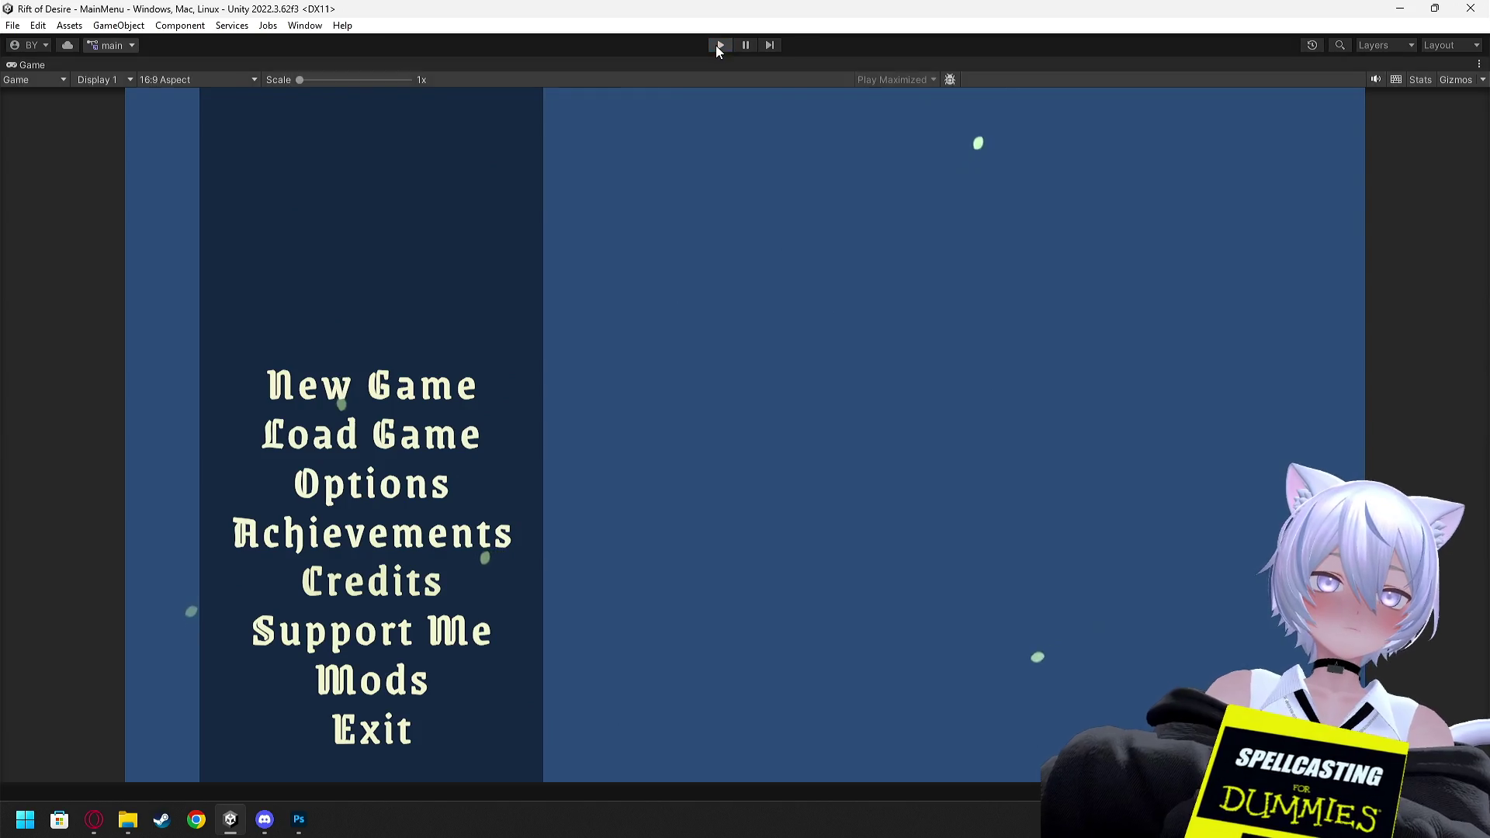
Move the Particle System to the Hierarchy's top level and save the scene
{"action": "mouse_move", "coordinate": [386, 118]}
{"action": "left_mouse_down"}
{"action": "mouse_move", "coordinate": [438, 179]}
{"action": "mouse_move", "coordinate": [410, 215]}
{"action": "mouse_move", "coordinate": [344, 218]}
{"action": "left_mouse_up"}
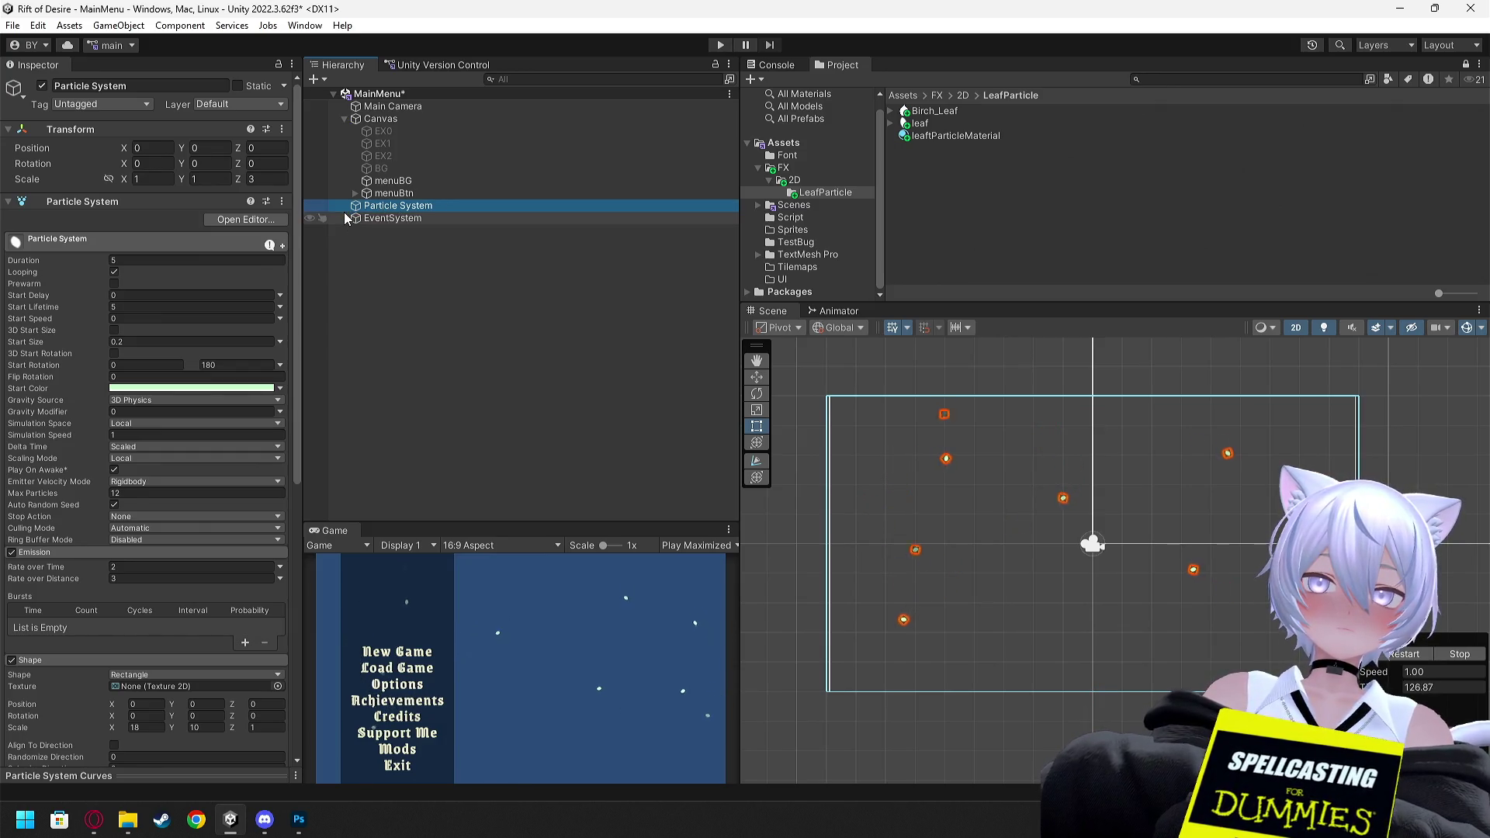
{"action": "left_click", "coordinate": [341, 118]}
{"action": "key", "text": "ctrl+s"}
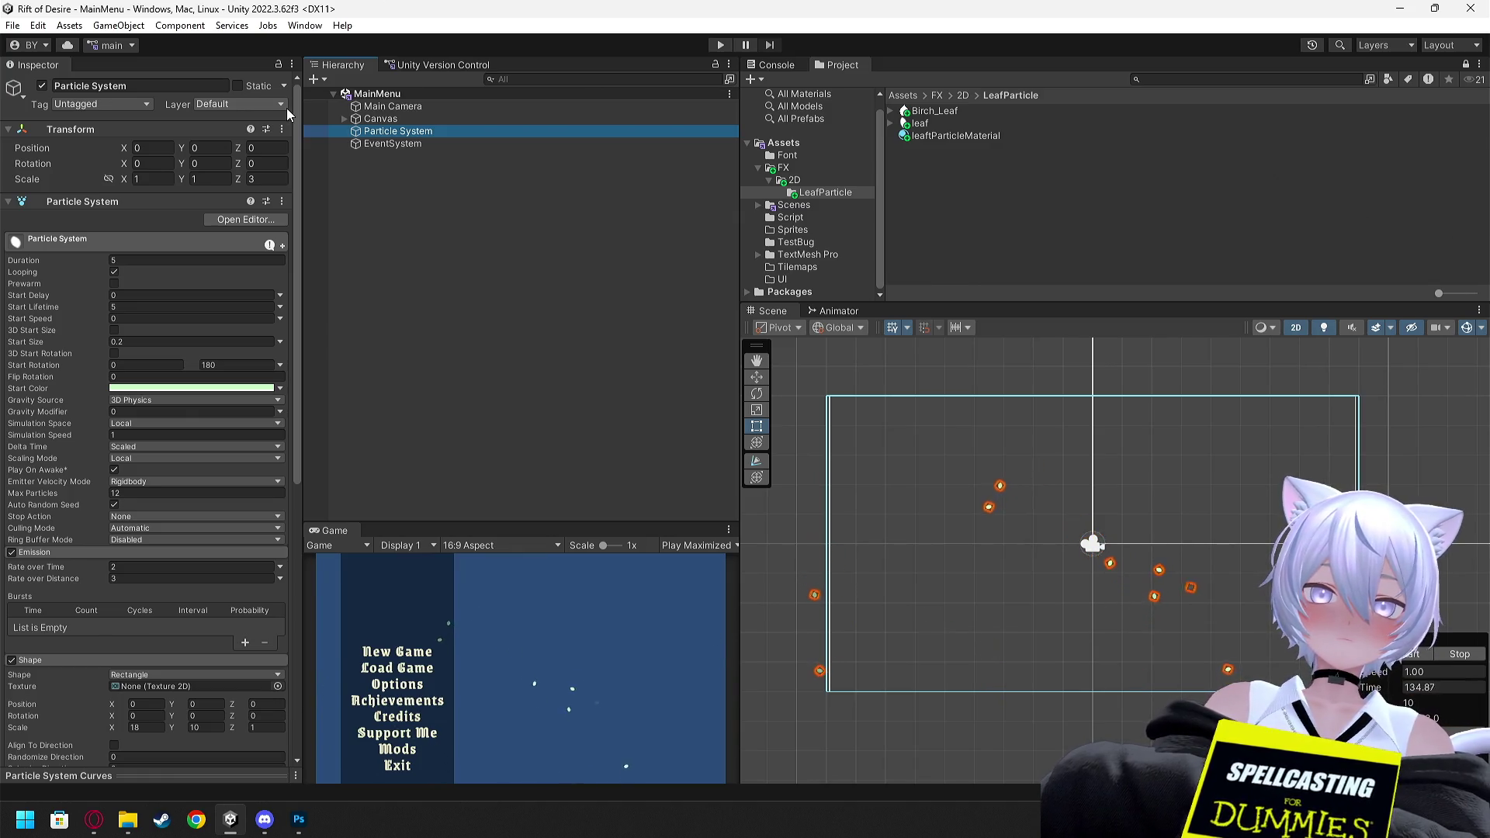
Make the Particle System a child of Canvas, then select the EX1 background image
{"action": "left_click_drag", "start_coordinate": [366, 132], "coordinate": [380, 118]}
{"action": "left_click", "coordinate": [380, 118]}
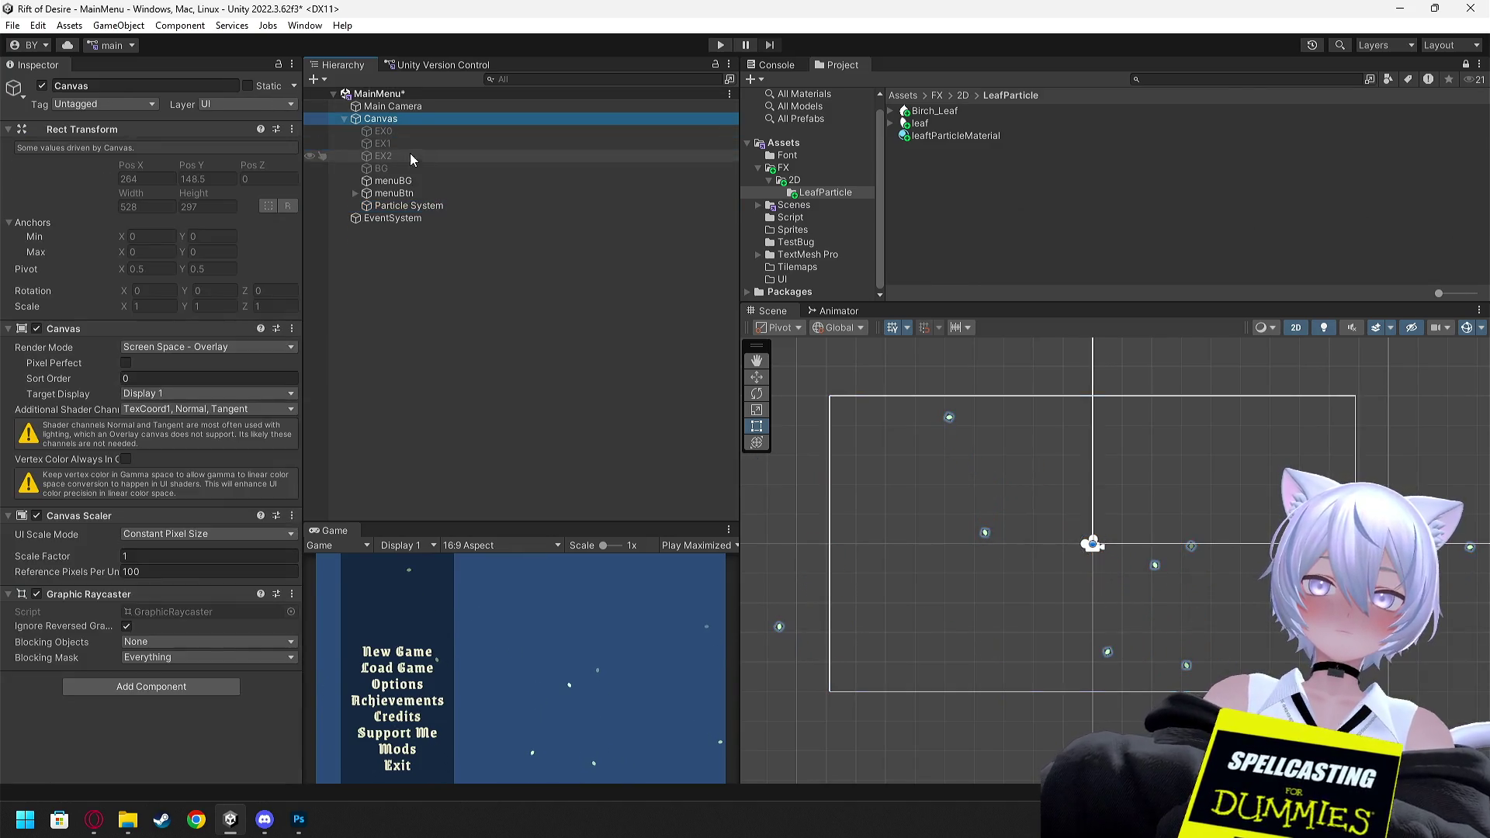
{"action": "left_click", "coordinate": [411, 206]}
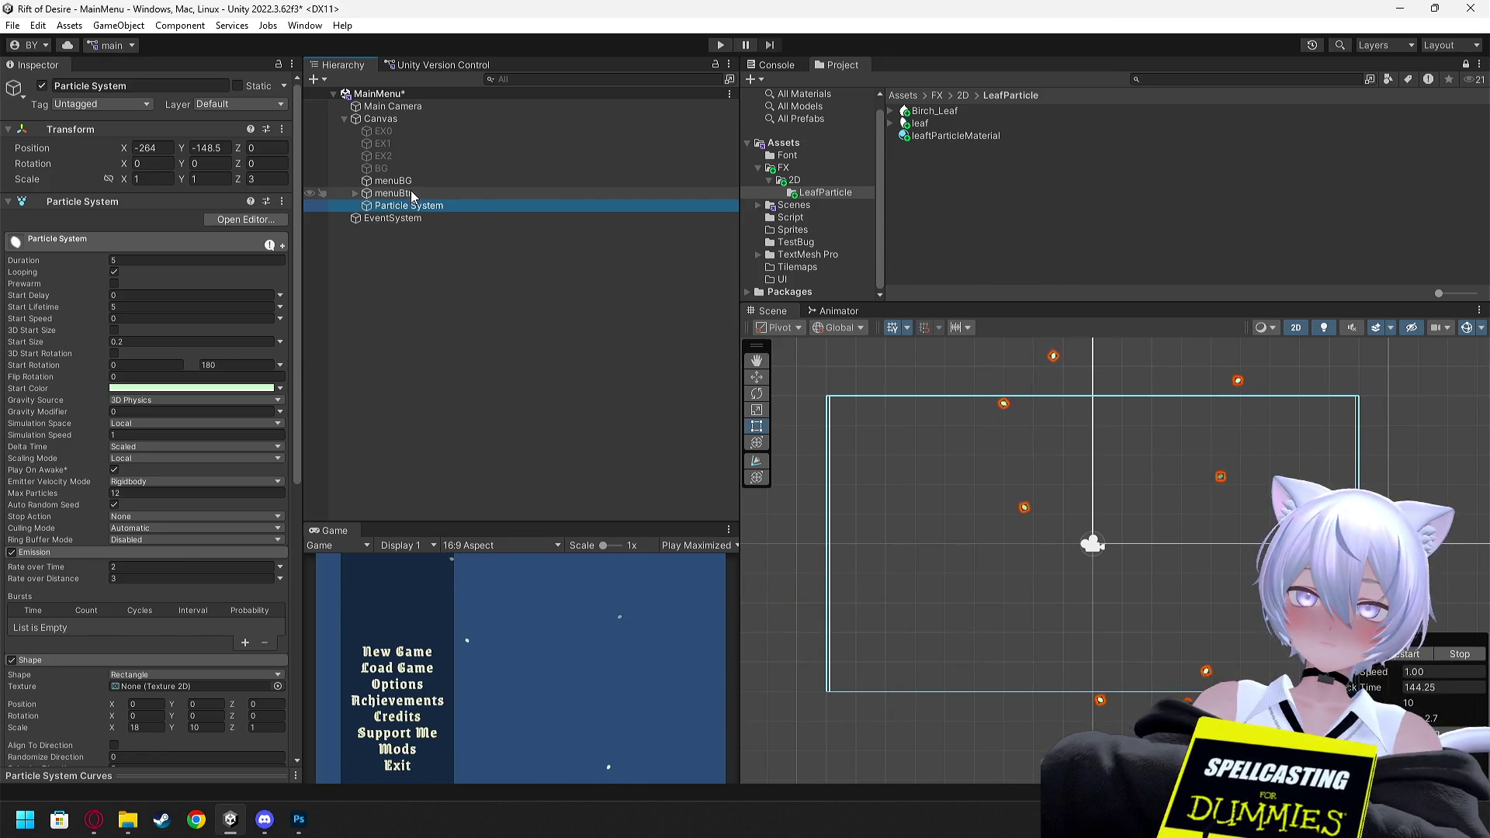
{"action": "left_click", "coordinate": [393, 143]}
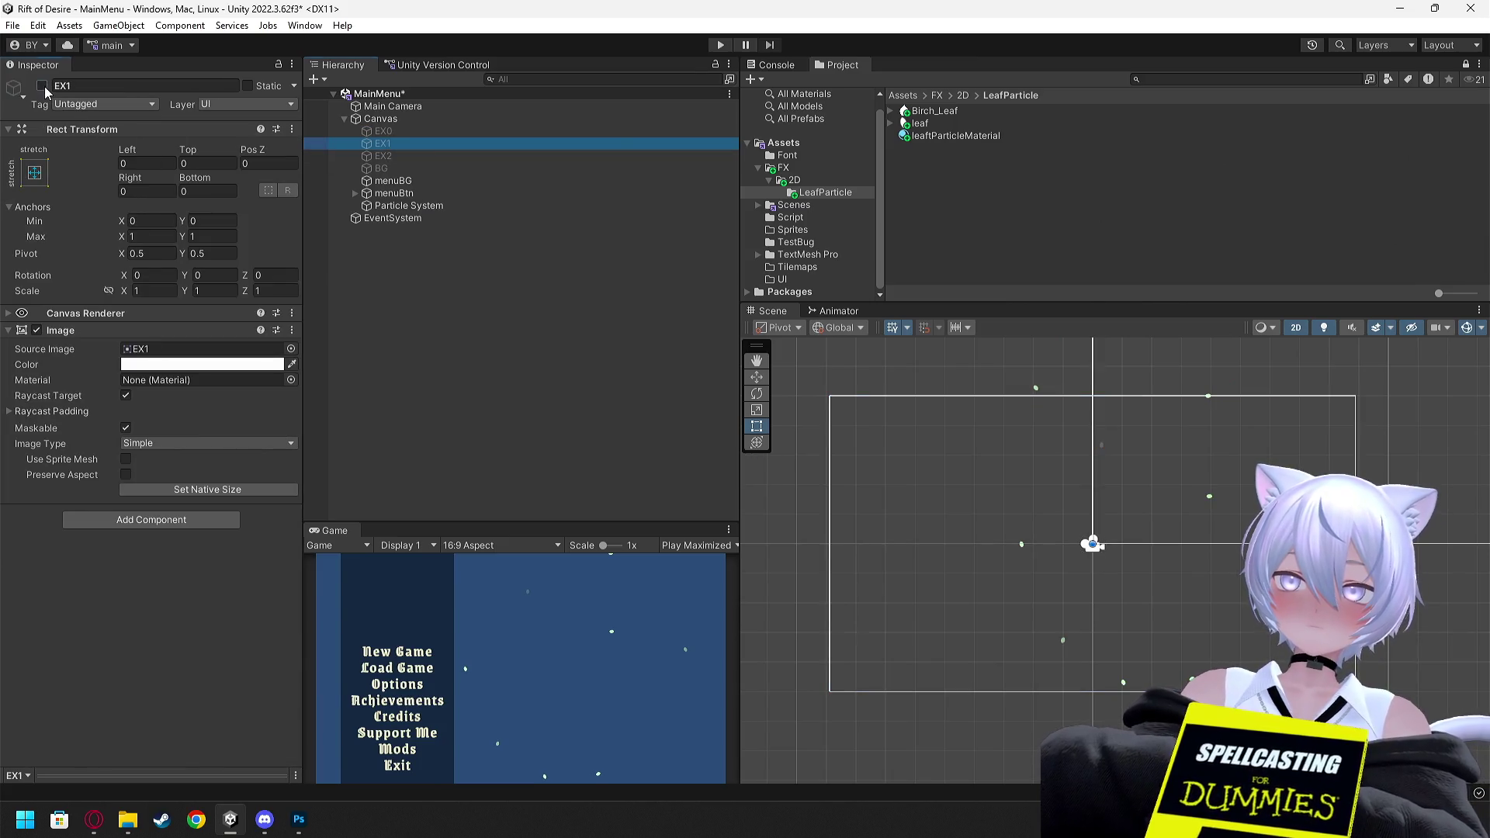
Enable the EX1 Lustwood background image and review the Particle System
{"action": "left_click", "coordinate": [42, 85]}
{"action": "left_click", "coordinate": [412, 205]}
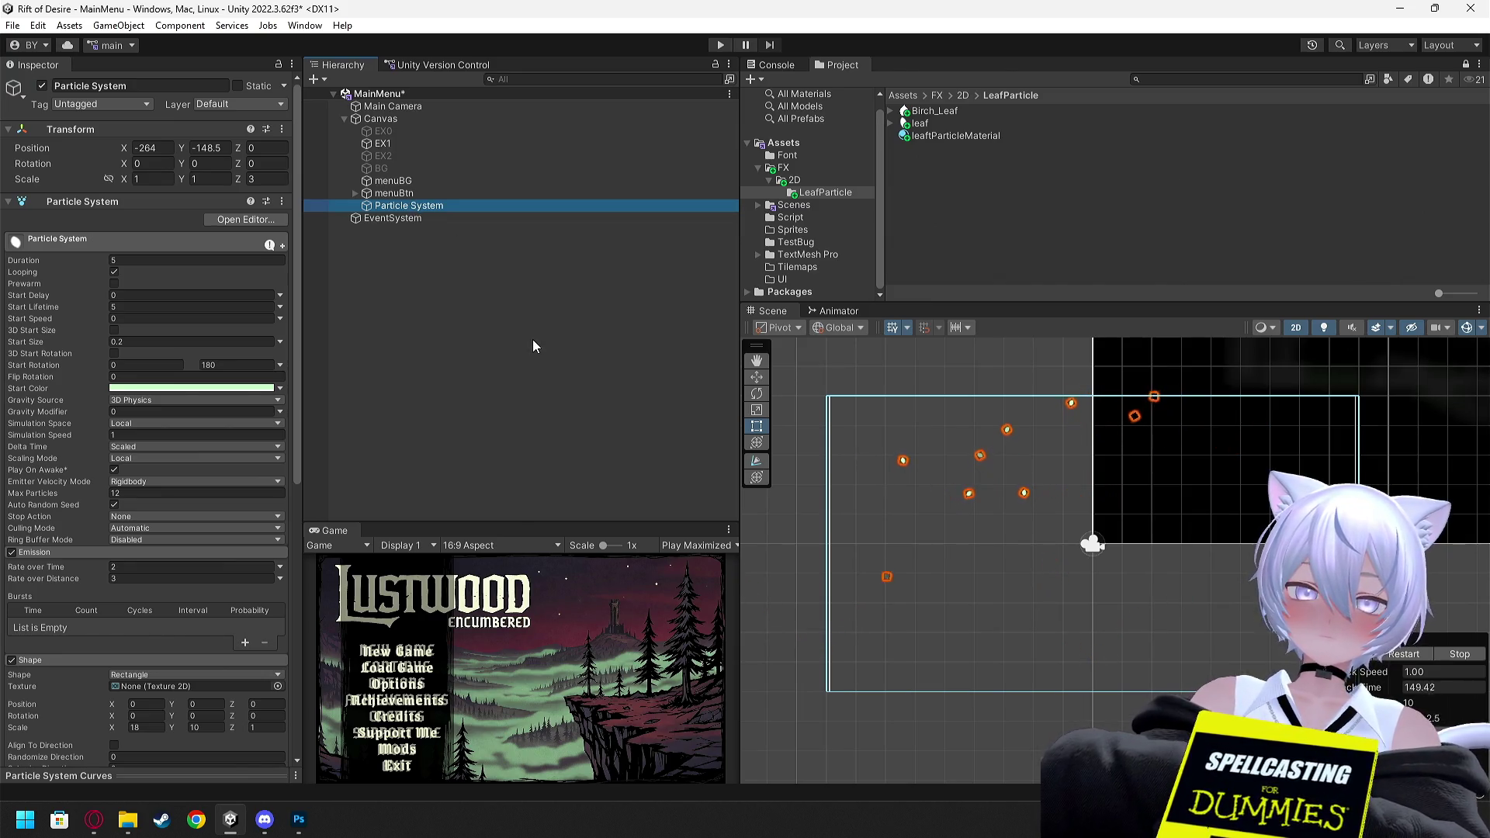
{"action": "left_click", "coordinate": [638, 409]}
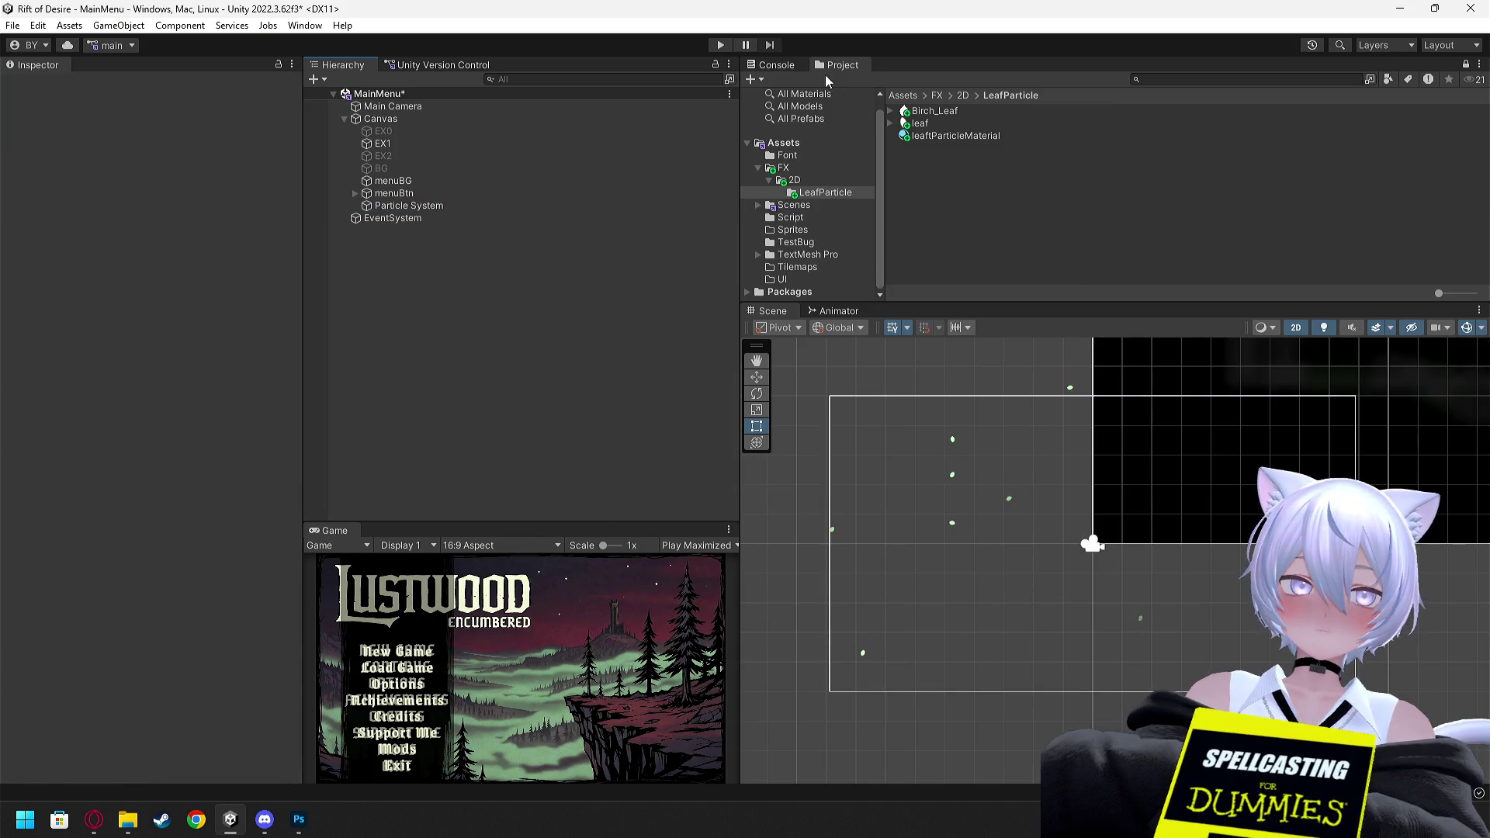
Play-test the menu, then move the Particle System first under Canvas, above EX0
{"action": "left_click", "coordinate": [721, 45]}
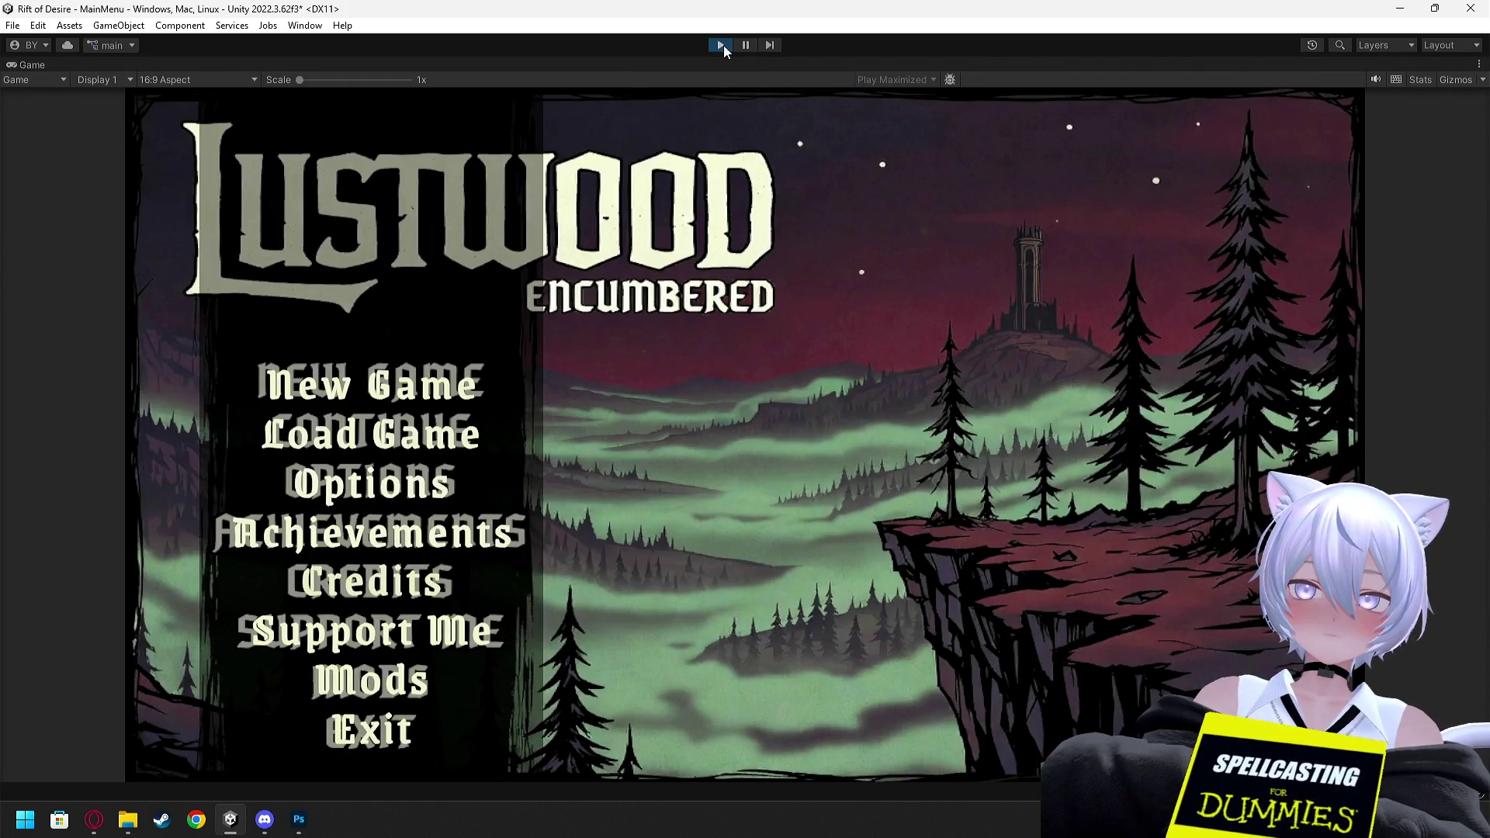
{"action": "left_click", "coordinate": [723, 45]}
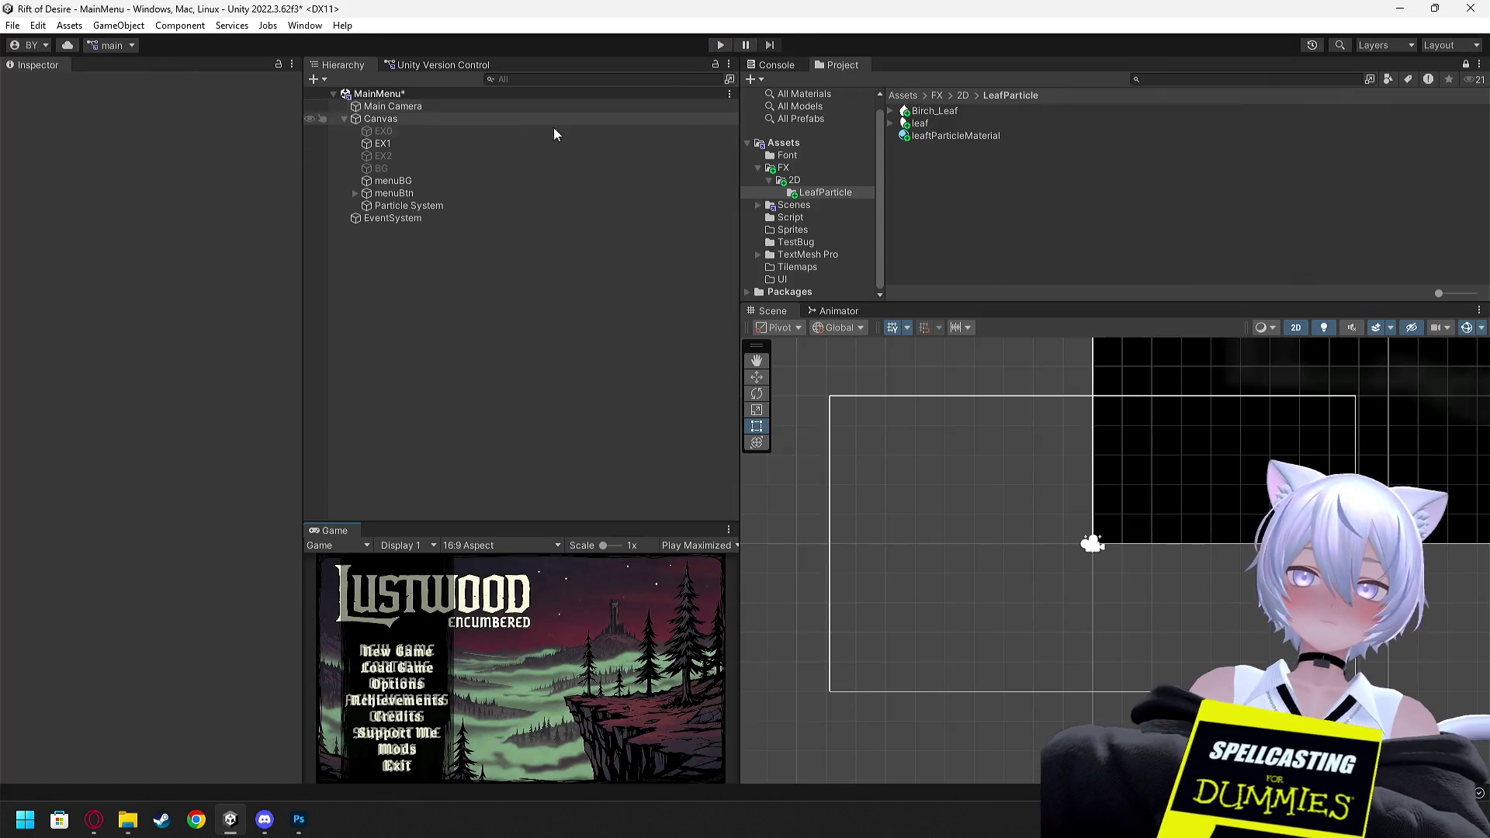
{"action": "left_click", "coordinate": [397, 205]}
{"action": "left_click_drag", "start_coordinate": [394, 143], "coordinate": [394, 126]}
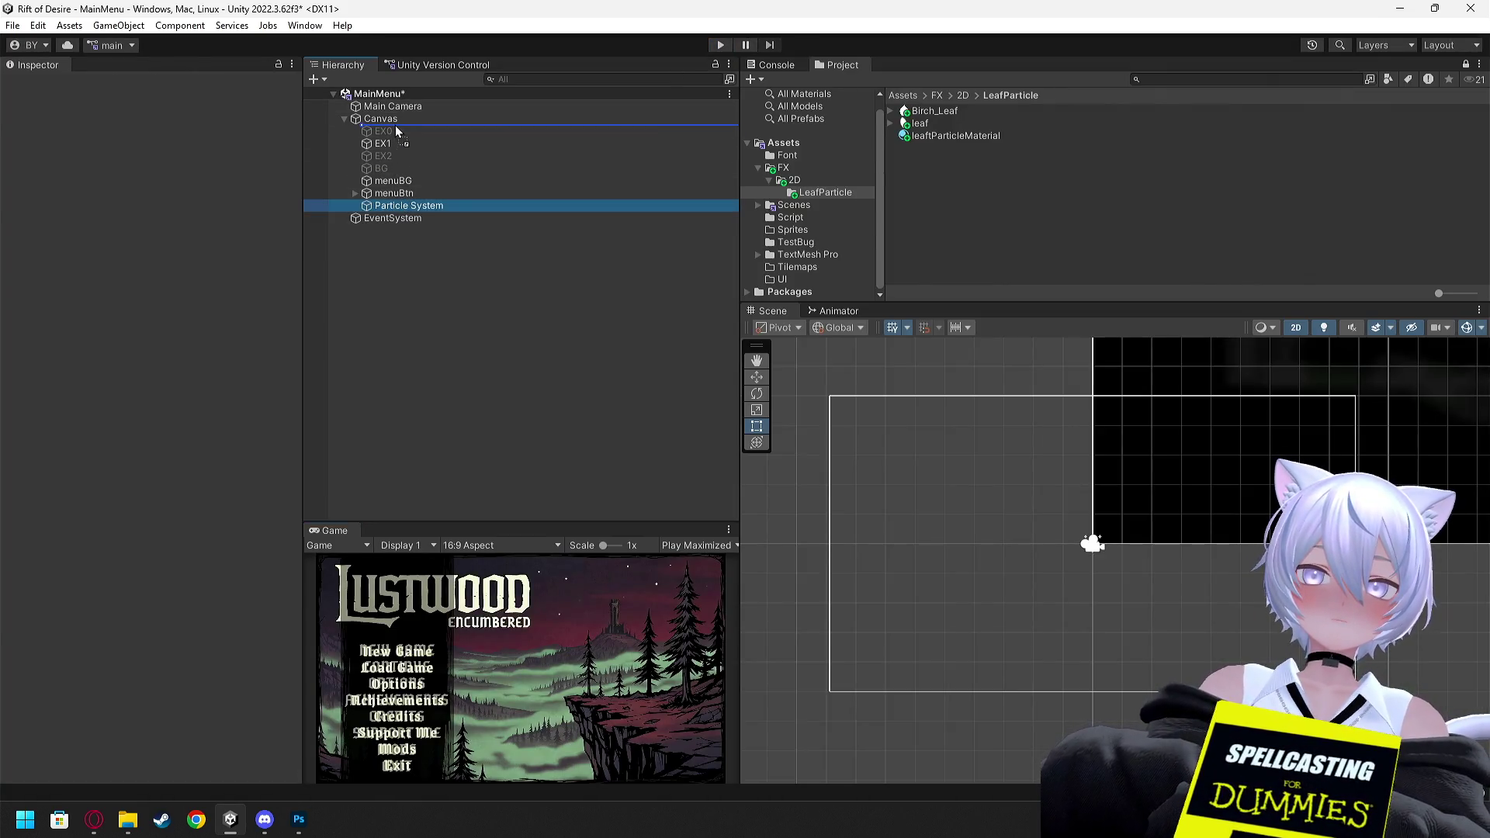
Test-run the scene, then move the Particle System out of Canvas to top level after Canvas
{"action": "left_click", "coordinate": [720, 45]}
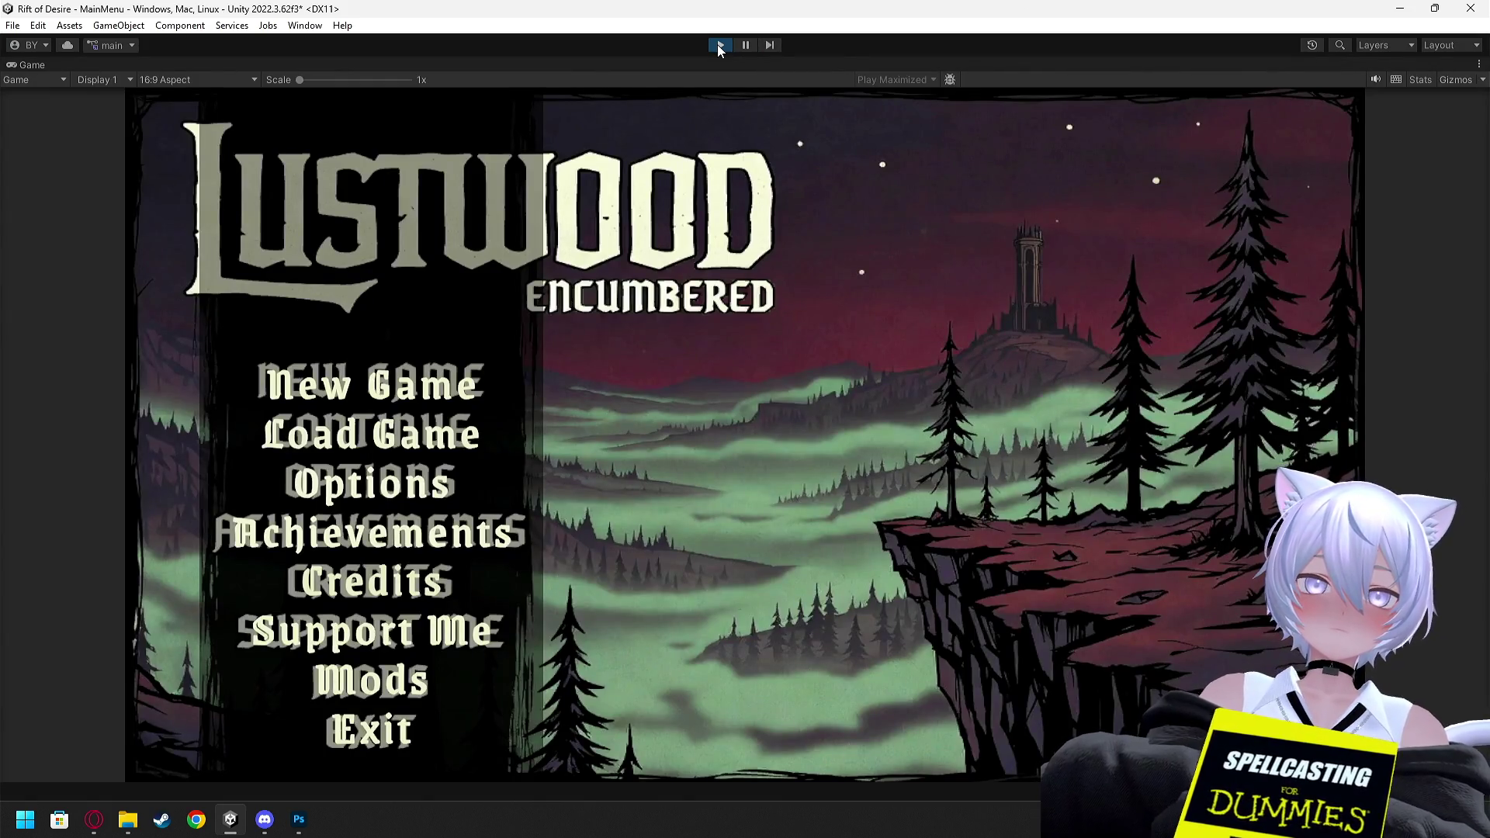
{"action": "left_click", "coordinate": [721, 45]}
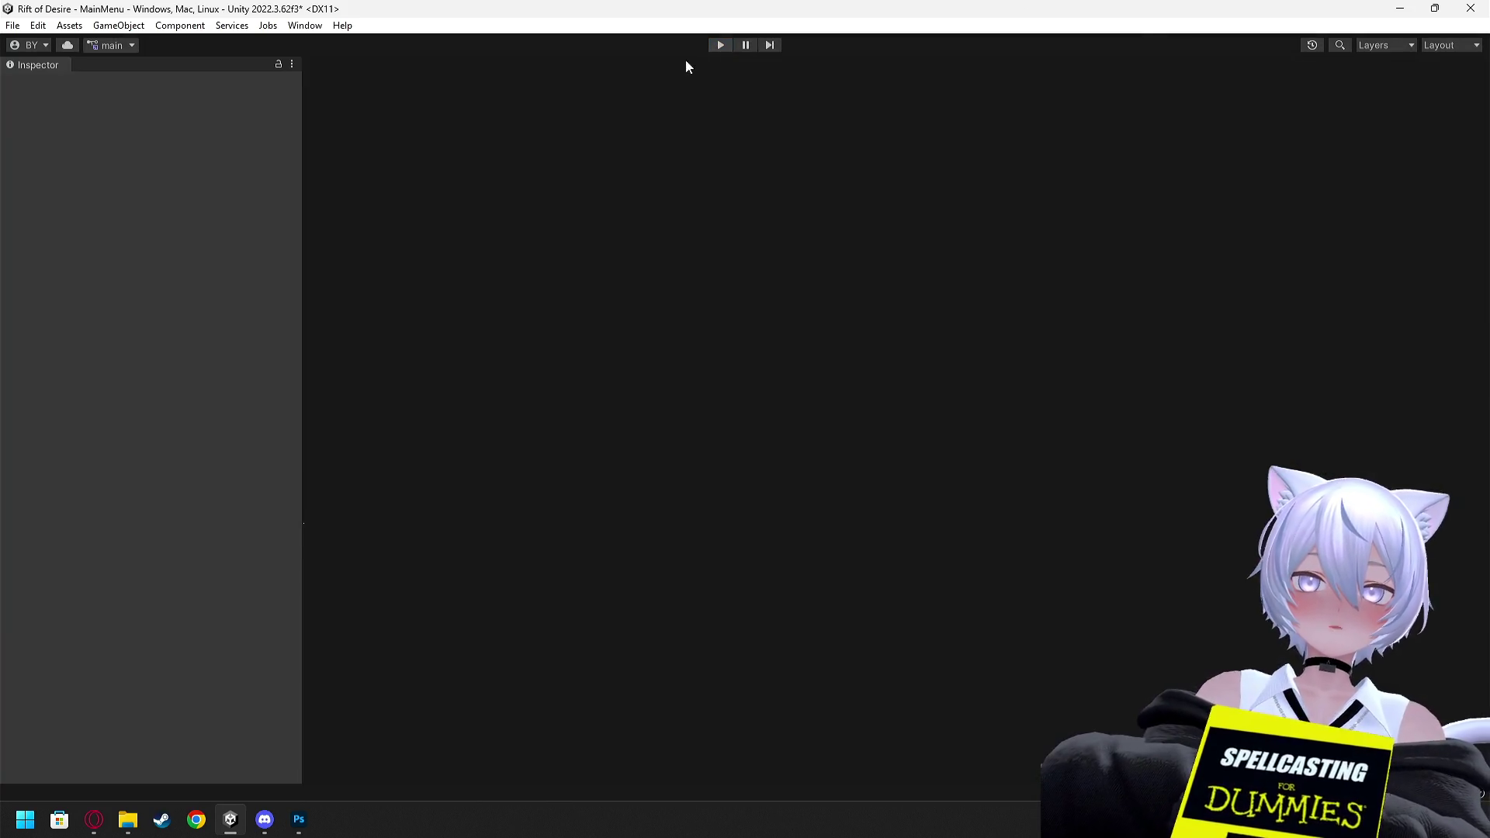
{"action": "left_click_drag", "start_coordinate": [371, 140], "coordinate": [365, 119]}
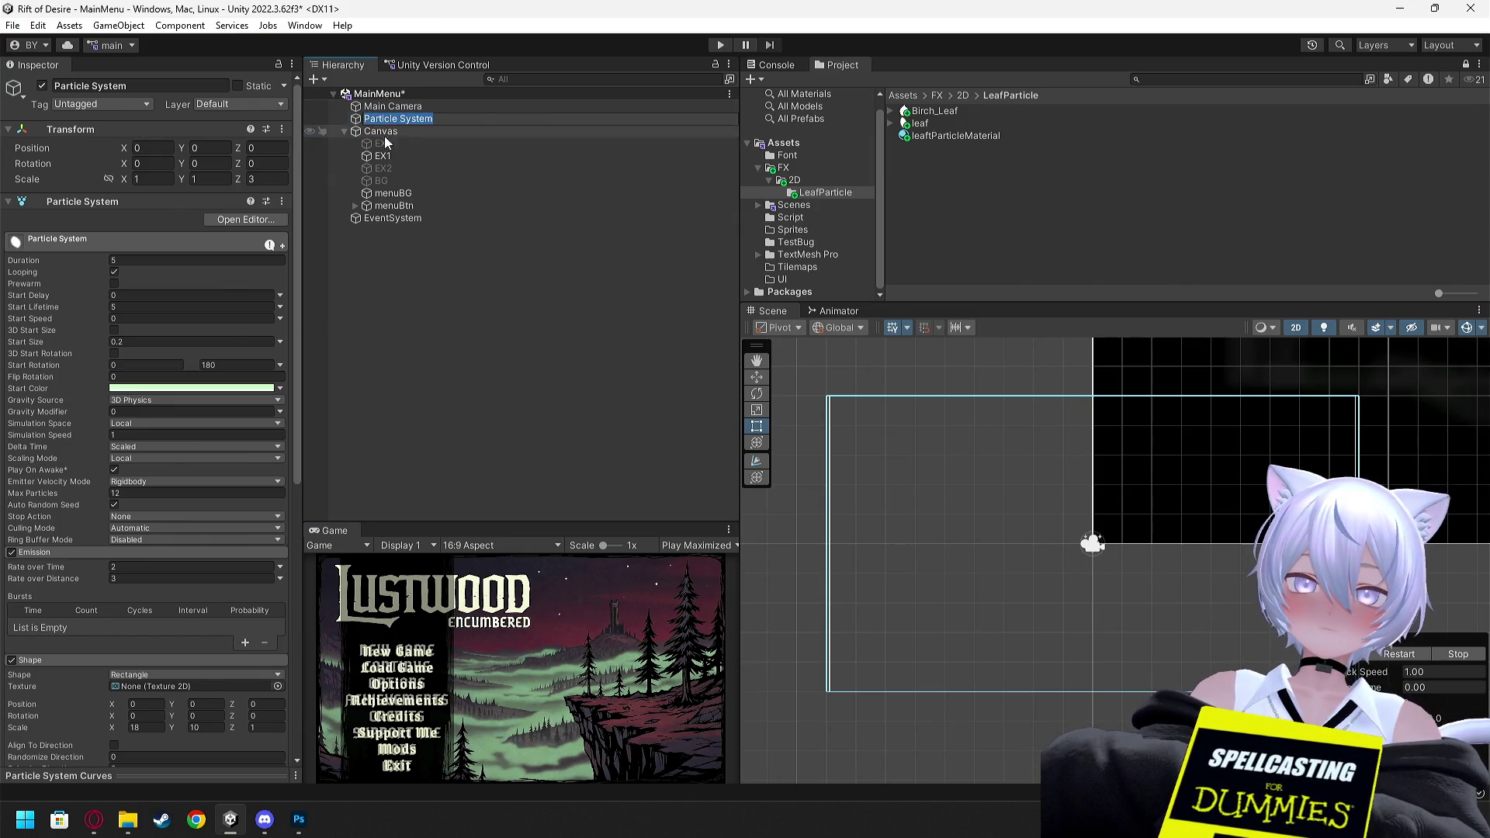
{"action": "mouse_move", "coordinate": [361, 118]}
{"action": "left_mouse_down"}
{"action": "mouse_move", "coordinate": [345, 213]}
{"action": "mouse_move", "coordinate": [361, 208]}
{"action": "left_mouse_up"}
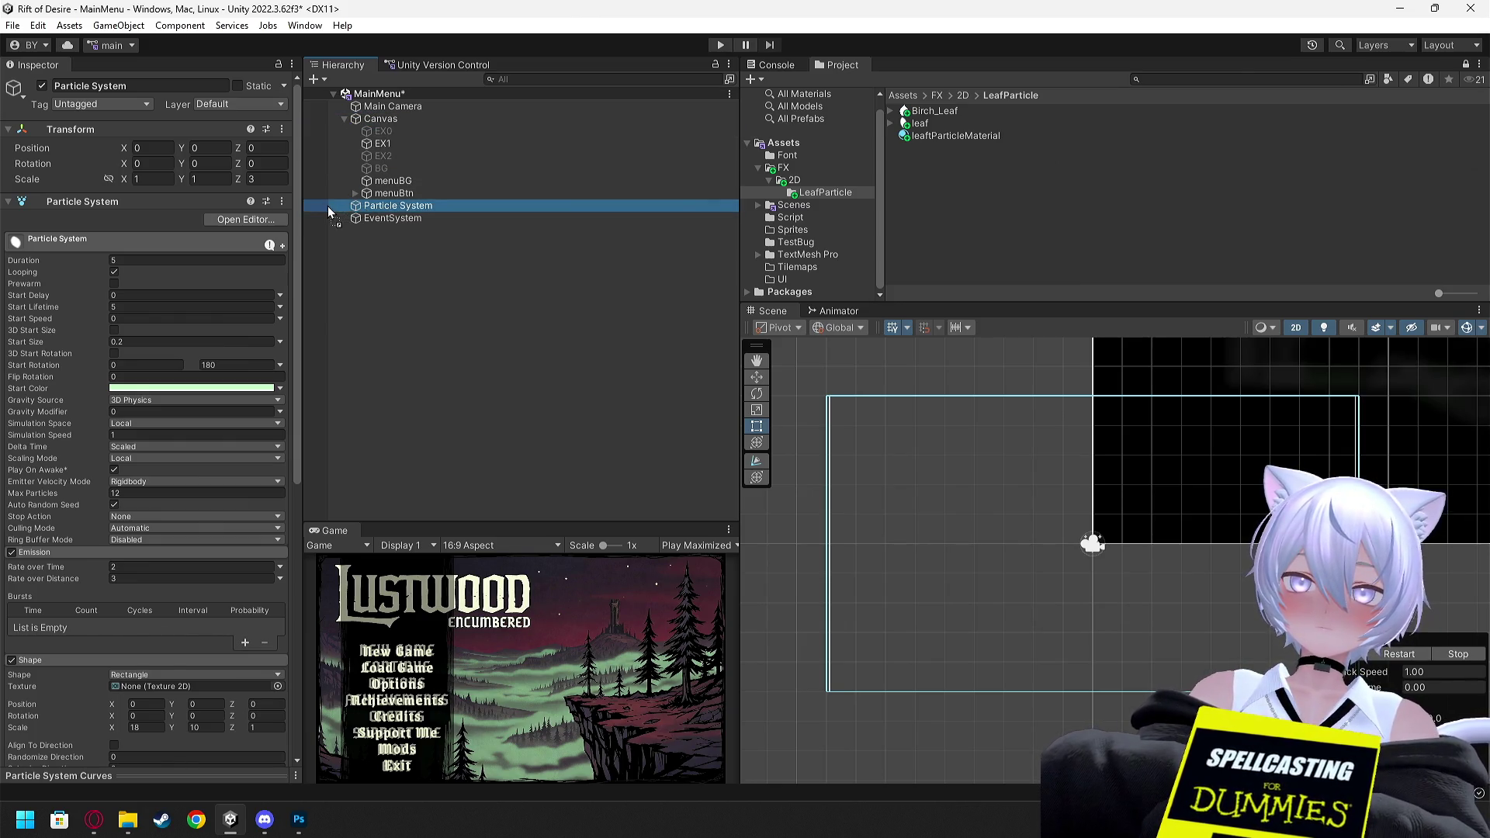
{"action": "left_click", "coordinate": [343, 117]}
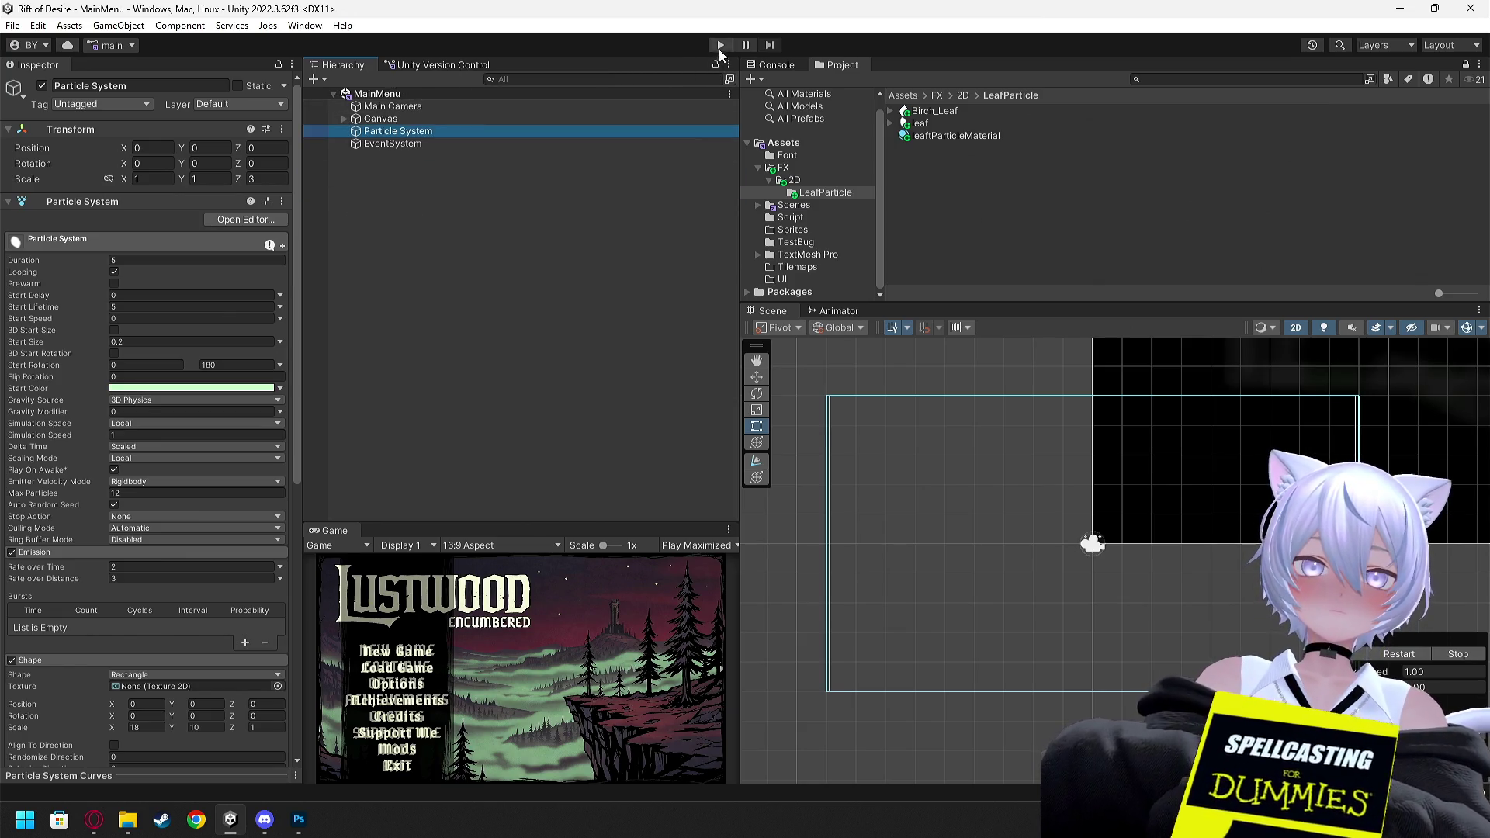
Run and stop another main menu test to check the falling leaves
{"action": "left_click", "coordinate": [719, 45]}
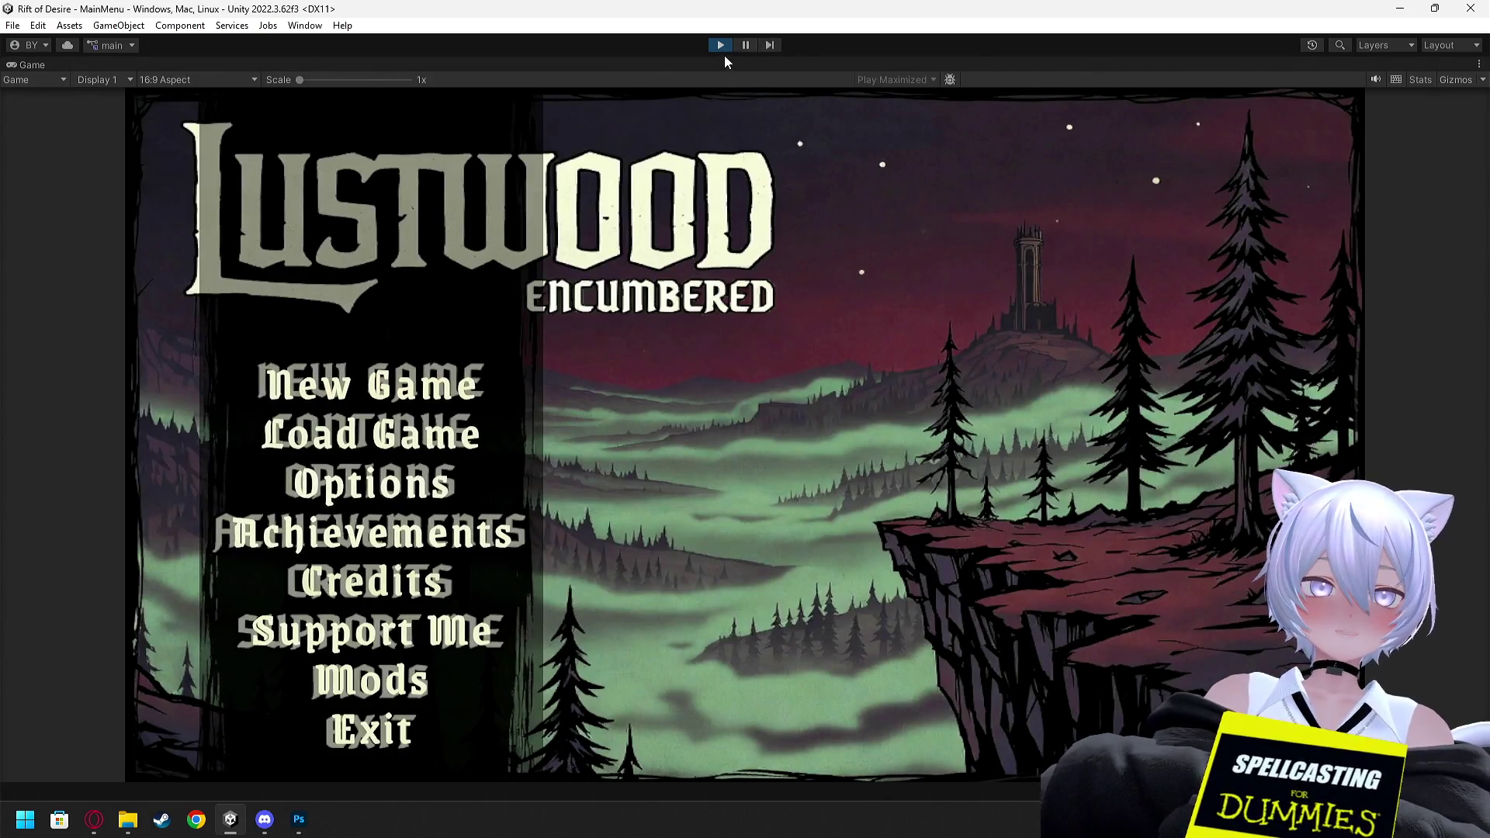
{"action": "left_click", "coordinate": [720, 45]}
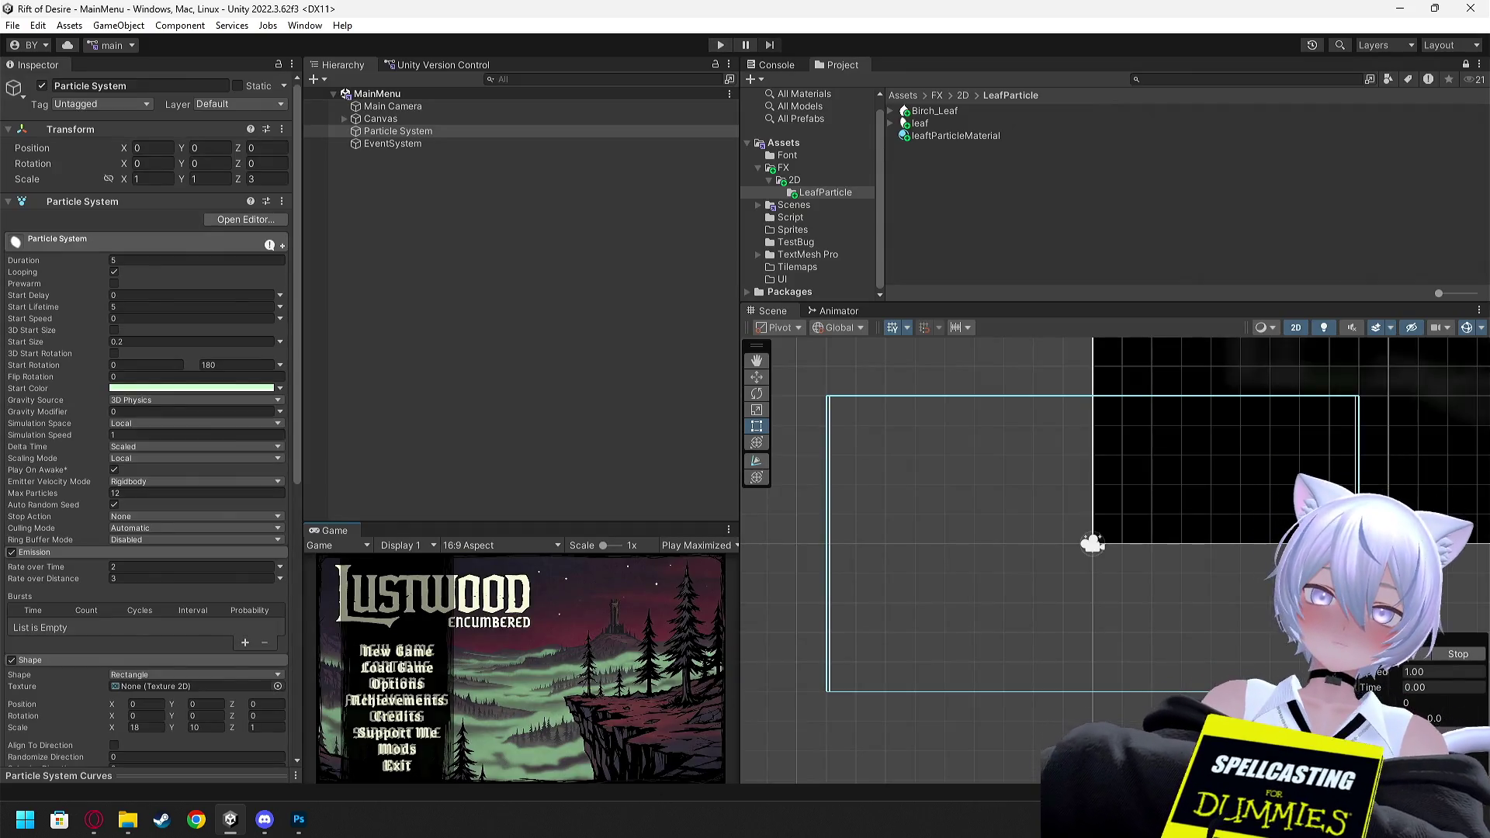
{"action": "key", "text": "alt+Tab"}
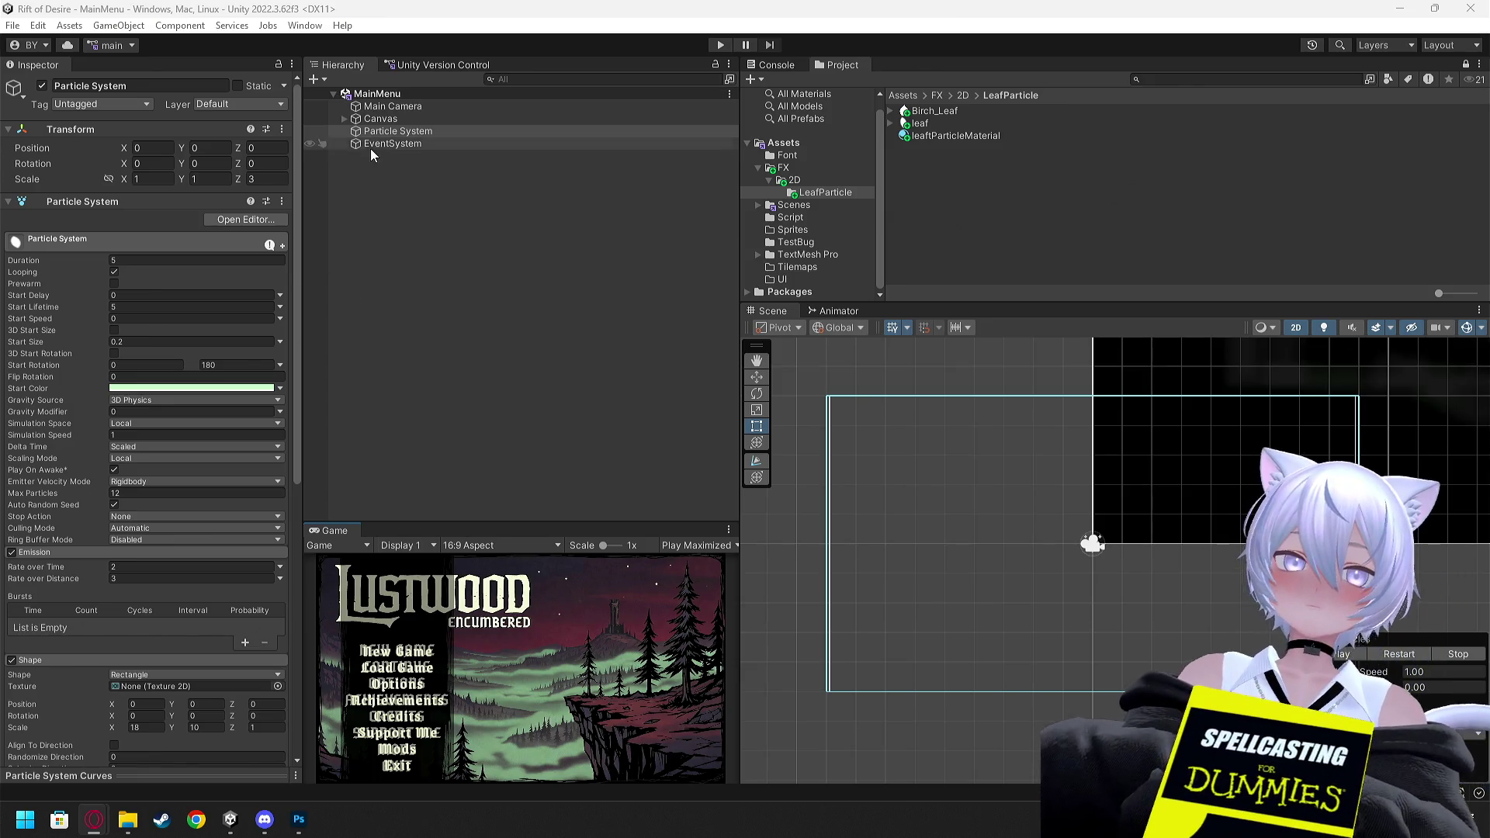
Select Canvas to view its UI layer and Screen Space - Overlay render mode
{"action": "left_click", "coordinate": [372, 119]}
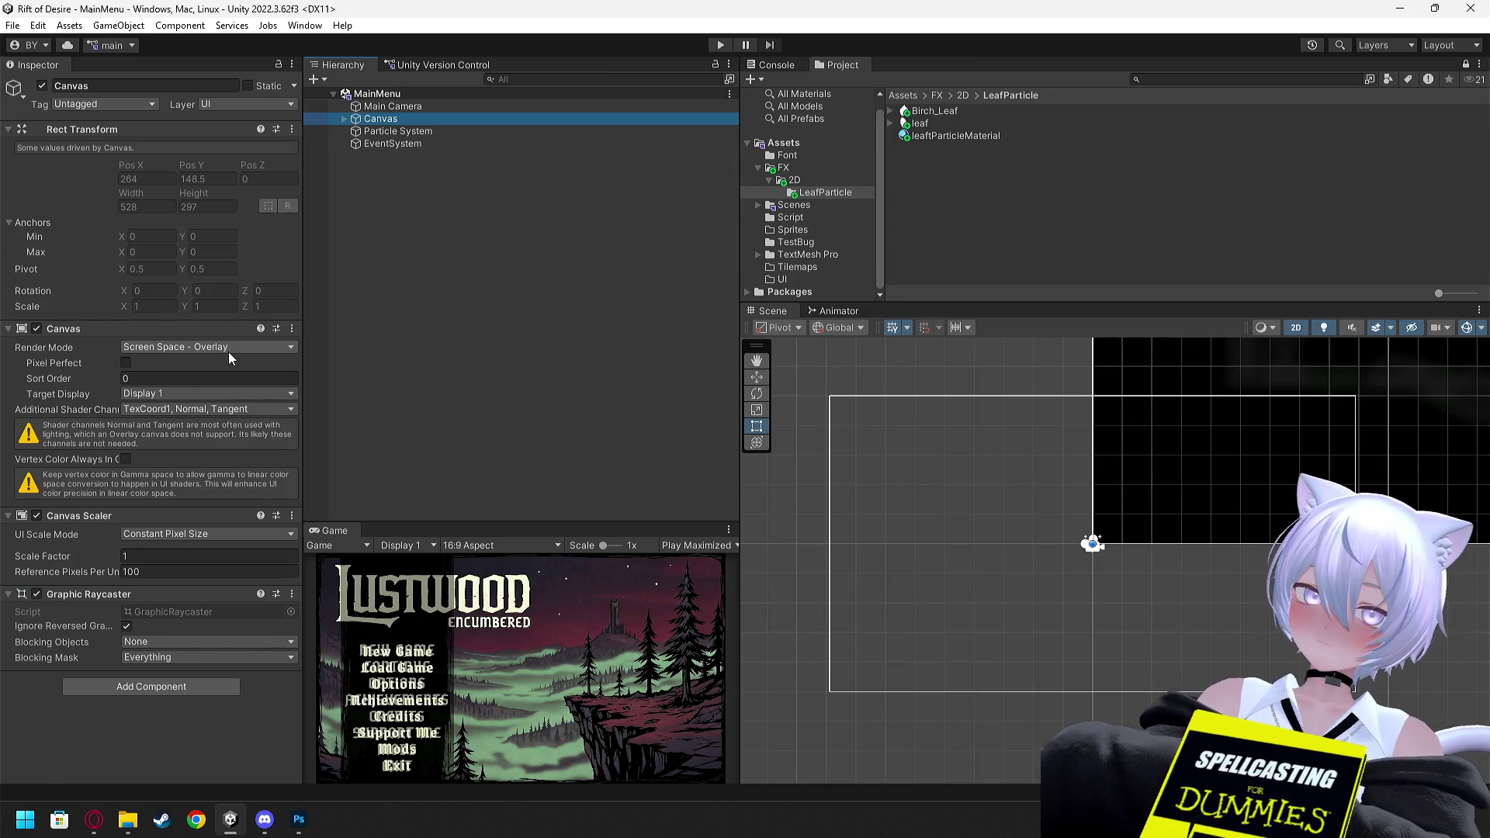
Compare the Particle System's layer choices with the layer the Canvas uses
{"action": "left_click", "coordinate": [388, 131]}
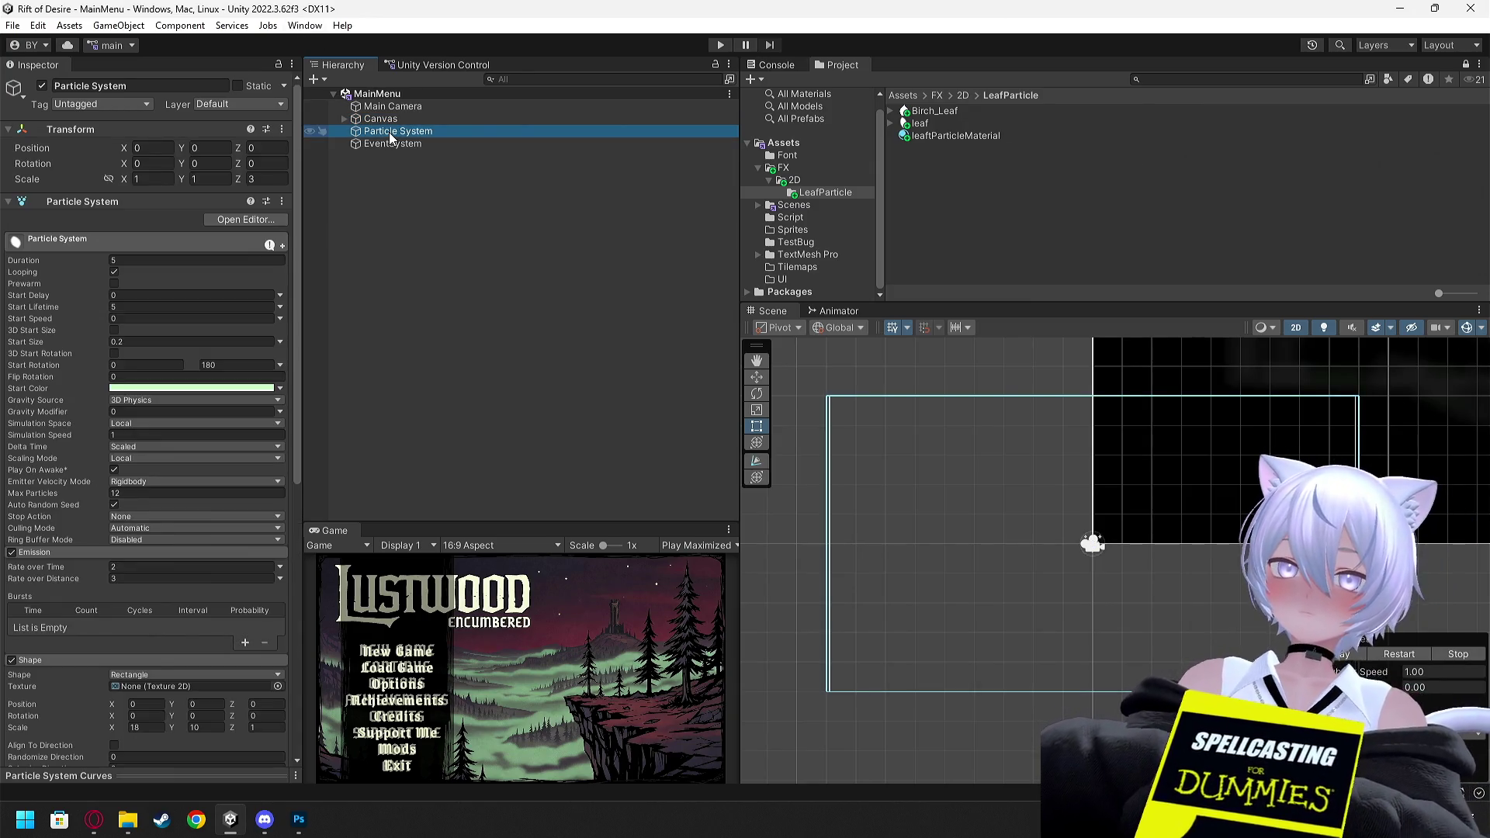
{"action": "left_click", "coordinate": [237, 104]}
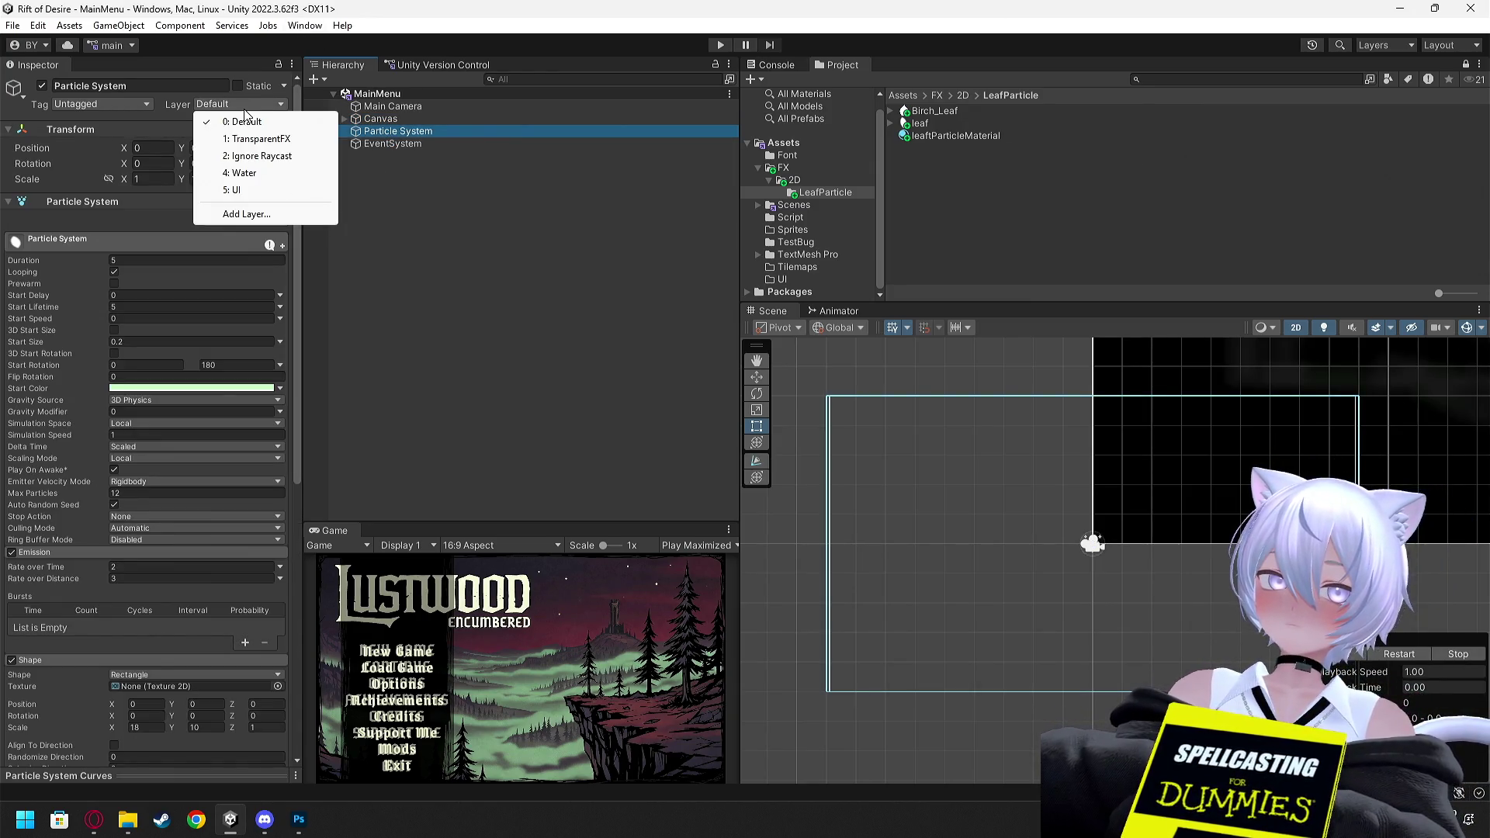
{"action": "left_click", "coordinate": [408, 119]}
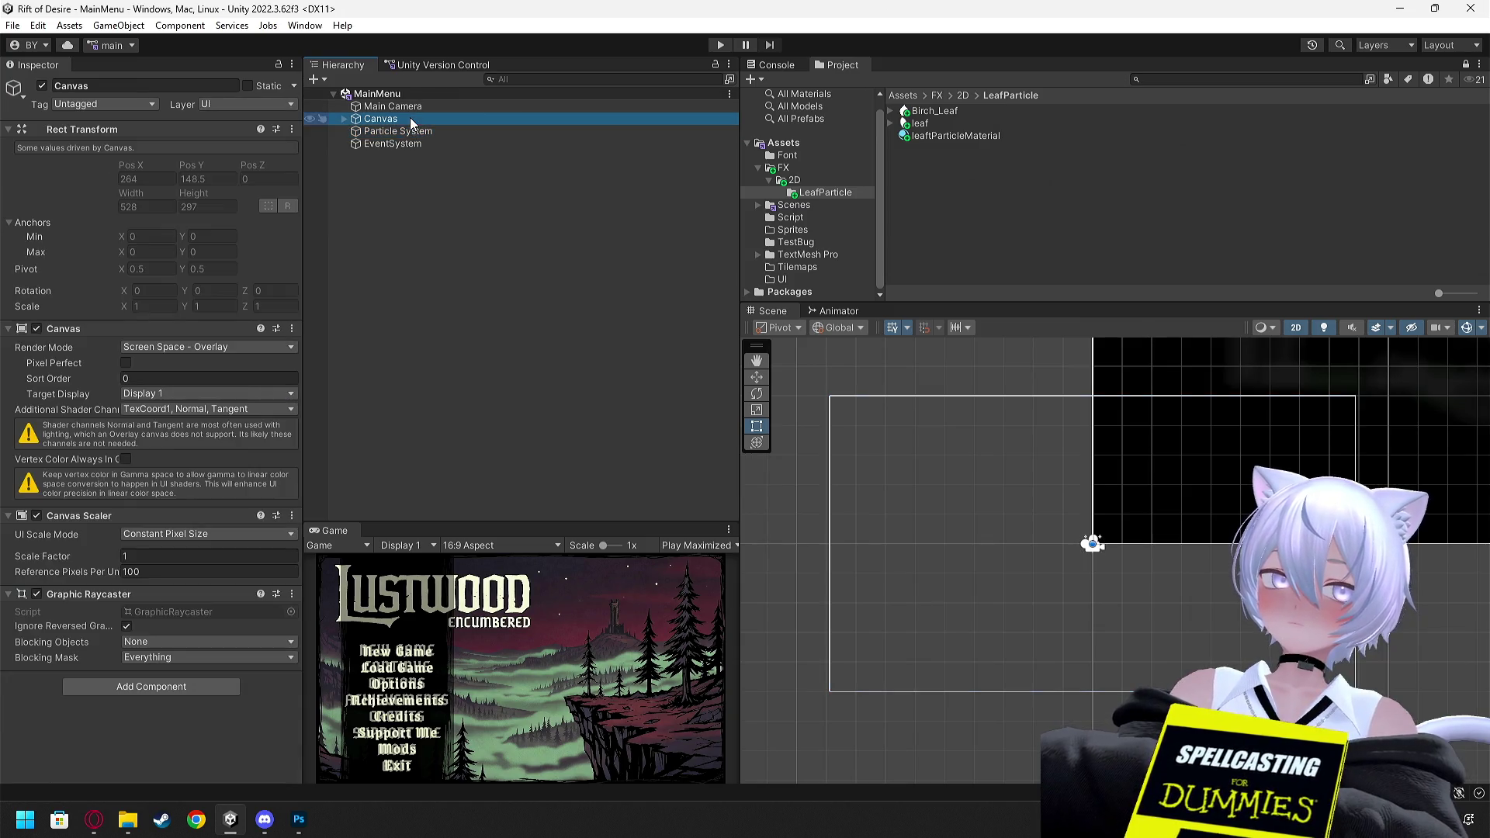
{"action": "left_click", "coordinate": [269, 106]}
{"action": "left_click", "coordinate": [403, 131]}
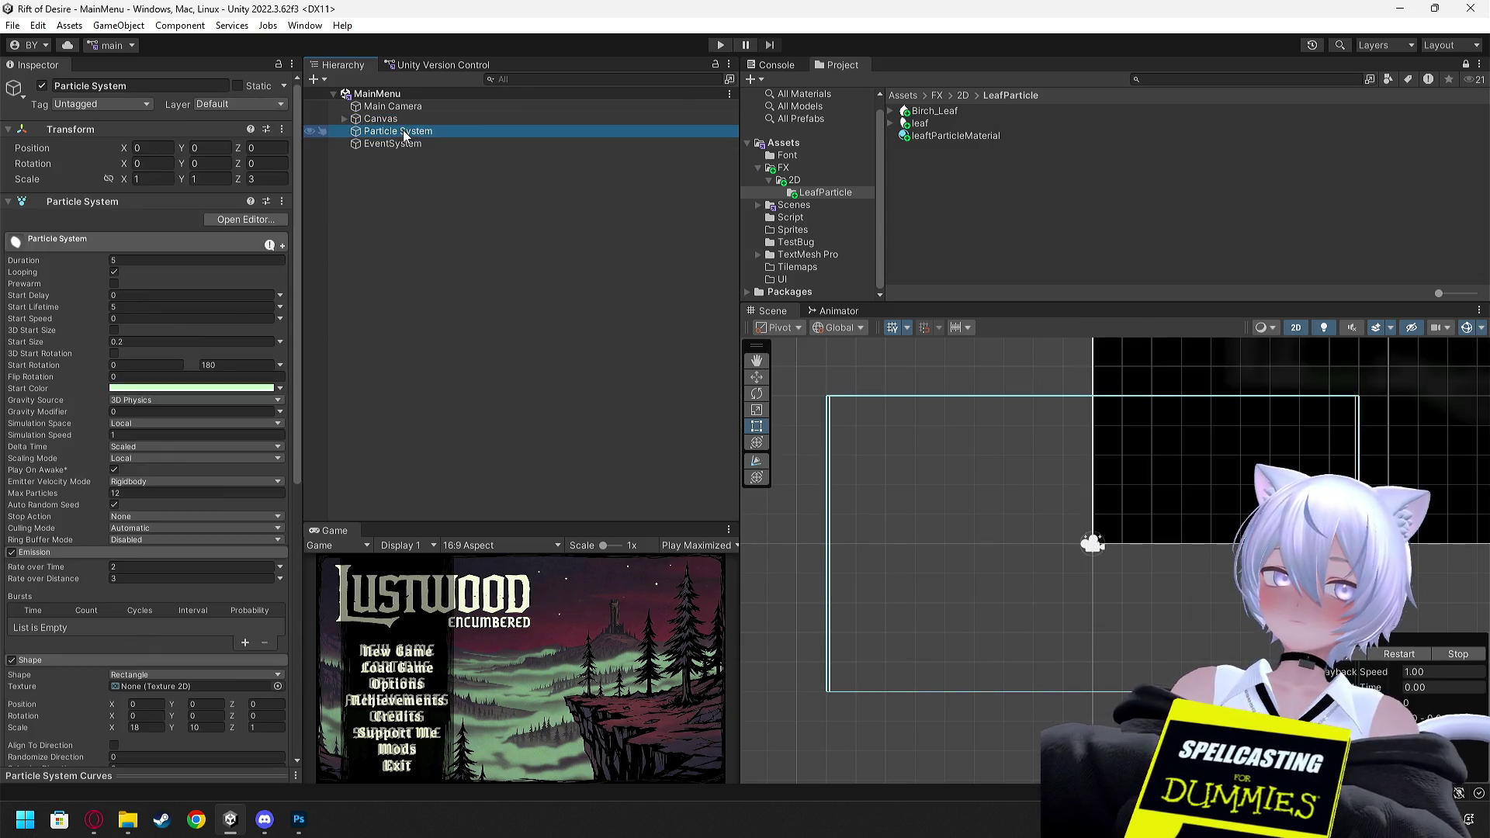
{"action": "left_click", "coordinate": [253, 103]}
Name User Layer 20 'FX Particle', leaving User Layer 6 empty
{"action": "left_click", "coordinate": [257, 214]}
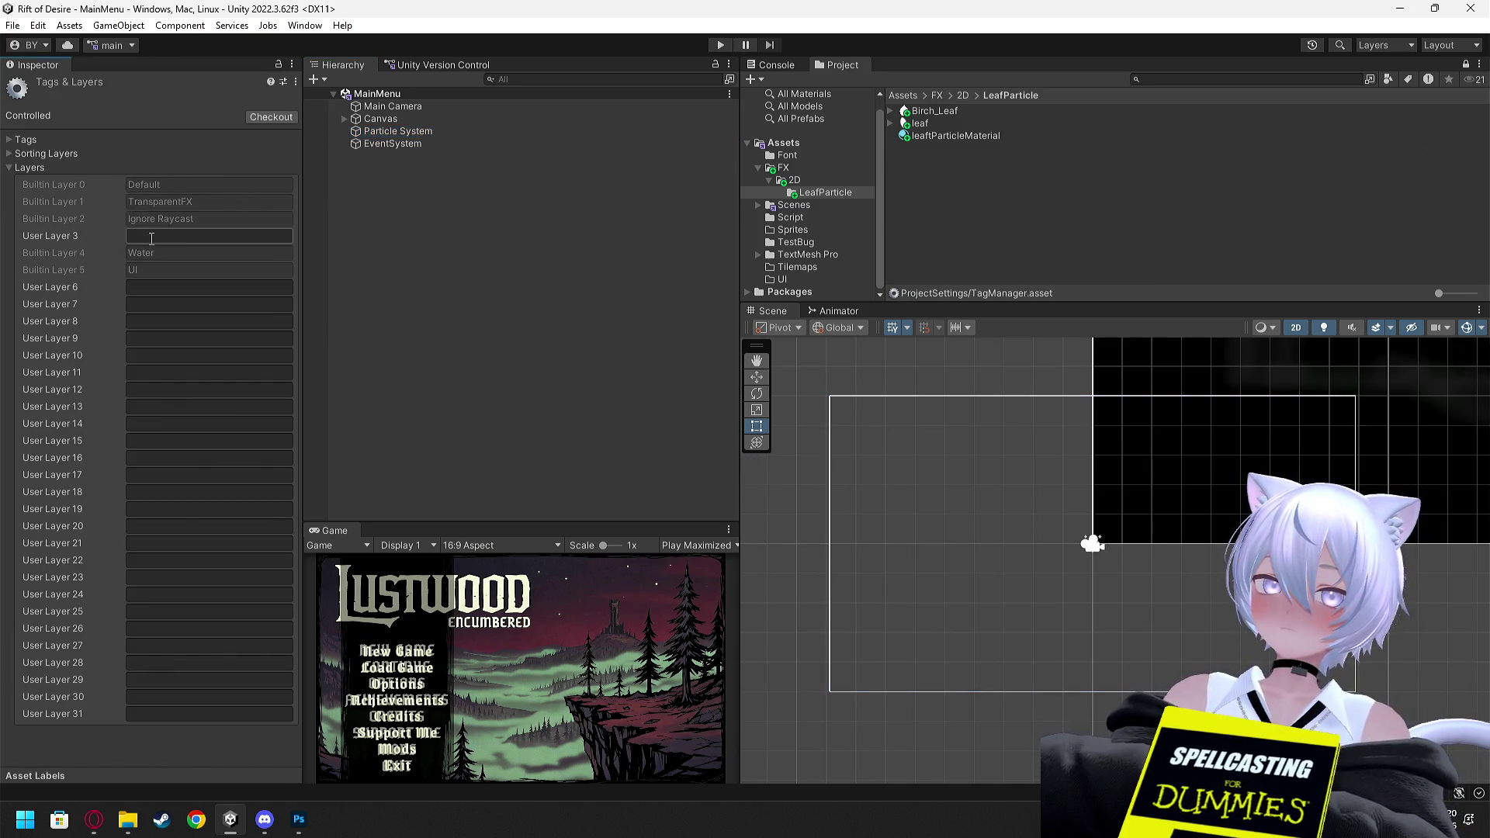
{"action": "left_click", "coordinate": [154, 287]}
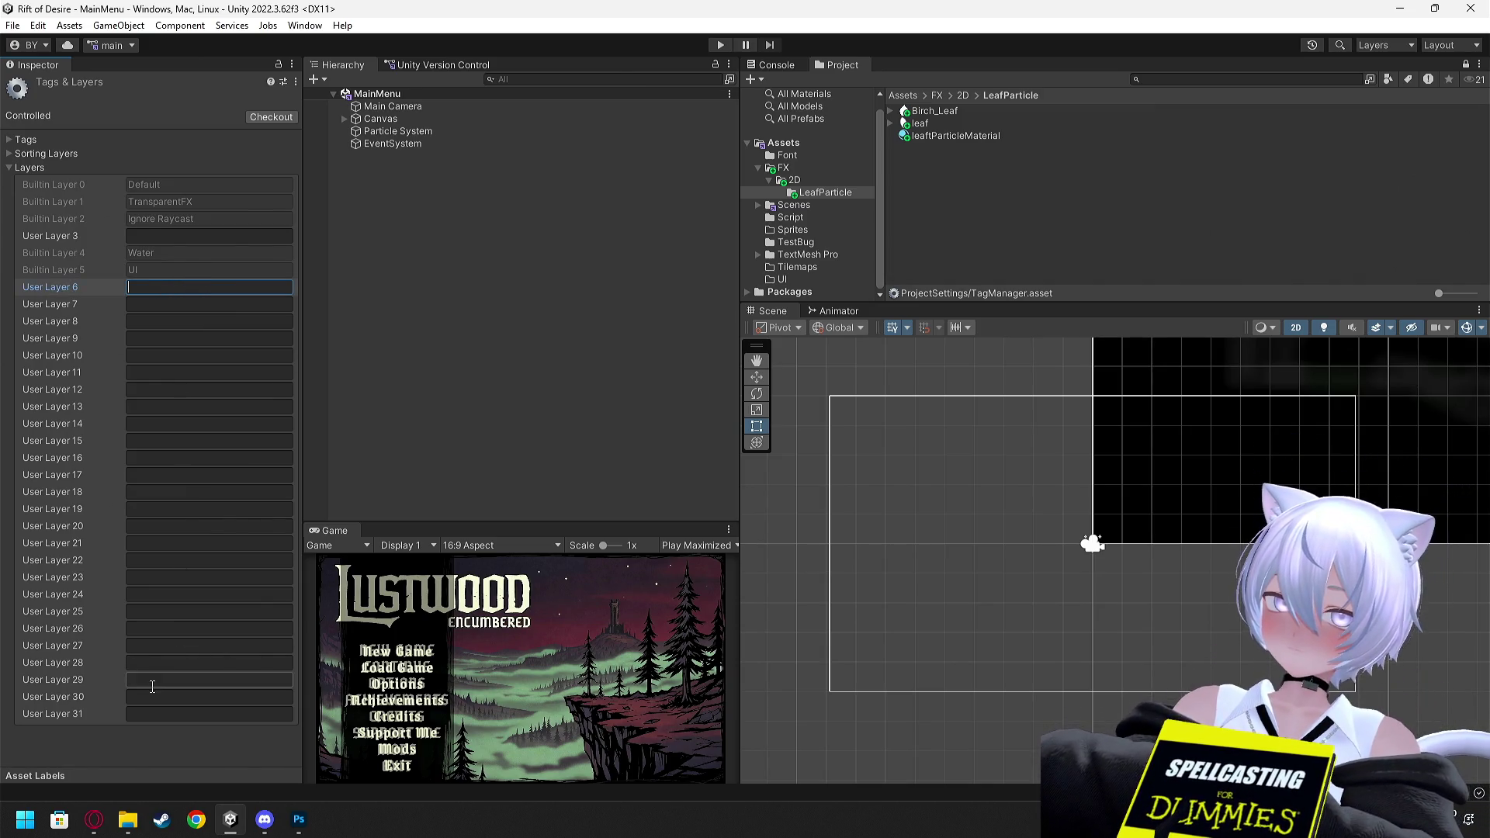
{"action": "type", "text": "FX"}
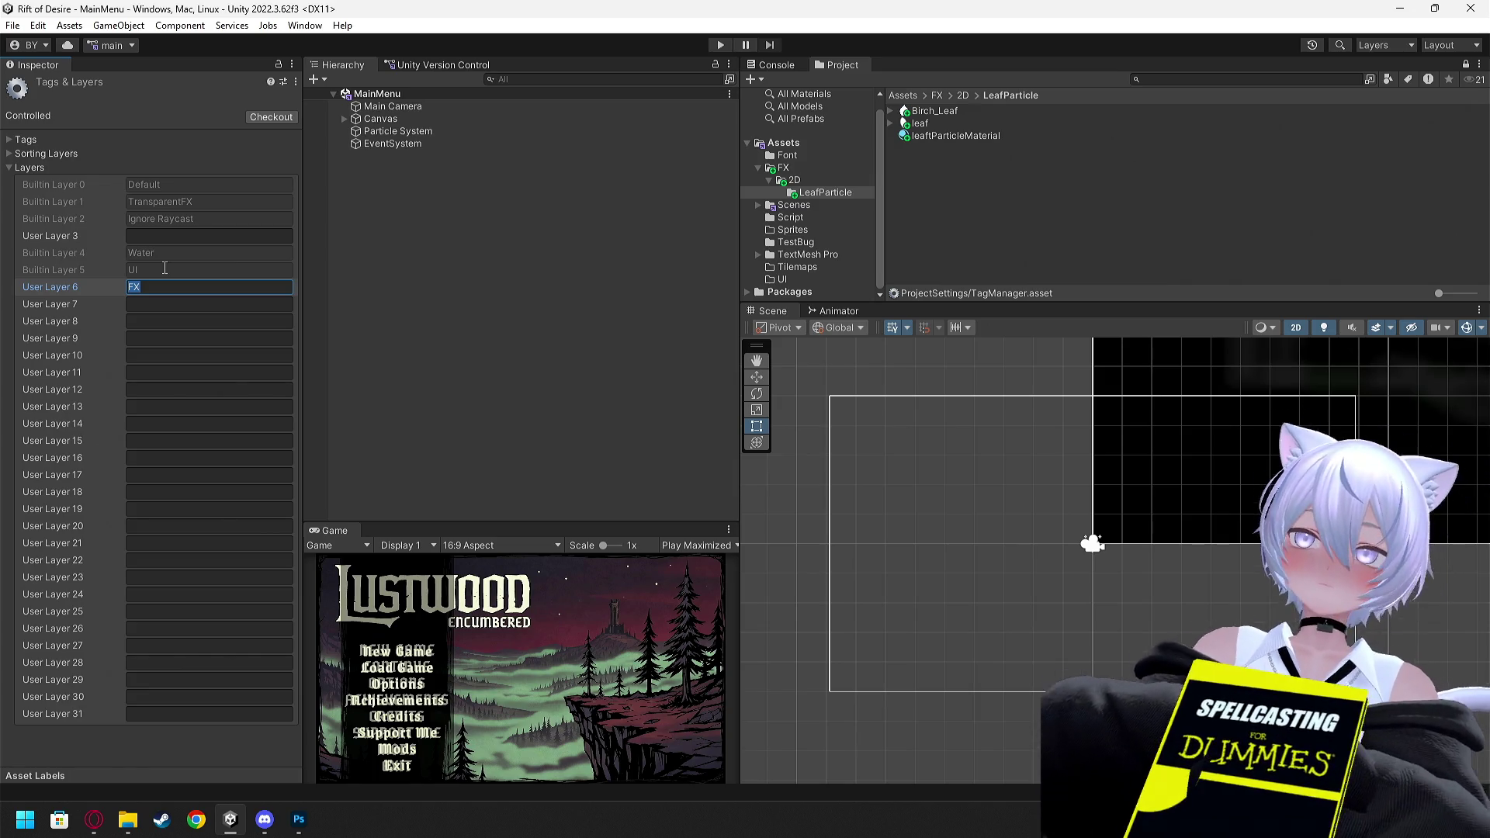
{"action": "key", "text": "BackSpace"}
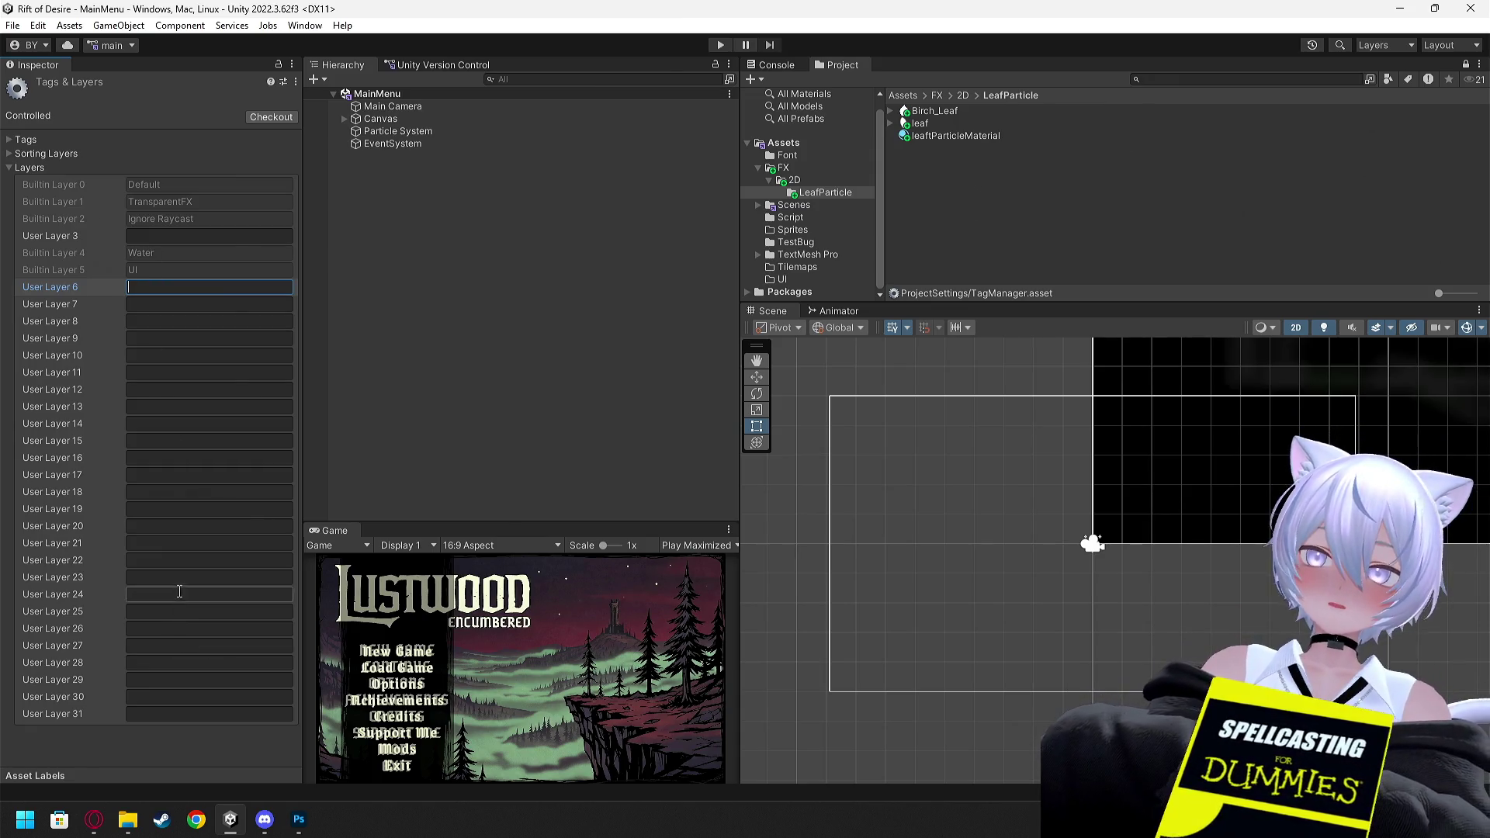
{"action": "left_click", "coordinate": [182, 526]}
{"action": "type", "text": "FX"}
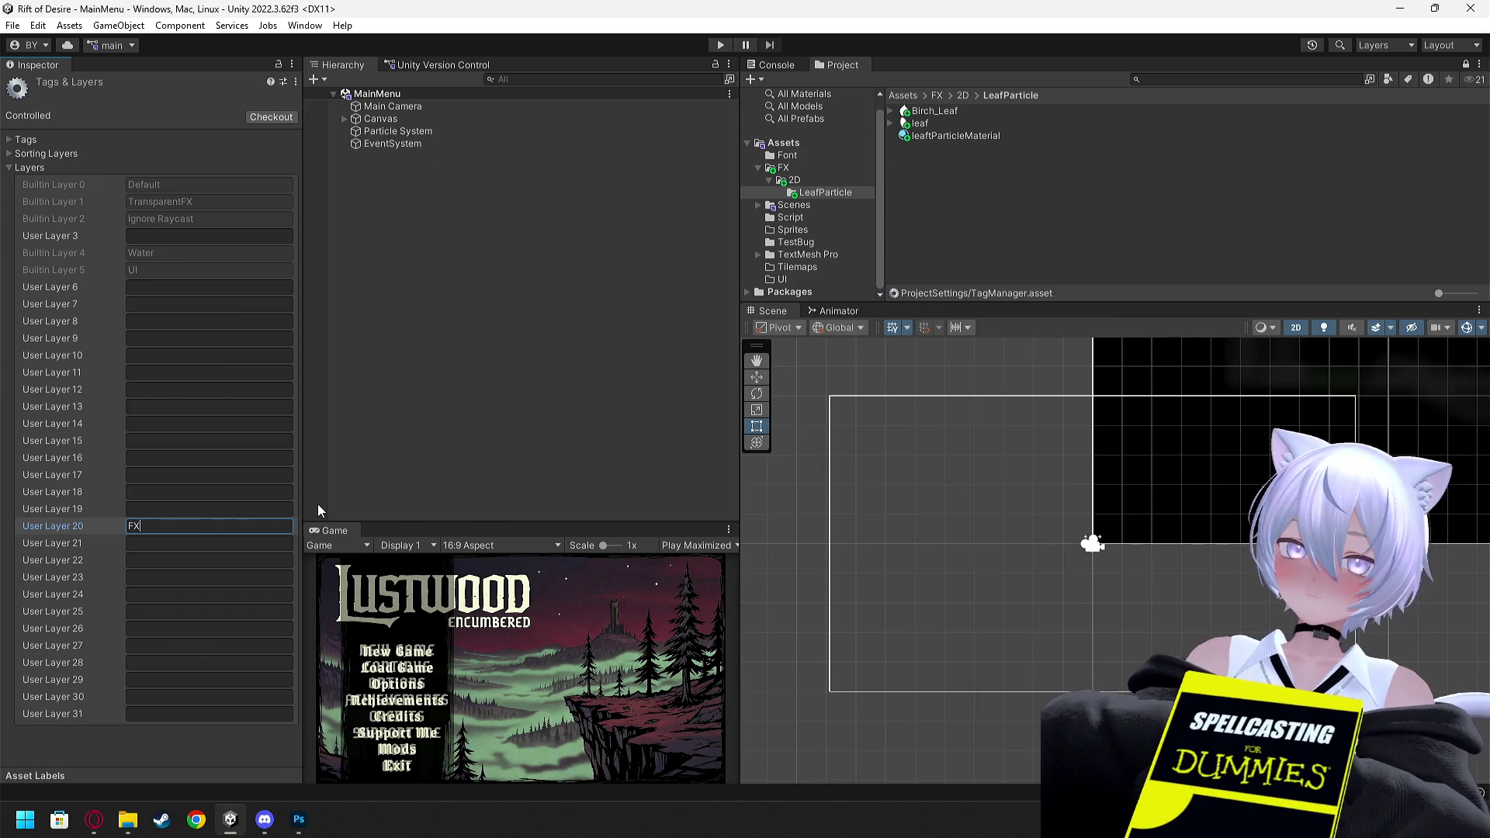
{"action": "type", "text": " Particle"}
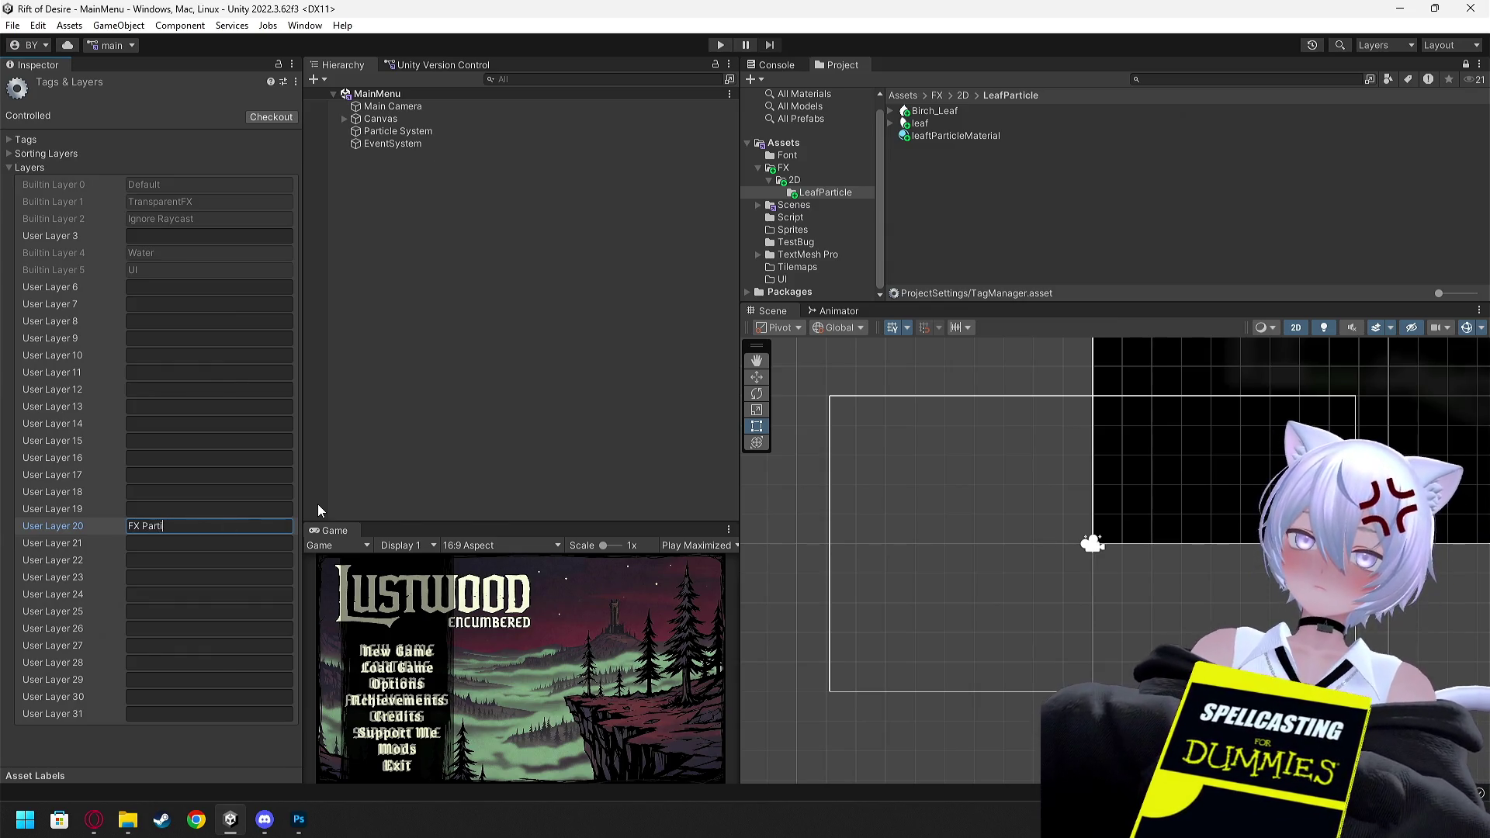
{"action": "left_click", "coordinate": [318, 504]}
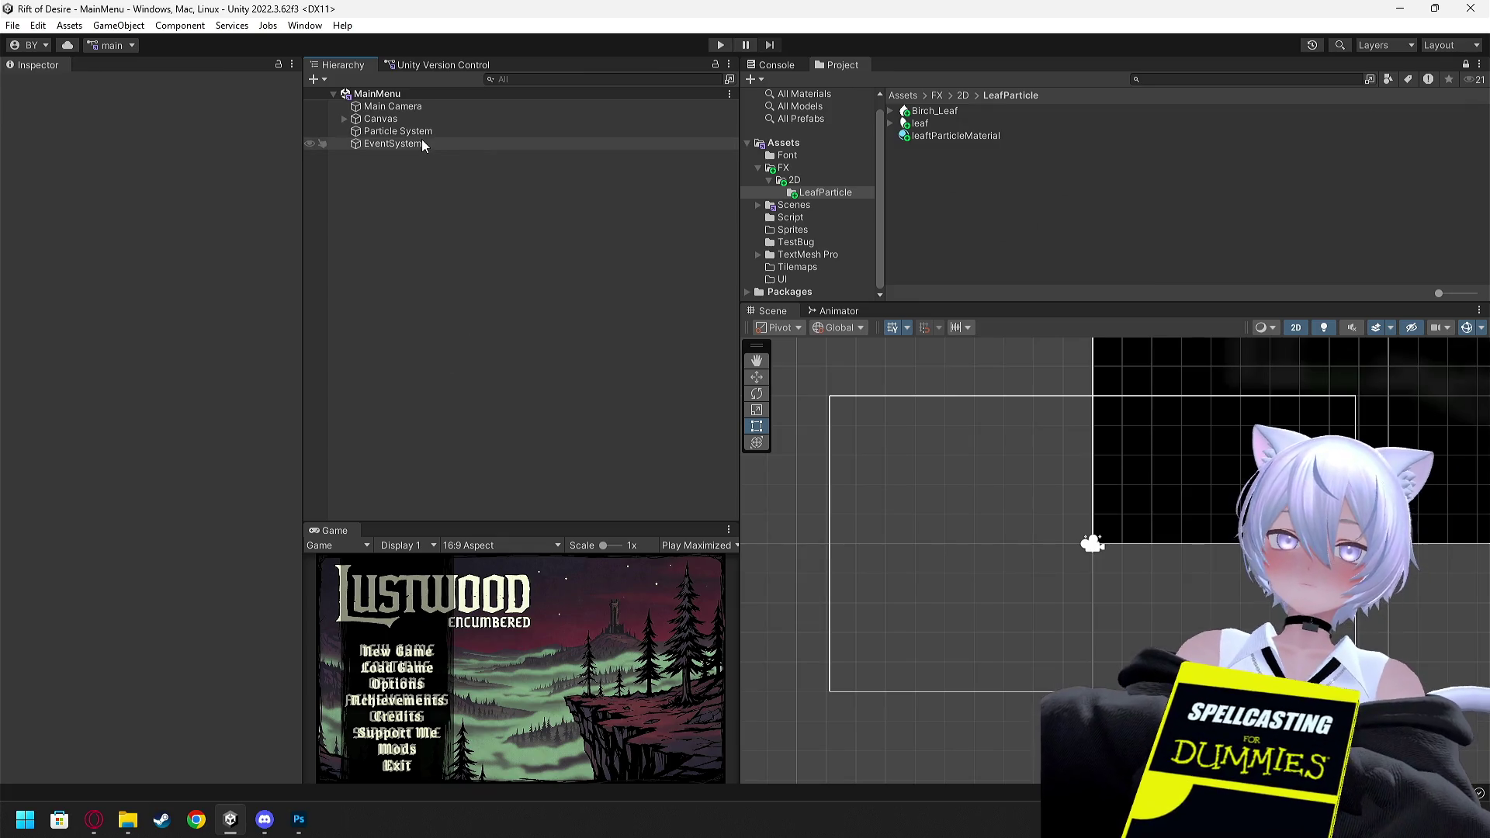
Put the Particle System on the 20: FX Particle layer and run a main menu test
{"action": "left_click", "coordinate": [412, 132]}
{"action": "left_click", "coordinate": [225, 104]}
{"action": "left_click", "coordinate": [275, 206]}
{"action": "left_click", "coordinate": [535, 239]}
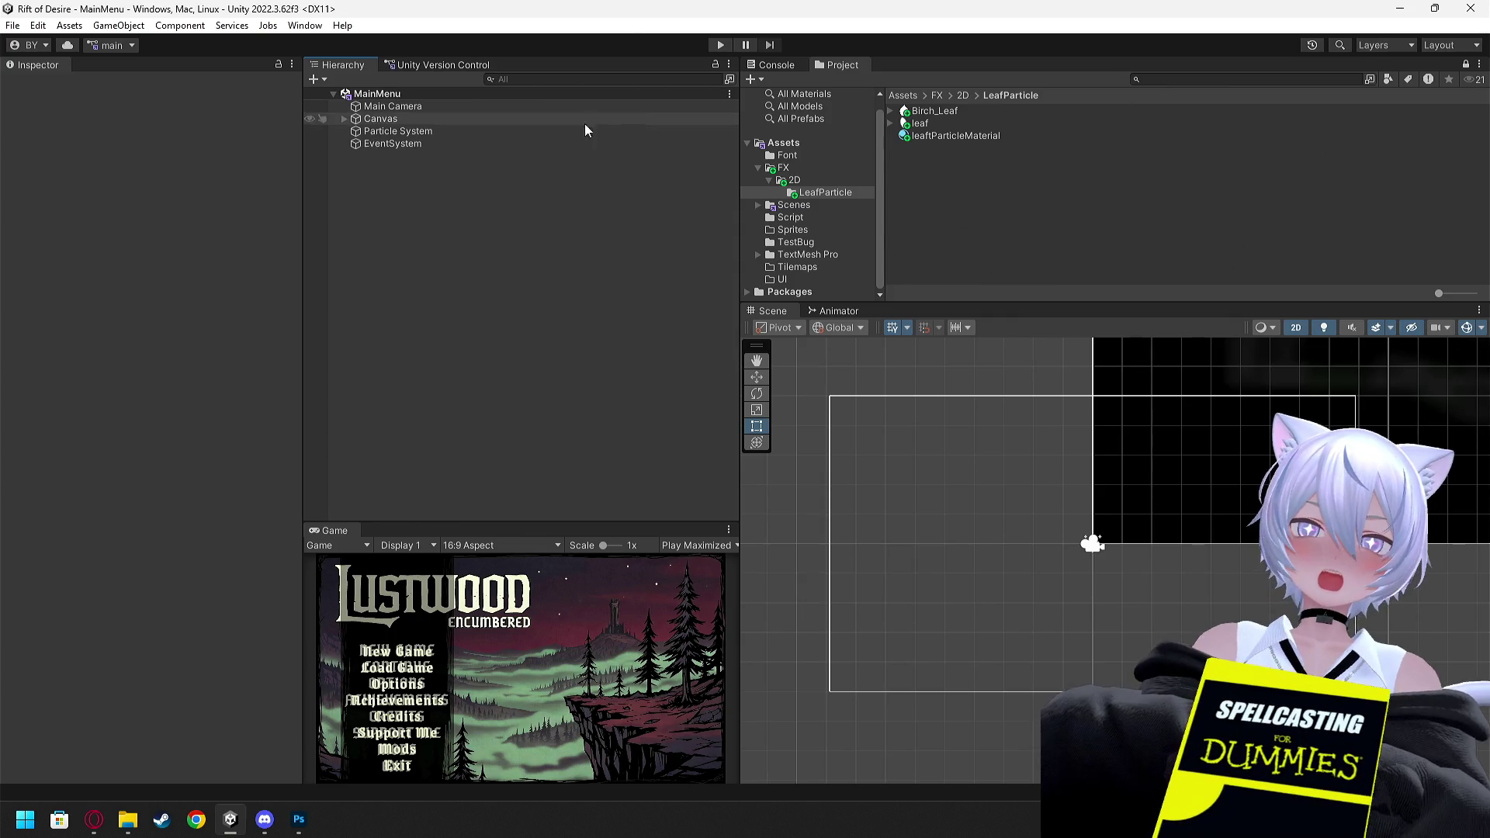
{"action": "left_click", "coordinate": [720, 41]}
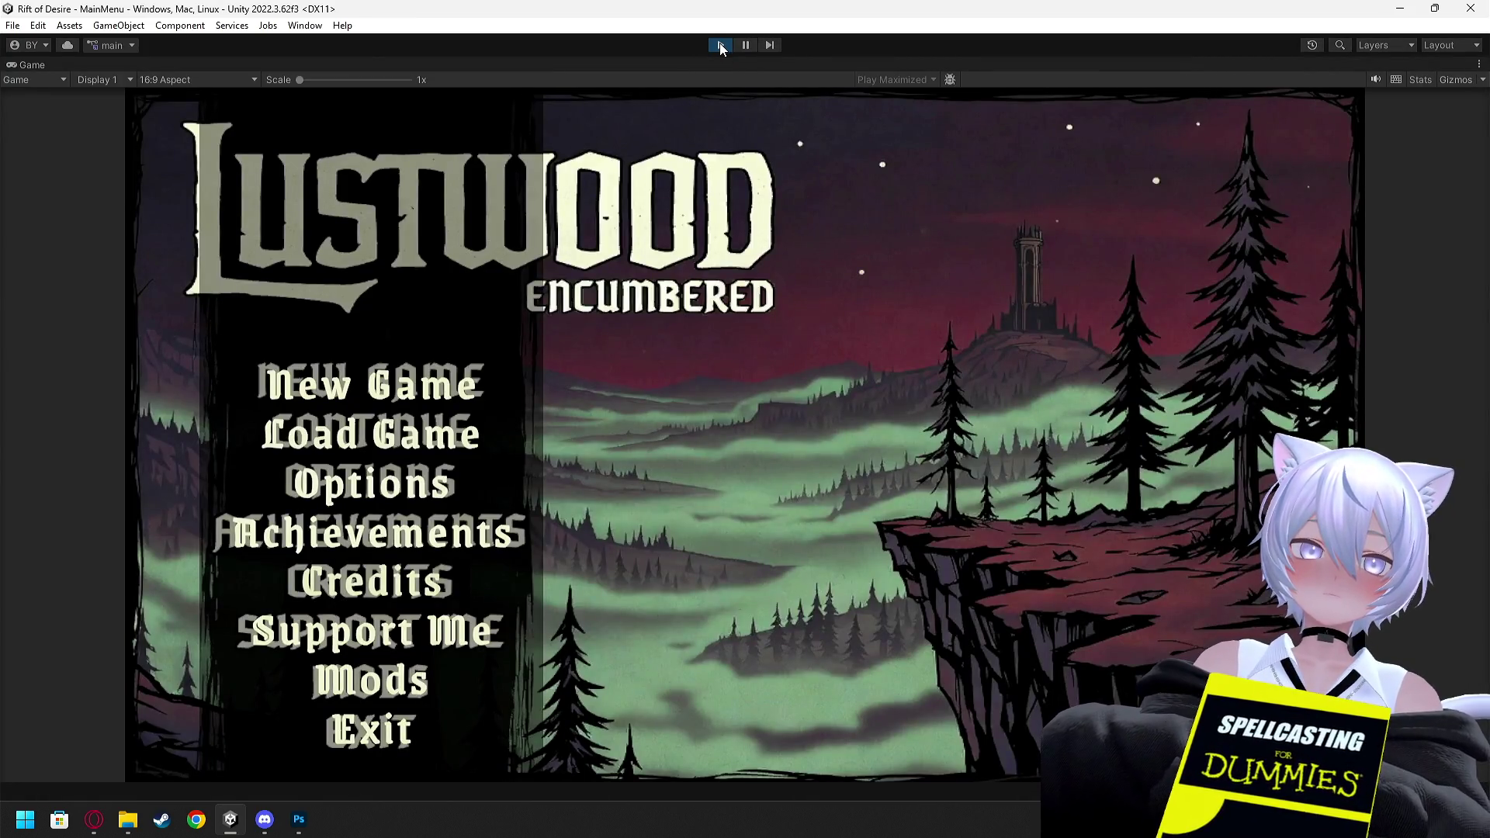
{"action": "left_click", "coordinate": [720, 45]}
Try the emitter on the TransparentFX layer and run another test
{"action": "left_click", "coordinate": [403, 130]}
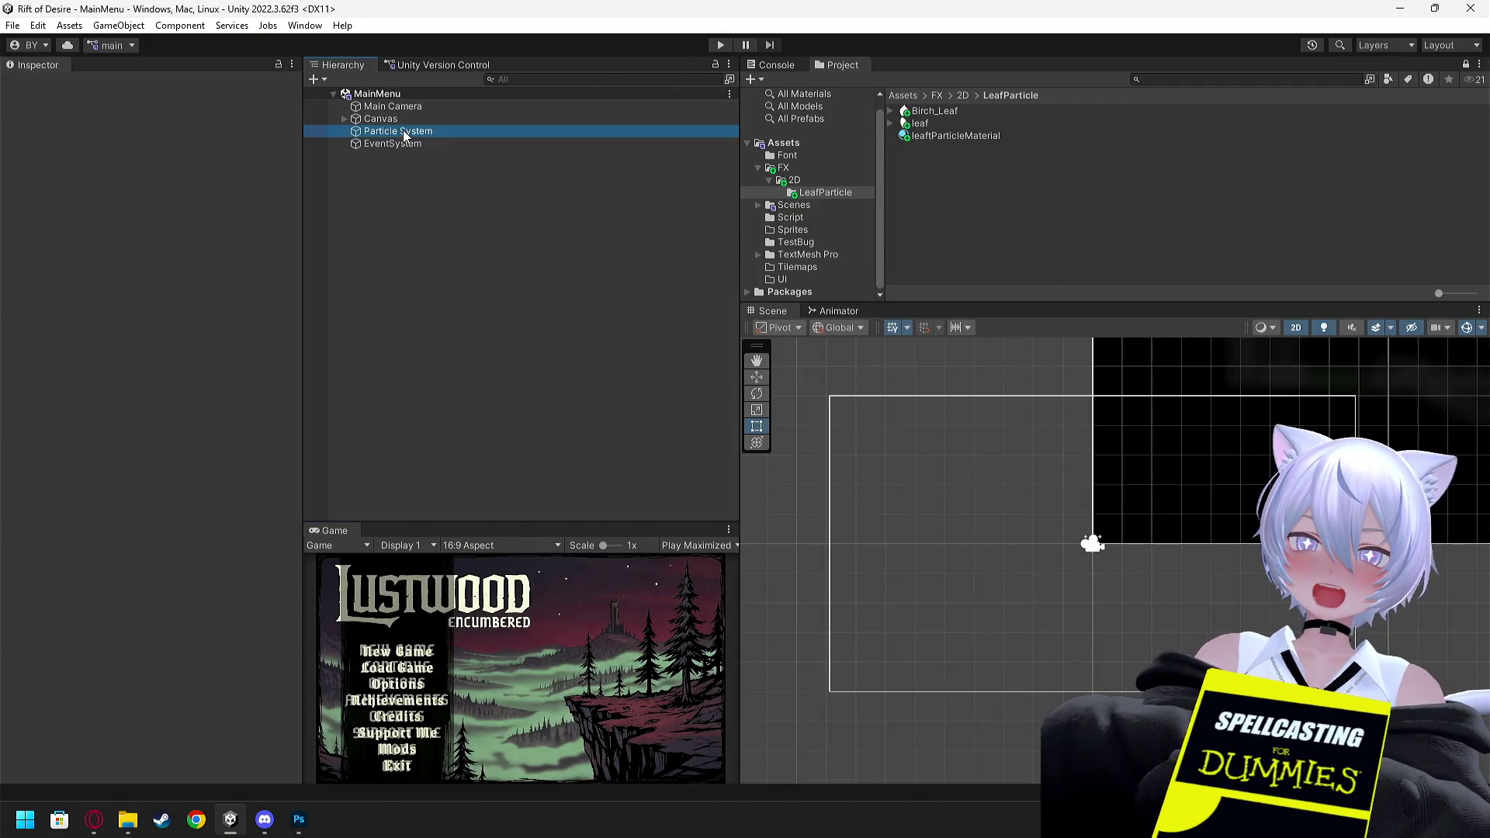
{"action": "left_click", "coordinate": [227, 104]}
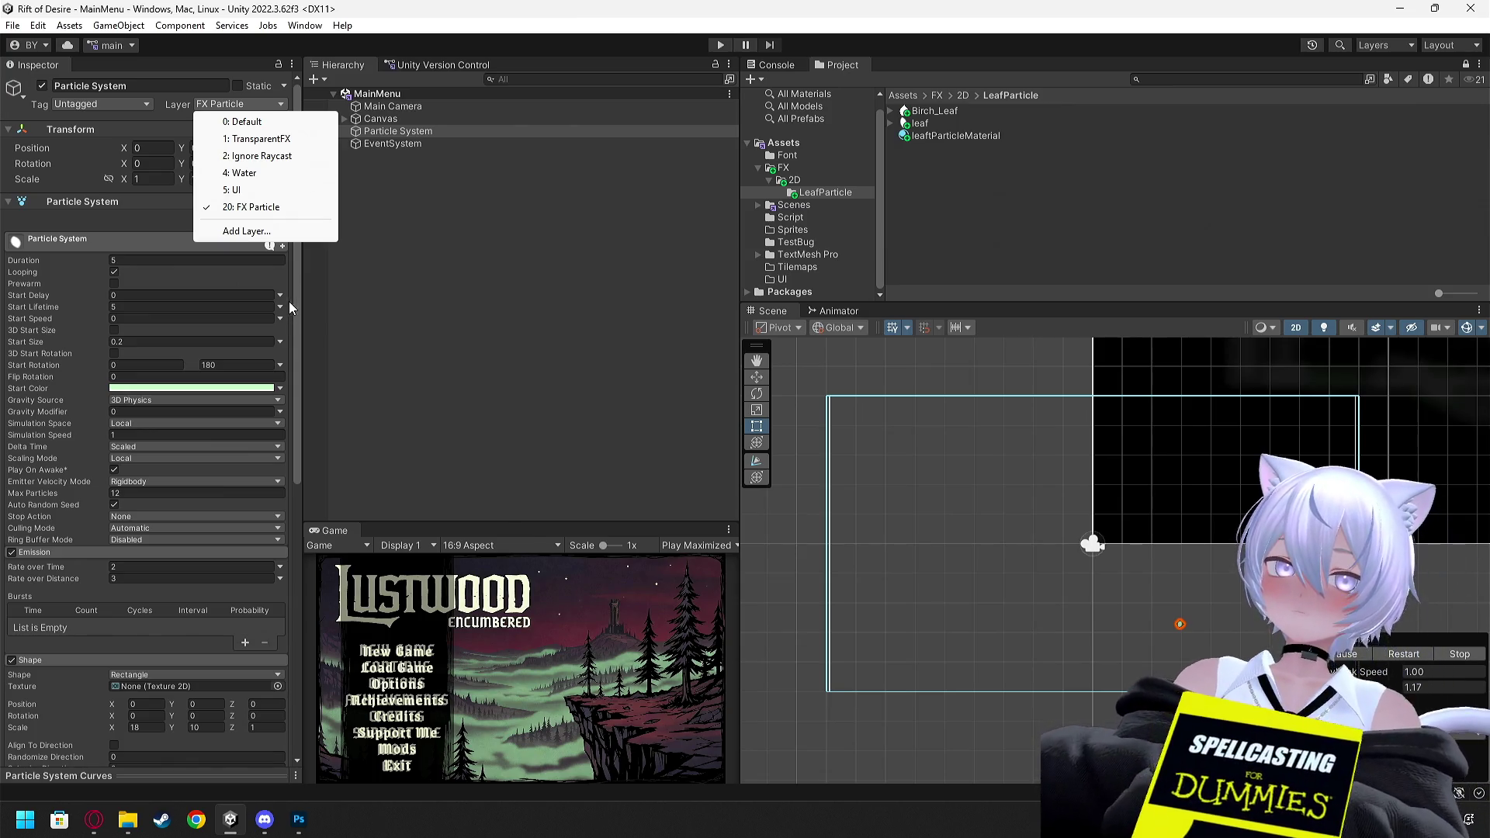
{"action": "left_click", "coordinate": [268, 139]}
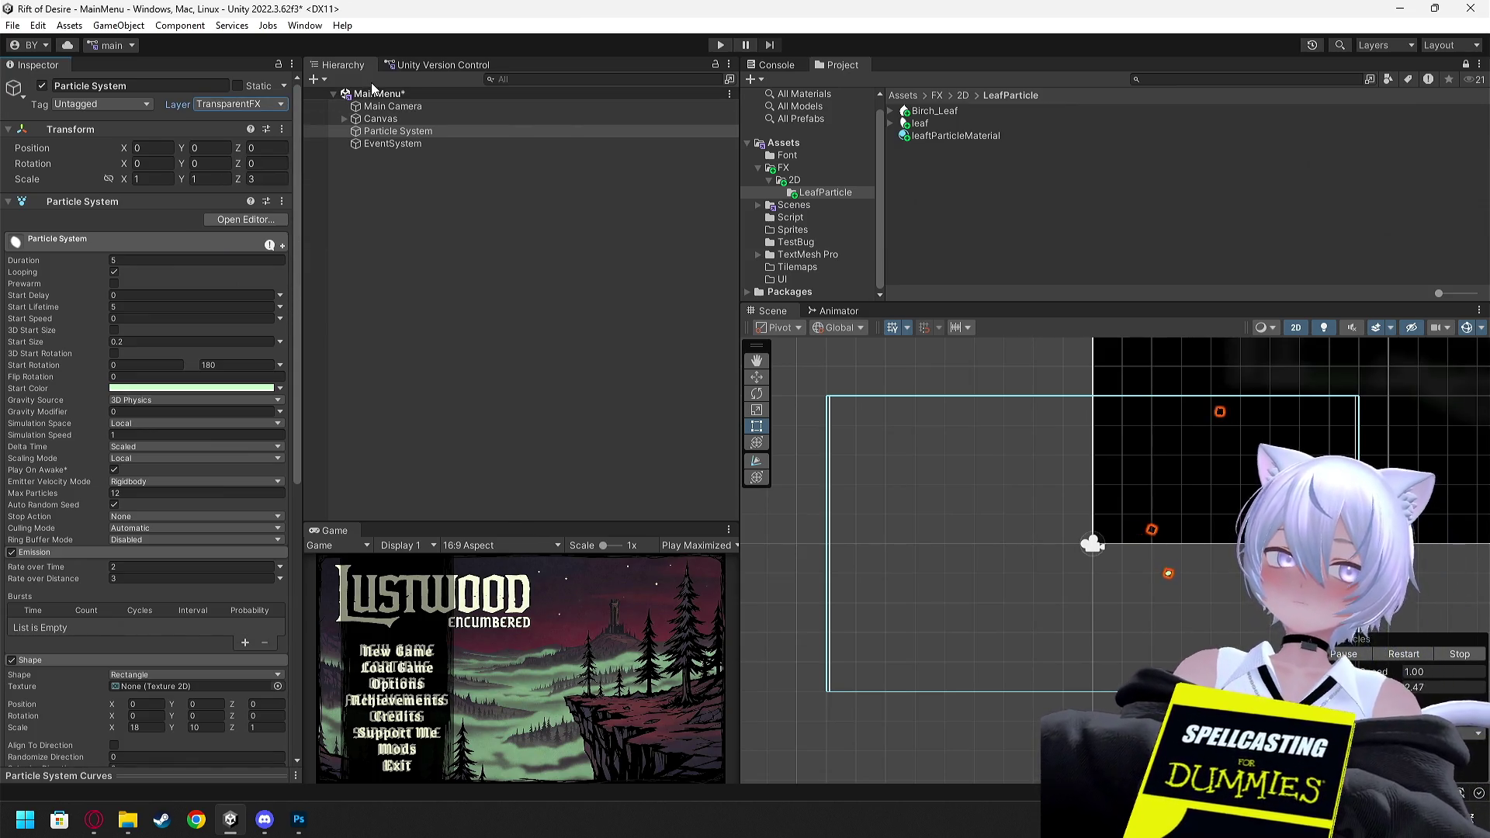
{"action": "left_click", "coordinate": [719, 44]}
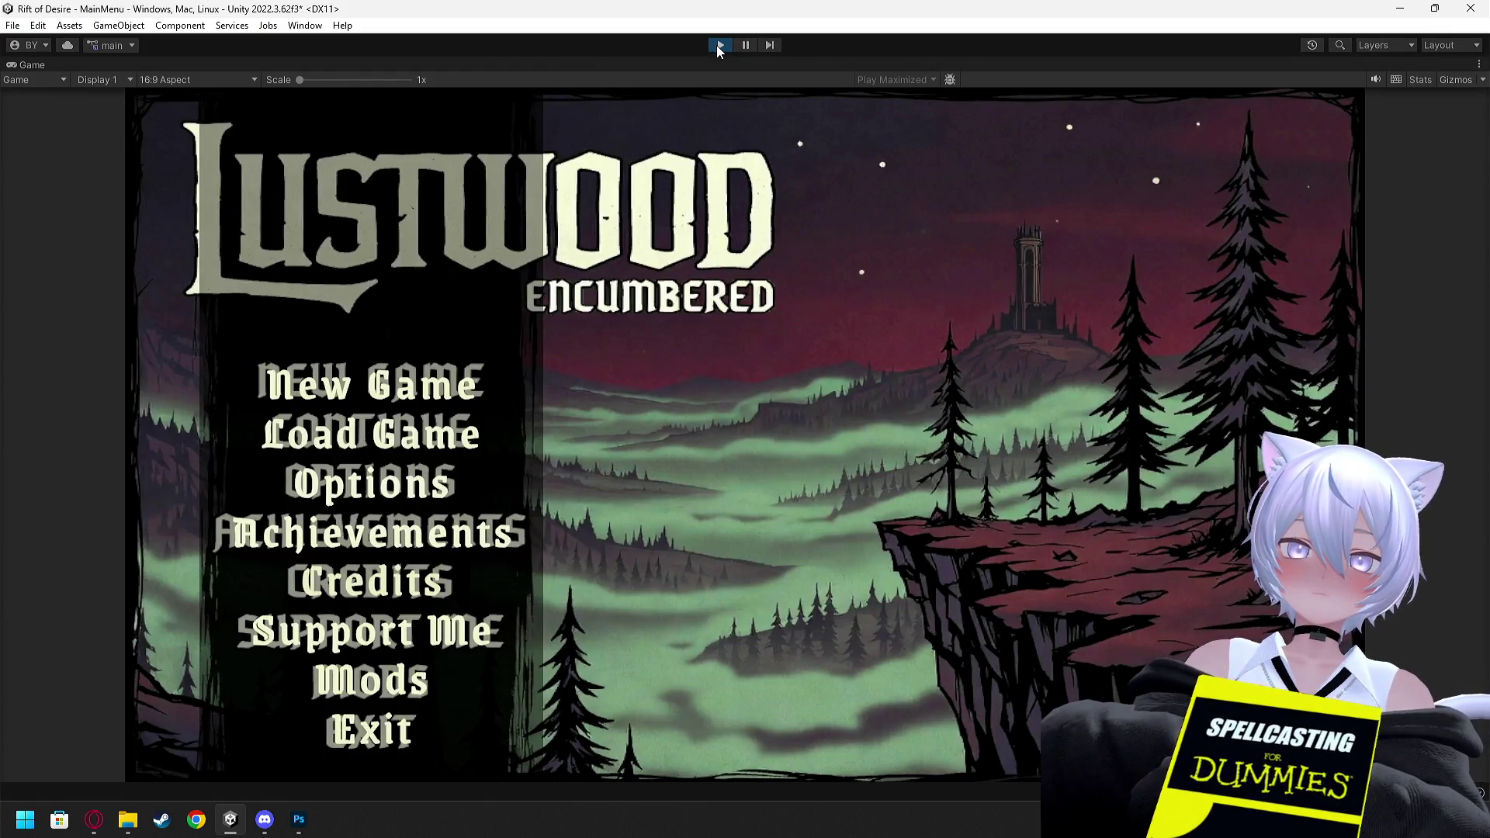
{"action": "left_click", "coordinate": [717, 46]}
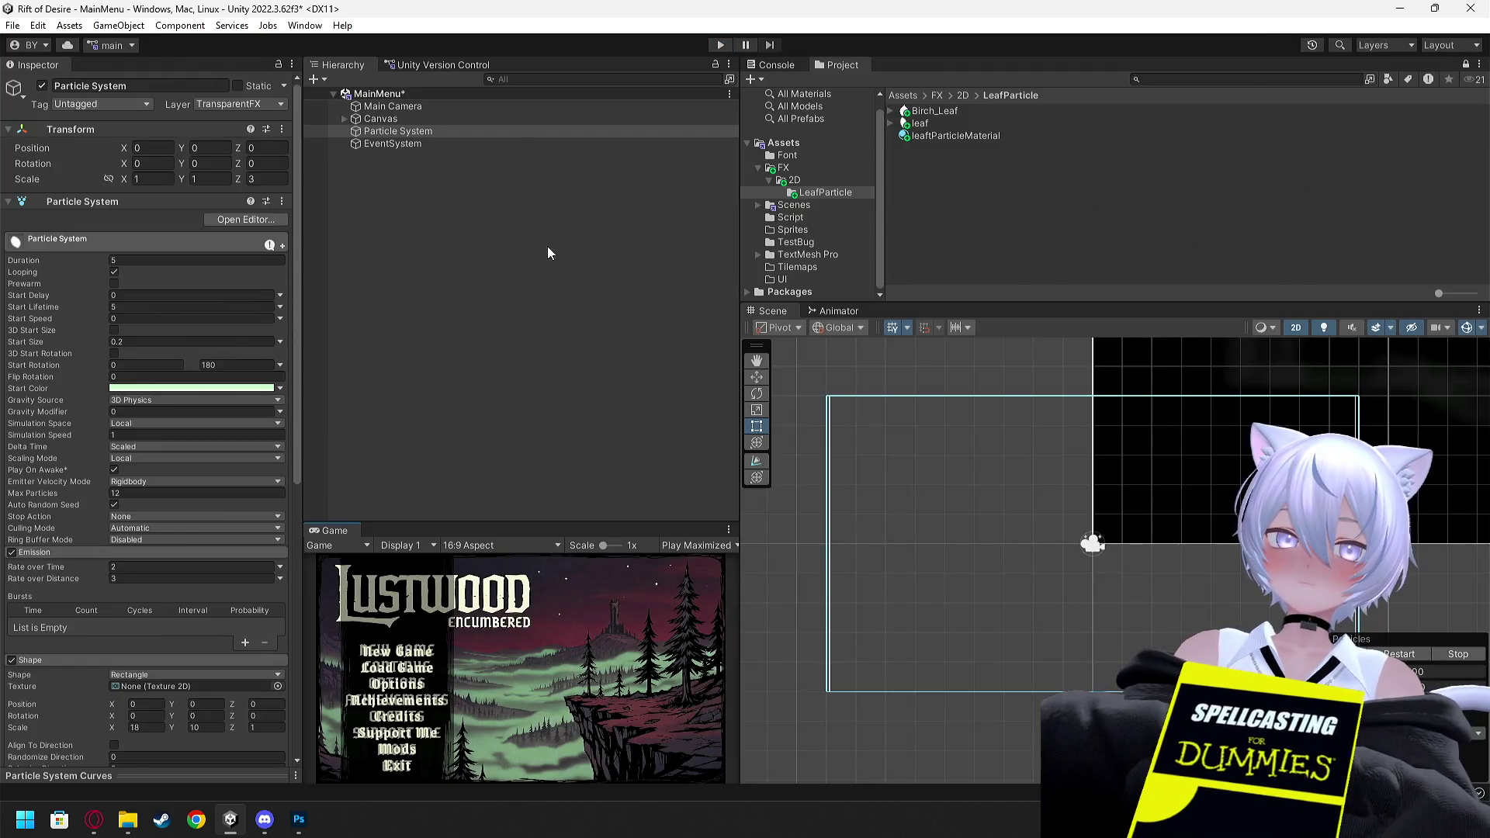
{"action": "left_click", "coordinate": [544, 248]}
After comparing with the Canvas's layer, return the emitter to FX Particle and retest
{"action": "left_click", "coordinate": [392, 118]}
{"action": "left_click", "coordinate": [382, 131]}
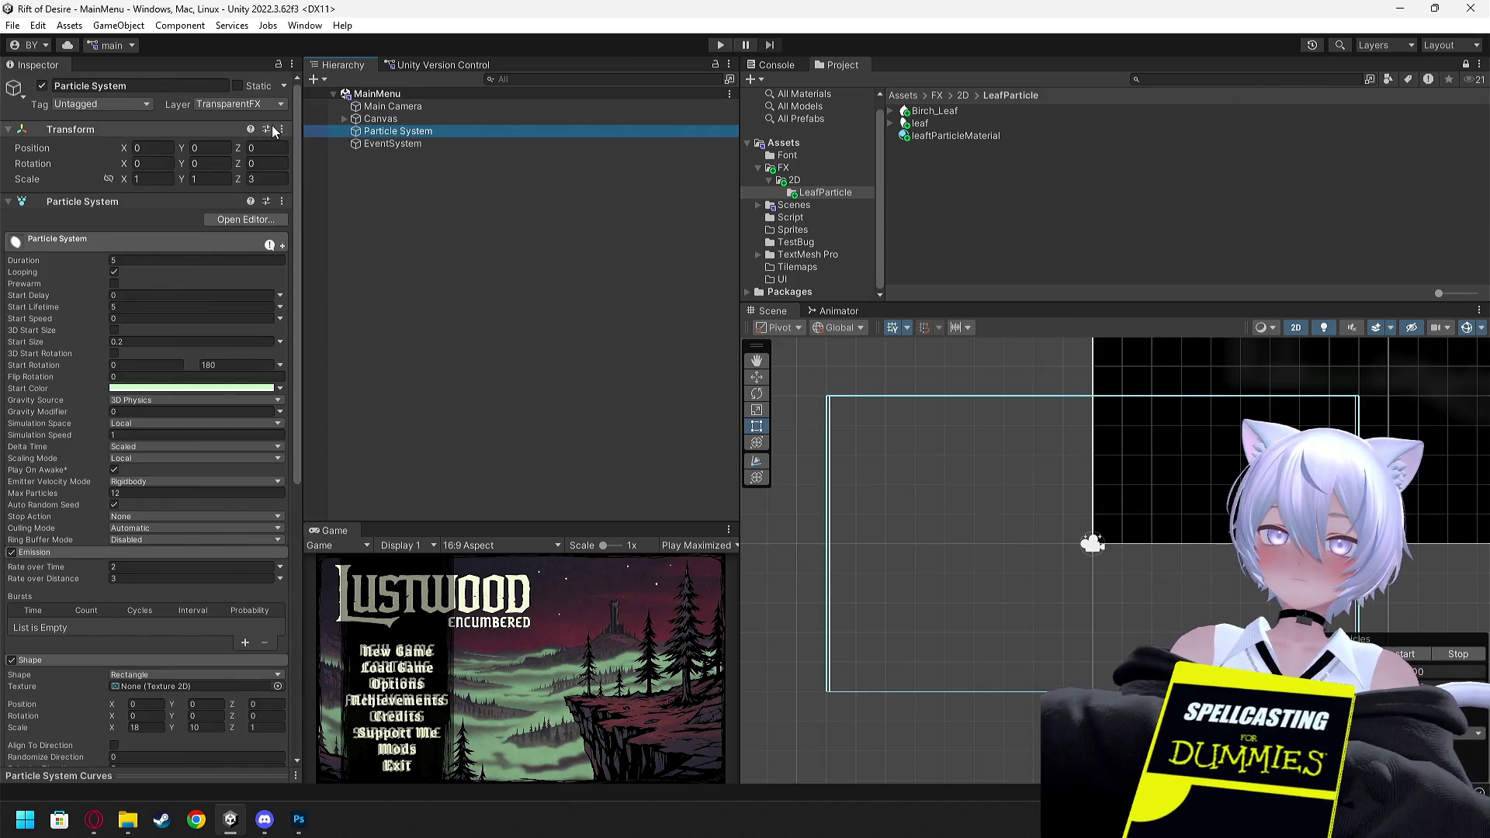
{"action": "left_click", "coordinate": [244, 104]}
{"action": "left_click", "coordinate": [388, 119]}
{"action": "left_click", "coordinate": [380, 130]}
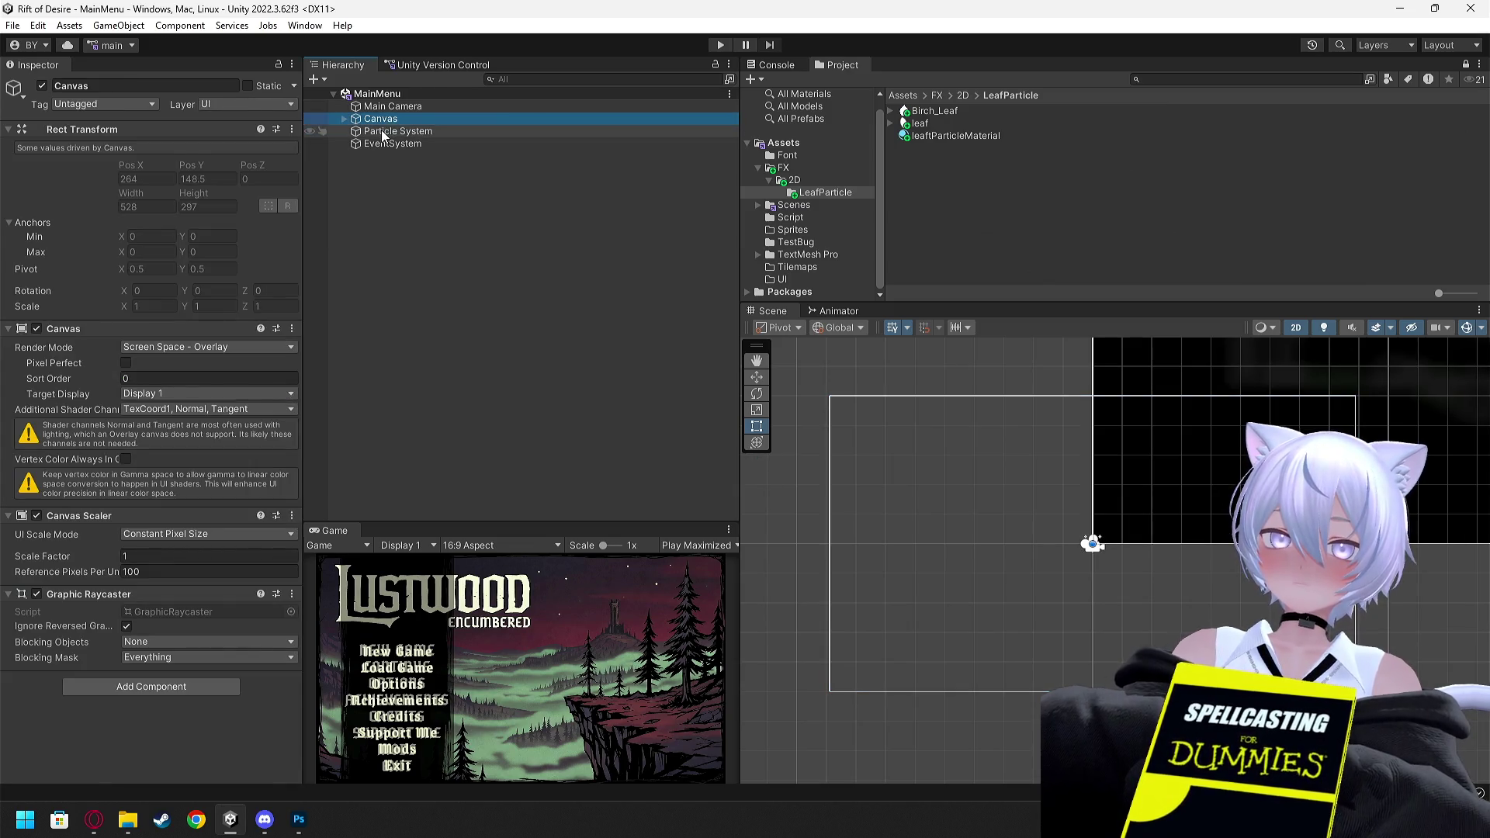
{"action": "left_click", "coordinate": [244, 104]}
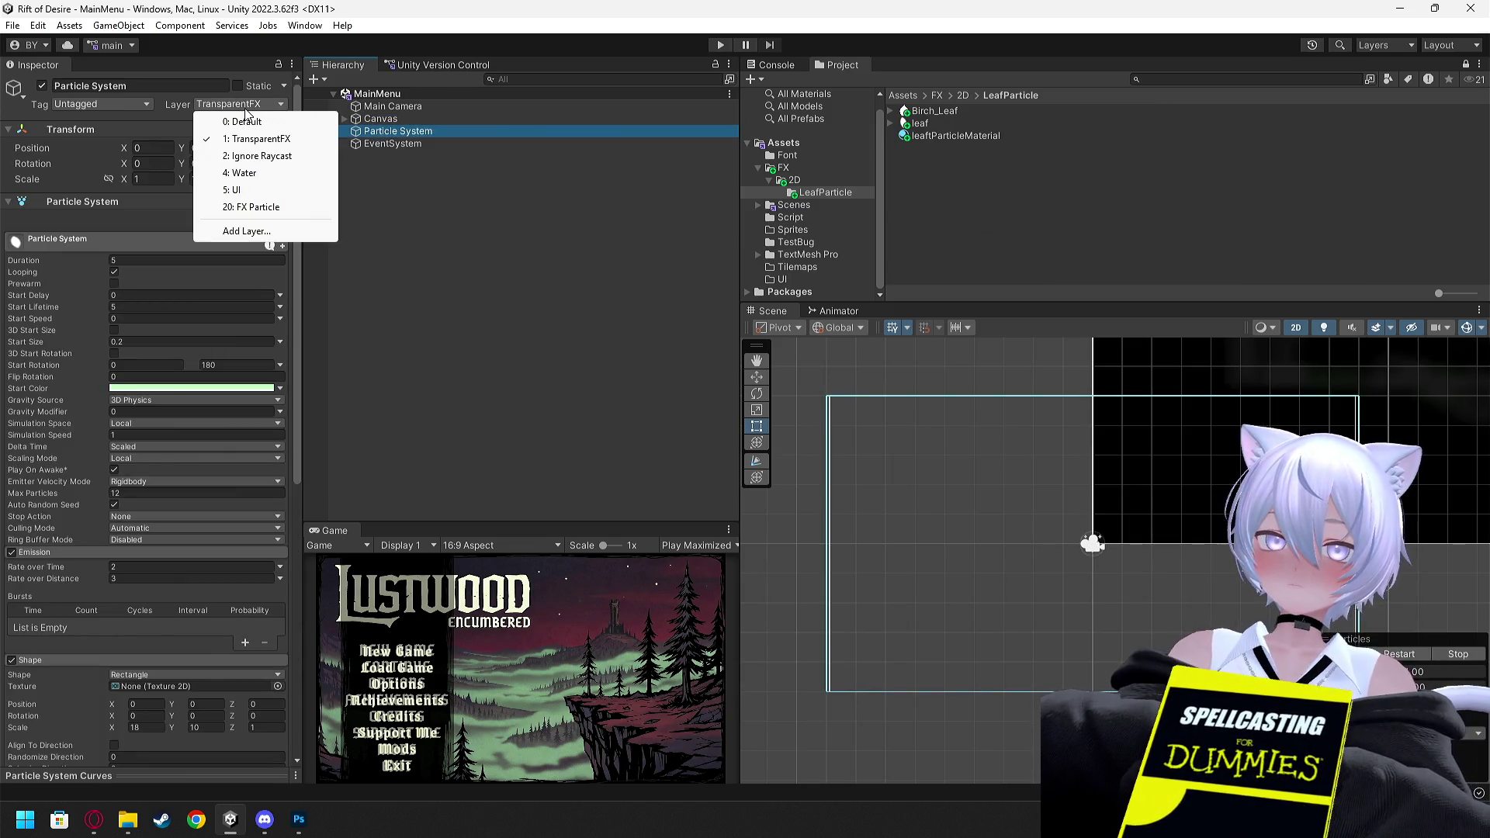
{"action": "left_click", "coordinate": [260, 208]}
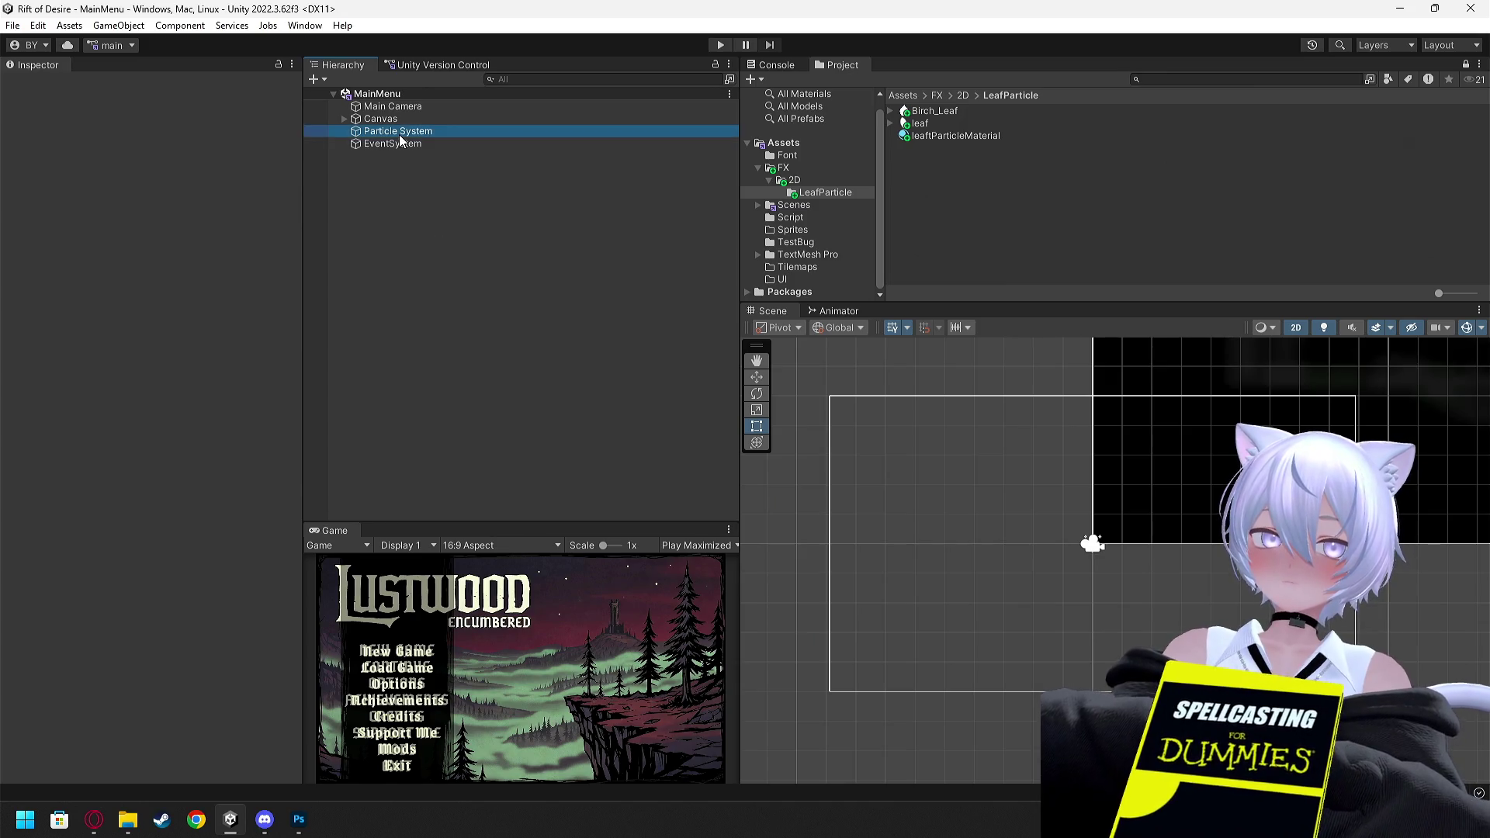
{"action": "left_click", "coordinate": [720, 45]}
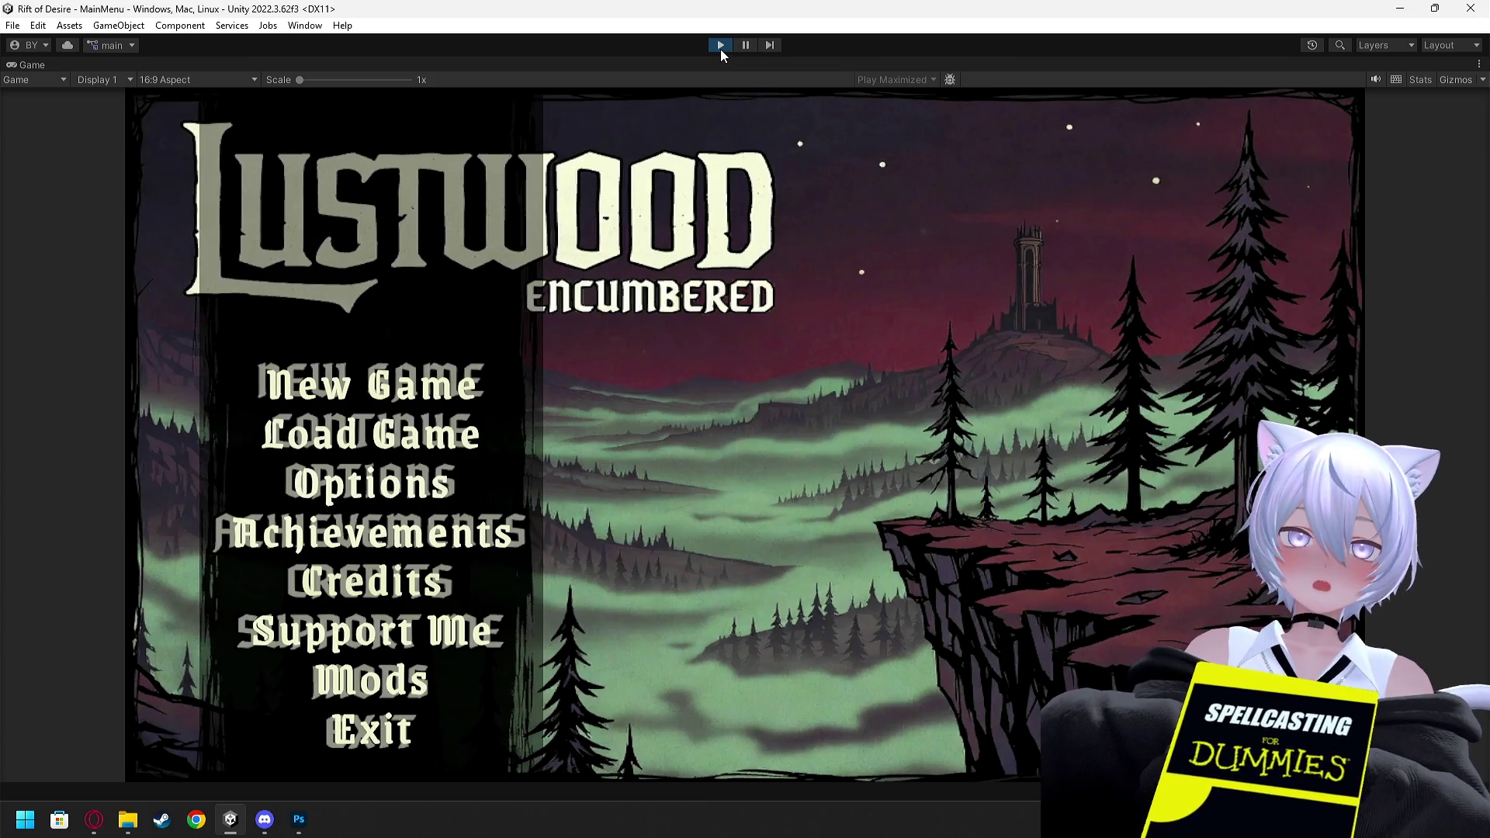
{"action": "left_click", "coordinate": [721, 49]}
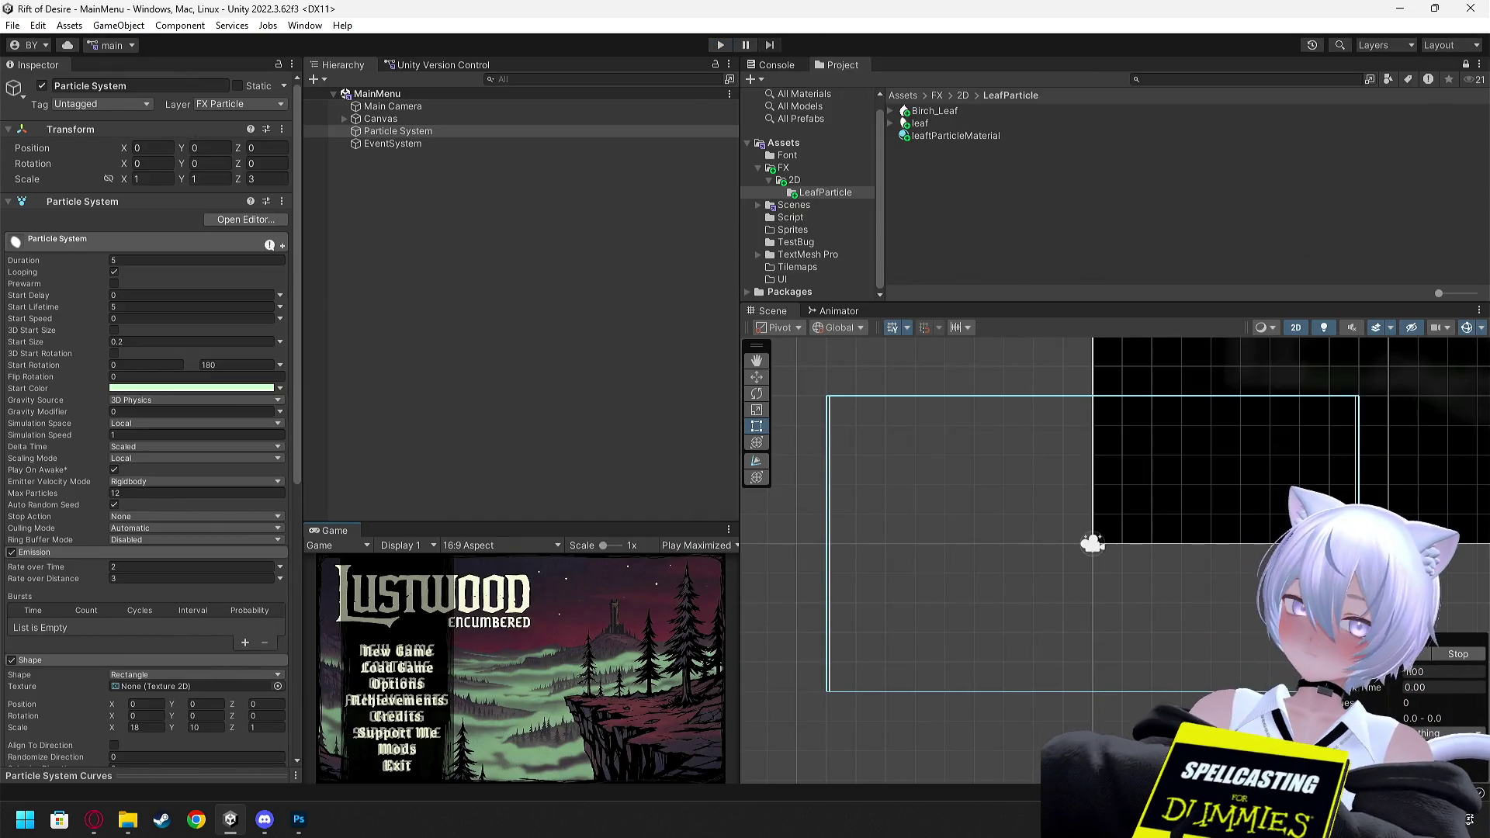
{"action": "key", "text": "alt+Tab"}
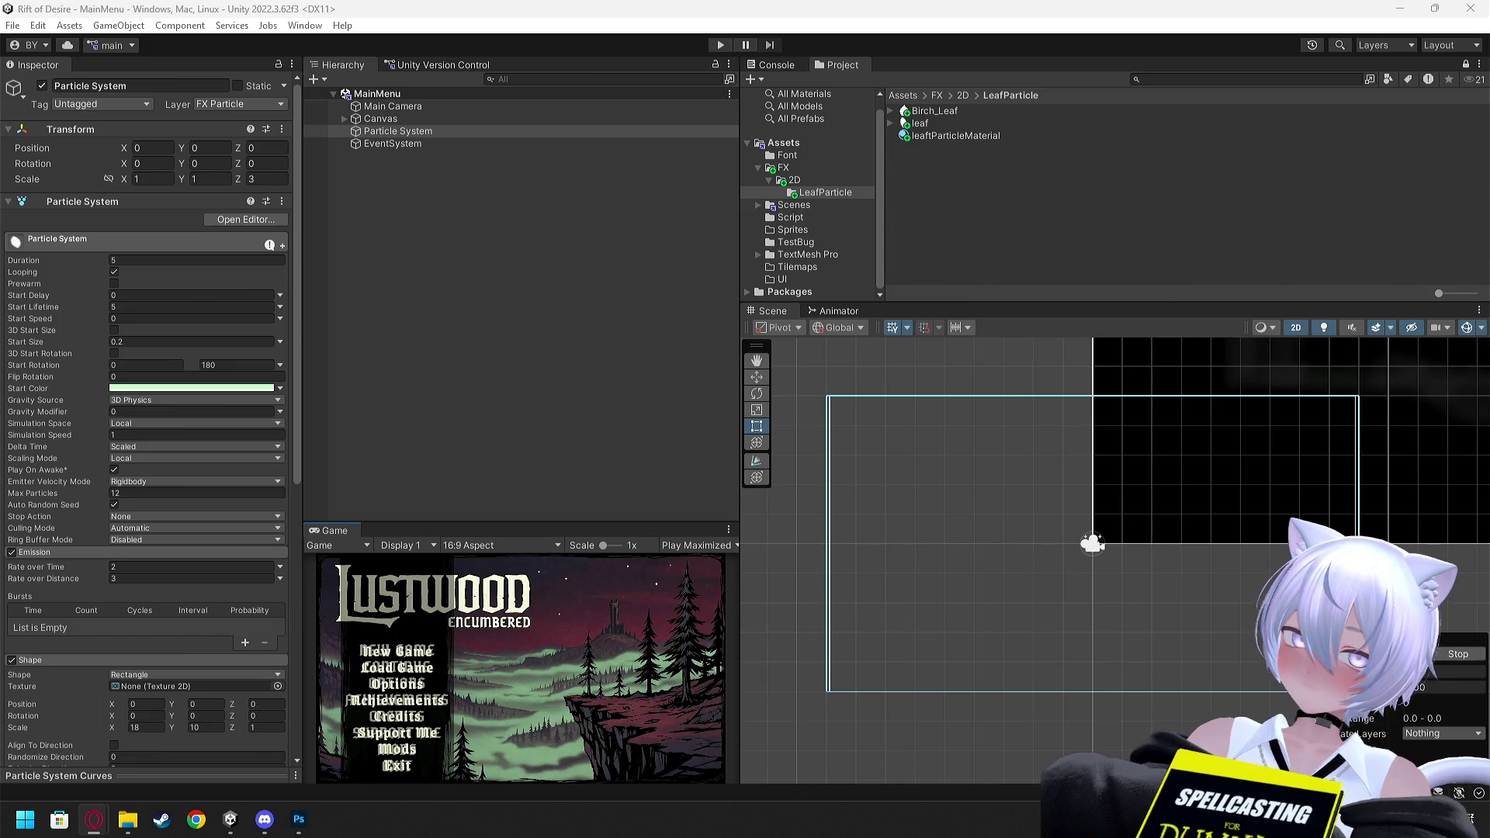